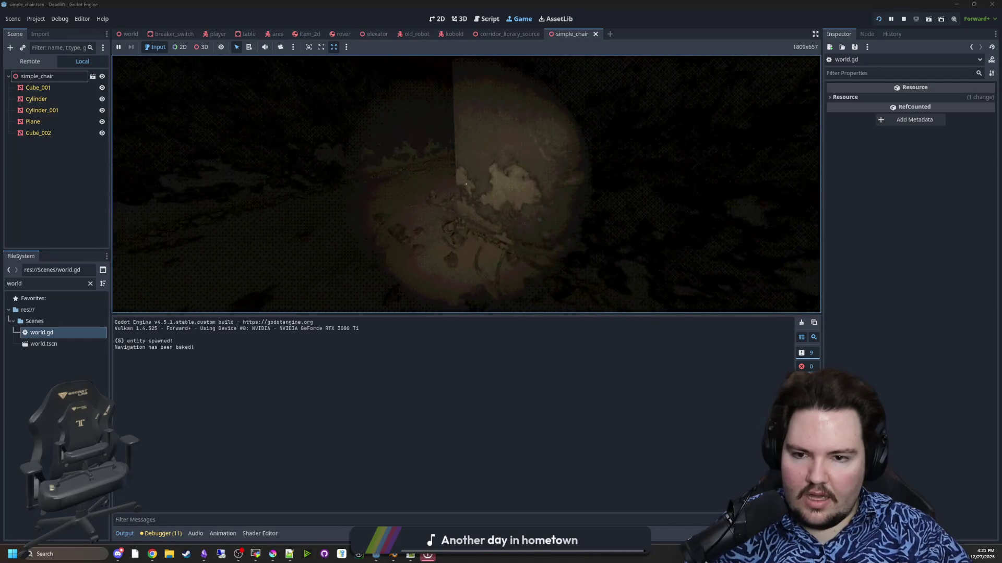
# Walk past the table to see the bottle and mug, pause the game, and bring up Blender.
pyautogui.press('w')
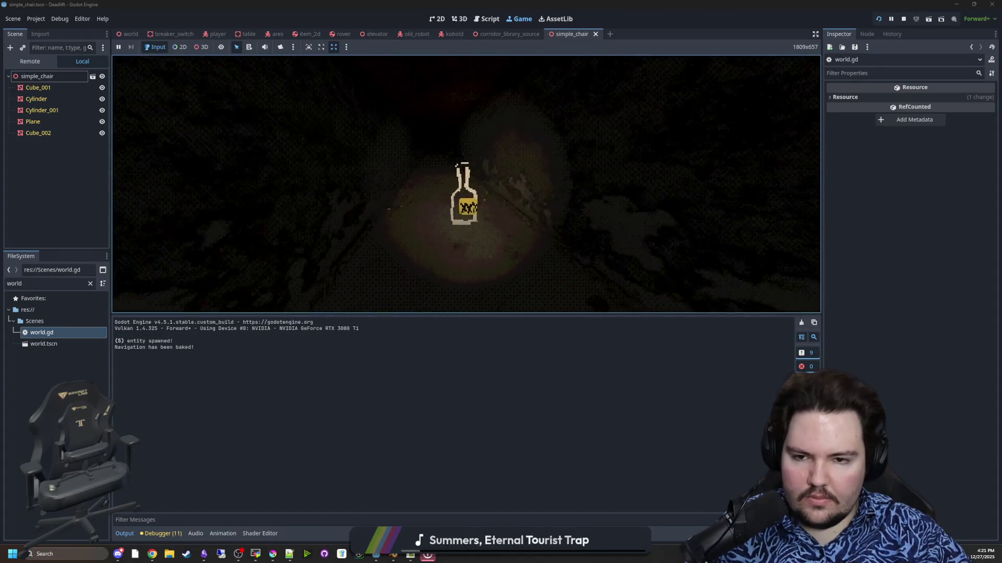
pyautogui.press('s')
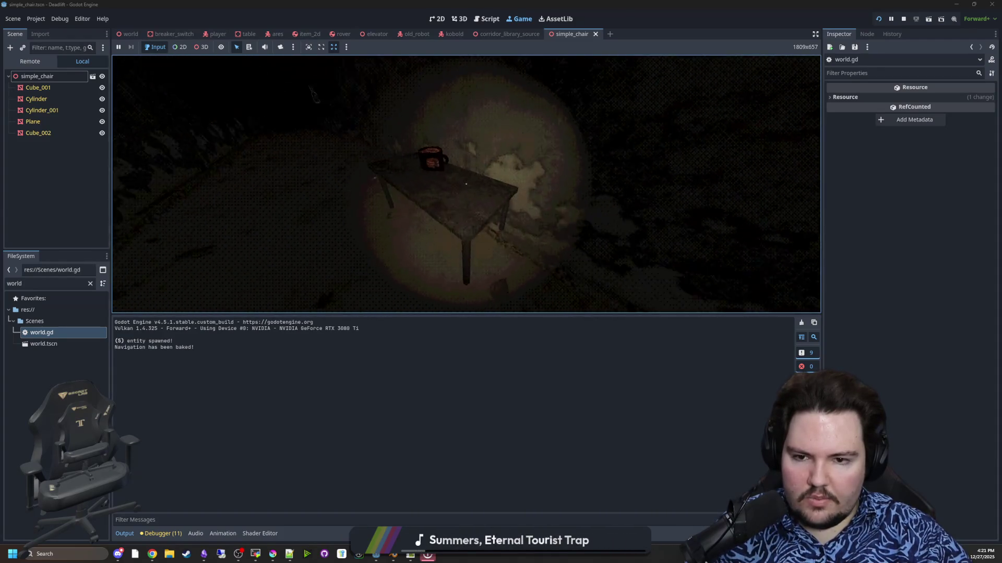
pyautogui.press('s')
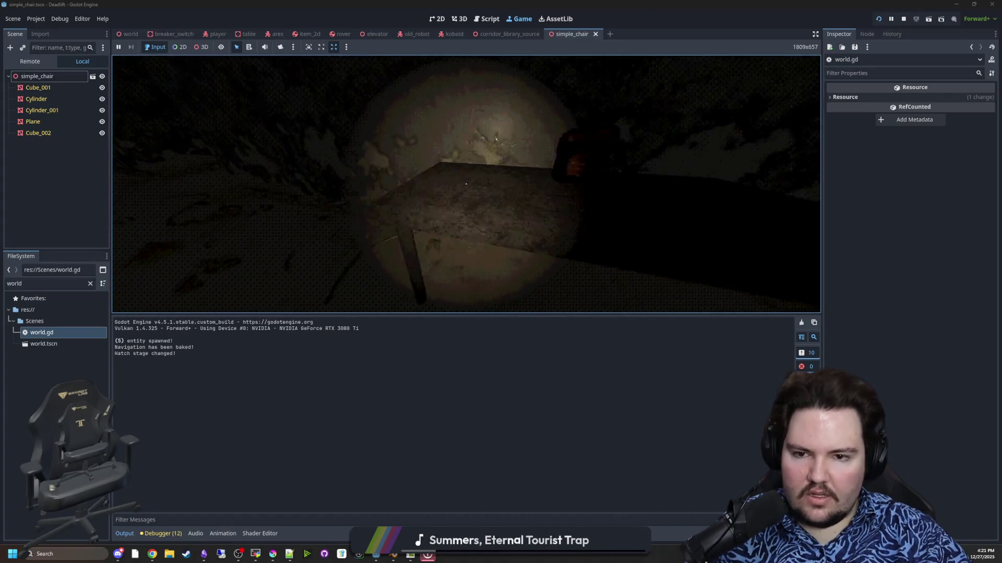
pyautogui.press('s')
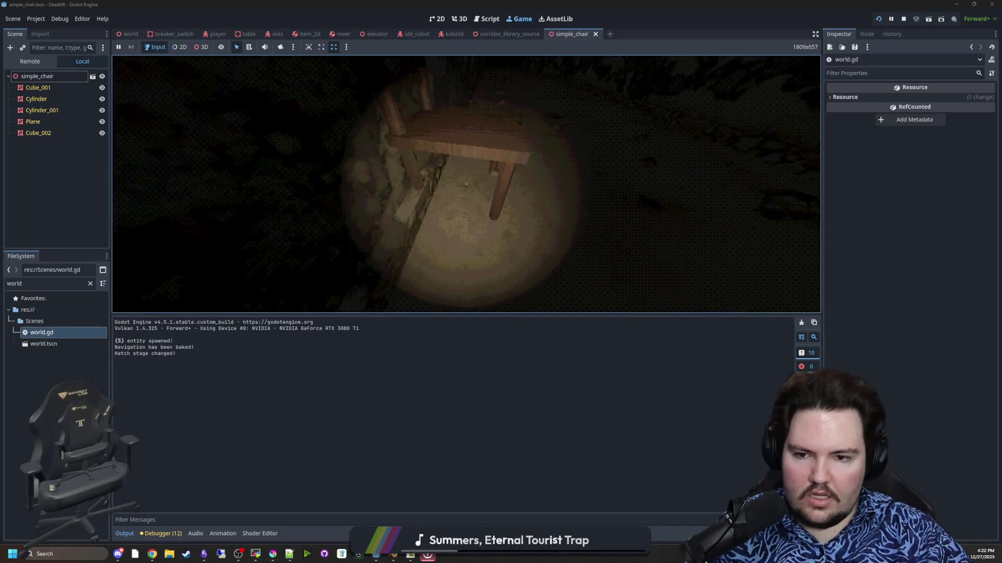
pyautogui.press('super')
pyautogui.click(411, 557)
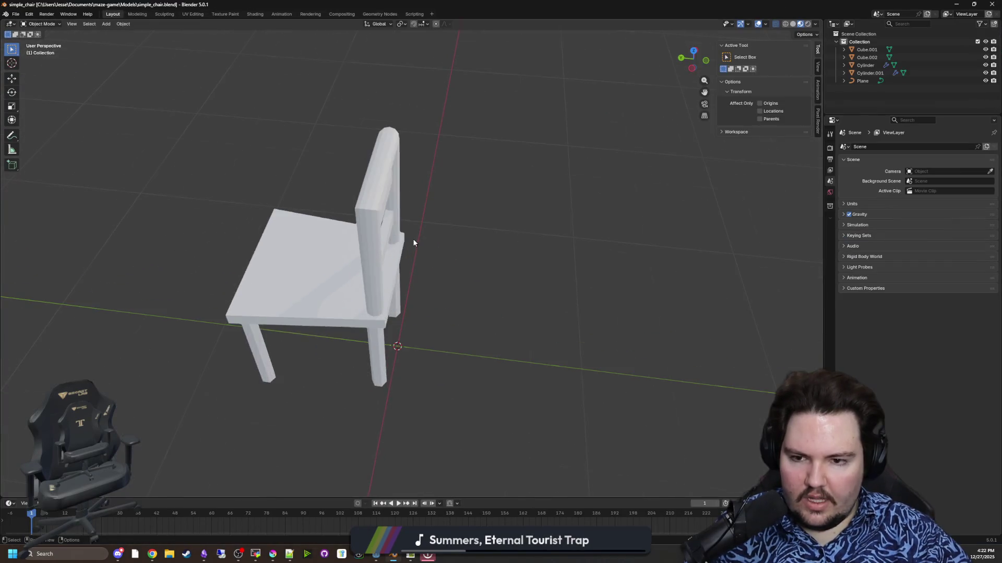
# Select the whole chair, shift it along global Y, and save simple_chair.blend.
pyautogui.moveTo(413, 243)
pyautogui.mouseDown()
pyautogui.moveTo(452, 299)
pyautogui.moveTo(461, 337)
pyautogui.moveTo(515, 342)
pyautogui.mouseUp()
pyautogui.press('a')
pyautogui.press('g')
pyautogui.press('y')
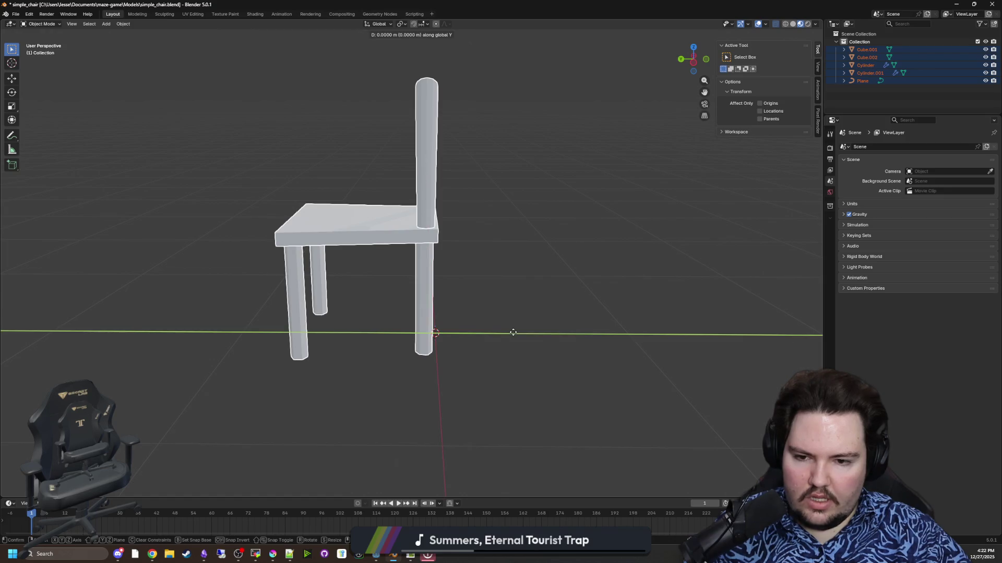
pyautogui.click(498, 334)
pyautogui.hotkey('ctrl', 's')
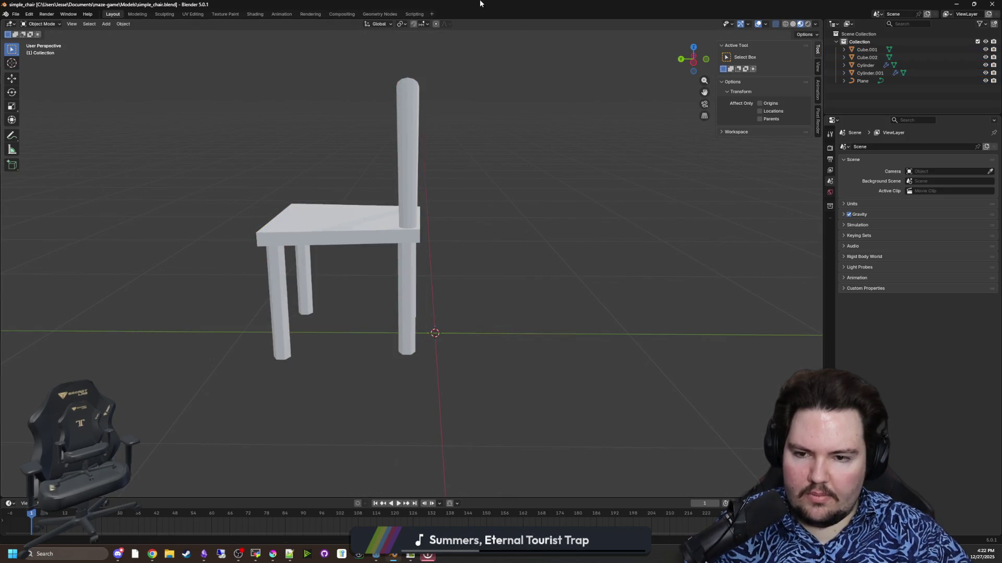
pyautogui.hotkey('alt', 'Tab')
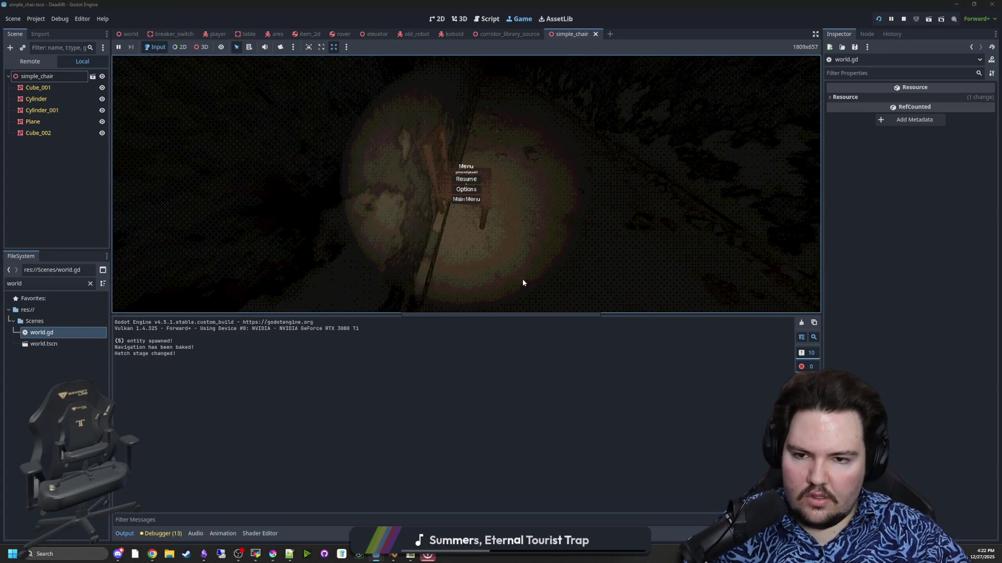
# Briefly resume the paused game, then pause it again.
pyautogui.moveTo(512, 350); pyautogui.dragTo(547, 256)
pyautogui.click(512, 340)
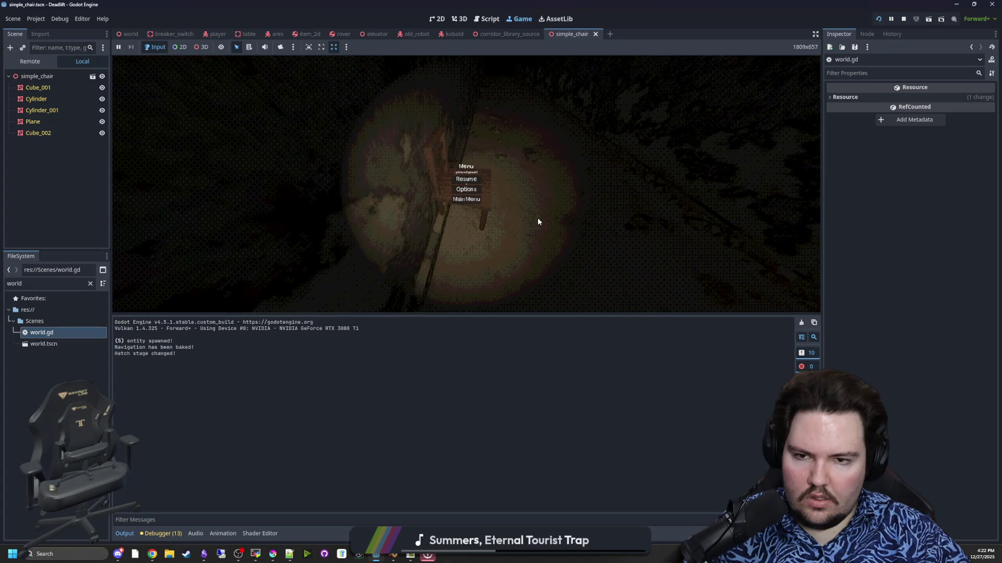
pyautogui.click(477, 178)
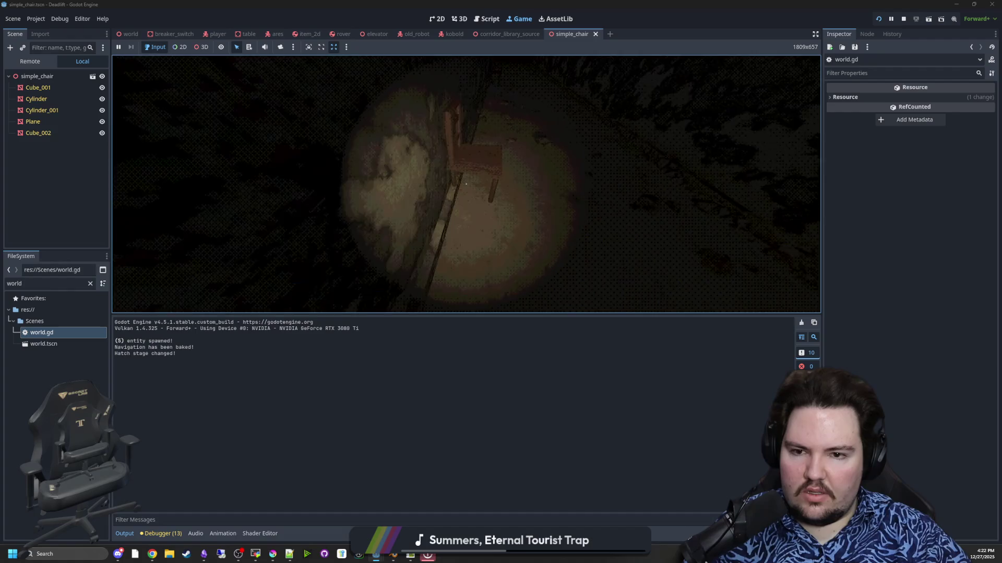
pyautogui.press('super')
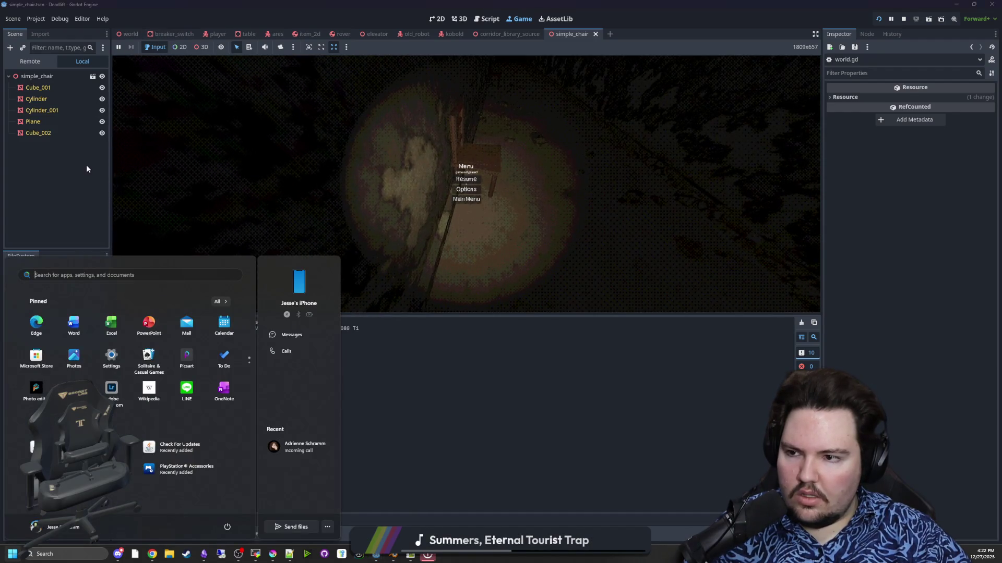
pyautogui.click(87, 168)
# Inspect the updated simple_chair root in the 3D view, zoomed out, then return to the Game view.
pyautogui.click(79, 74)
pyautogui.click(459, 19)
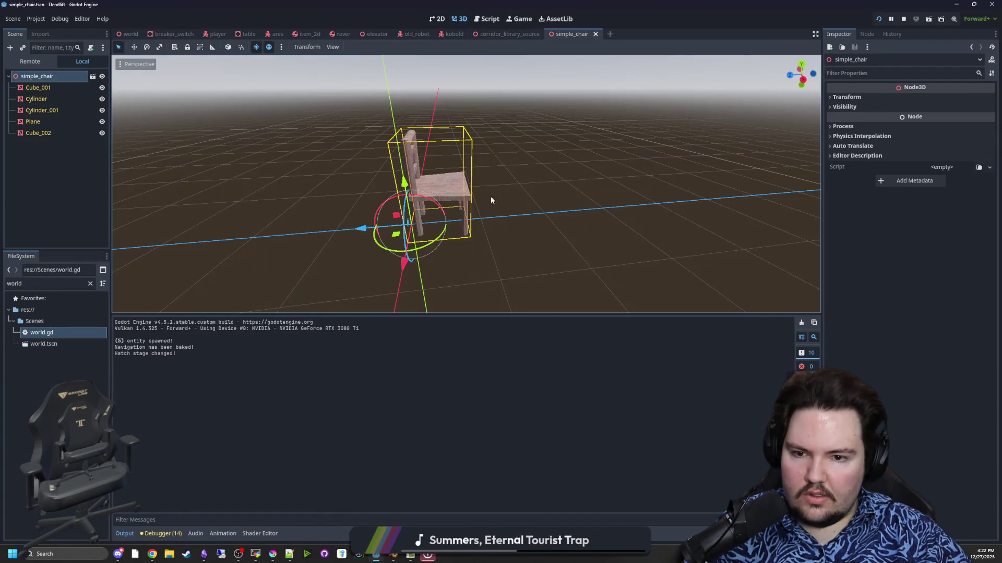
pyautogui.click(474, 186)
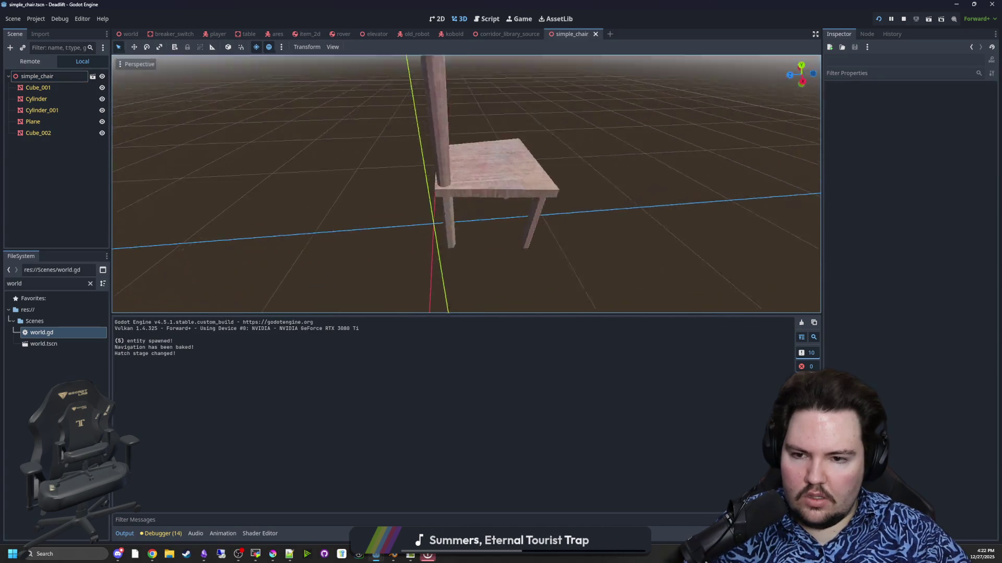
pyautogui.scroll(-4, 497, 61)
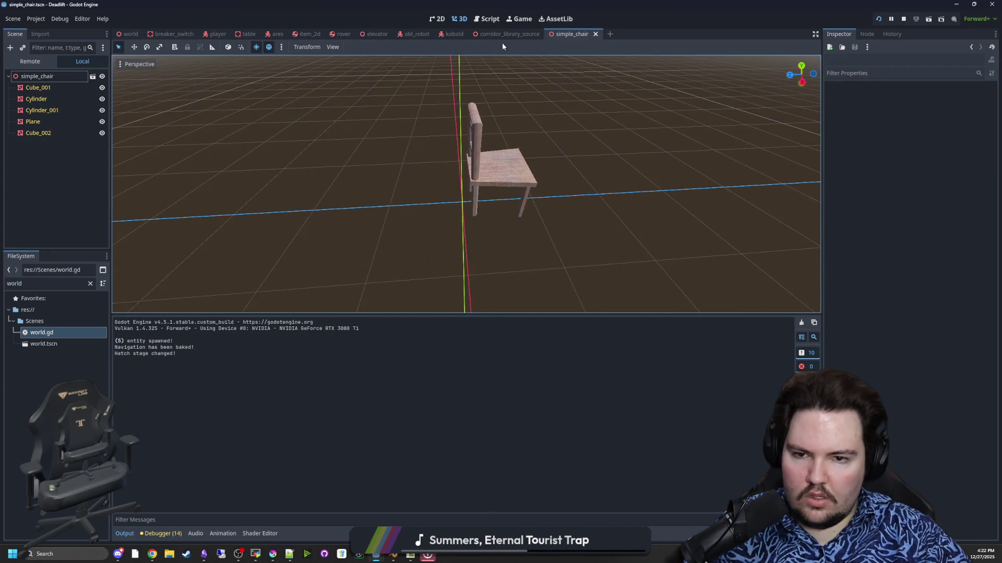
pyautogui.click(520, 19)
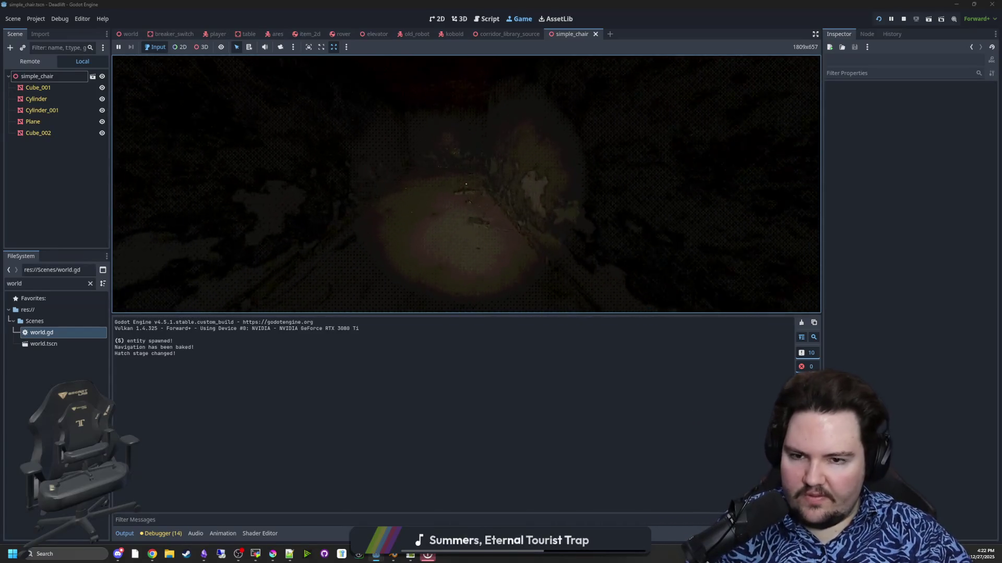
# Resume and play until the output logs '(2) Hatch stage changed!', then pause.
pyautogui.press('super')
pyautogui.click(333, 154)
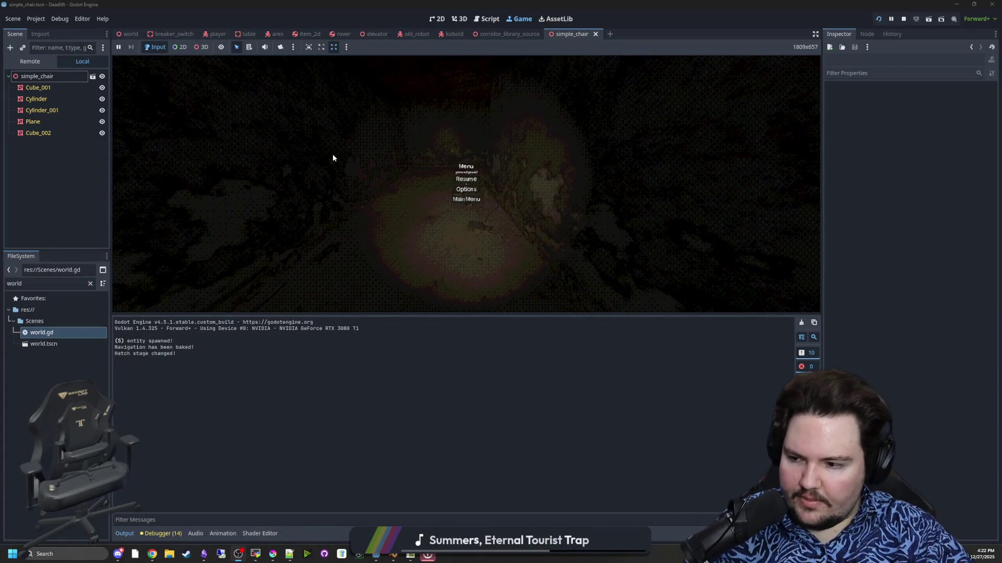
pyautogui.click(466, 179)
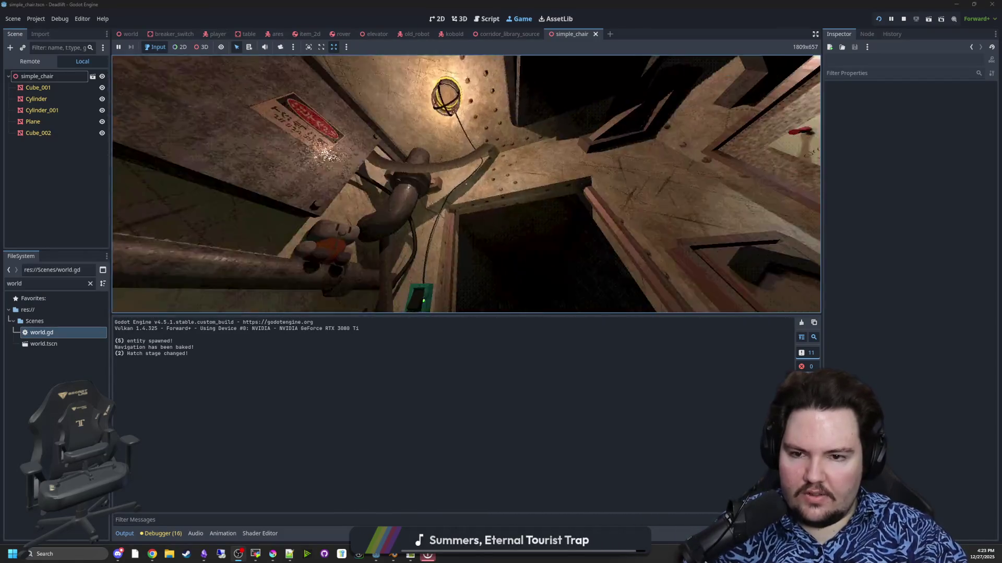
pyautogui.press('super')
# Open the world scene and select the MainLight node.
pyautogui.click(459, 18)
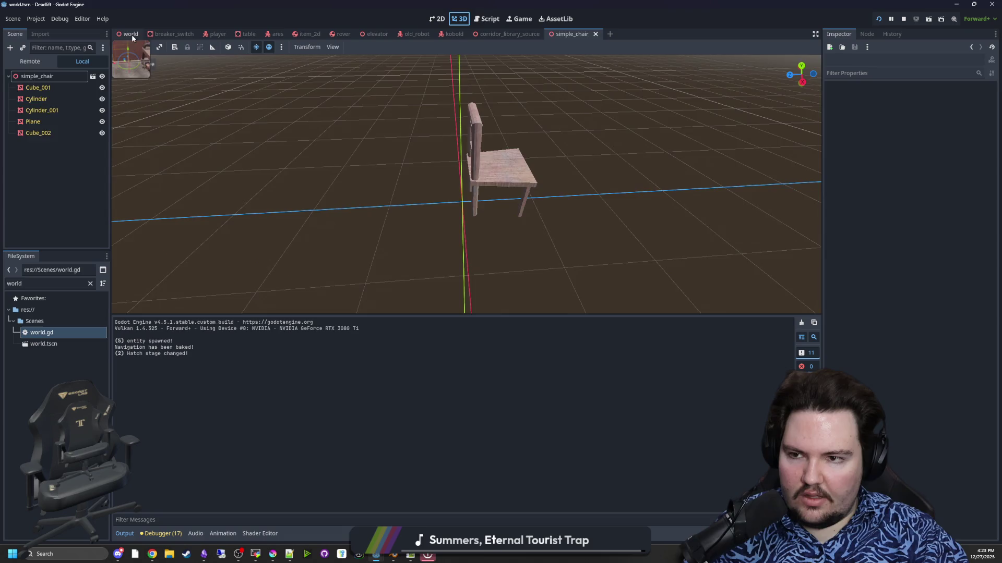
pyautogui.click(132, 35)
pyautogui.press('w')
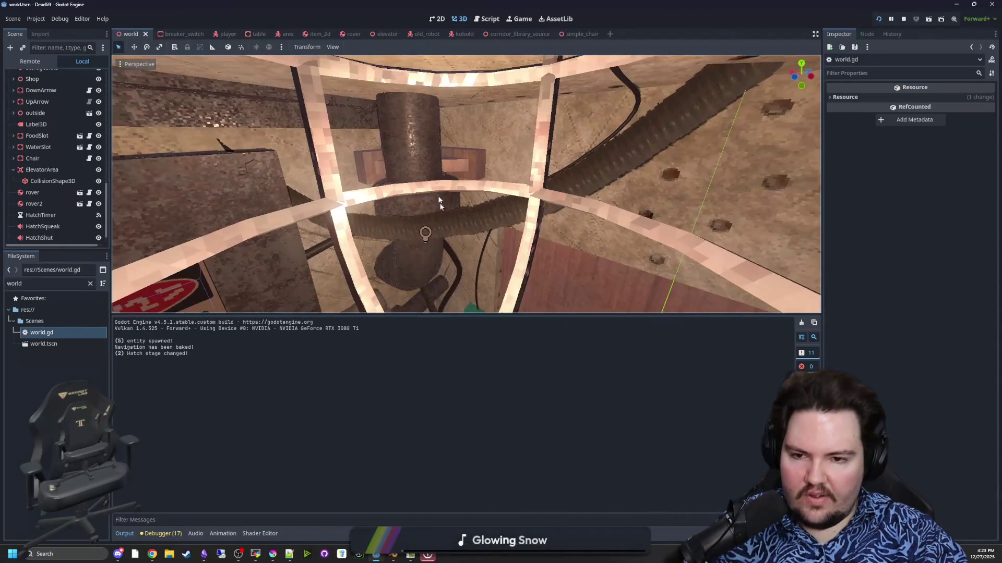
pyautogui.click(425, 234)
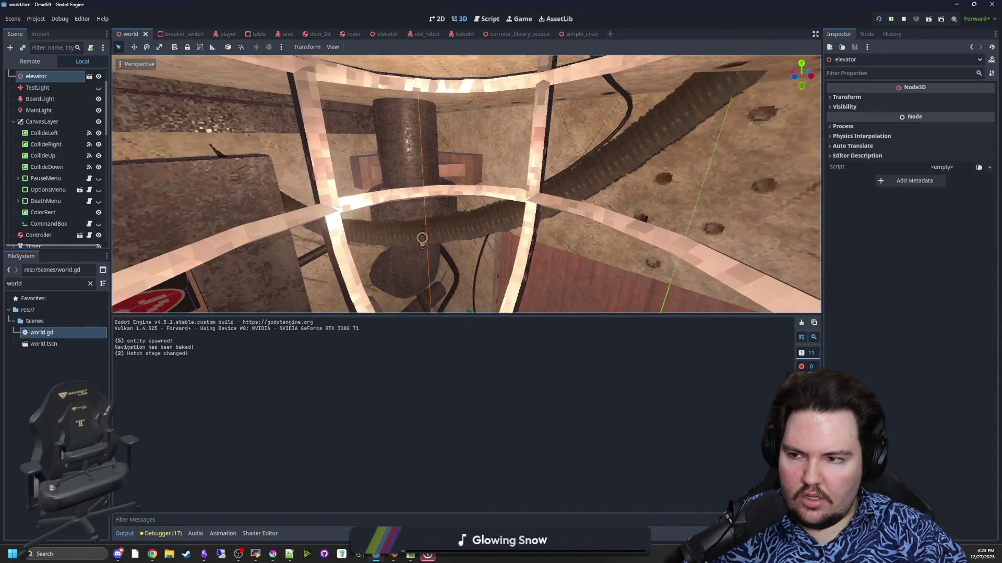
pyautogui.click(30, 110)
# Raise MainLight from Y 3.407 to 3.746, check it in-game, and save the world scene.
pyautogui.moveTo(453, 180); pyautogui.dragTo(457, 193)
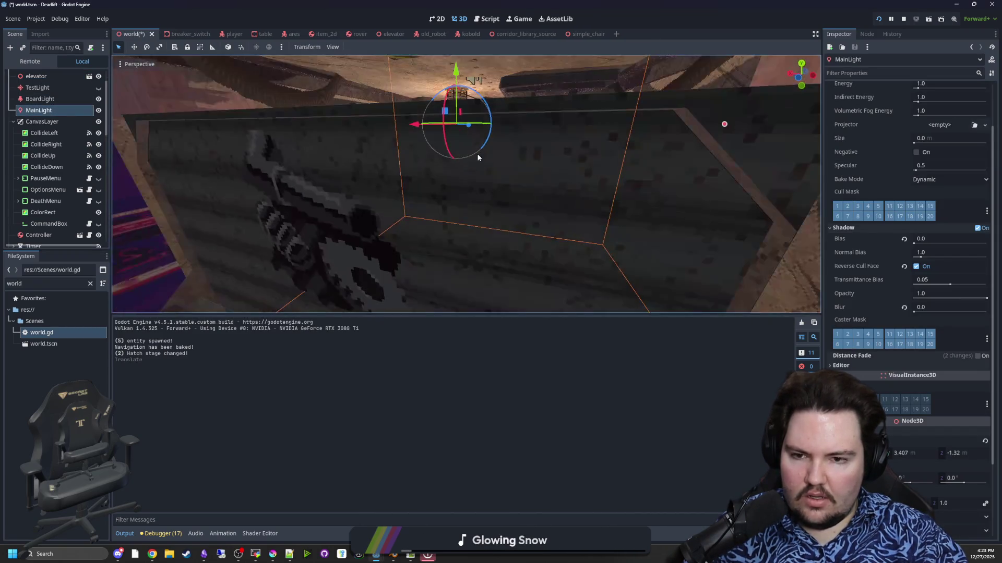
pyautogui.click(512, 19)
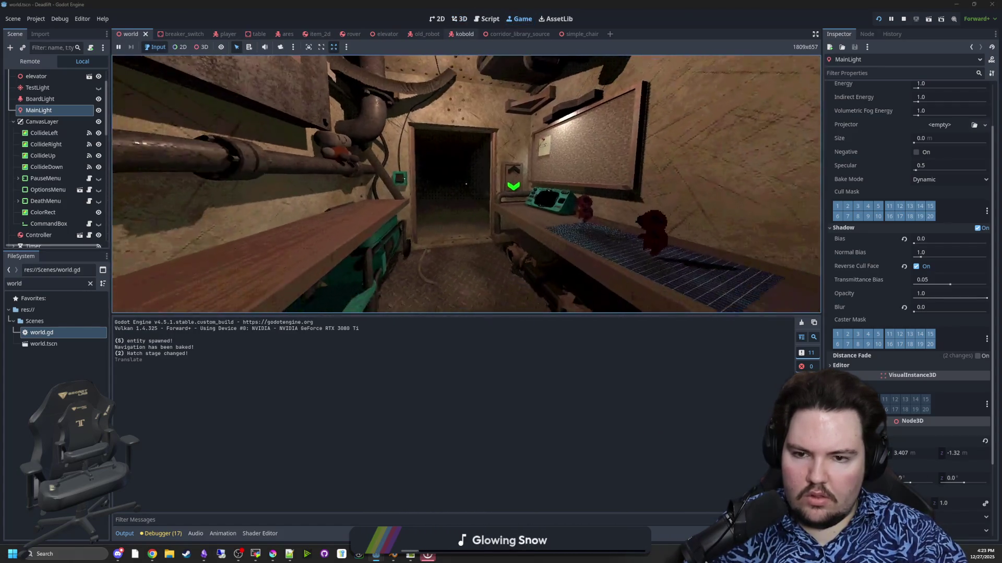
pyautogui.press('super')
pyautogui.click(459, 19)
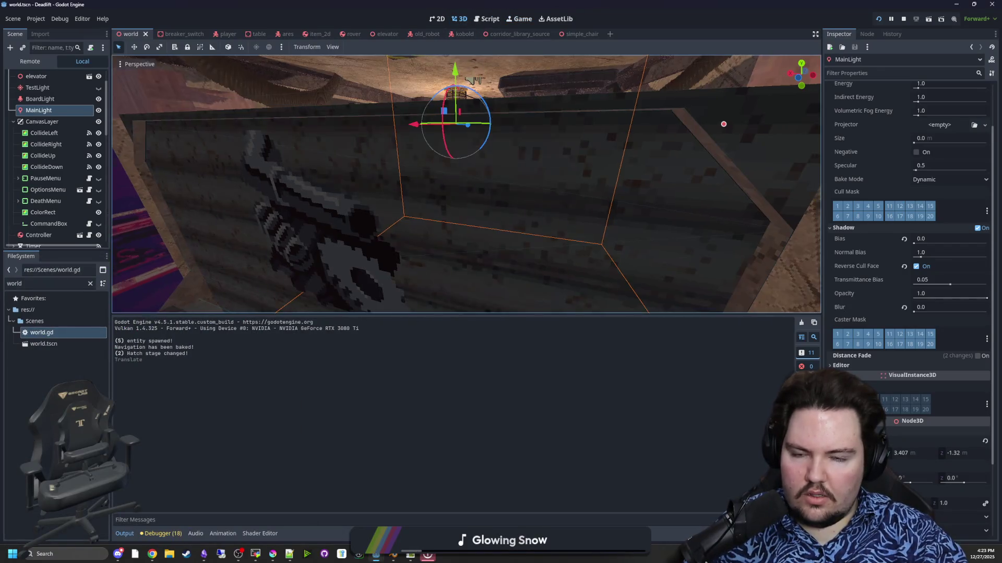
pyautogui.moveTo(455, 203); pyautogui.dragTo(455, 185)
pyautogui.scroll(-4, 513, 121)
pyautogui.hotkey('ctrl', 's')
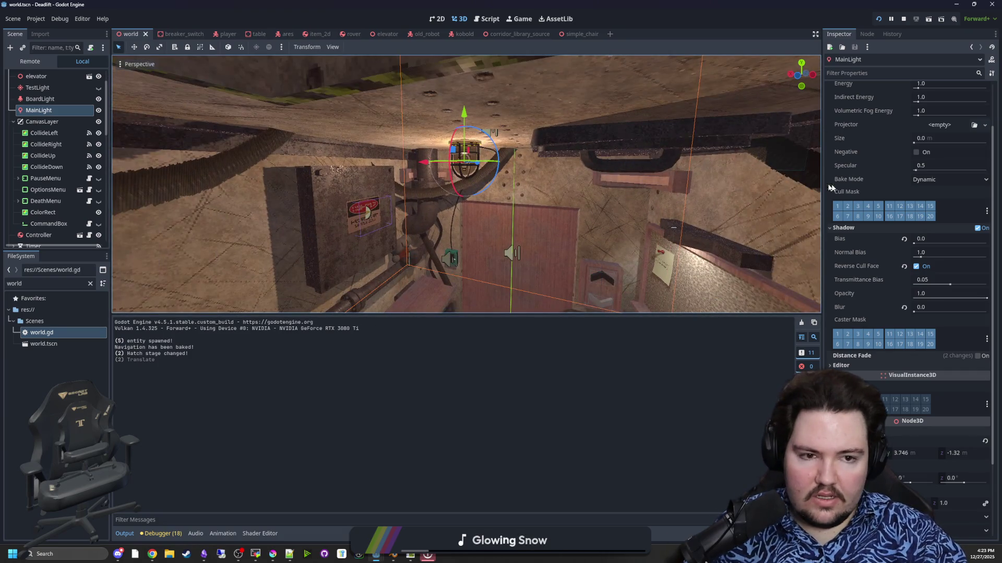
pyautogui.scroll(3, 881, 174)
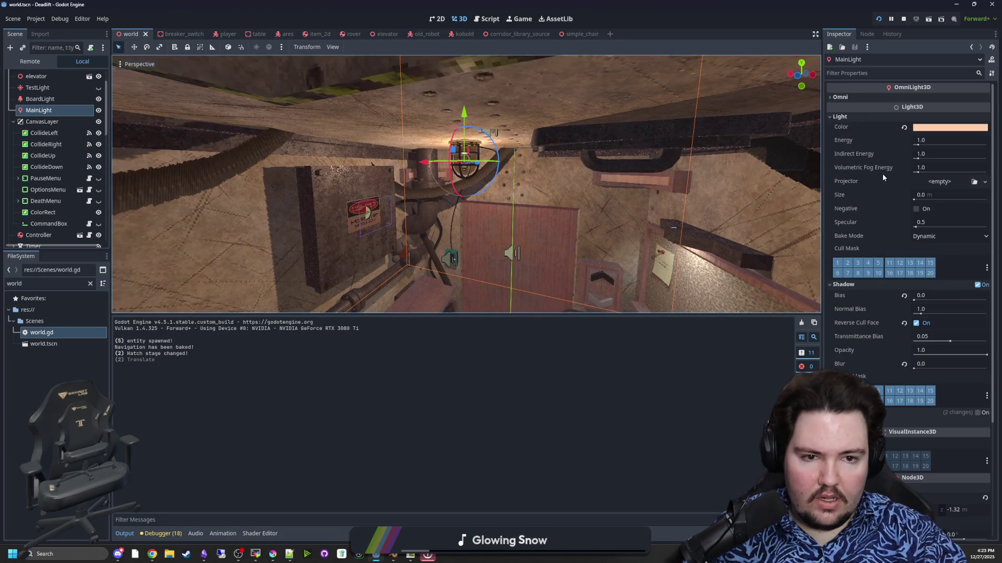
pyautogui.click(850, 96)
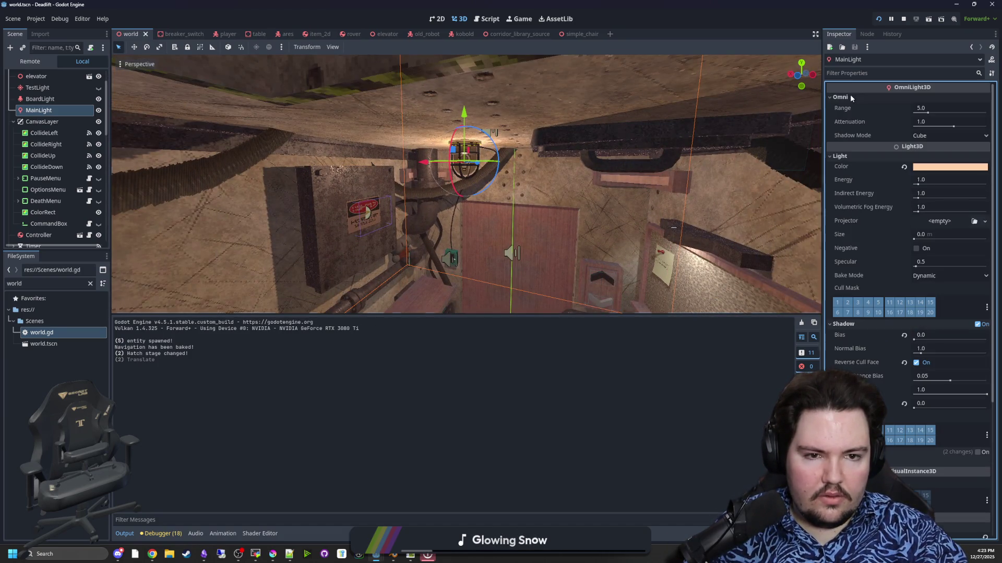
pyautogui.click(932, 136)
pyautogui.click(932, 148)
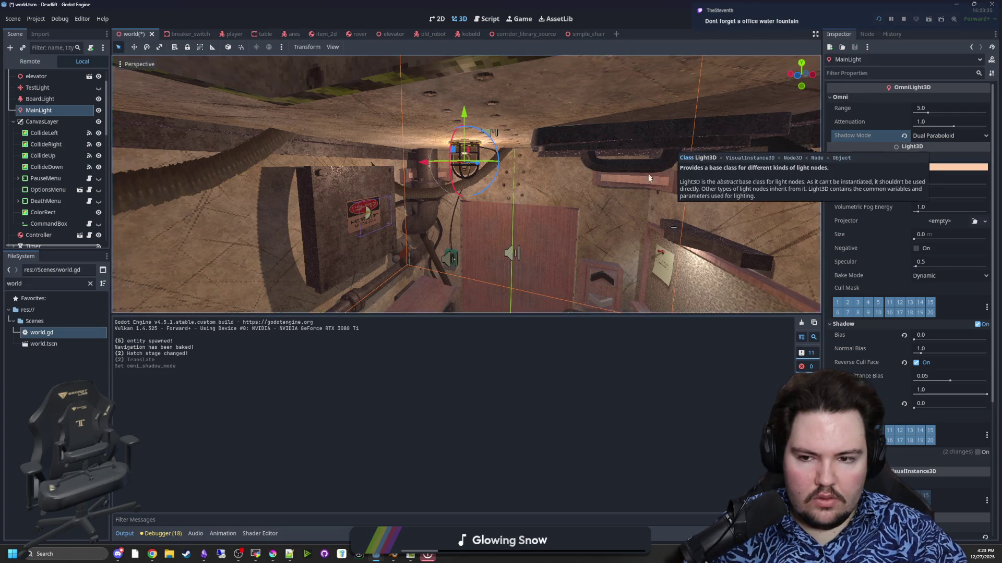
pyautogui.moveTo(650, 170); pyautogui.dragTo(709, 163)
pyautogui.click(935, 138)
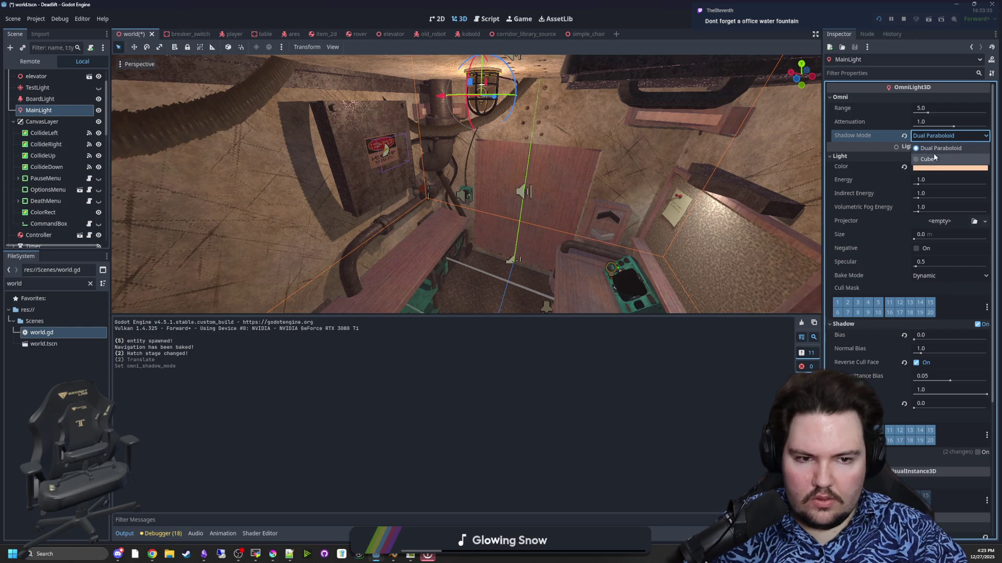
pyautogui.click(934, 153)
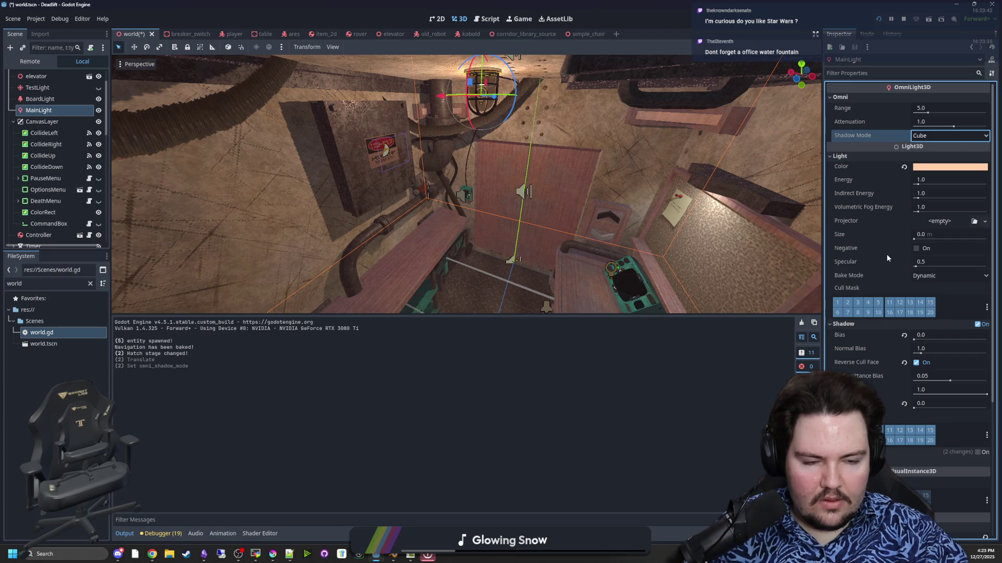
pyautogui.scroll(-5, 876, 257)
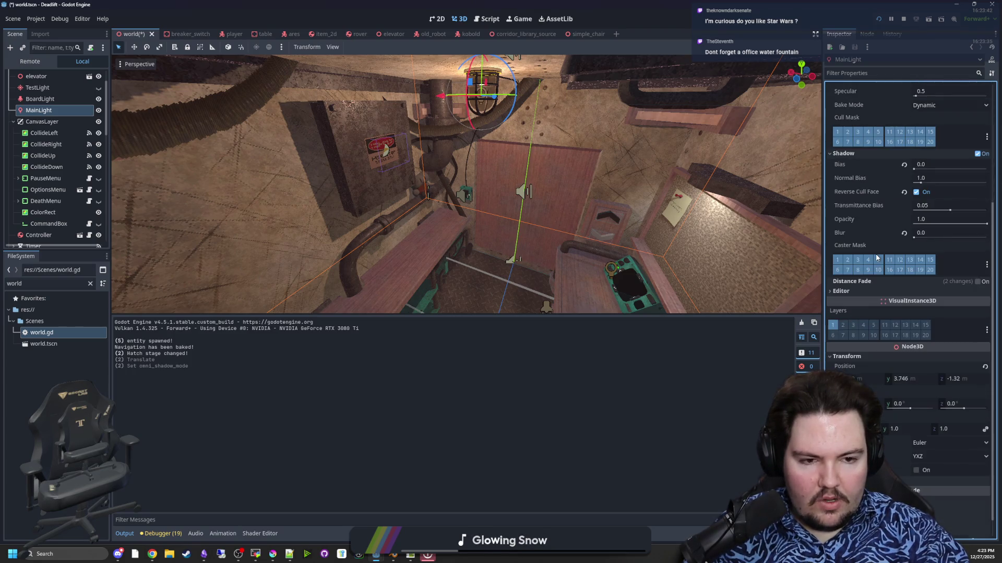
pyautogui.moveTo(872, 227)
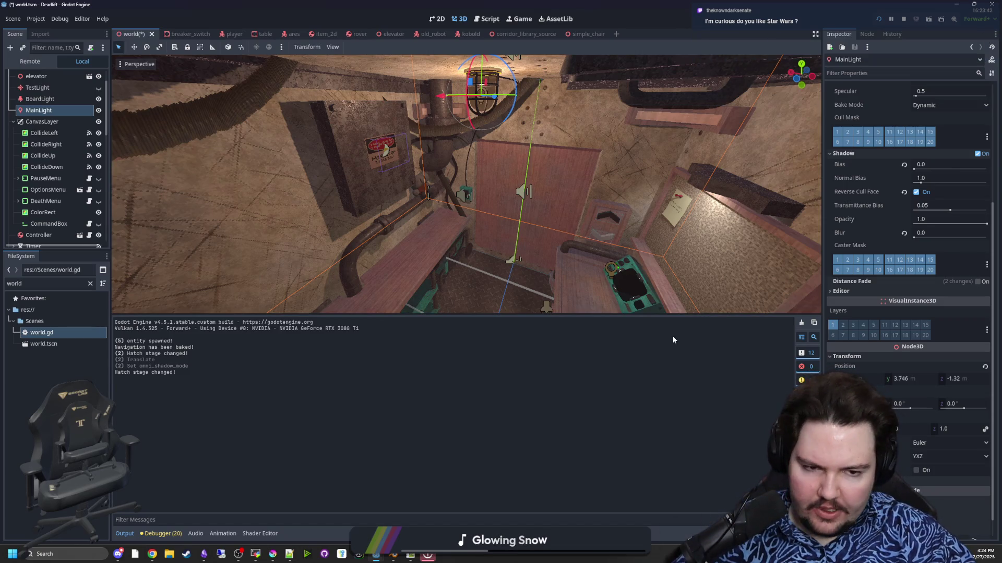
pyautogui.click(866, 283)
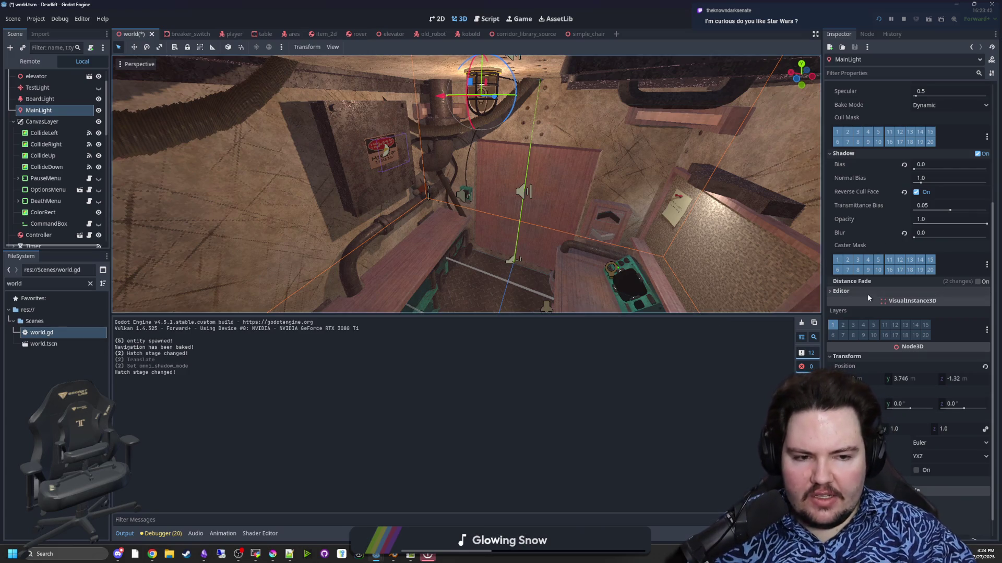
# Toggle MainLight's Distance Fade on and off, leaving it off, while viewing the lamp.
pyautogui.click(977, 281)
pyautogui.click(978, 282)
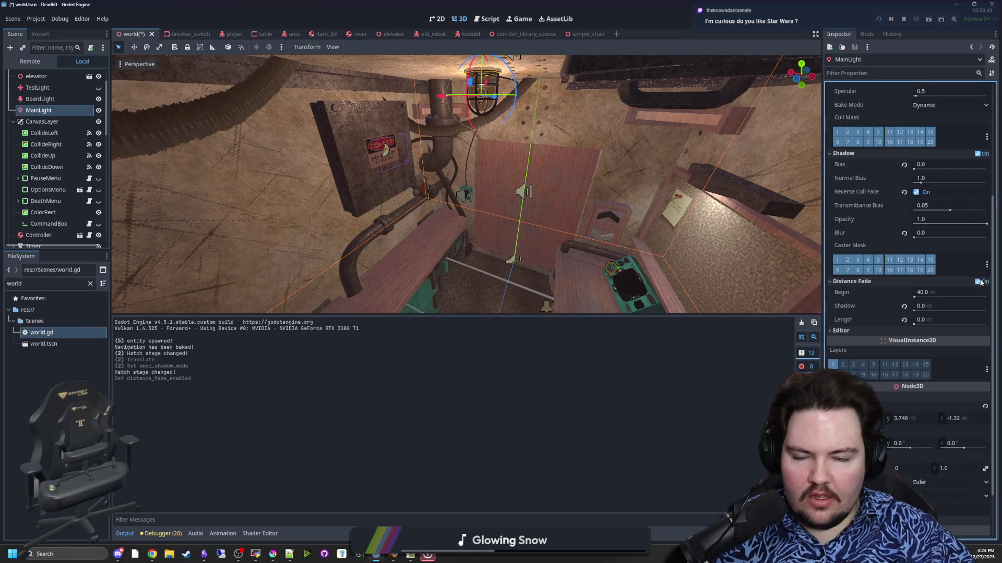
pyautogui.click(977, 282)
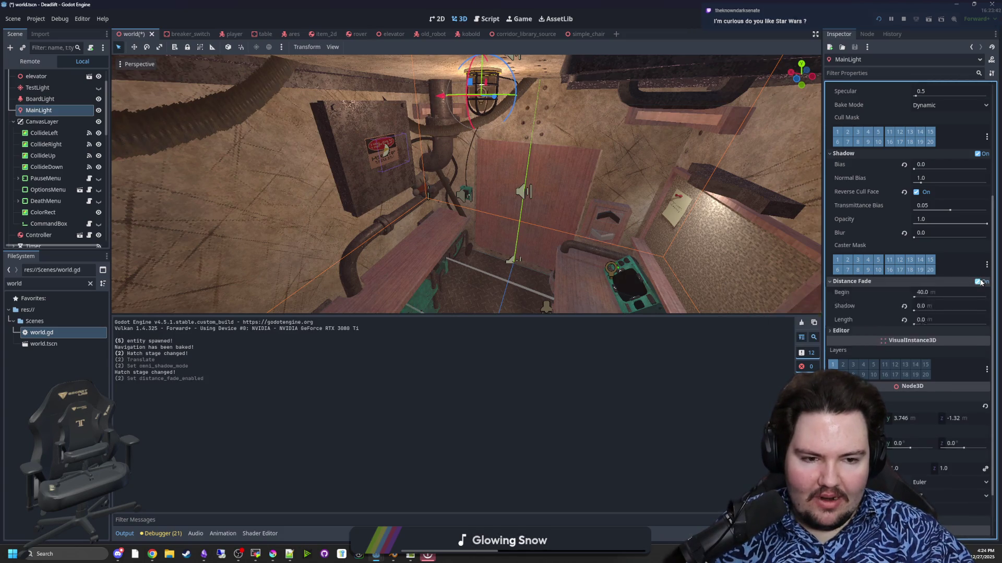
pyautogui.click(978, 281)
pyautogui.scroll(5, 861, 291)
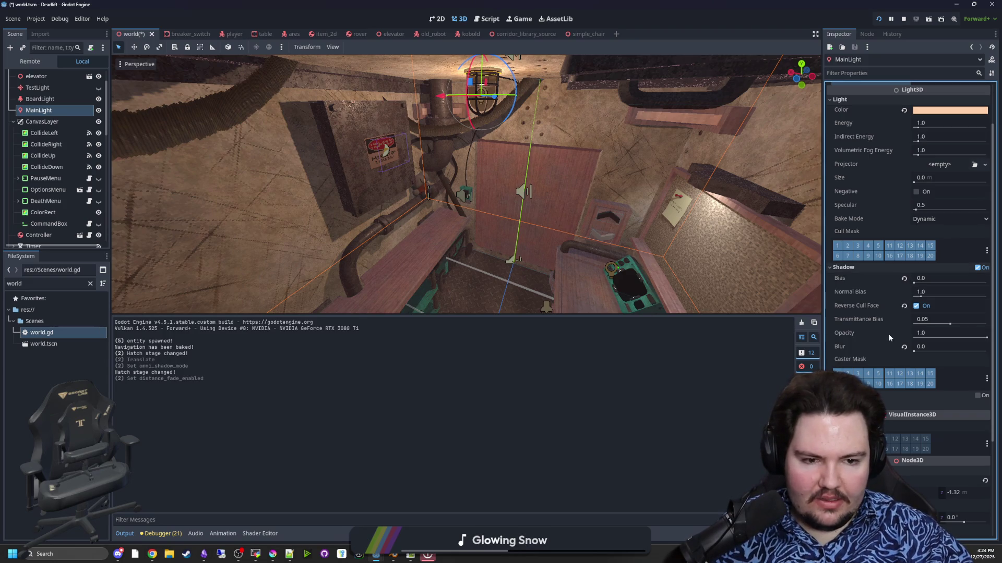
pyautogui.scroll(2, 862, 293)
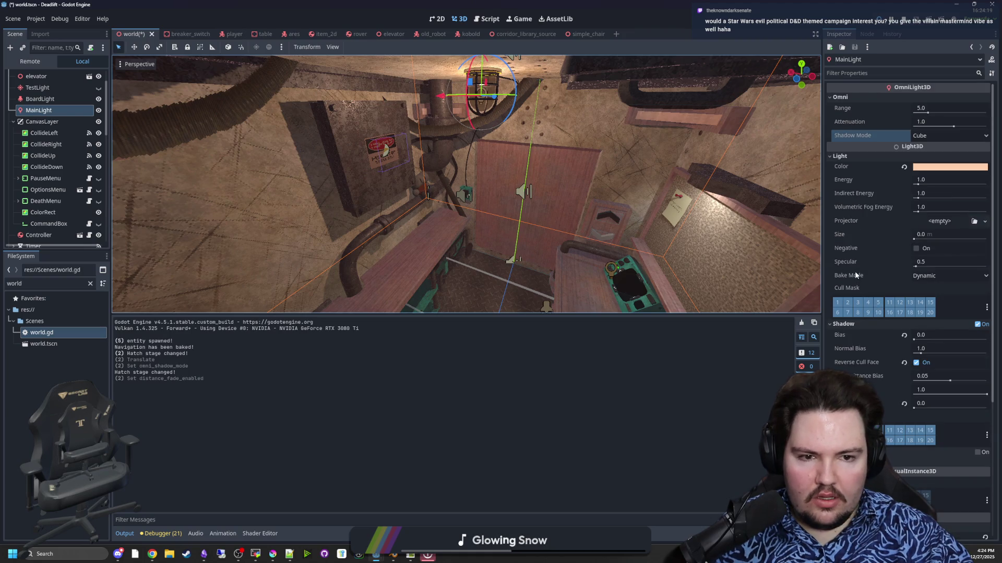
pyautogui.scroll(-6, 856, 219)
pyautogui.scroll(-1, 845, 245)
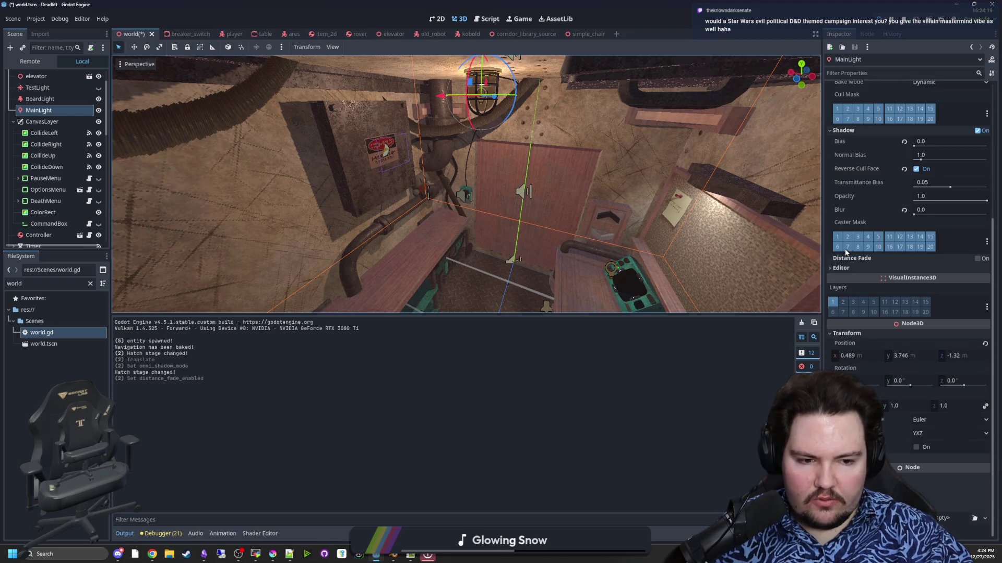
pyautogui.moveTo(662, 227); pyautogui.dragTo(608, 177)
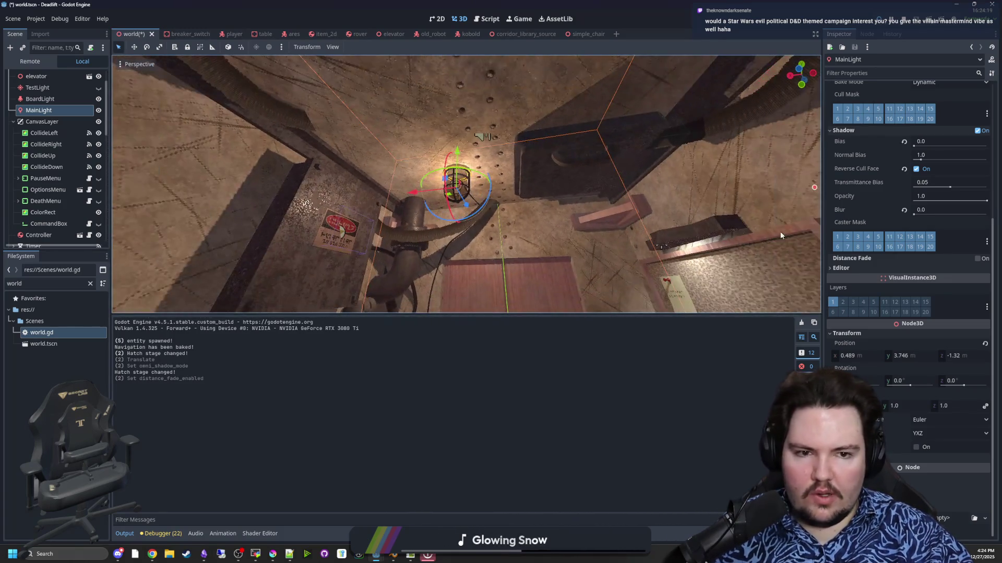
pyautogui.scroll(2, 844, 254)
pyautogui.scroll(5, 845, 271)
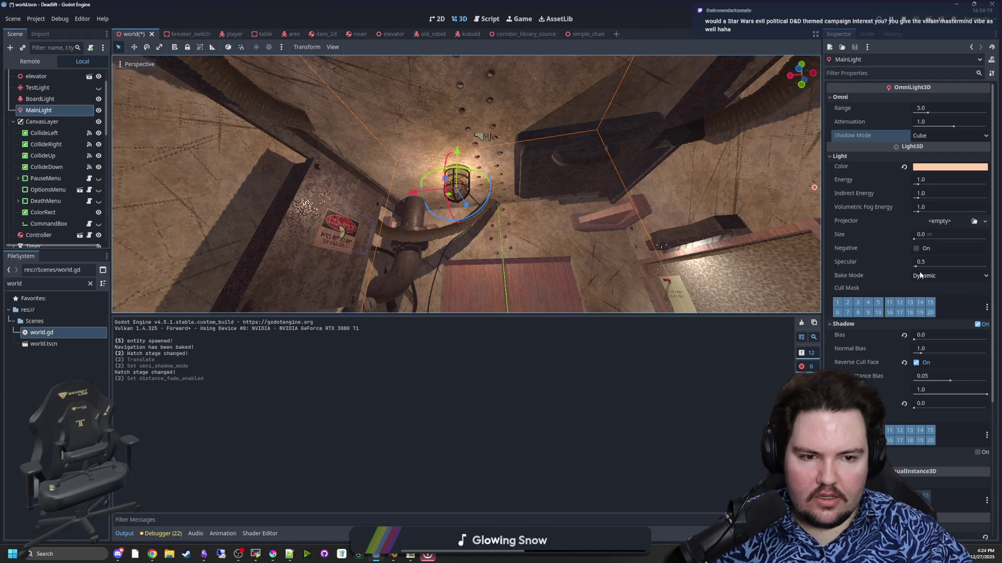
# Try Negative lighting on MainLight and switch it back off.
pyautogui.click(917, 249)
pyautogui.click(917, 249)
pyautogui.click(917, 249)
pyautogui.click(916, 249)
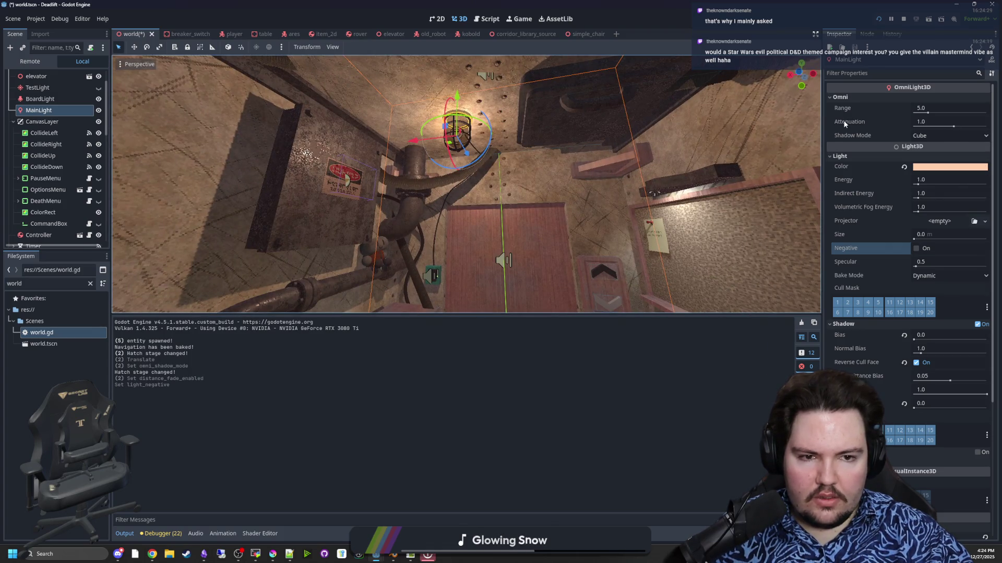
# Open the World node's world.gd script.
pyautogui.moveTo(845, 123)
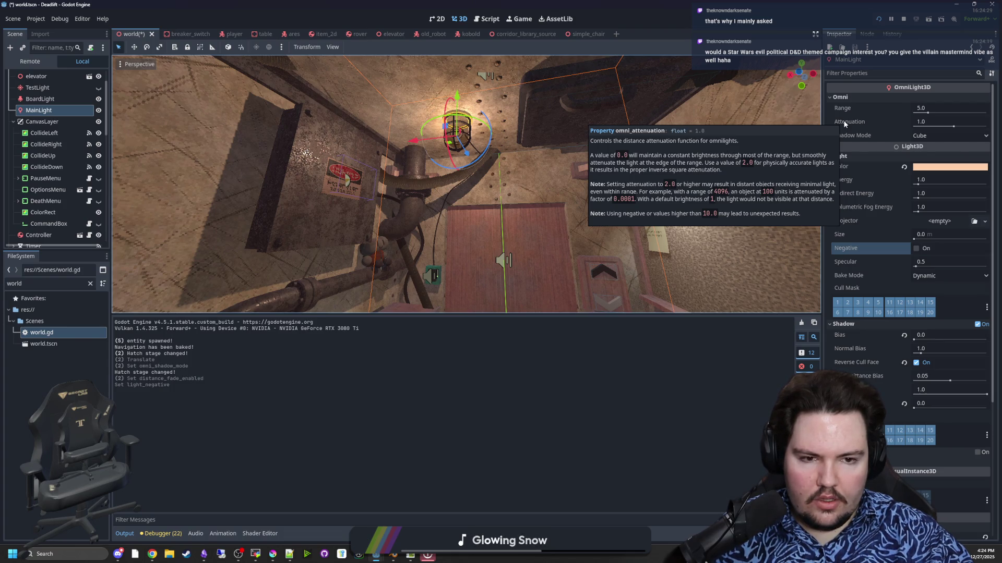
pyautogui.scroll(2, 57, 131)
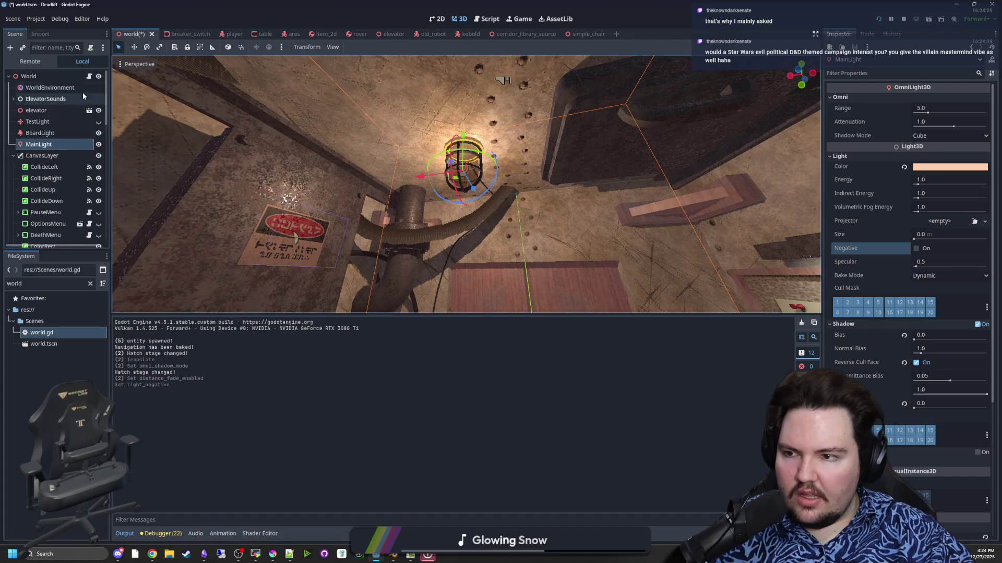
pyautogui.click(90, 76)
pyautogui.click(386, 182)
pyautogui.scroll(6, 386, 182)
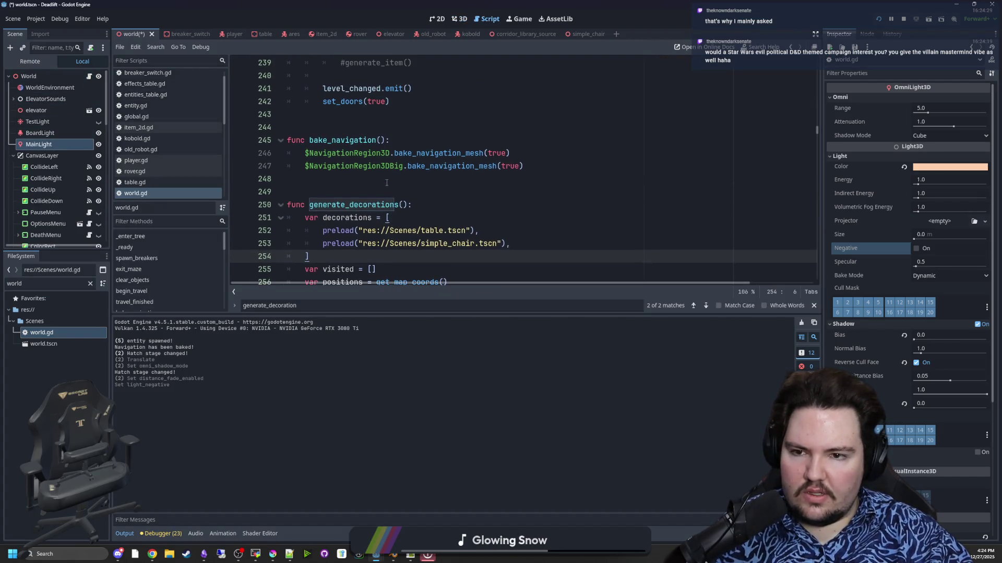
# Search world.gd for $MainLight.
pyautogui.click(526, 215)
pyautogui.hotkey('ctrl', 'f')
pyautogui.scroll(3, 526, 214)
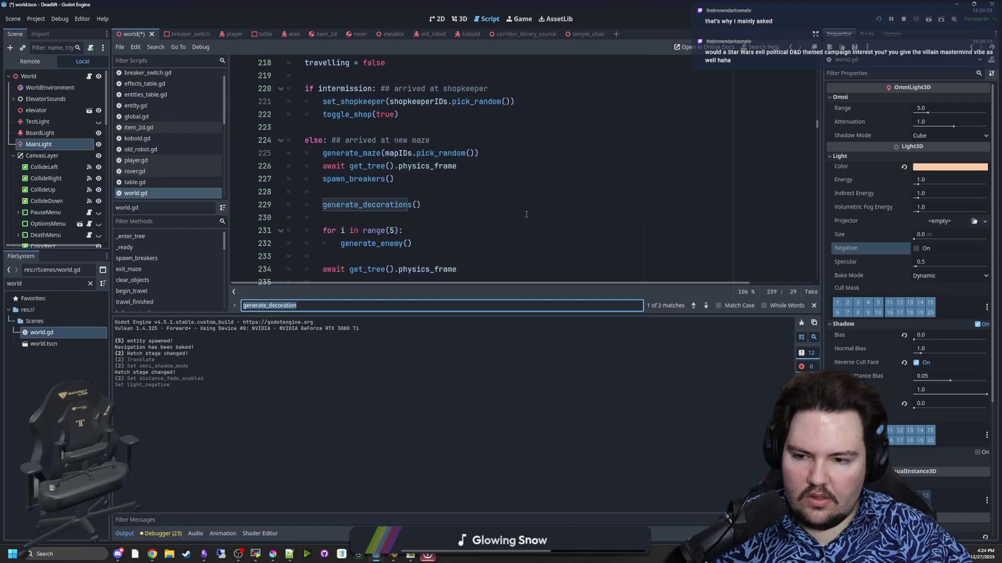
pyautogui.write('$mainL')
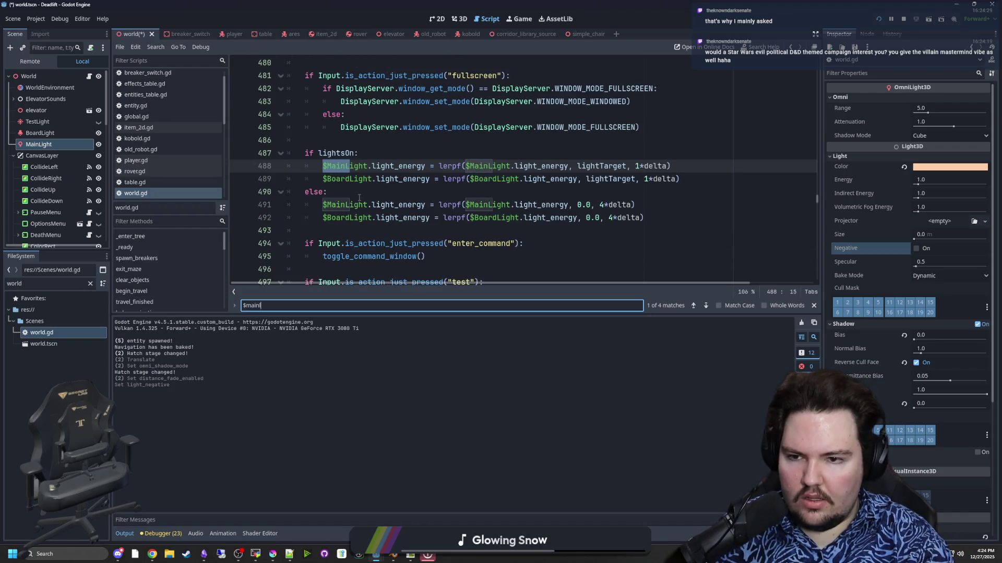
pyautogui.write('IGHT')
pyautogui.scroll(1, 571, 204)
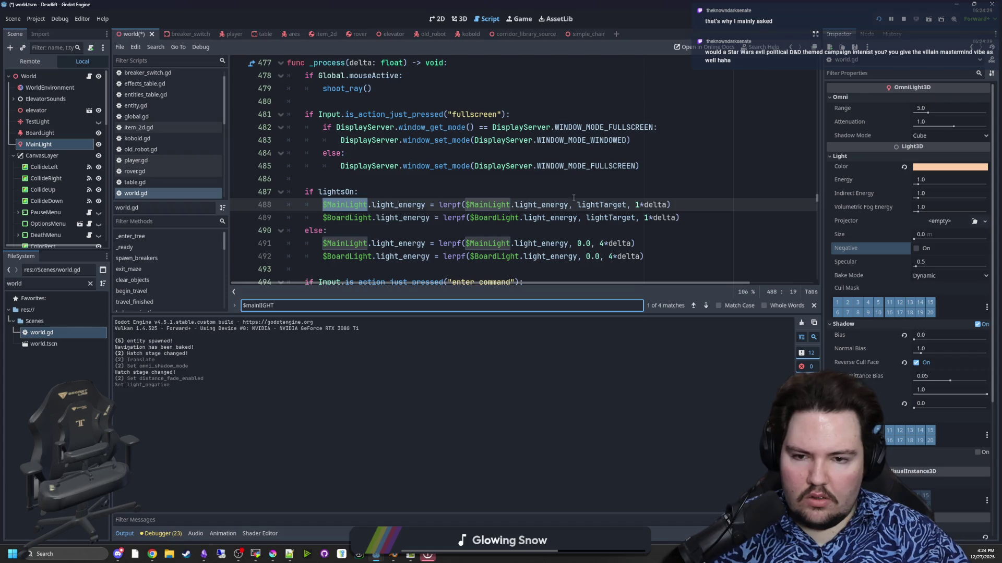
pyautogui.click(581, 182)
# Find lightTarget's randf_range(0.75, 1.5) at line 585, then return to MainLight in 3D.
pyautogui.keyDown('ctrl'); pyautogui.click(621, 207); pyautogui.keyUp('ctrl')
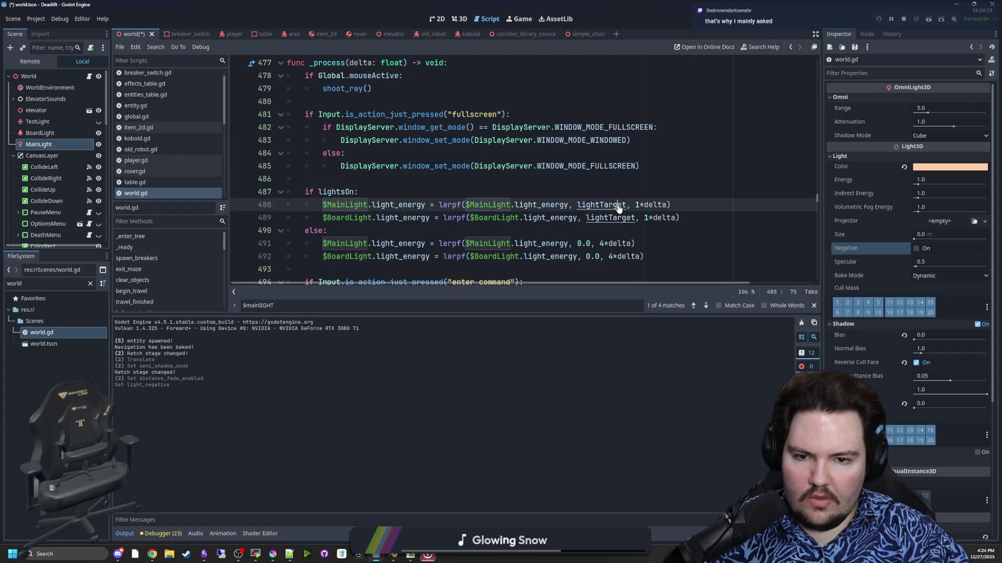
pyautogui.click(451, 171)
pyautogui.hotkey('ctrl', 'f')
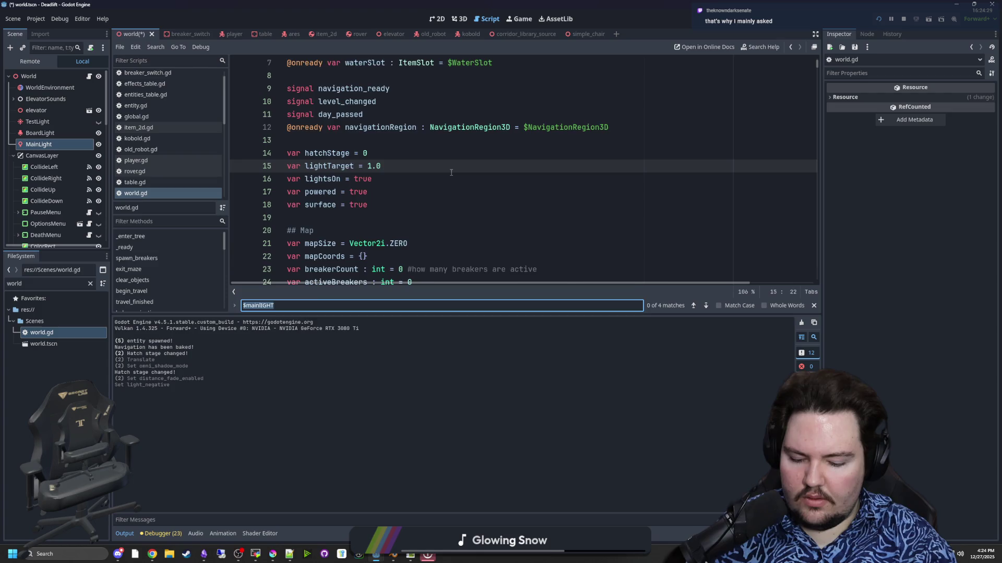
pyautogui.write('LIGHTe')
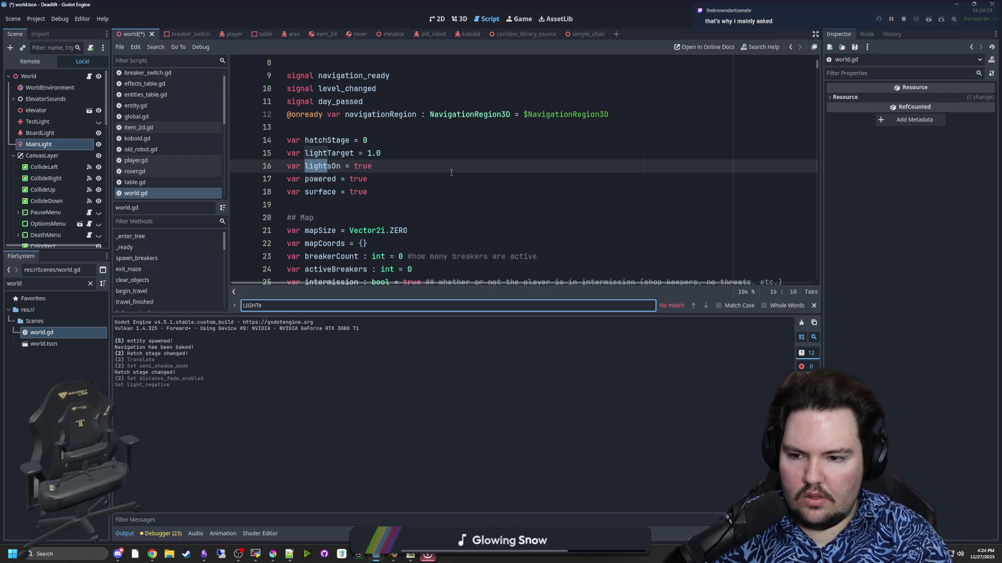
pyautogui.press('BackSpace')
pyautogui.press('BackSpace')
pyautogui.press('BackSpace')
pyautogui.press('BackSpace')
pyautogui.press('BackSpace')
pyautogui.press('BackSpace')
pyautogui.write('lightTarget')
pyautogui.press('Return')
pyautogui.press('Return')
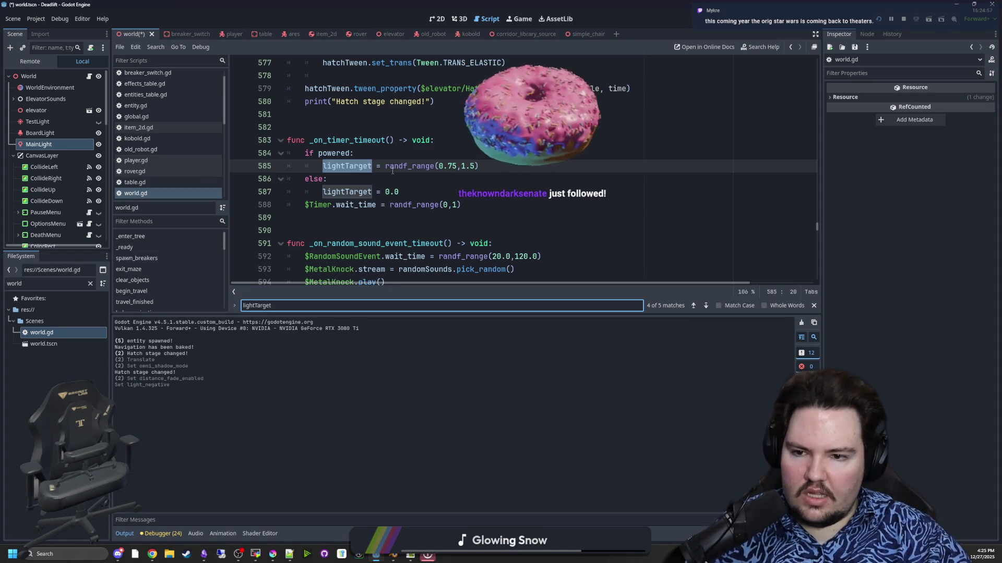
pyautogui.click(39, 144)
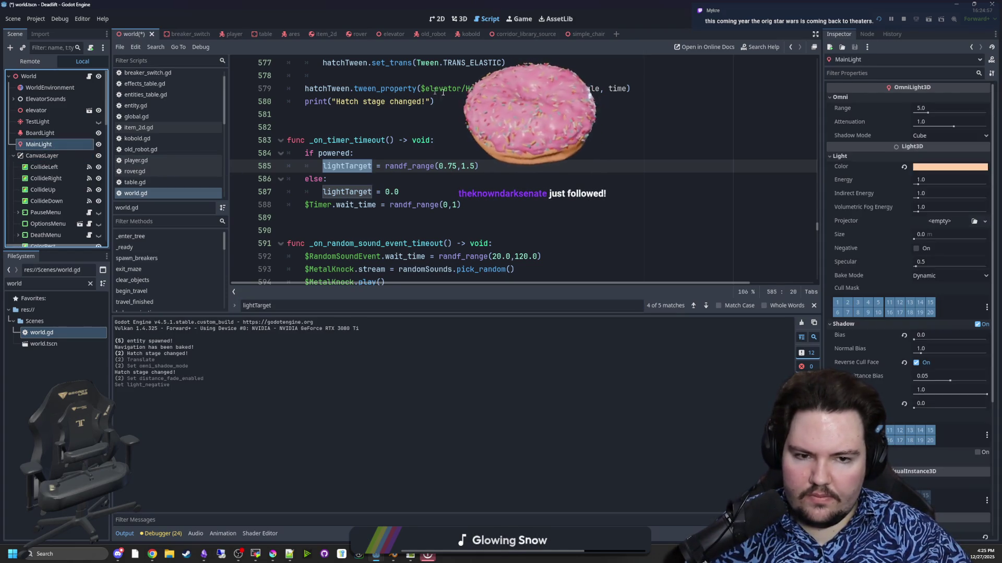
pyautogui.click(459, 19)
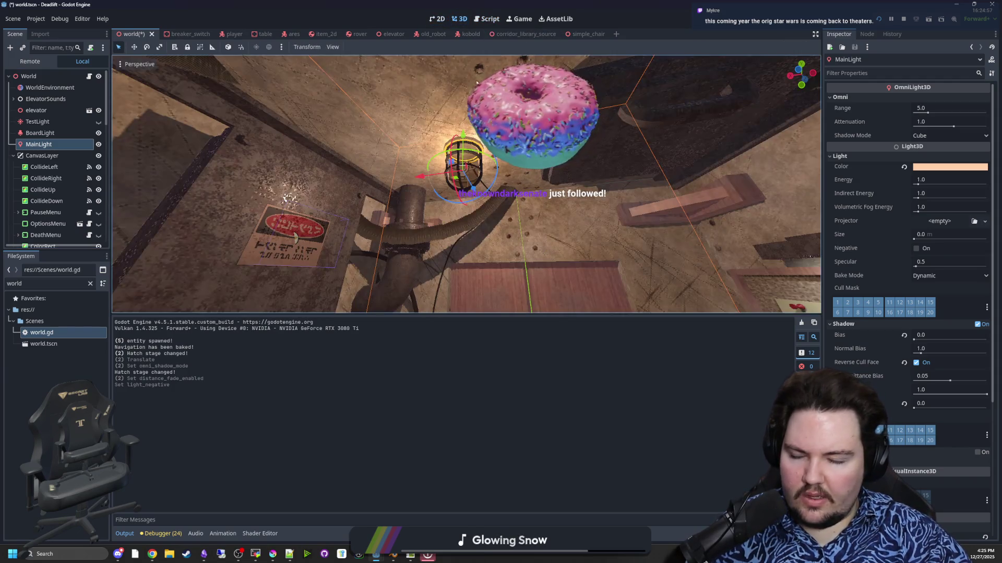
# Try a higher MainLight energy, undo it, and locate _process in world.gd.
pyautogui.moveTo(923, 180); pyautogui.dragTo(980, 187)
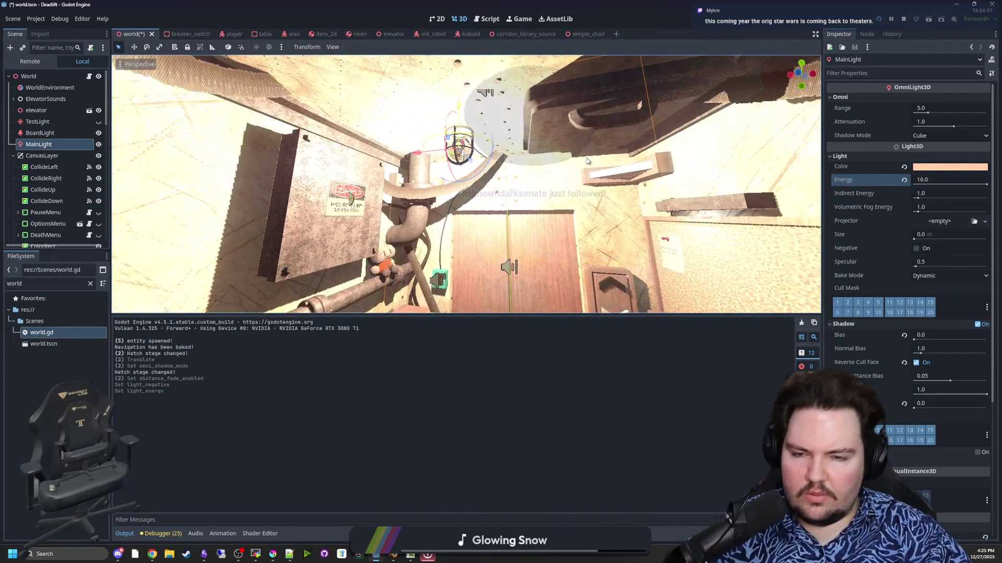
pyautogui.hotkey('ctrl', 'z')
pyautogui.click(89, 77)
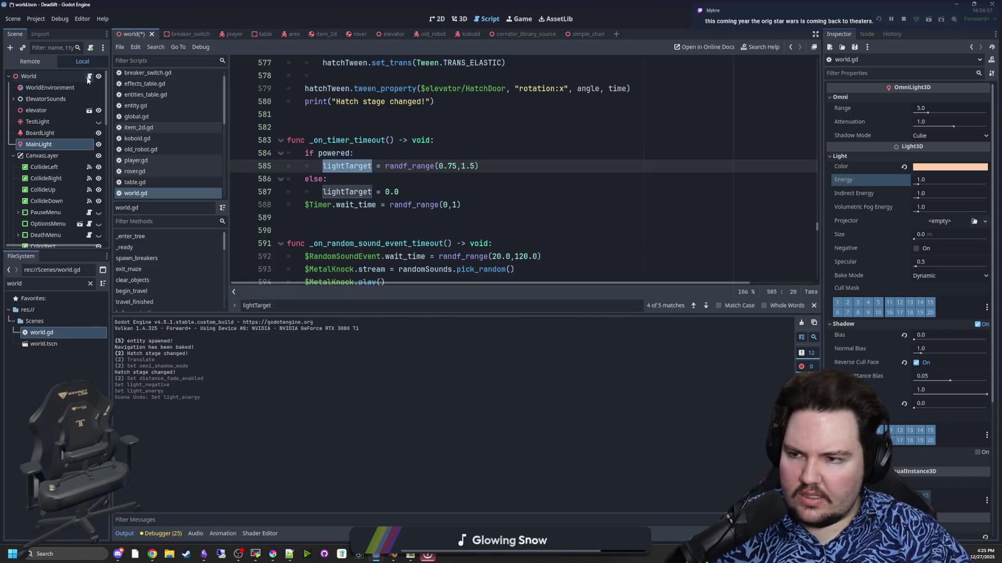
pyautogui.click(462, 179)
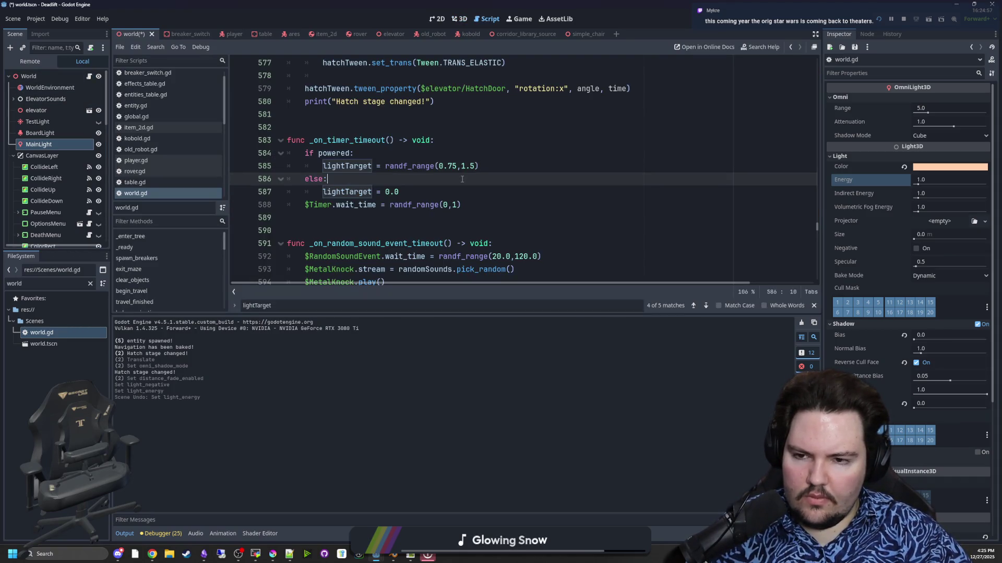
pyautogui.click(373, 149)
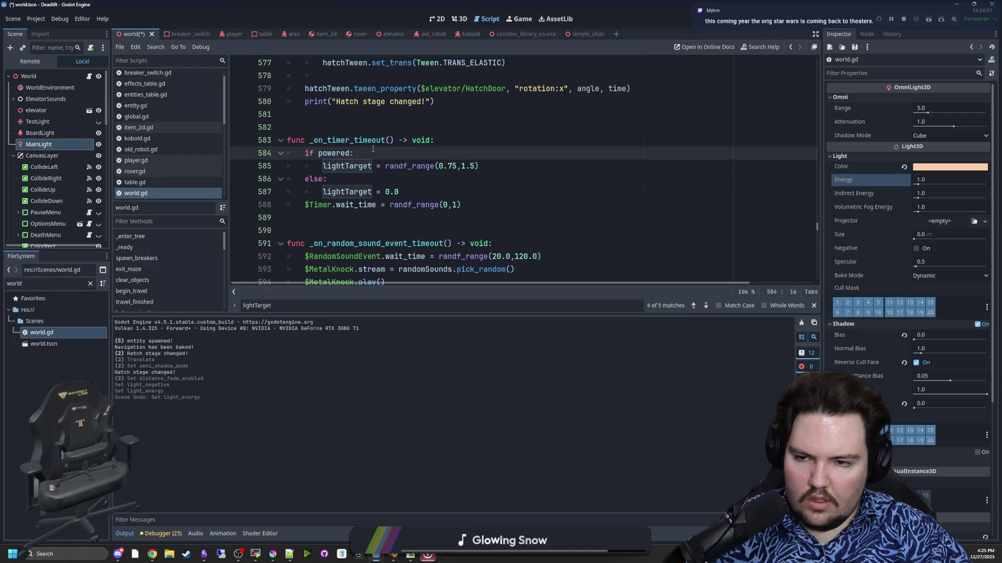
pyautogui.scroll(-3, 374, 149)
pyautogui.hotkey('ctrl', 'f')
pyautogui.write('_process')
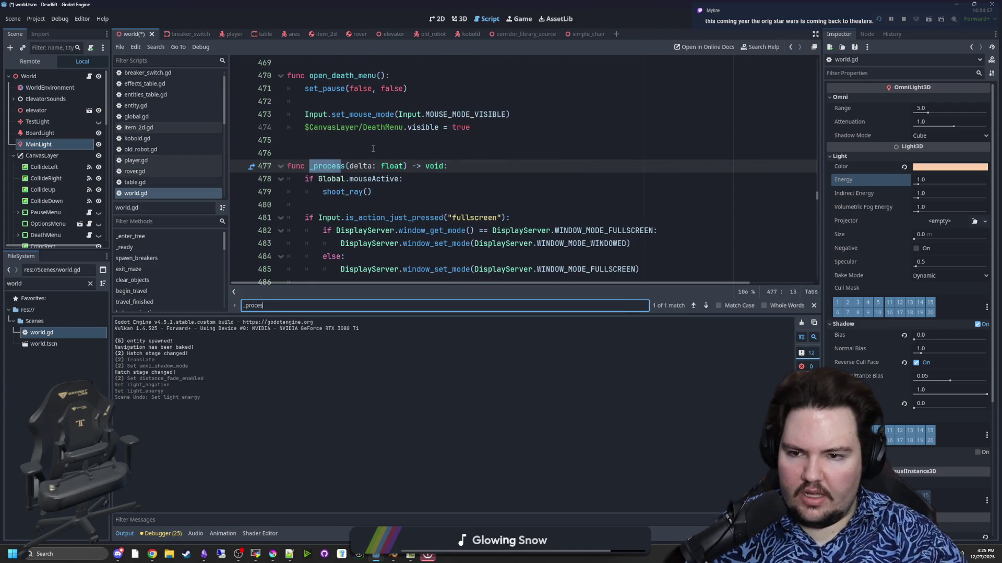
pyautogui.scroll(-5, 413, 138)
# Comment out the lerpf light-energy lines (488, 489, 491, 492) in the lights block.
pyautogui.click(413, 138)
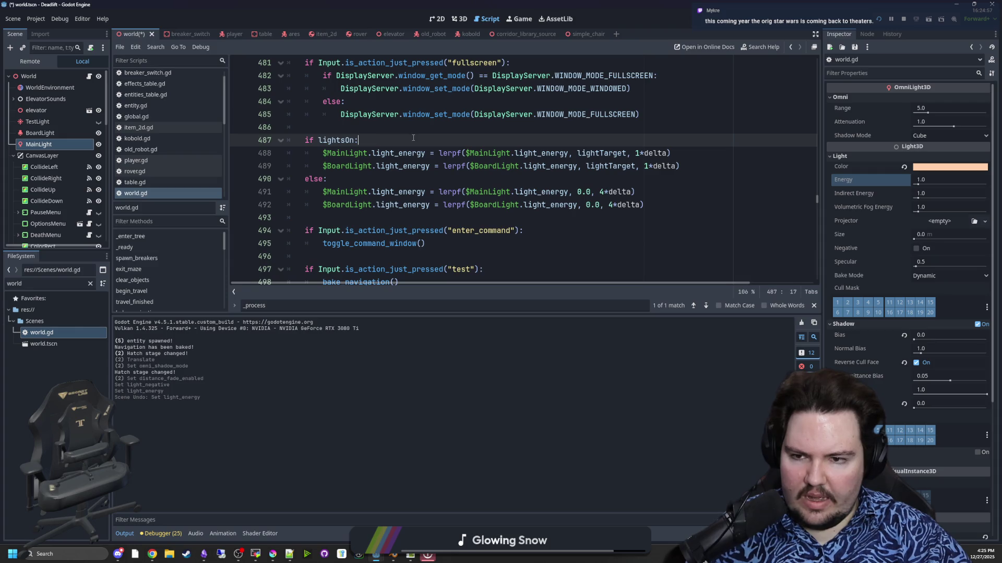
pyautogui.click(322, 167)
pyautogui.write('#')
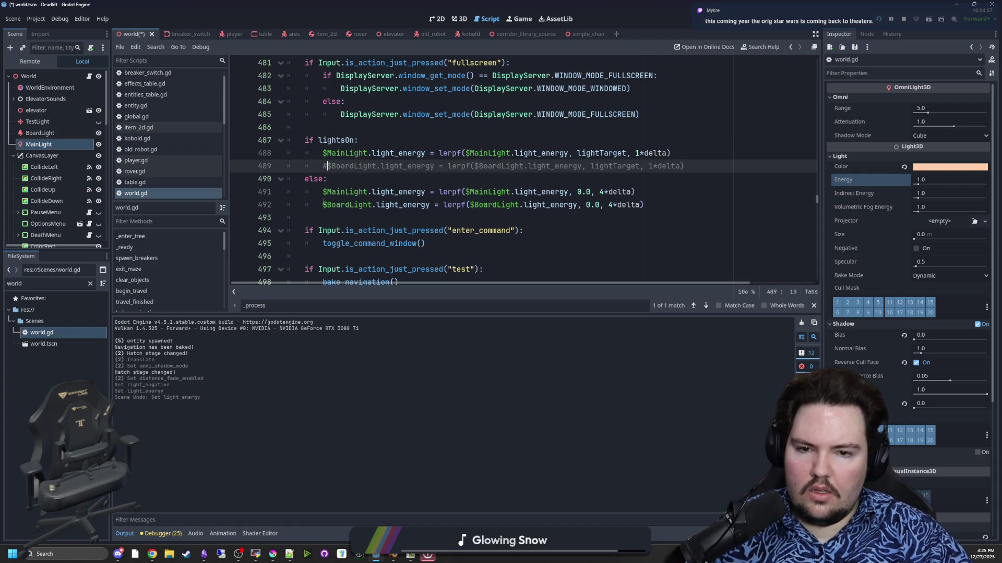
pyautogui.click(322, 192)
pyautogui.write('#')
pyautogui.click(322, 205)
pyautogui.write('#')
pyautogui.click(321, 153)
pyautogui.write('#')
pyautogui.moveTo(424, 153); pyautogui.dragTo(329, 153)
# Add $MainLight.light_energy = 1.0 under both if lightsOn and else:, then save.
pyautogui.click(376, 144)
pyautogui.press('Return')
pyautogui.write('$MainLight.light_energy = 1.0')
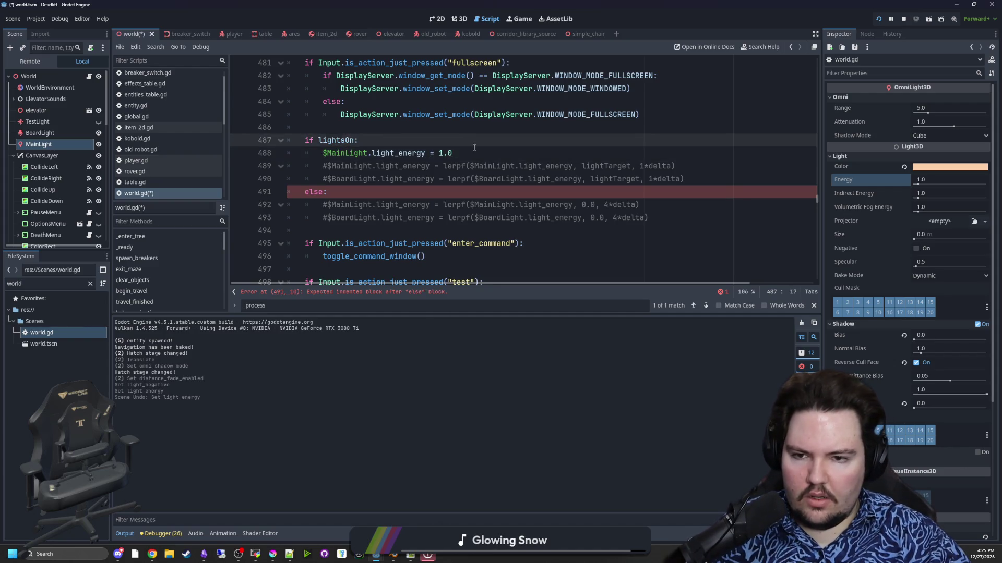
pyautogui.click(354, 191)
pyautogui.press('Return')
pyautogui.write('$MainLight.light_energy = 1.0')
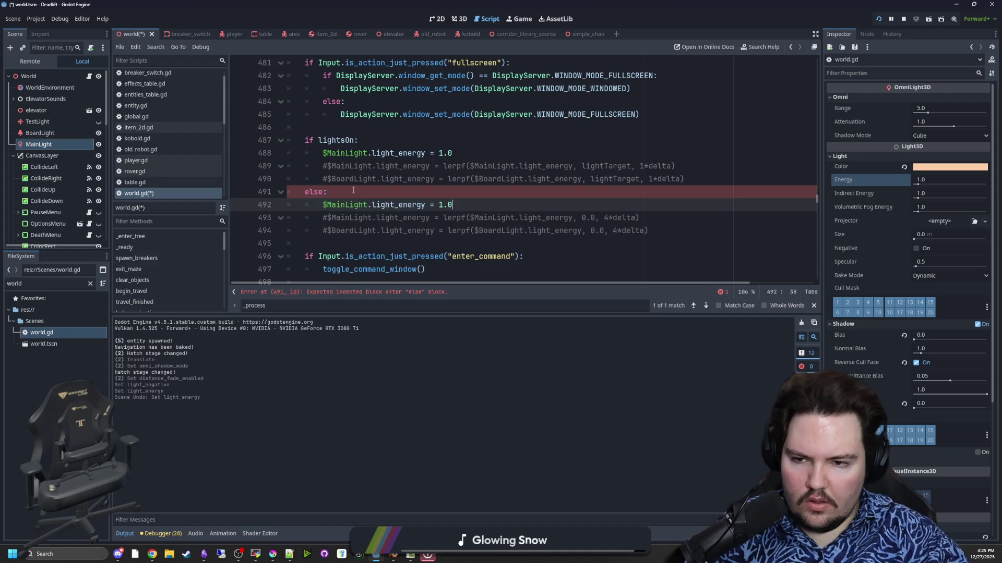
pyautogui.click(428, 133)
pyautogui.hotkey('ctrl', 's')
# Run the project, start from the main menu, play into the elevator, and pause.
pyautogui.click(879, 18)
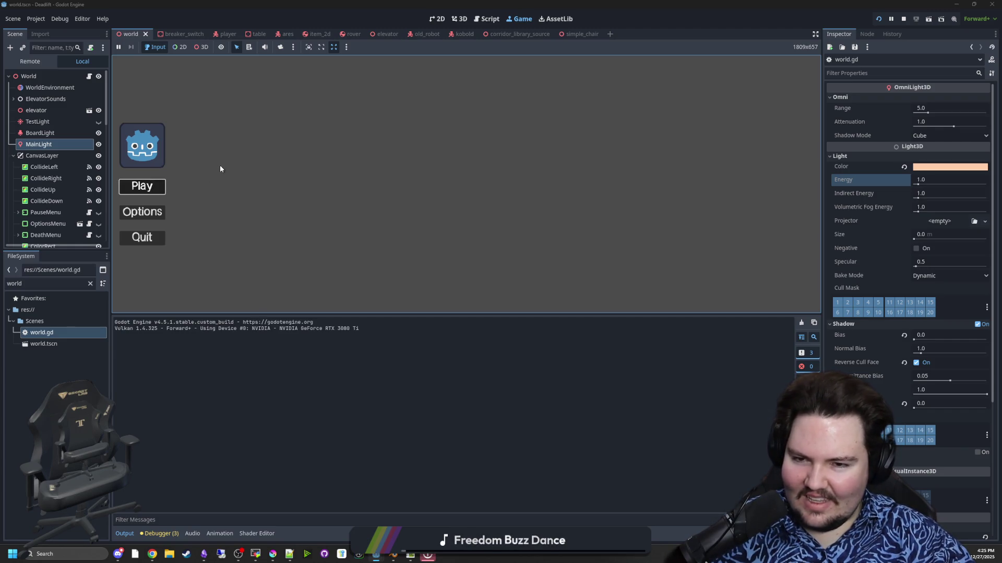
pyautogui.press('Return')
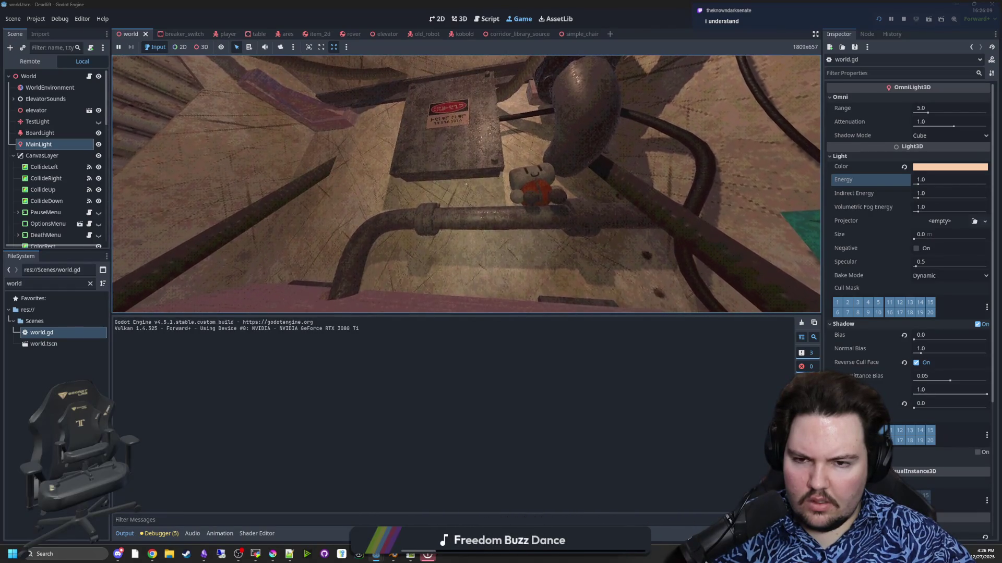
pyautogui.press('Escape')
pyautogui.press('super')
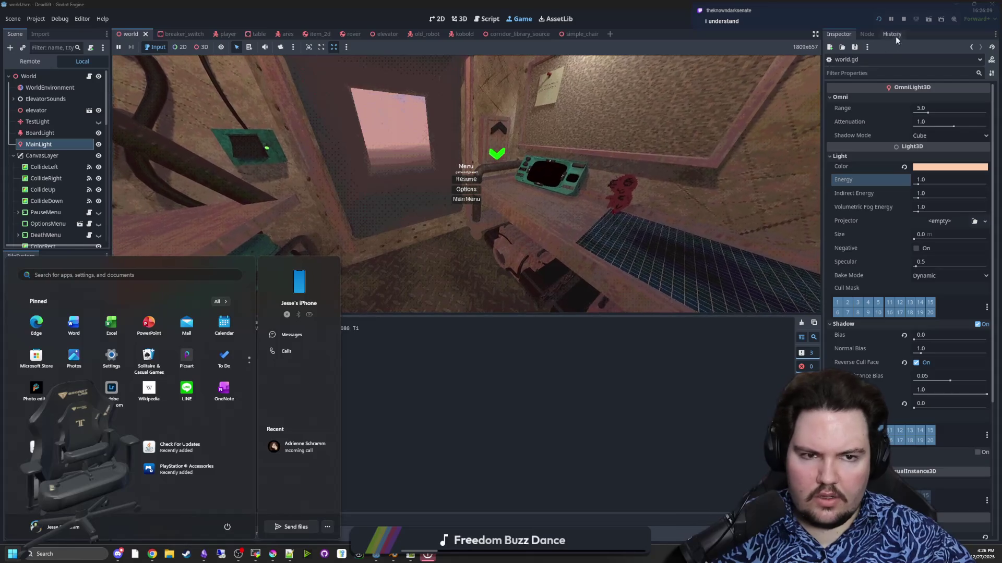
# Stop the game and delete both fixed $MainLight.light_energy = 1.0 lines.
pyautogui.click(903, 19)
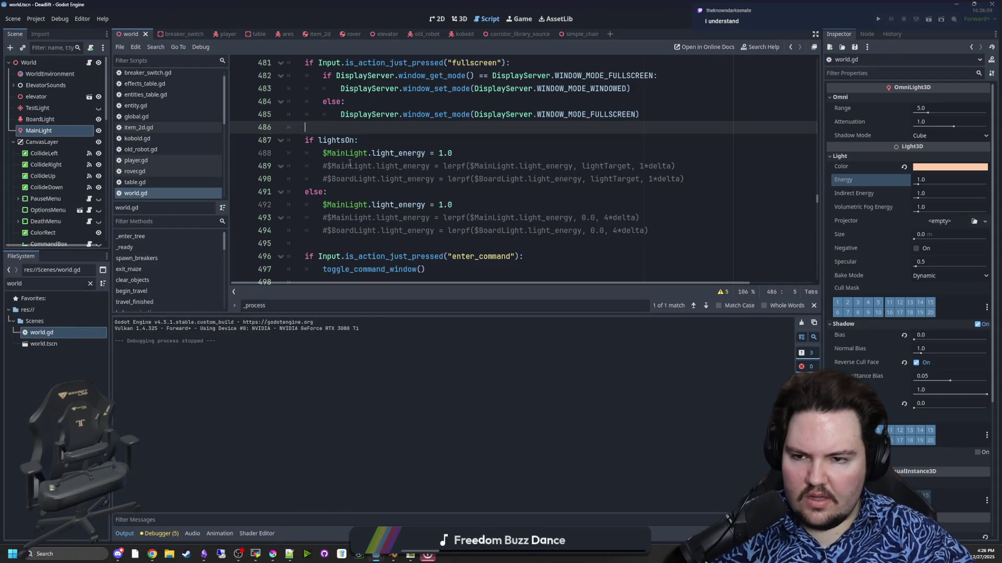
pyautogui.moveTo(470, 151); pyautogui.dragTo(359, 139)
pyautogui.press('BackSpace')
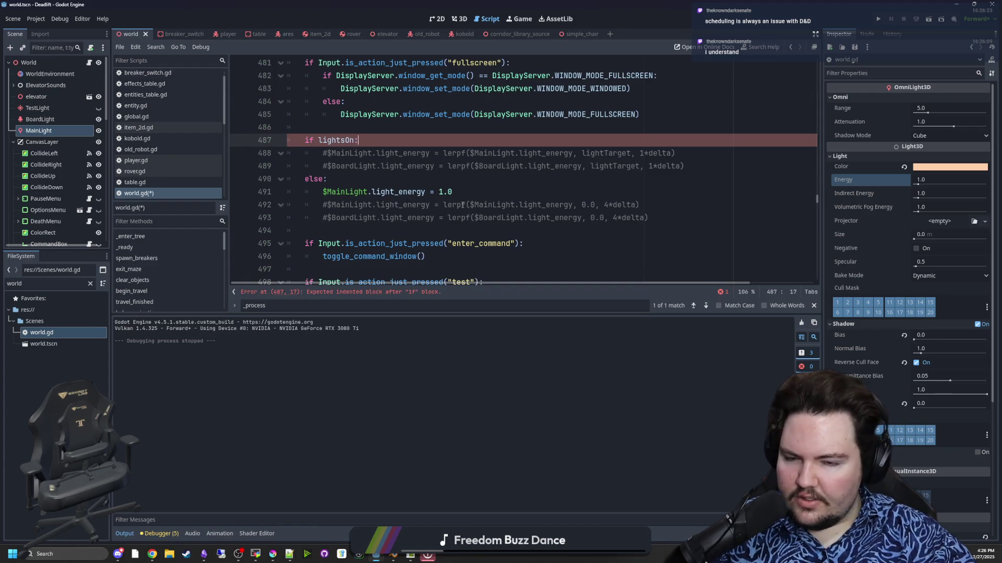
pyautogui.click(452, 192)
pyautogui.hotkey('shift', 'Home')
pyautogui.hotkey('shift', 'Home')
pyautogui.press('BackSpace')
pyautogui.press('BackSpace')
# Uncomment the four lerpf light-energy lines and save world.gd.
pyautogui.click(323, 192)
pyautogui.press('Delete')
pyautogui.click(323, 204)
pyautogui.press('Delete')
pyautogui.click(323, 165)
pyautogui.press('Delete')
pyautogui.click(323, 153)
pyautogui.press('Delete')
pyautogui.click(338, 183)
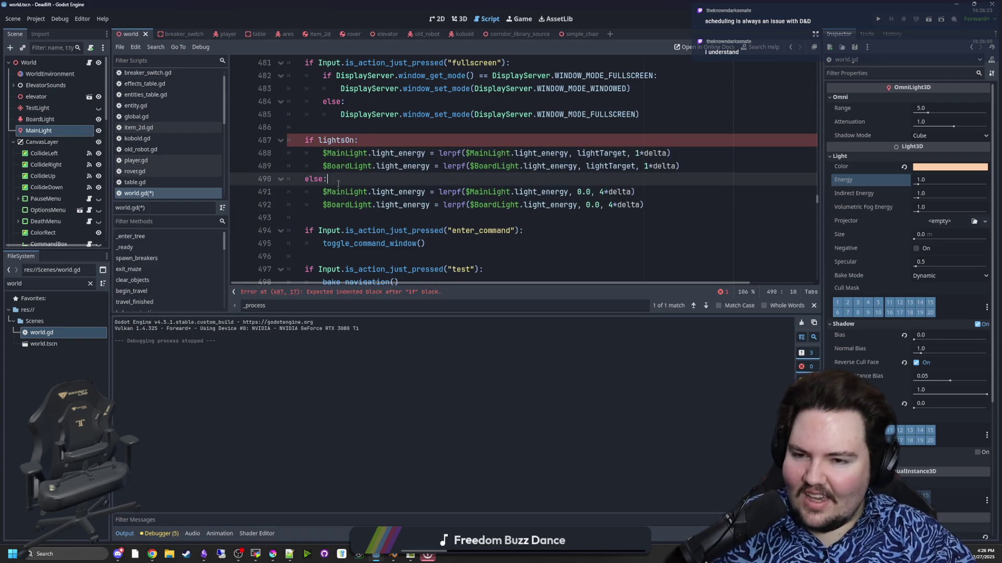
pyautogui.hotkey('ctrl', 's')
# Review the lights block, re-save the script, and select the CanvasLayer node.
pyautogui.click(419, 130)
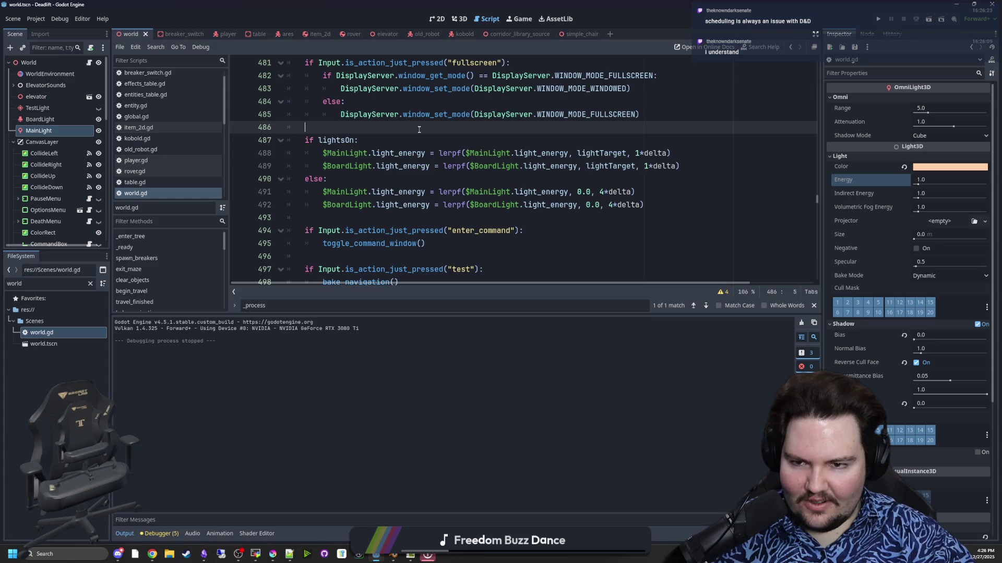
pyautogui.click(385, 136)
pyautogui.click(394, 128)
pyautogui.hotkey('ctrl', 's')
pyautogui.click(396, 139)
pyautogui.click(400, 123)
pyautogui.hotkey('ctrl', 's')
pyautogui.click(581, 179)
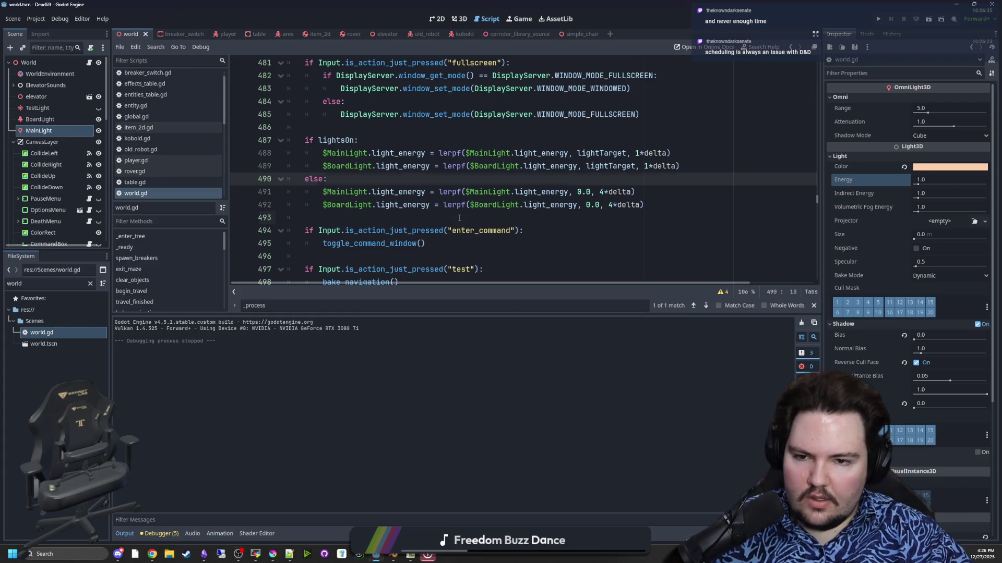
pyautogui.scroll(2, 459, 218)
pyautogui.click(355, 201)
pyautogui.scroll(-2, 355, 201)
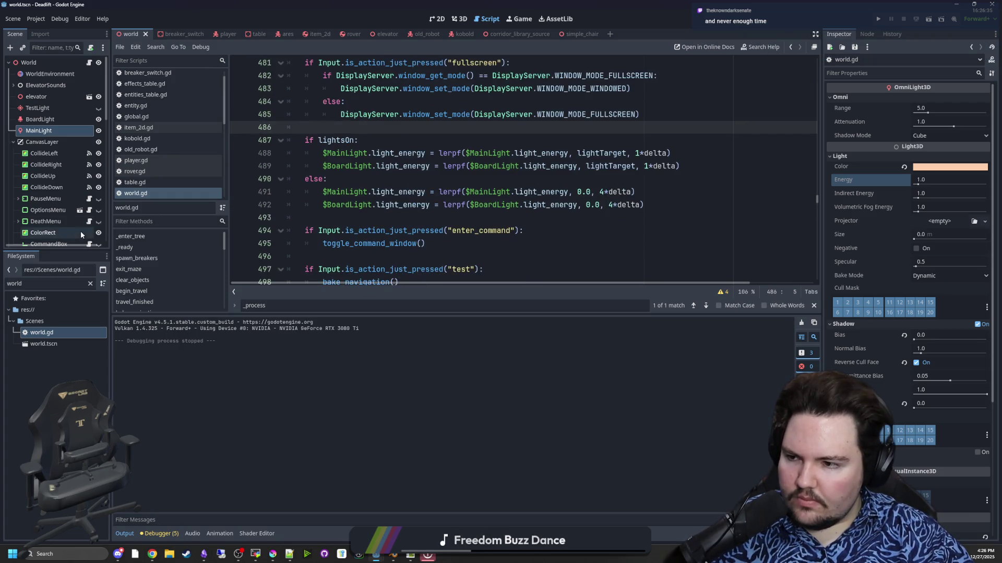
pyautogui.click(397, 216)
pyautogui.click(46, 142)
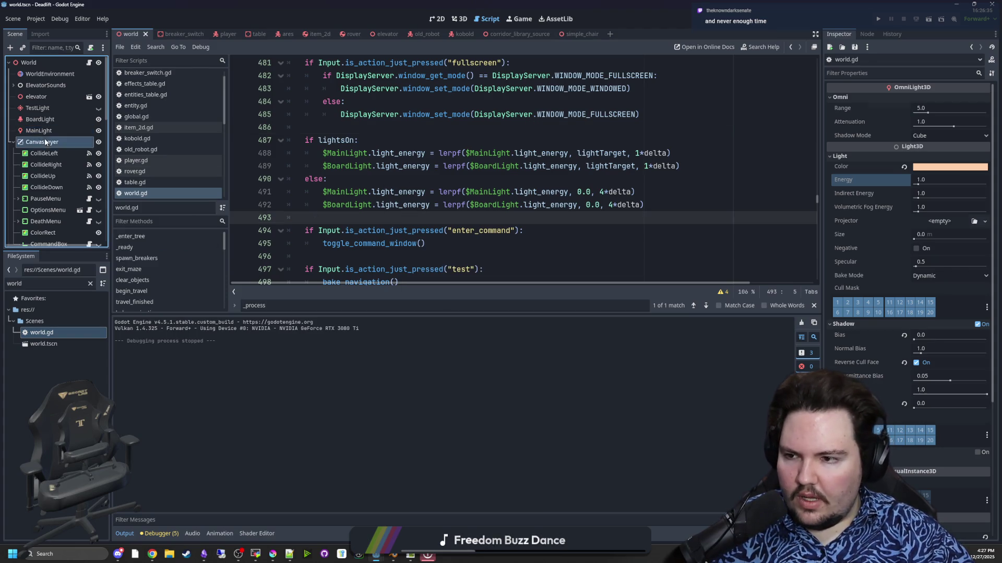
# Select MainLight, view it in the 3D scene, and reset its shadow bias.
pyautogui.click(38, 130)
pyautogui.click(459, 18)
pyautogui.moveTo(580, 230); pyautogui.dragTo(580, 230)
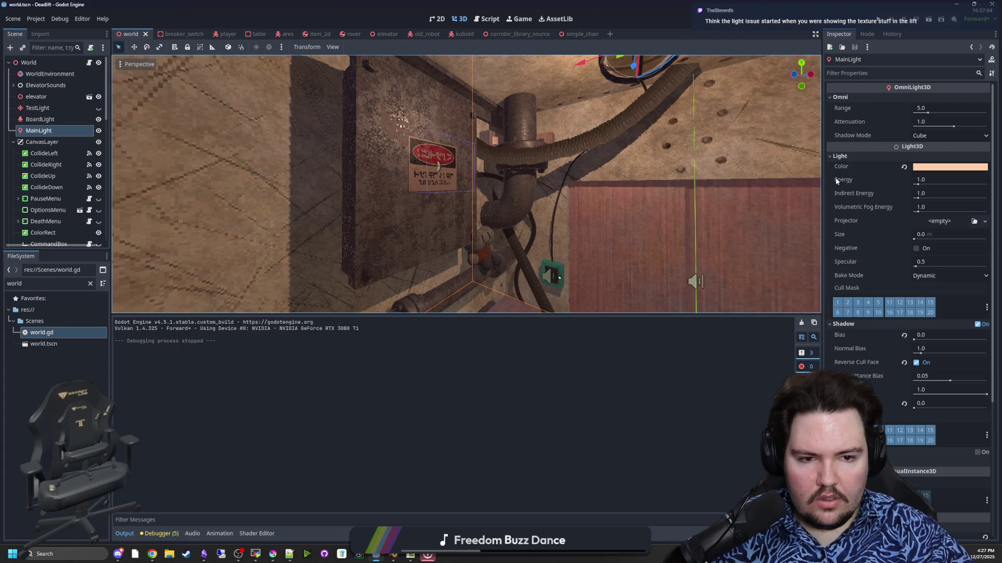
pyautogui.scroll(-5, 861, 258)
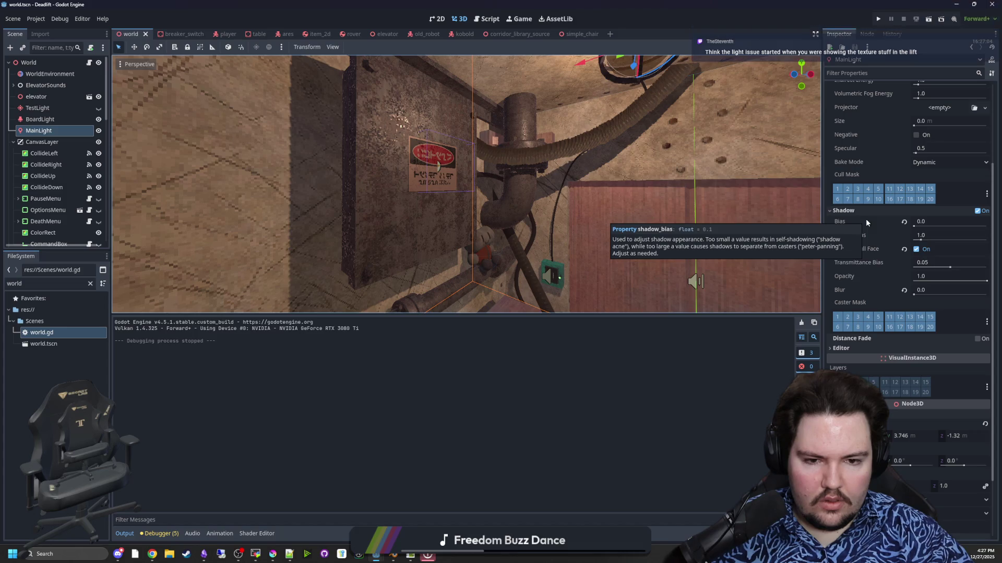
pyautogui.click(904, 222)
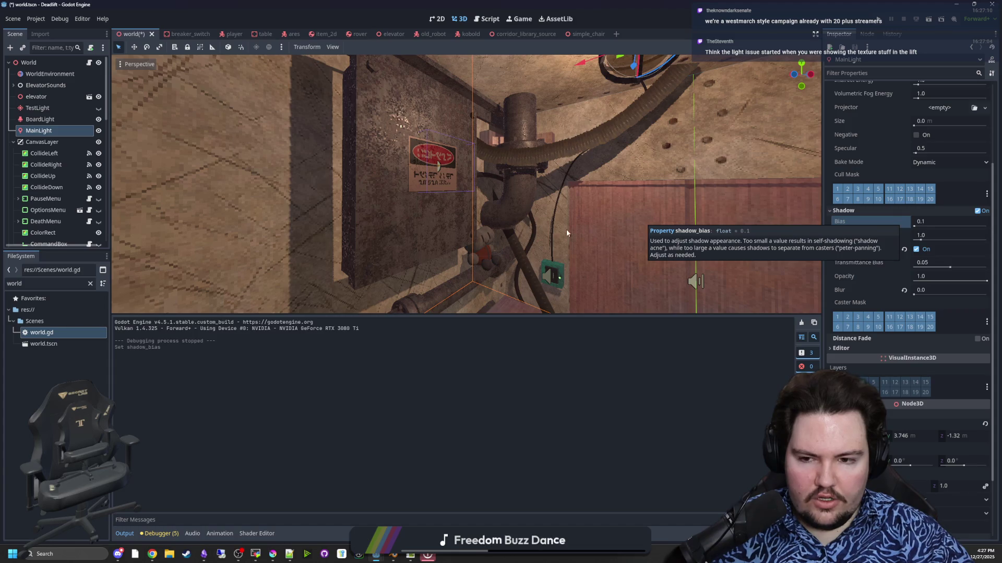
pyautogui.scroll(3, 648, 240)
# Try a MainLight shadow bias of 0.01, then set it back to 0.0.
pyautogui.moveTo(648, 240); pyautogui.dragTo(648, 240)
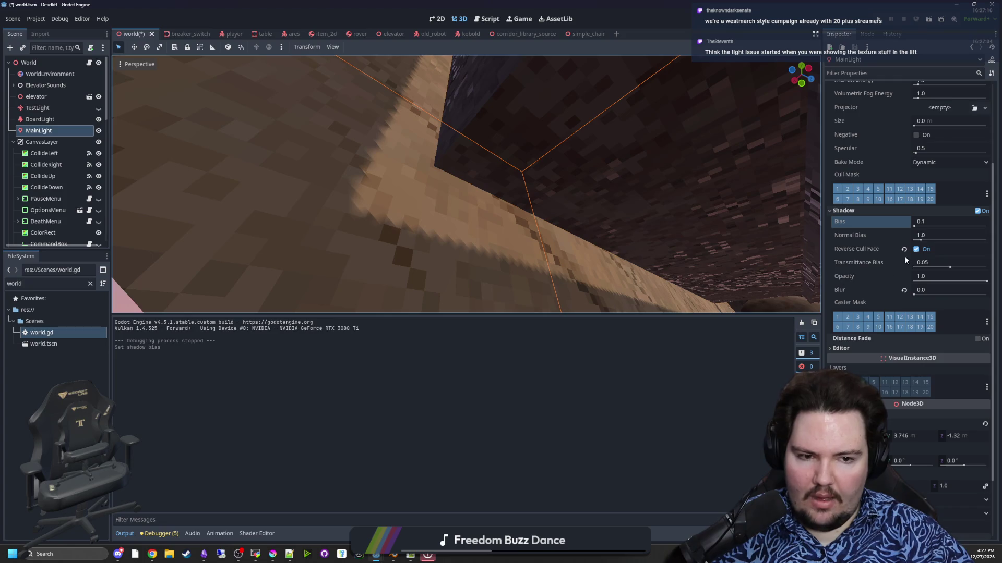
pyautogui.click(920, 222)
pyautogui.write('0.01')
pyautogui.press('Return')
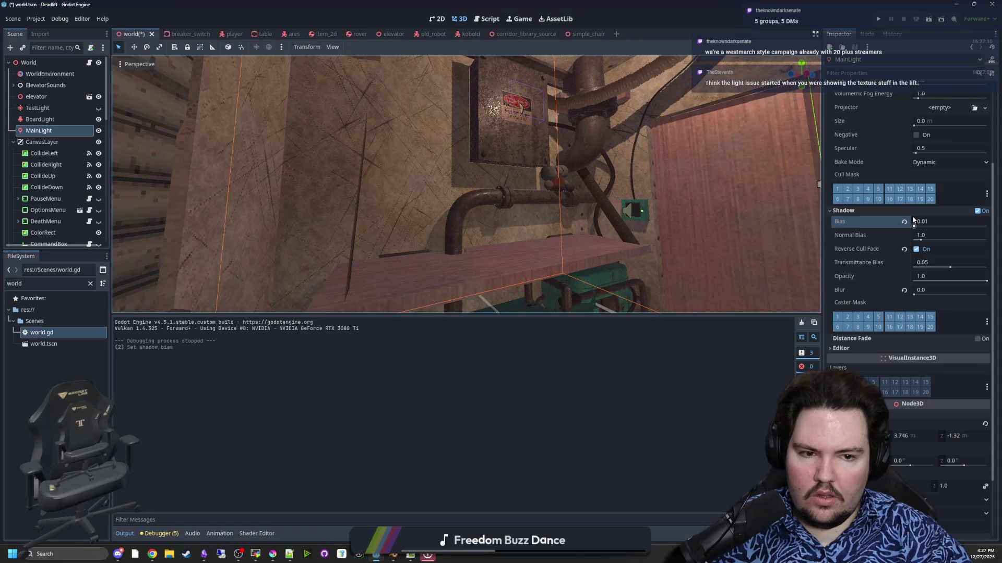
pyautogui.click(914, 221)
pyautogui.press('Return')
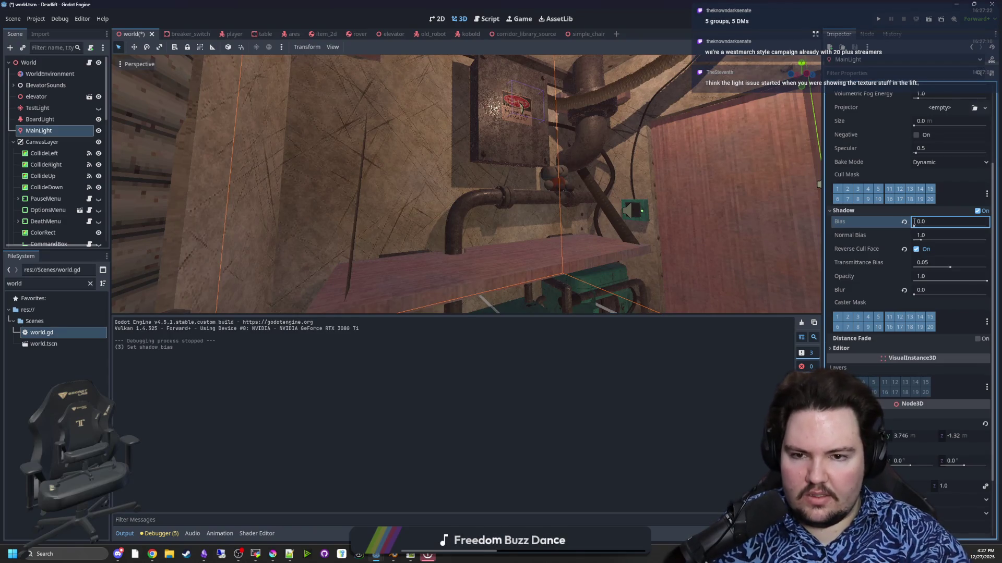
pyautogui.moveTo(467, 185); pyautogui.dragTo(785, 220)
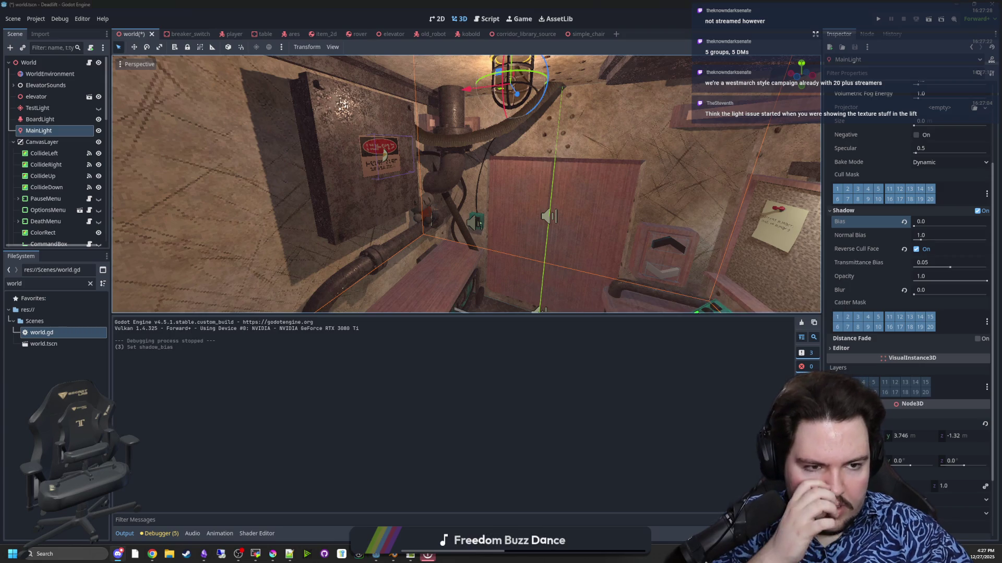
pyautogui.press('super+3')
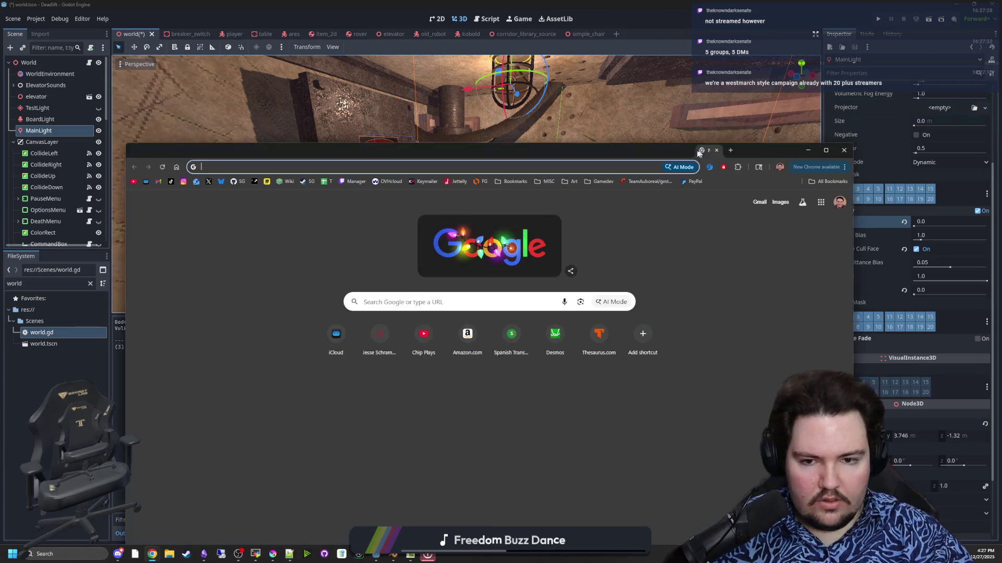
# Search 'godot shadows flickering' and open five results in background tabs.
pyautogui.write('godot shadows flickering')
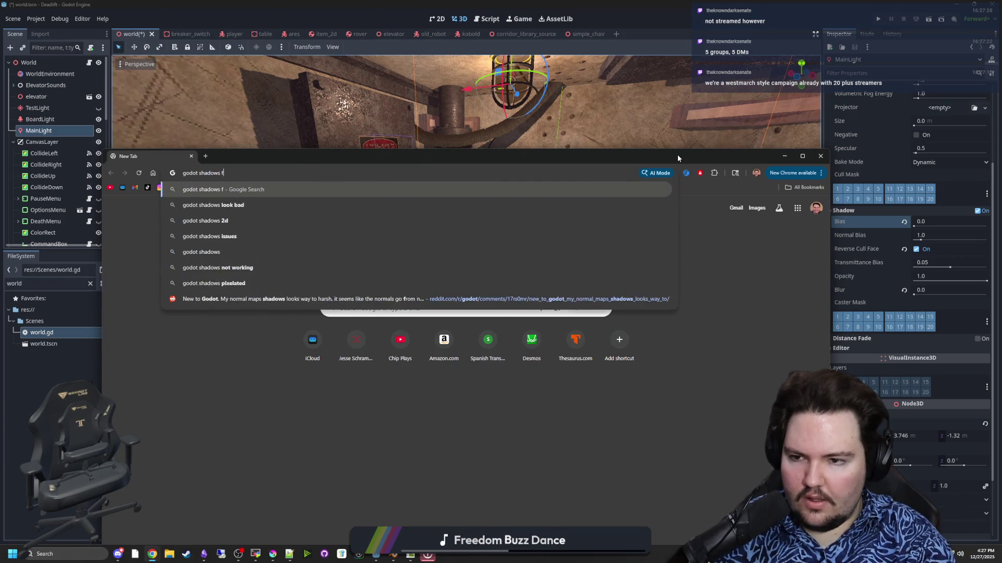
pyautogui.press('Return')
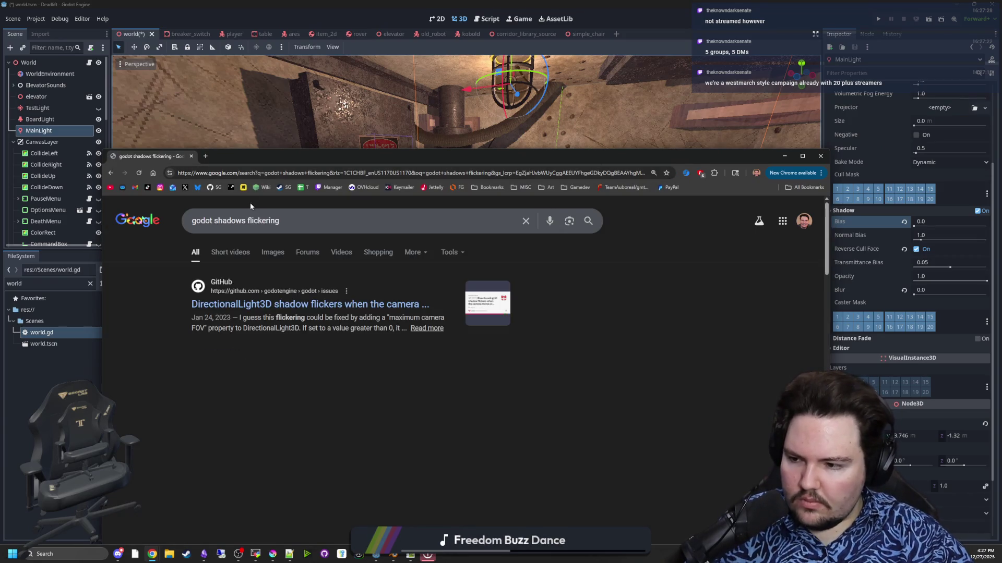
pyautogui.middleClick(312, 305)
pyautogui.scroll(-5, 312, 309)
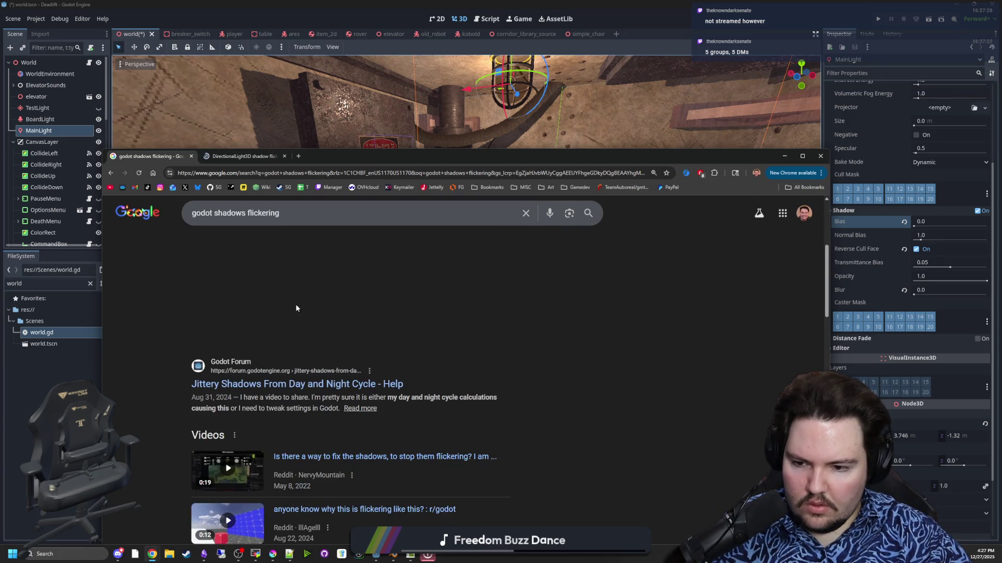
pyautogui.middleClick(314, 385)
pyautogui.scroll(-1, 314, 384)
pyautogui.scroll(-2, 313, 384)
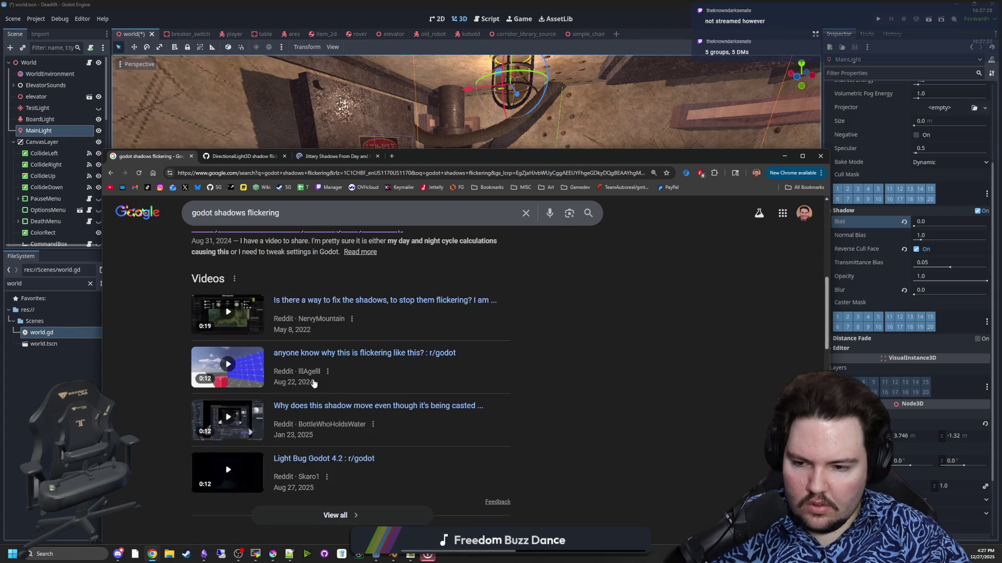
pyautogui.middleClick(337, 300)
pyautogui.scroll(-2, 371, 305)
pyautogui.middleClick(371, 305)
pyautogui.scroll(-2, 371, 306)
pyautogui.middleClick(337, 418)
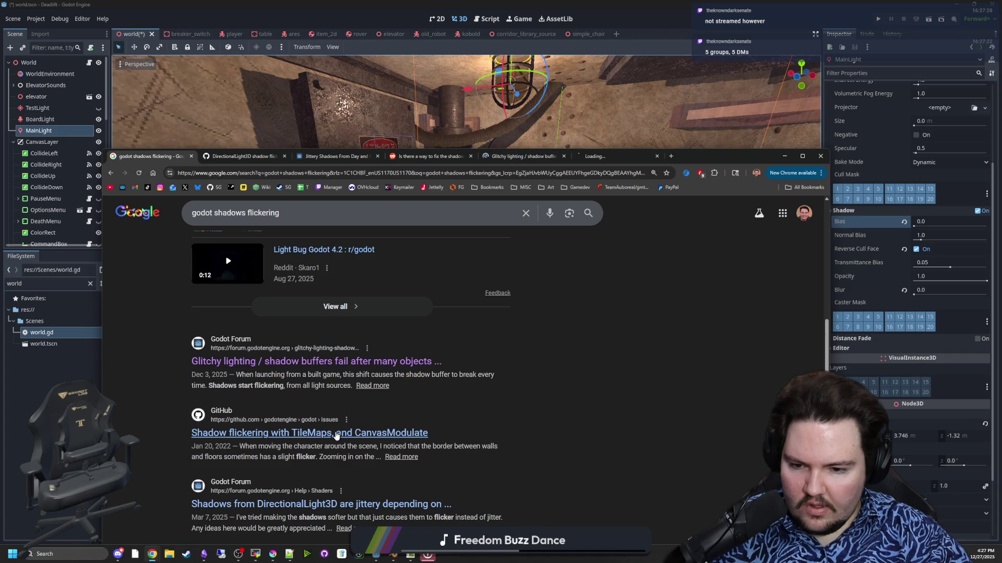
pyautogui.scroll(8, 313, 339)
# Read the DirectionalLight3D GitHub issue and its flicker video, then clear Godot's file filter.
pyautogui.click(242, 156)
pyautogui.scroll(-5, 411, 357)
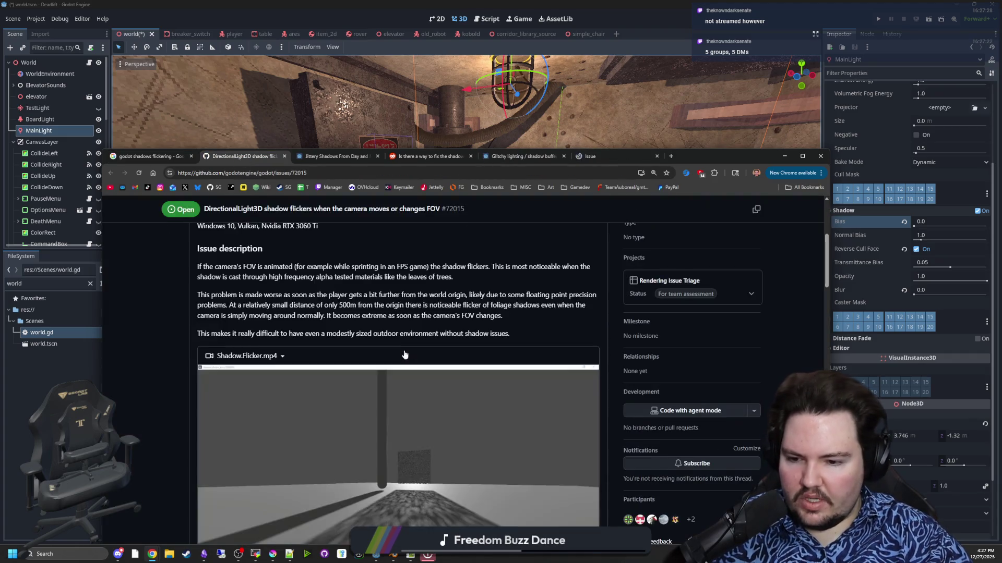
pyautogui.click(313, 396)
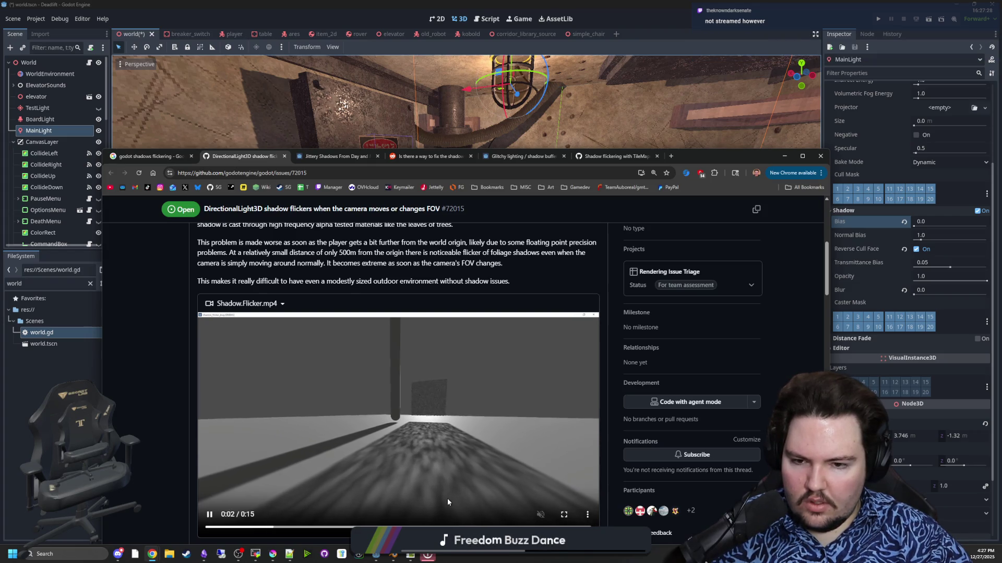
pyautogui.click(432, 405)
pyautogui.scroll(-12, 392, 422)
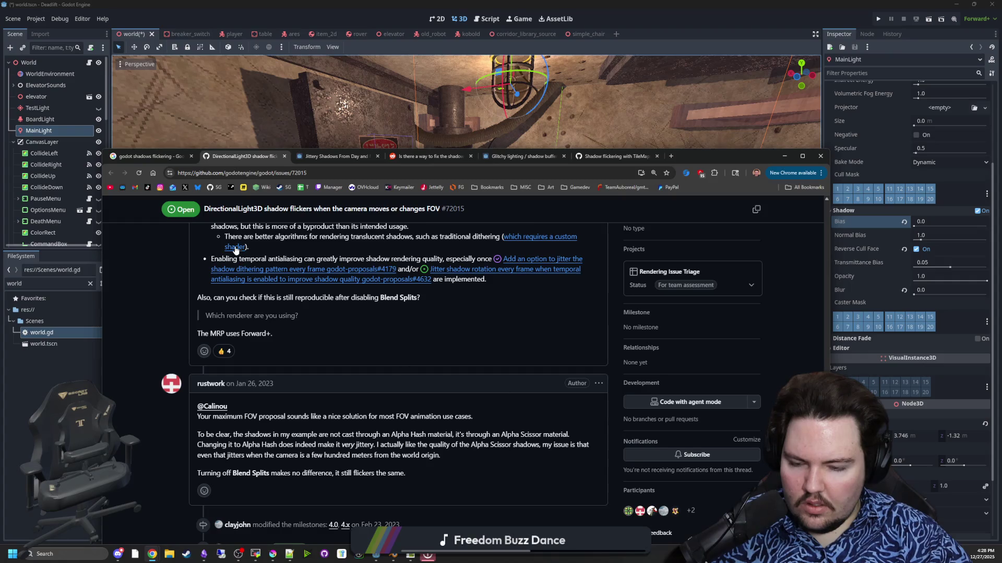
pyautogui.press('Home')
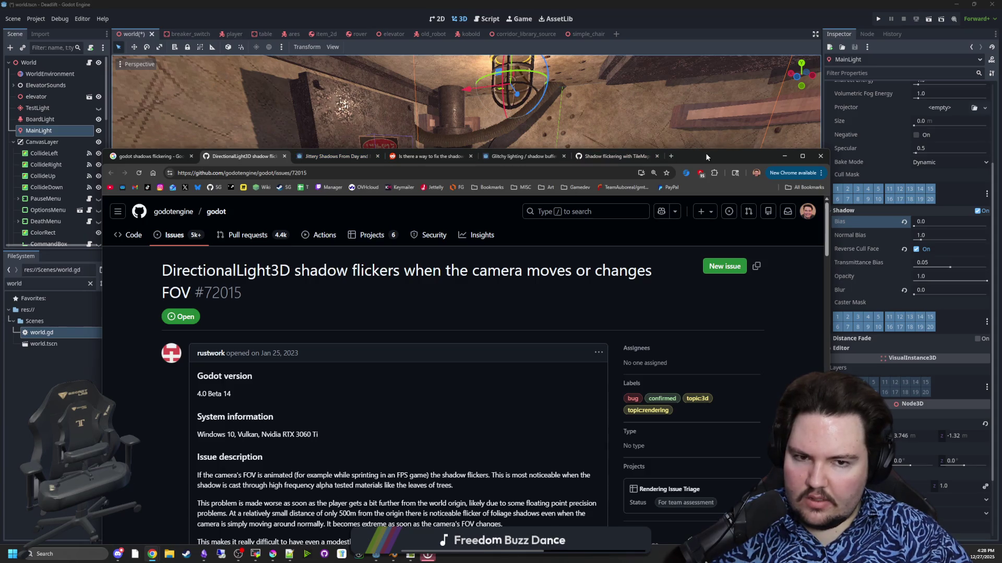
pyautogui.click(80, 285)
pyautogui.press('BackSpace')
pyautogui.press('BackSpace')
pyautogui.press('BackSpace')
# Filter files by 'meta' and set the metal.tres material's UV2 scale to 0.2.
pyautogui.write('meta')
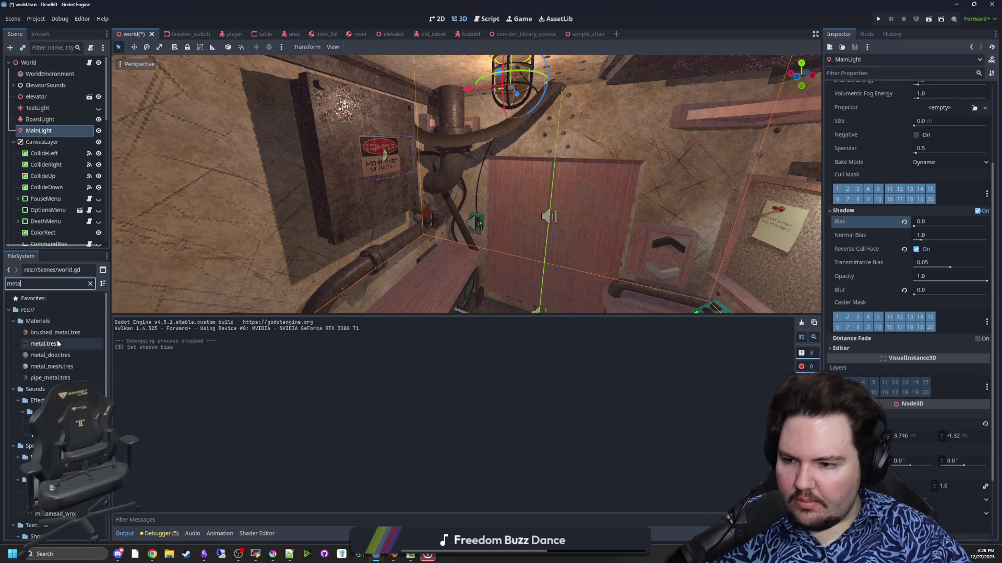
pyautogui.click(44, 344)
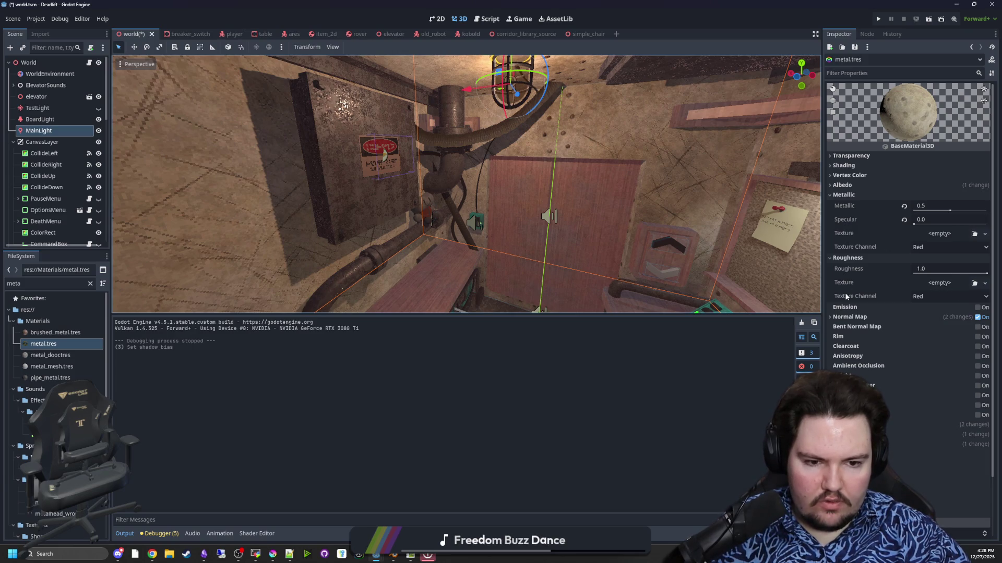
pyautogui.scroll(-2, 884, 318)
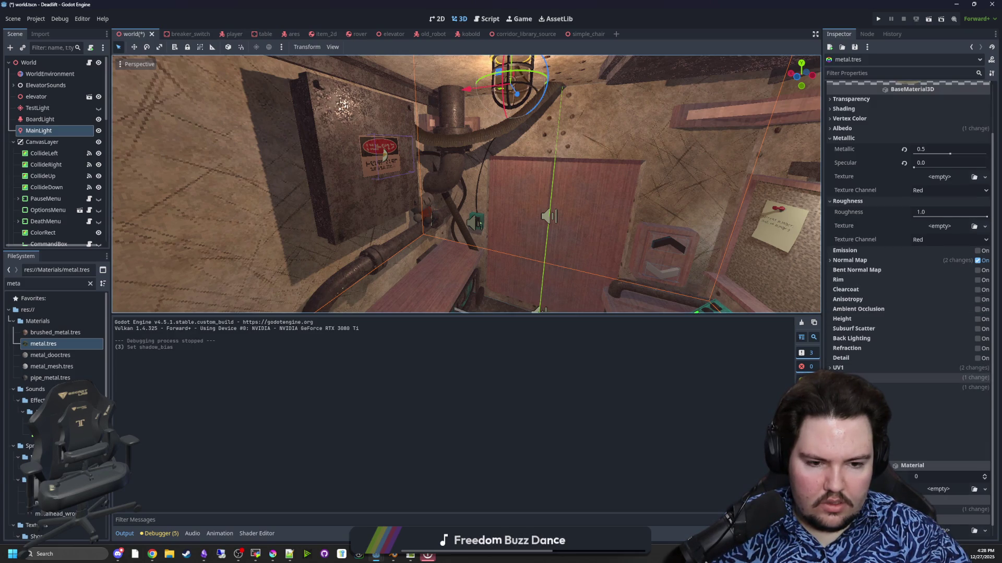
pyautogui.click(860, 377)
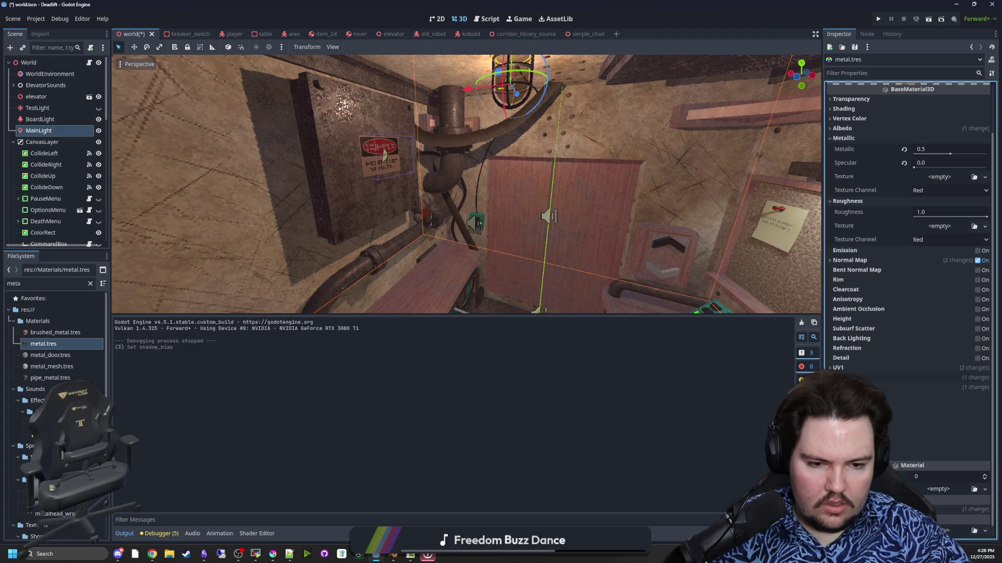
pyautogui.press('Return')
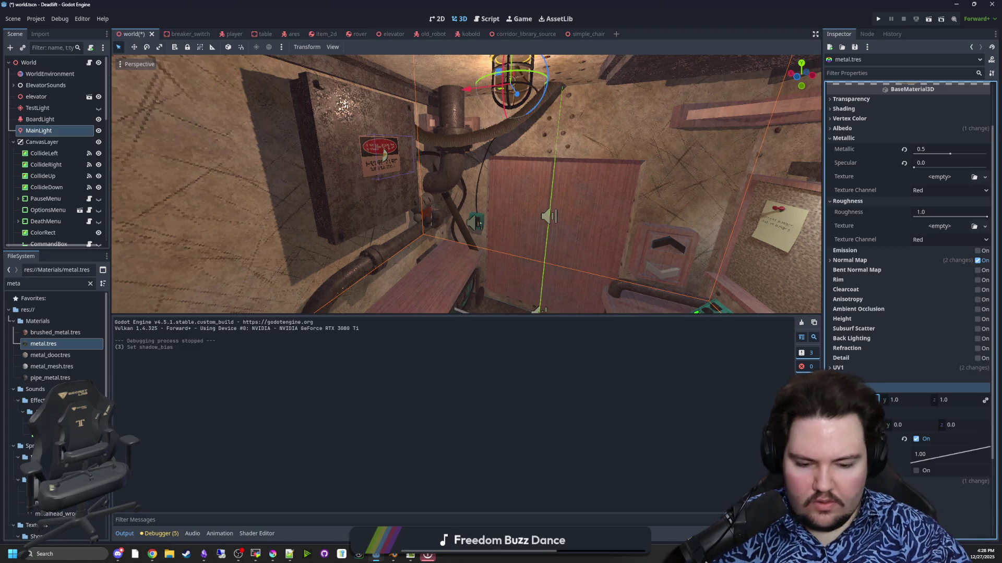
pyautogui.click(861, 261)
pyautogui.click(862, 260)
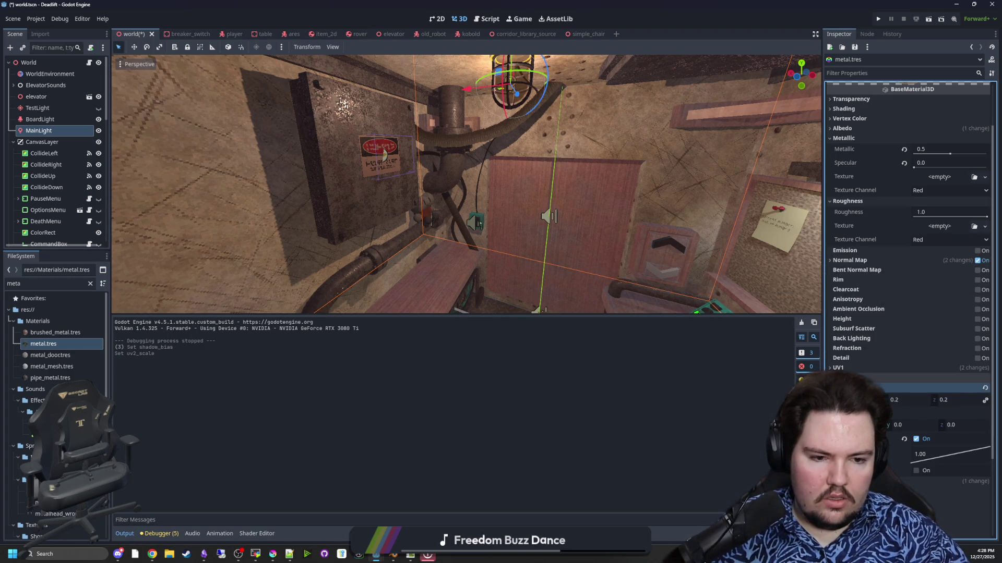
pyautogui.click(861, 378)
# Orbit toward the fuse board and floor, then save the world scene.
pyautogui.scroll(-1, 861, 412)
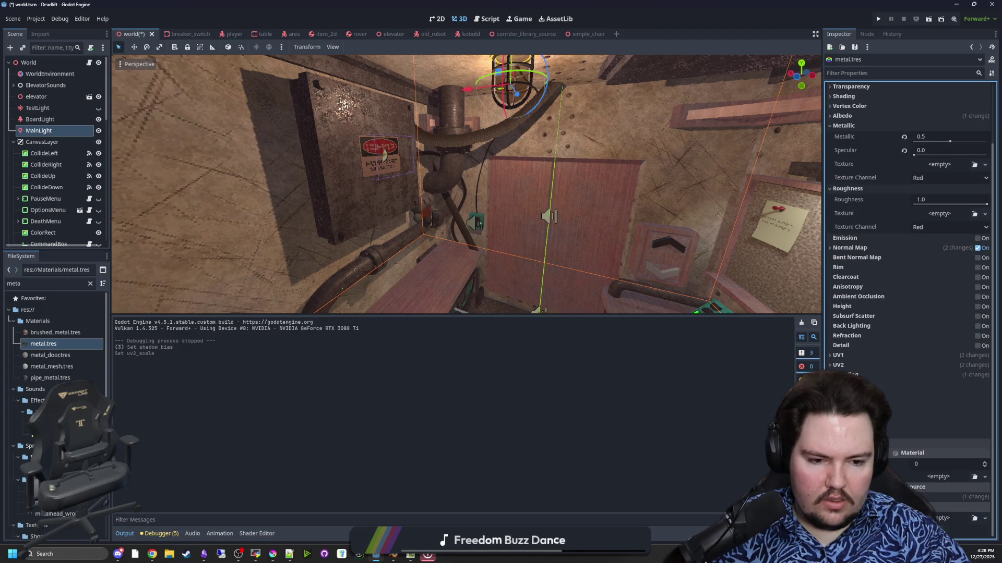
pyautogui.scroll(5, 861, 412)
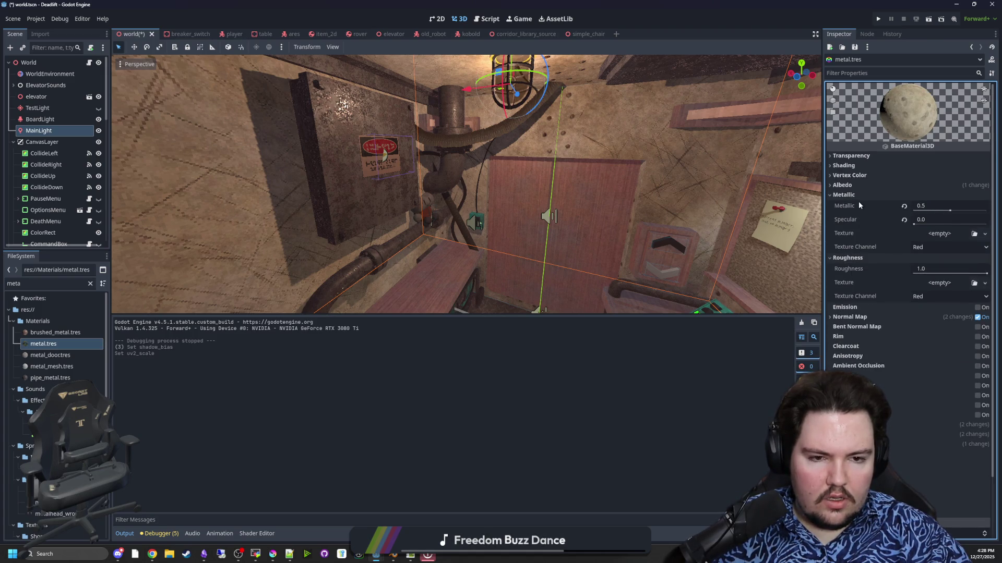
pyautogui.moveTo(677, 267); pyautogui.dragTo(574, 261)
pyautogui.moveTo(494, 239)
pyautogui.mouseDown()
pyautogui.moveTo(493, 256)
pyautogui.moveTo(493, 239)
pyautogui.mouseUp()
pyautogui.hotkey('ctrl', 's')
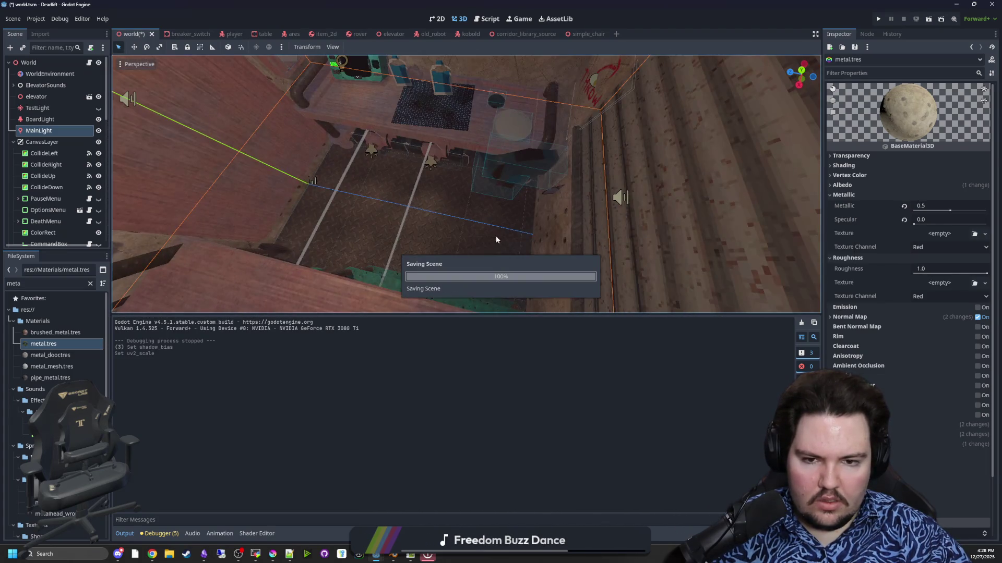
# Orbit the room view, then place the Chrome GitHub issue window over the editor.
pyautogui.moveTo(682, 232); pyautogui.dragTo(574, 188)
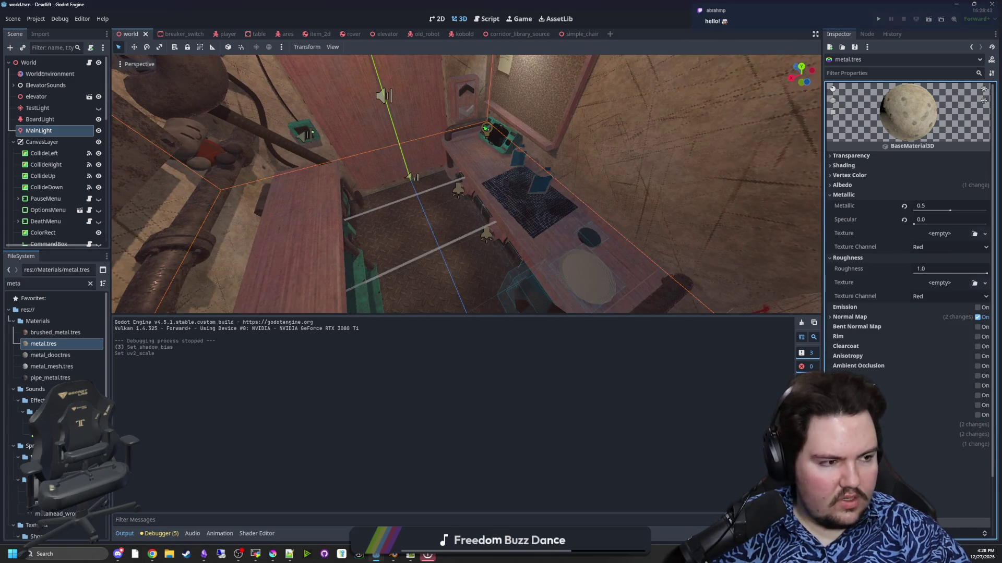
pyautogui.hotkey('alt', 'Tab')
pyautogui.moveTo(924, 110)
pyautogui.mouseDown()
pyautogui.moveTo(879, 131)
pyautogui.moveTo(865, 112)
pyautogui.mouseUp()
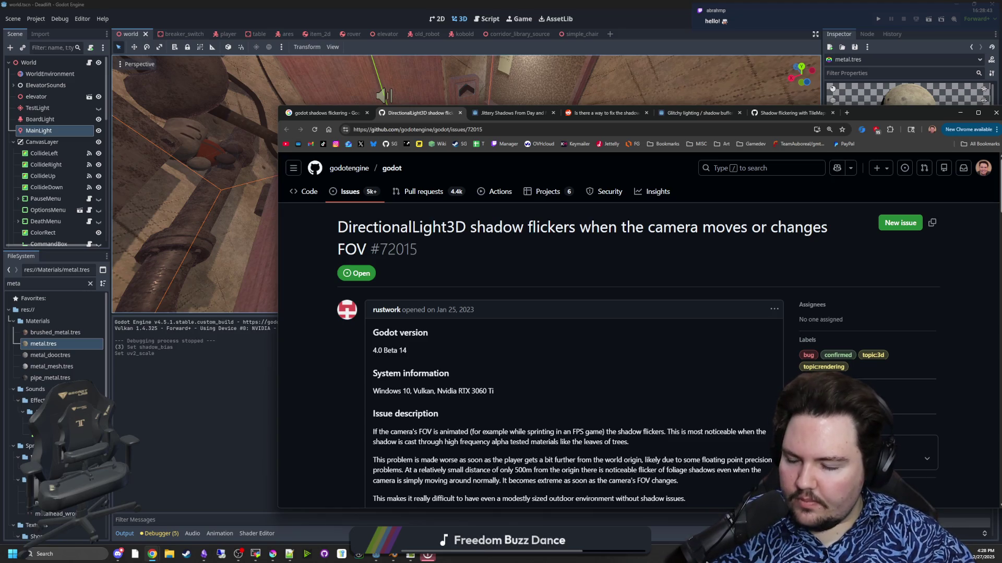
# Read the GitHub flicker issue and compare it against MainLight's light properties in Godot.
pyautogui.scroll(-8, 584, 364)
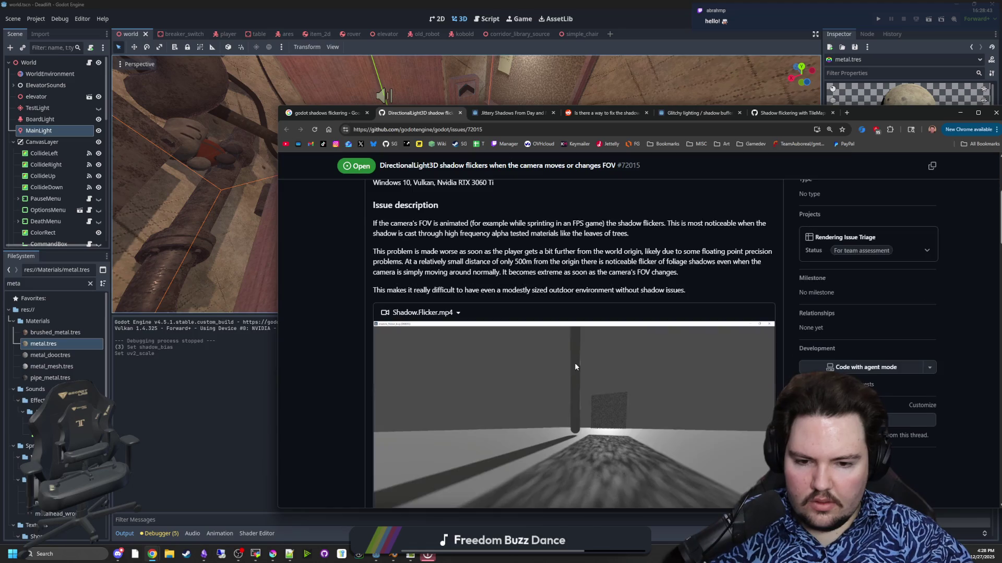
pyautogui.scroll(-4, 622, 360)
pyautogui.scroll(2, 506, 331)
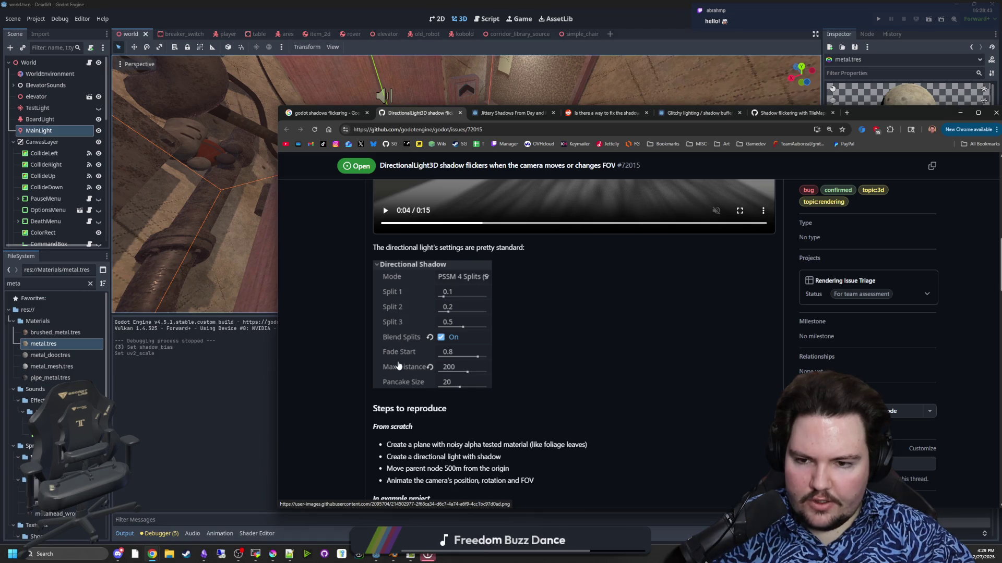
pyautogui.click(42, 142)
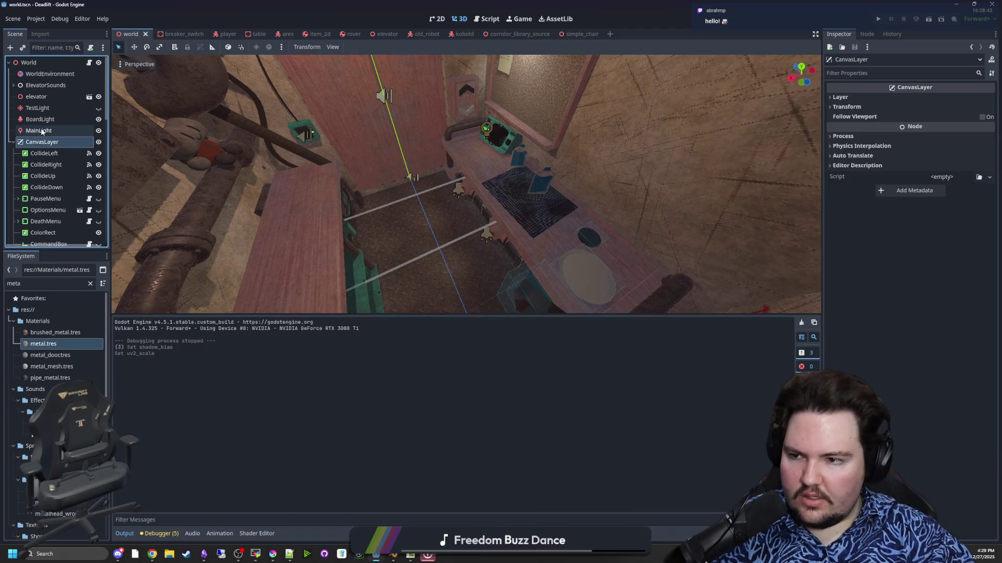
pyautogui.click(41, 131)
pyautogui.scroll(3, 869, 195)
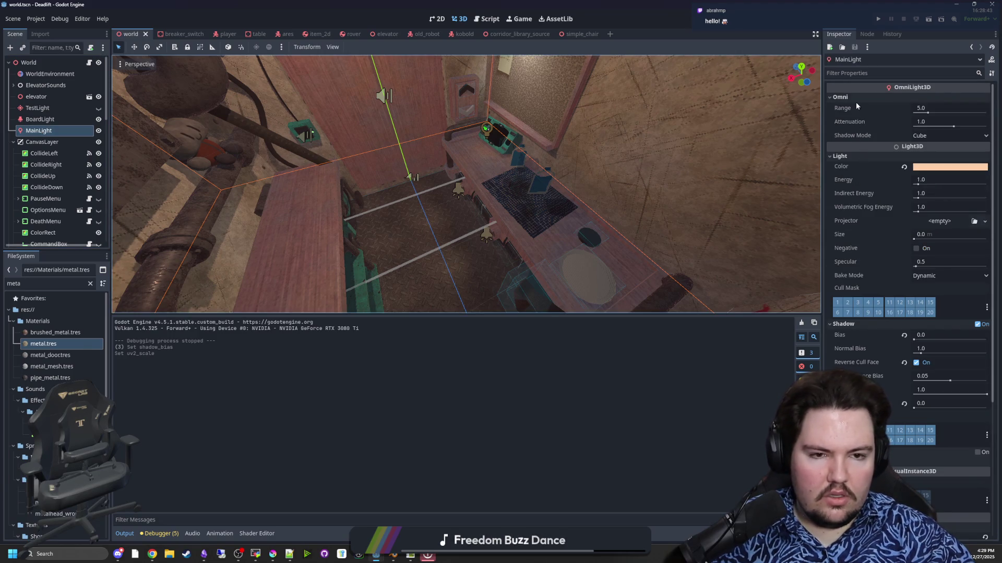
pyautogui.hotkey('alt', 'Tab')
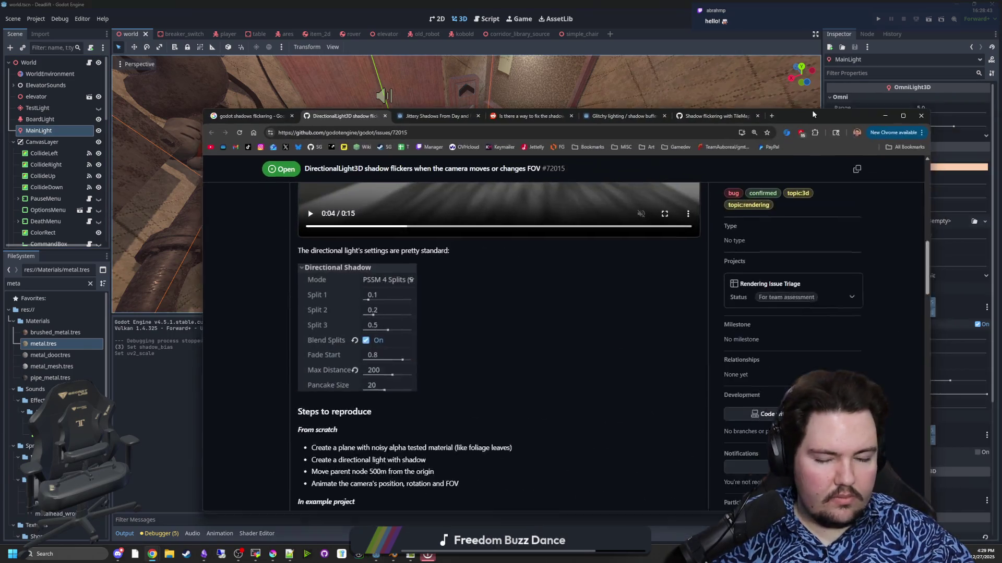
pyautogui.scroll(-5, 464, 284)
pyautogui.scroll(10, 464, 283)
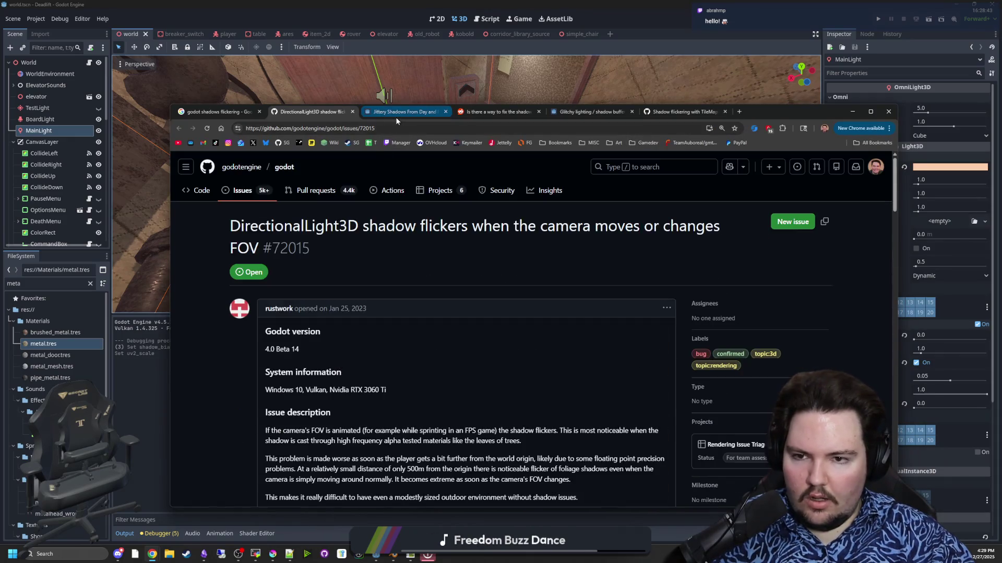
# Review the forum, Reddit and TileMaps tabs, then type the search 'godot omnilight shadows flickering'.
pyautogui.click(395, 115)
pyautogui.scroll(-10, 474, 338)
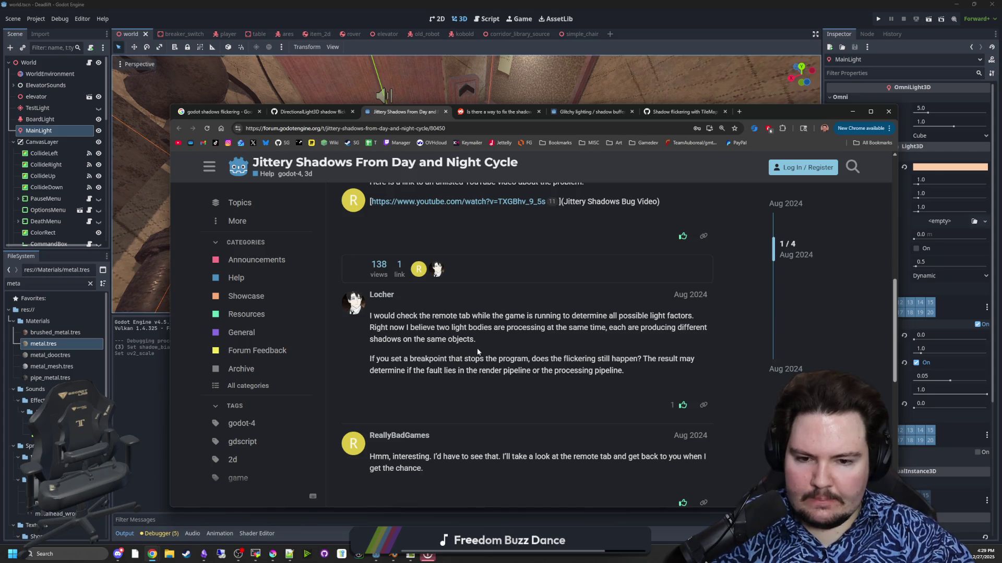
pyautogui.scroll(10, 477, 352)
pyautogui.click(496, 112)
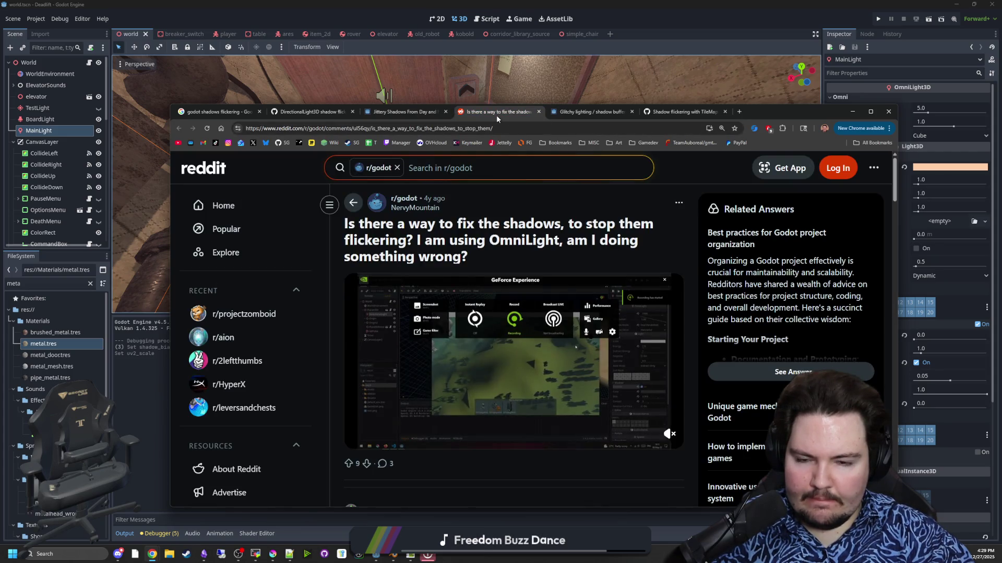
pyautogui.click(600, 113)
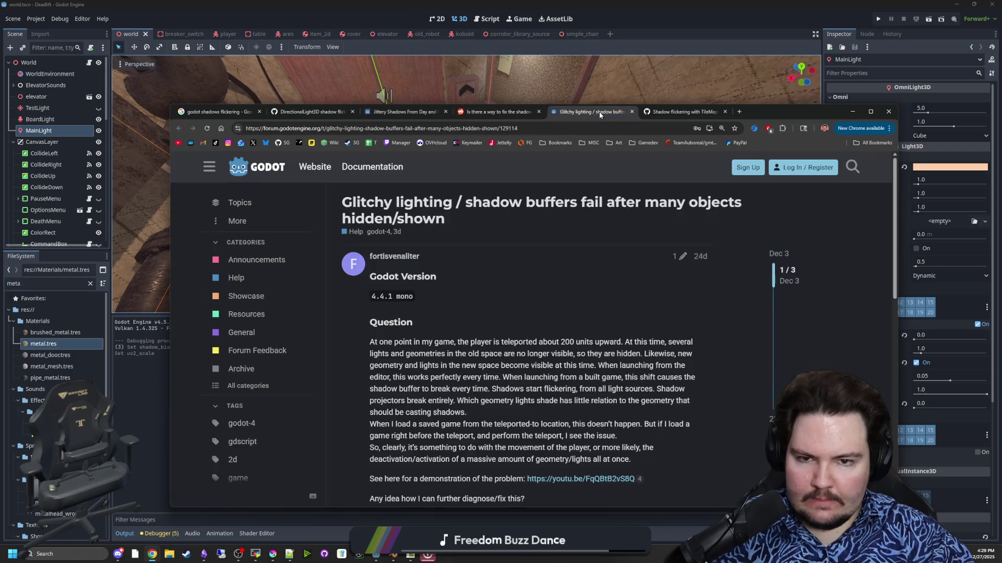
pyautogui.scroll(-10, 566, 232)
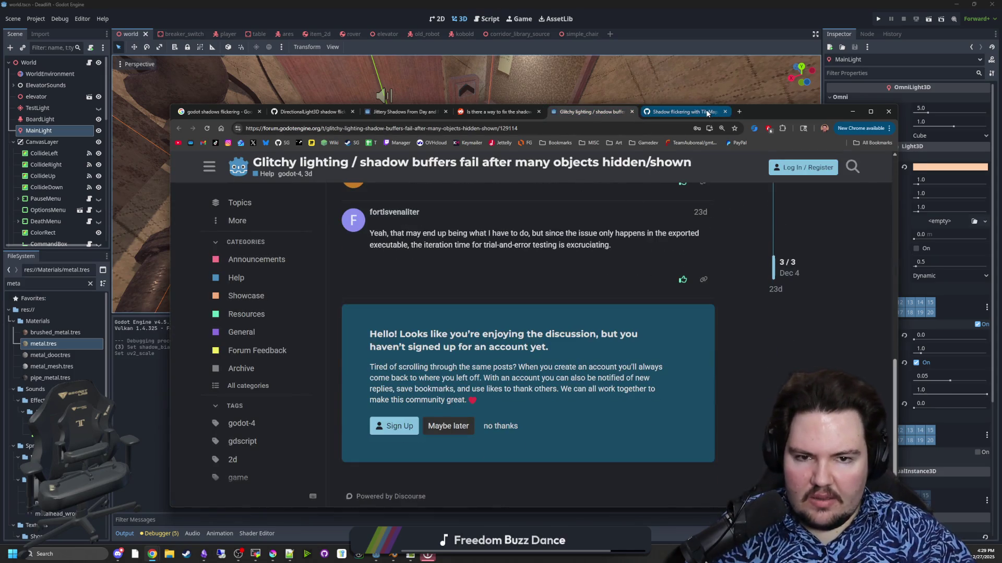
pyautogui.click(683, 111)
pyautogui.scroll(-6, 579, 272)
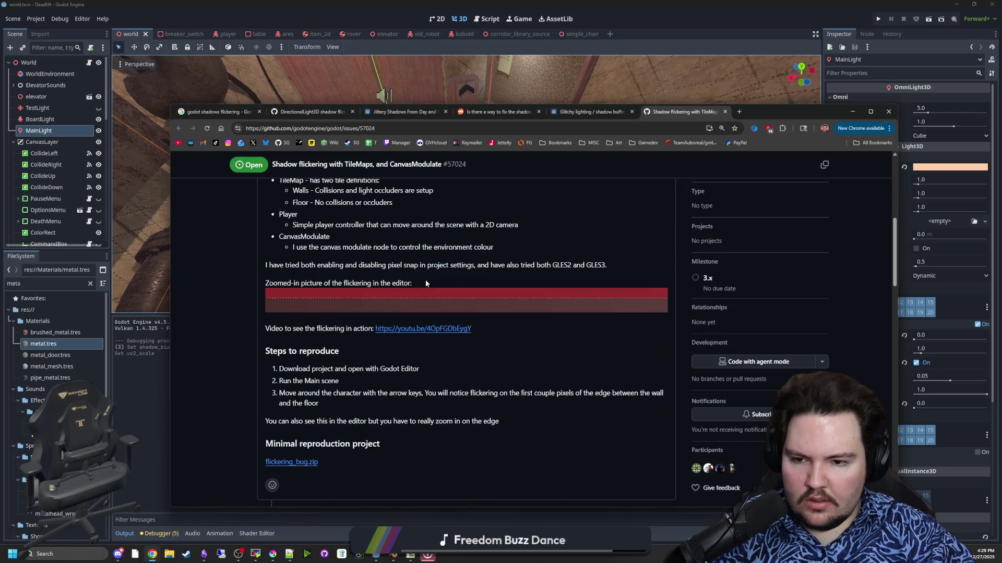
pyautogui.scroll(-8, 425, 289)
pyautogui.scroll(15, 425, 288)
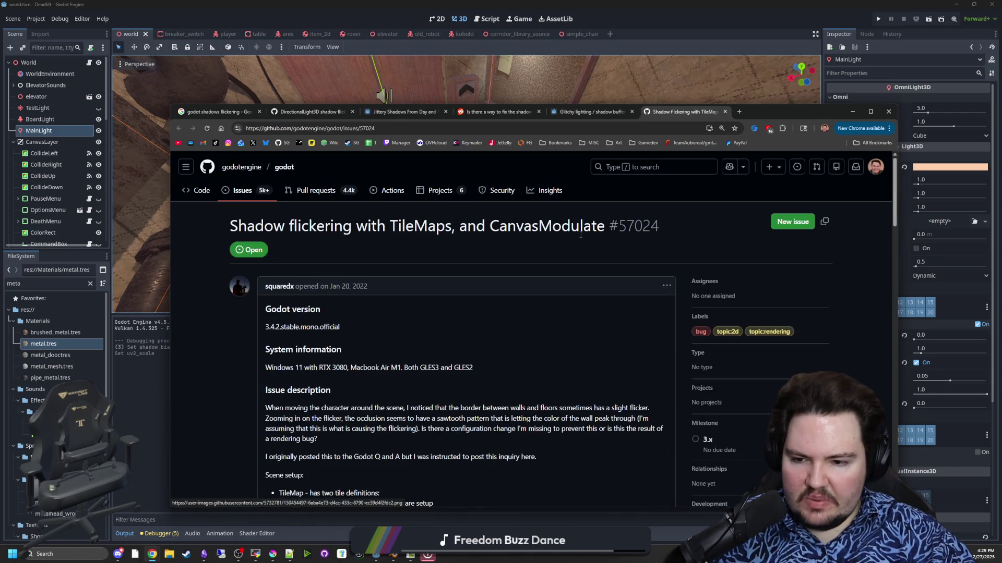
pyautogui.click(592, 128)
pyautogui.write('godot omnilight shadows flickeri')
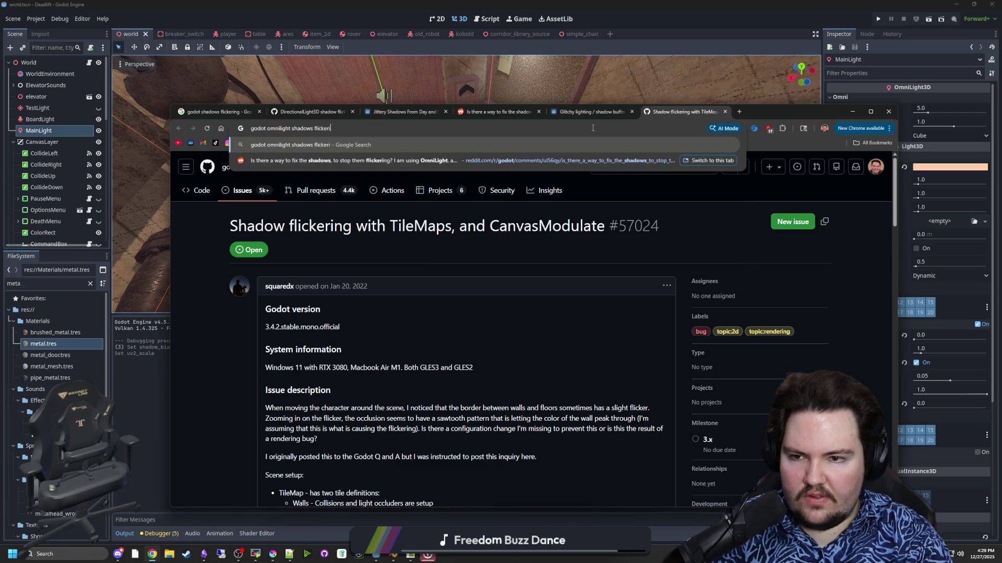
pyautogui.write('ng')
# Run the OmniLight flicker search and read the Reddit OmniLight3Ds thread's max-lights advice.
pyautogui.press('Return')
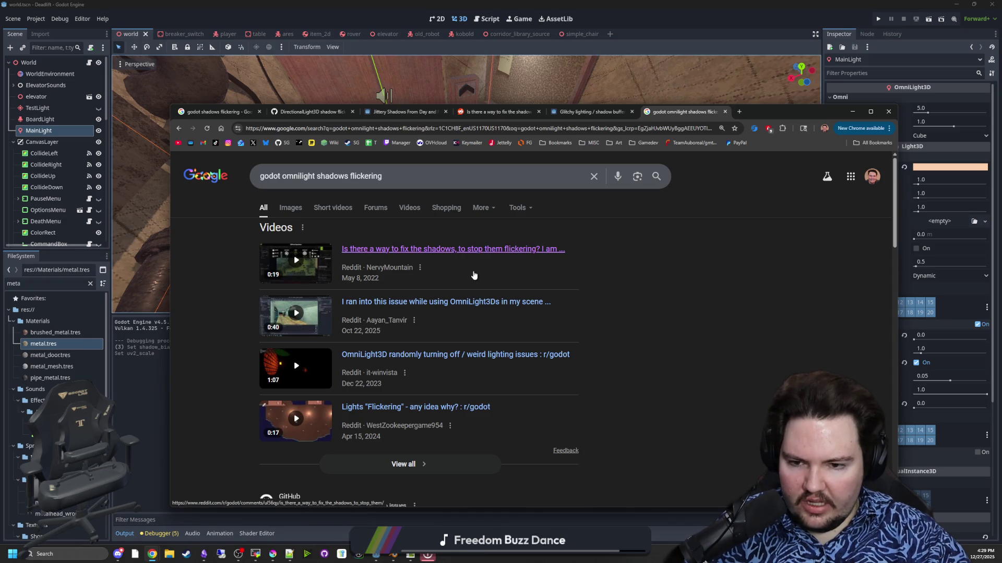
pyautogui.middleClick(398, 302)
pyautogui.click(746, 111)
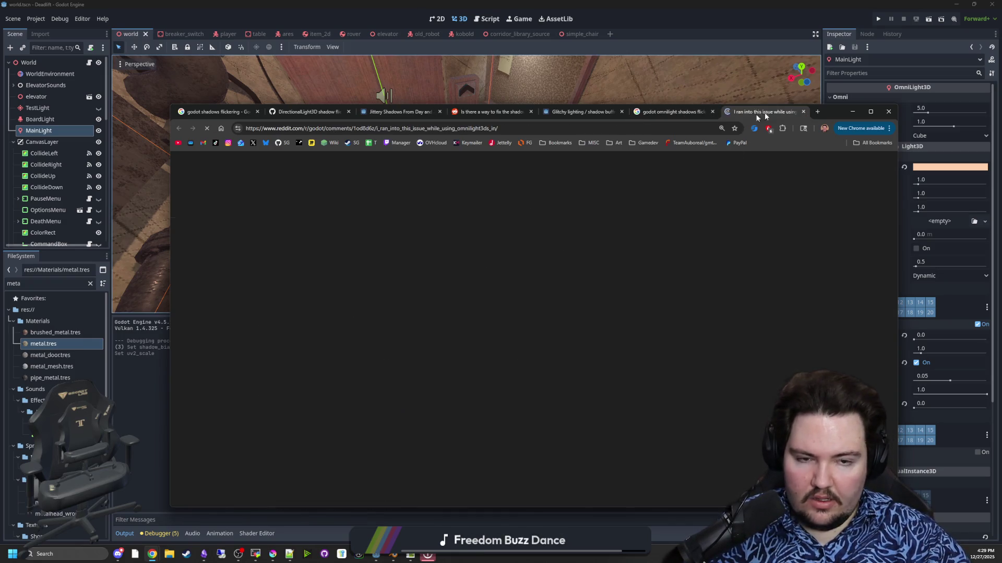
pyautogui.click(870, 111)
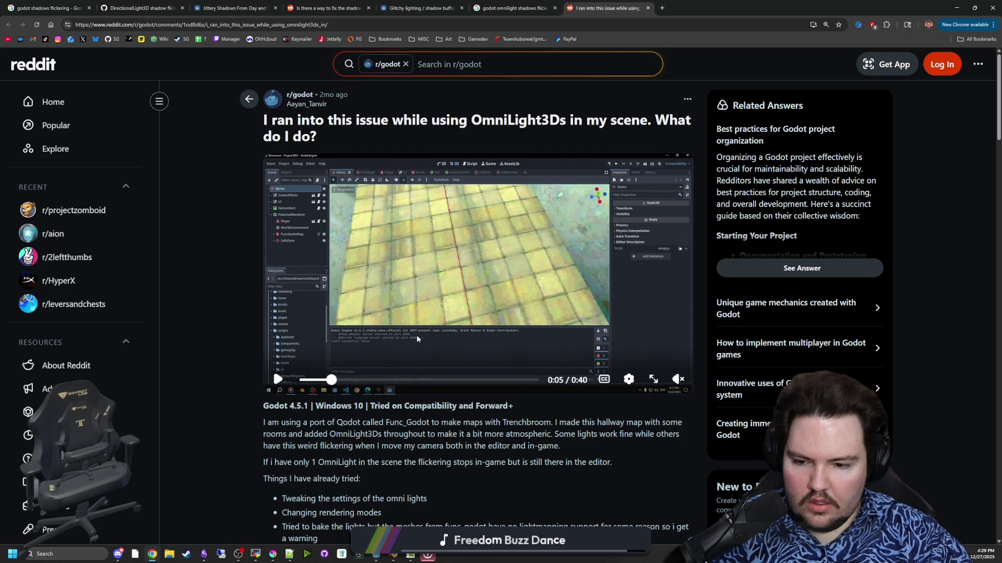
pyautogui.scroll(-5, 419, 332)
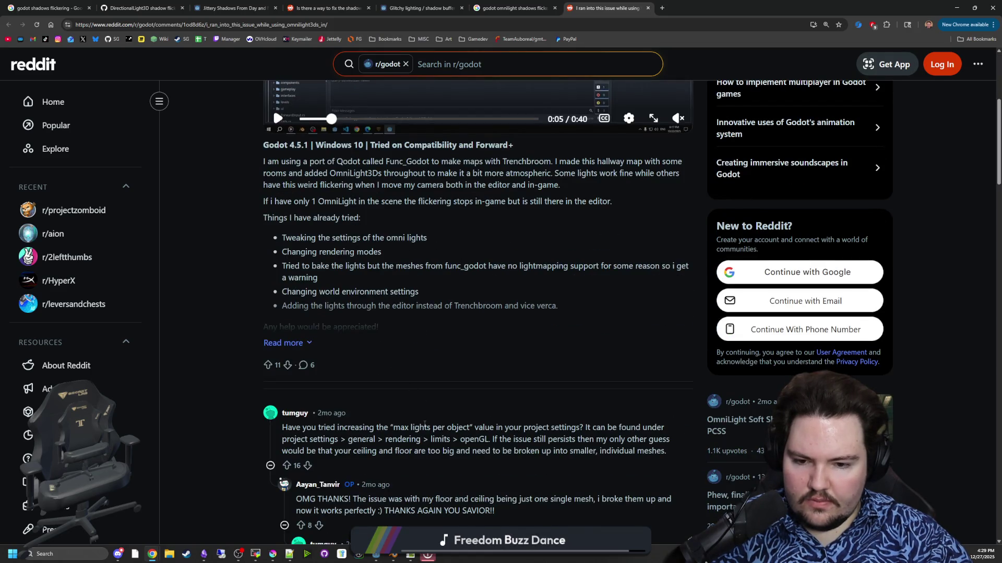
pyautogui.hotkey('alt', 'Tab')
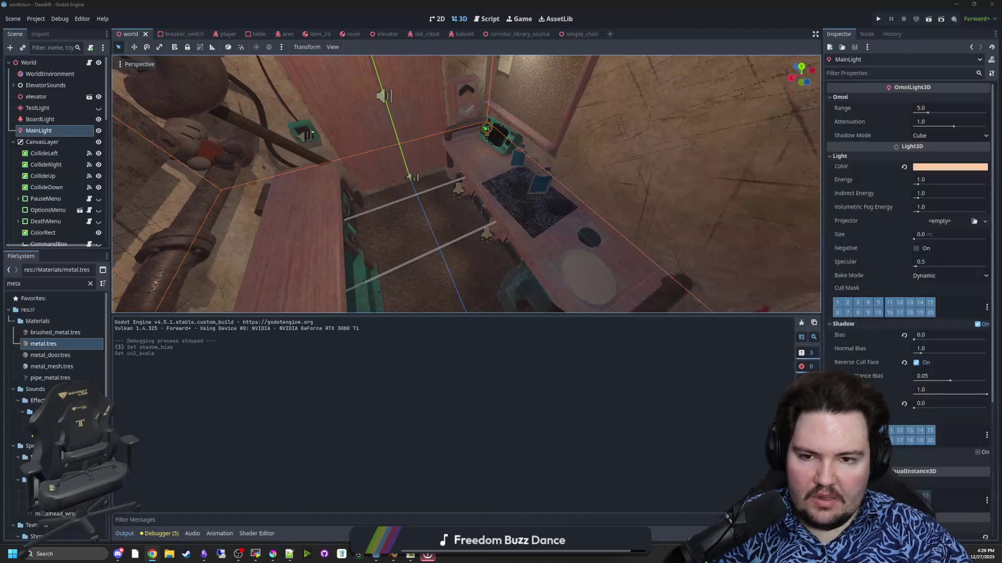
# Open Project Settings and browse the physics, debug and display matches for 'maxim'.
pyautogui.click(41, 19)
pyautogui.click(72, 33)
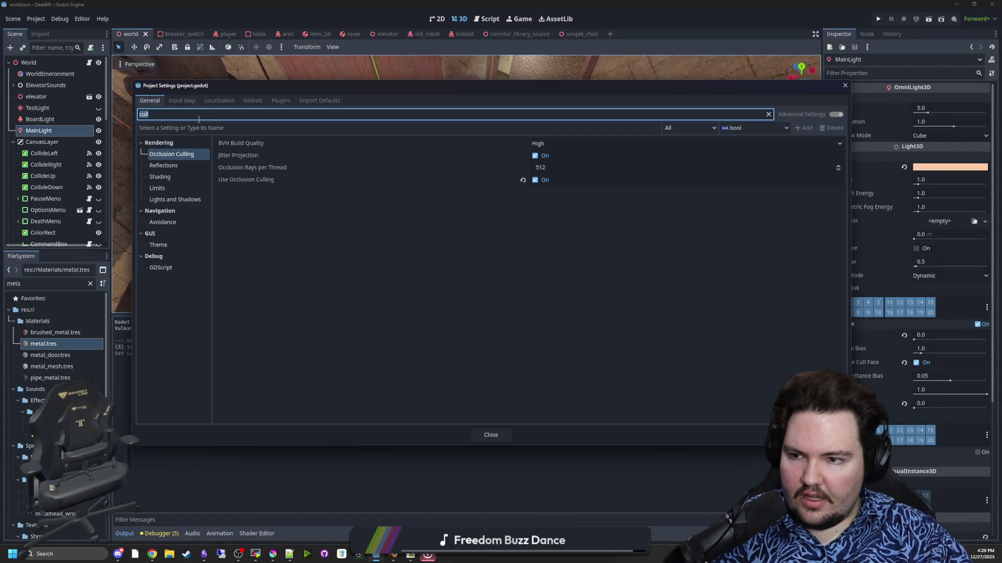
pyautogui.write('maxim')
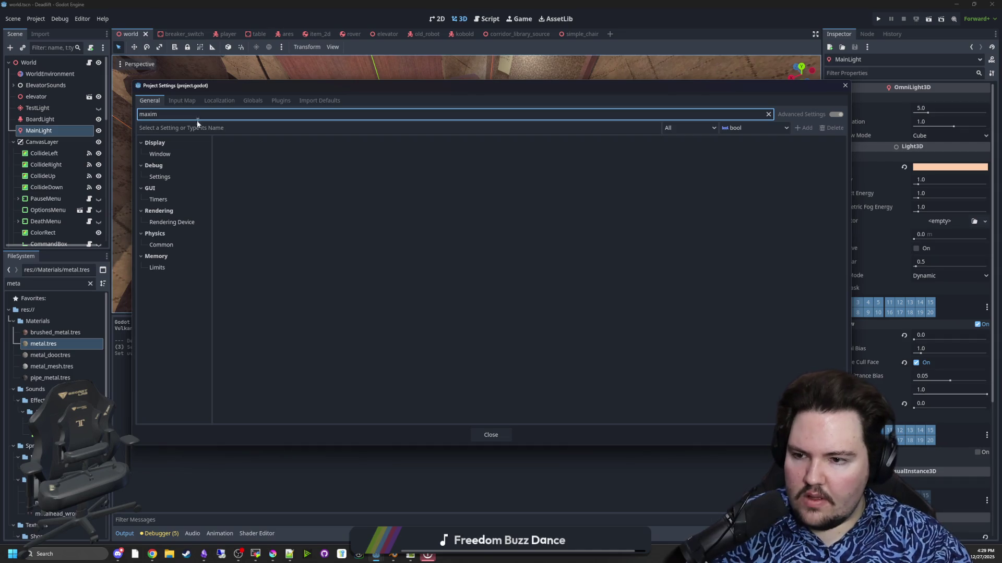
pyautogui.click(184, 244)
pyautogui.click(163, 176)
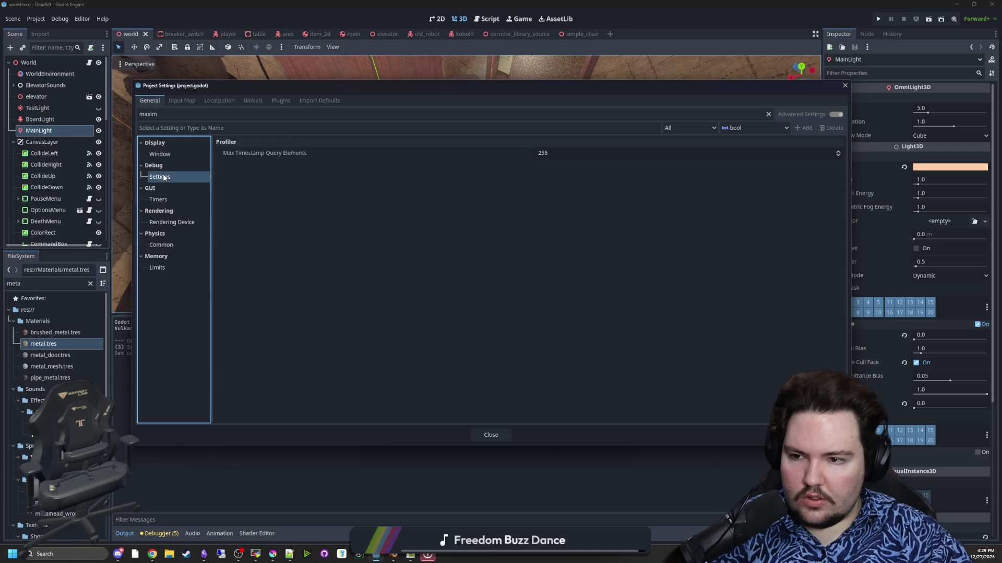
pyautogui.click(169, 154)
# Filter settings by 'lights' and set Rendering > Limits > Max Lights per Object to 32.
pyautogui.doubleClick(146, 116)
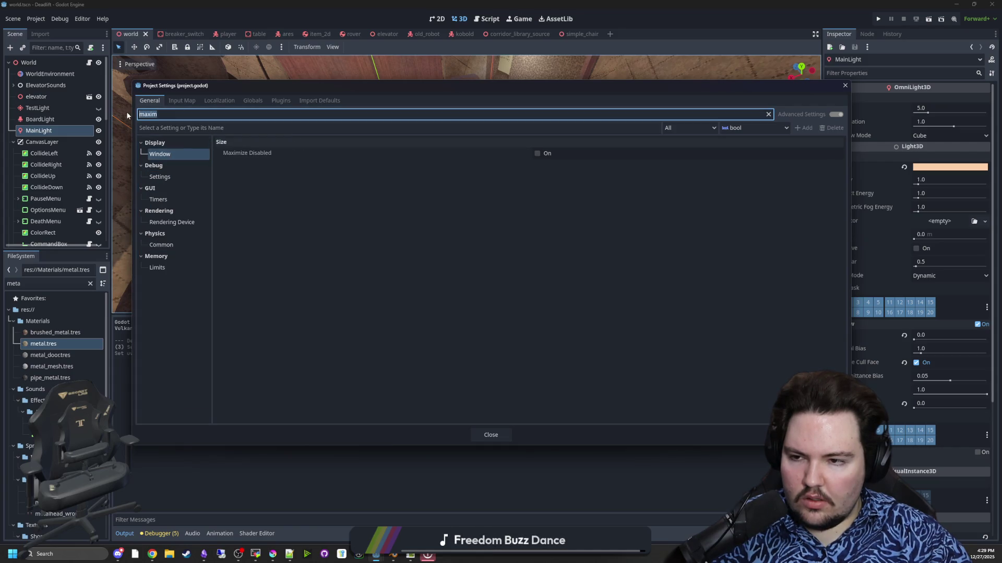
pyautogui.write('lights')
pyautogui.click(175, 154)
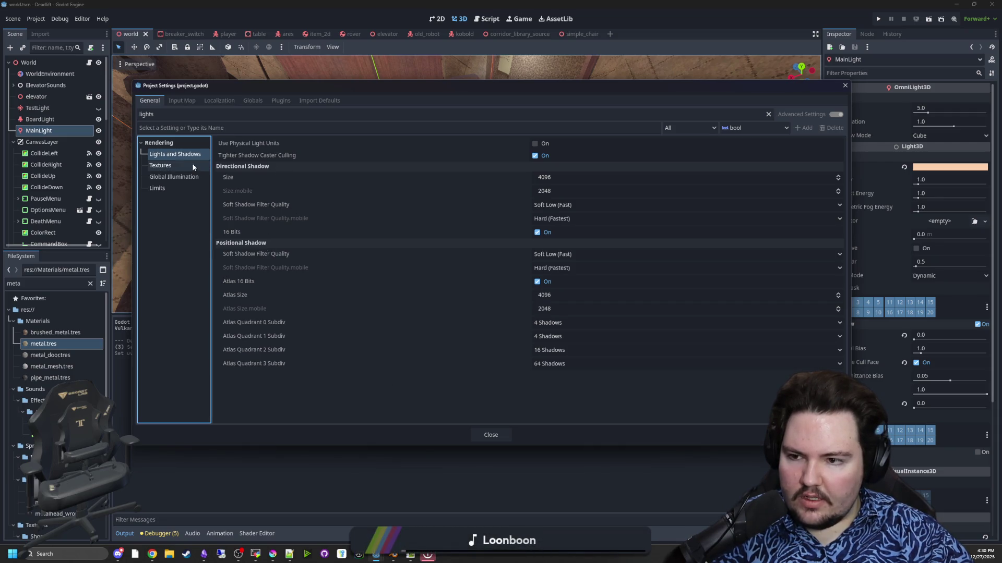
pyautogui.click(160, 165)
pyautogui.click(178, 177)
pyautogui.click(178, 186)
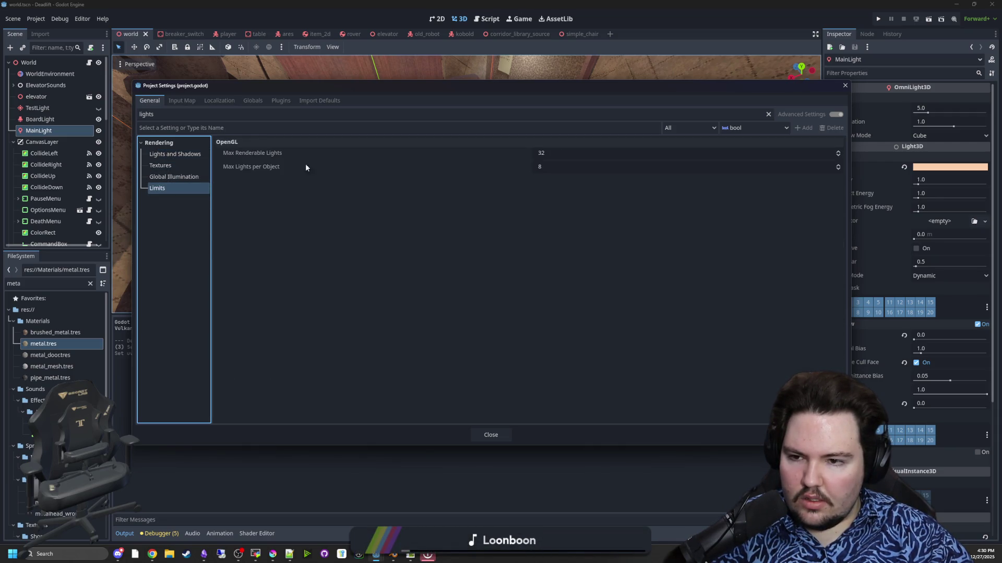
pyautogui.click(554, 168)
pyautogui.write('32')
pyautogui.press('Return')
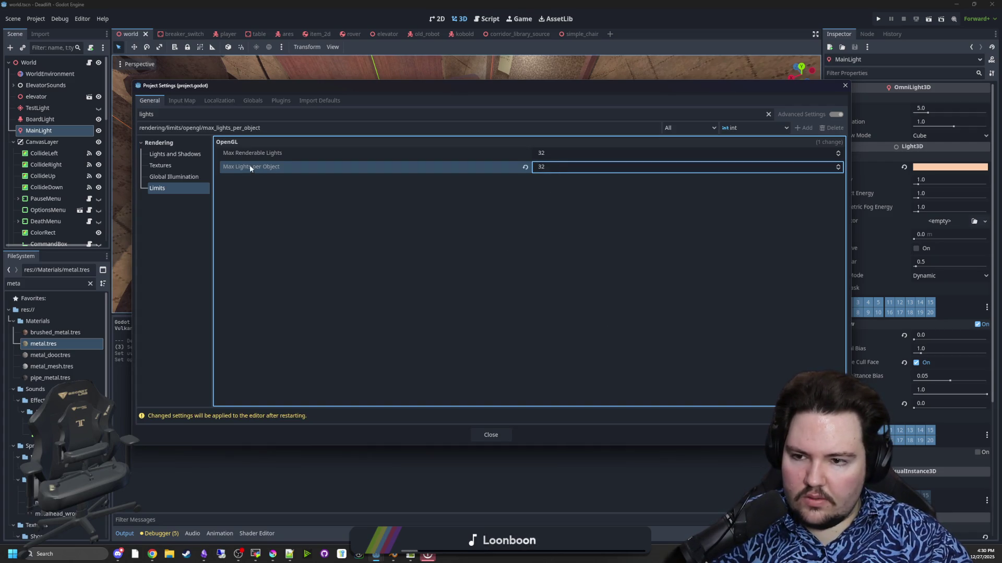
pyautogui.moveTo(270, 156)
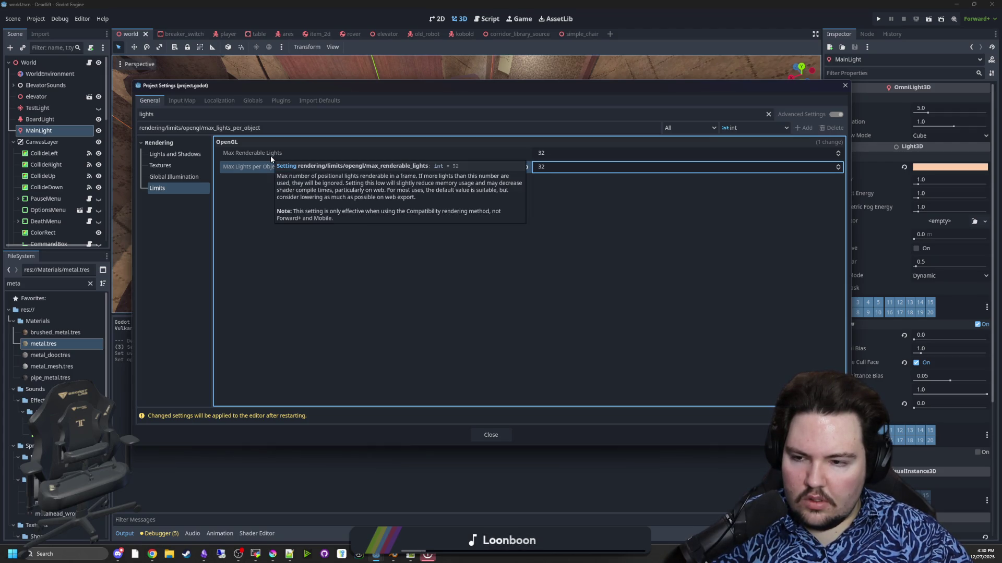
pyautogui.press('Escape')
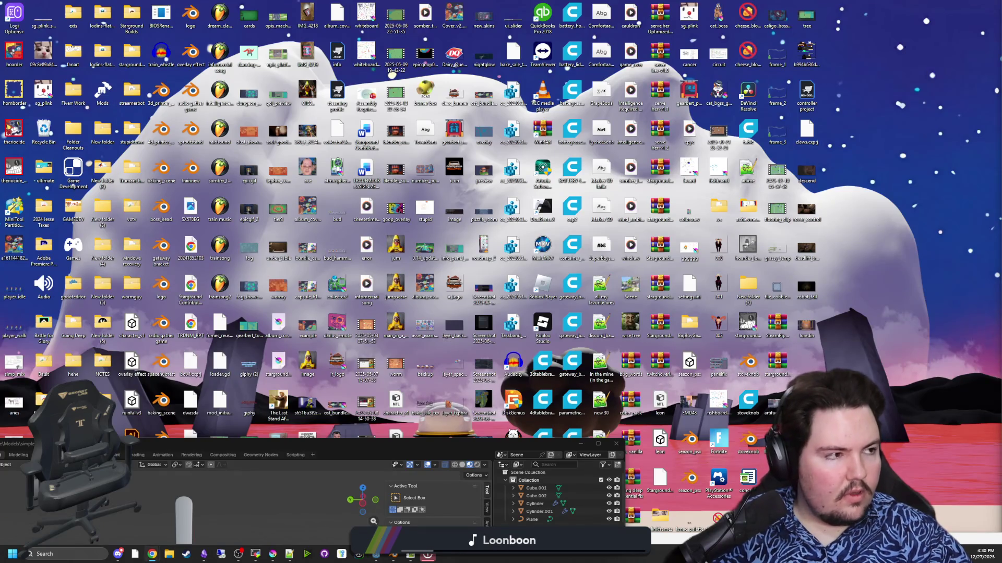
# Skim the Reddit thread again, then show the 'godot omnilight shadows flickering' results tab.
pyautogui.hotkey('alt', 'Tab')
pyautogui.scroll(-4, 390, 284)
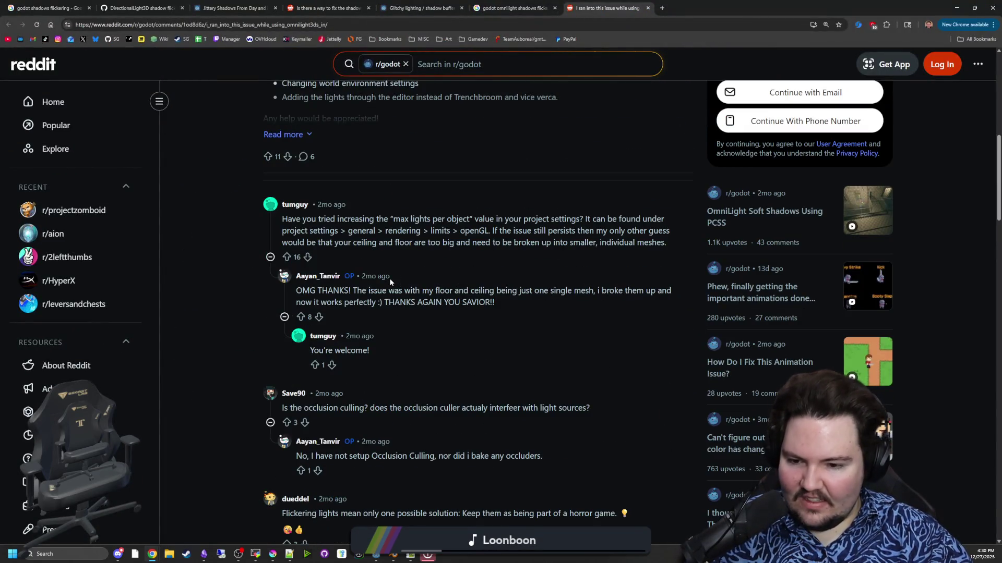
pyautogui.scroll(-2, 389, 278)
pyautogui.scroll(10, 389, 278)
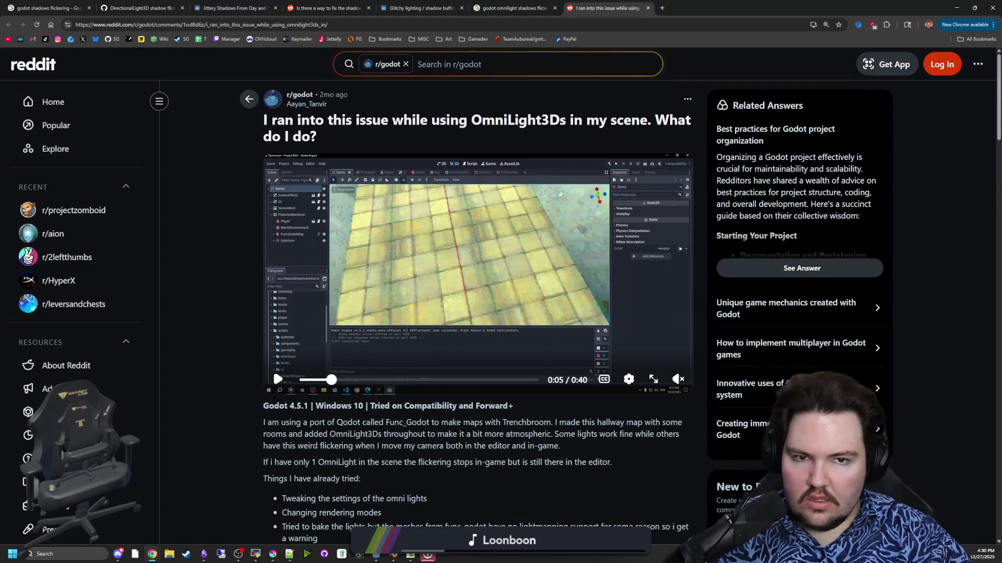
pyautogui.click(521, 3)
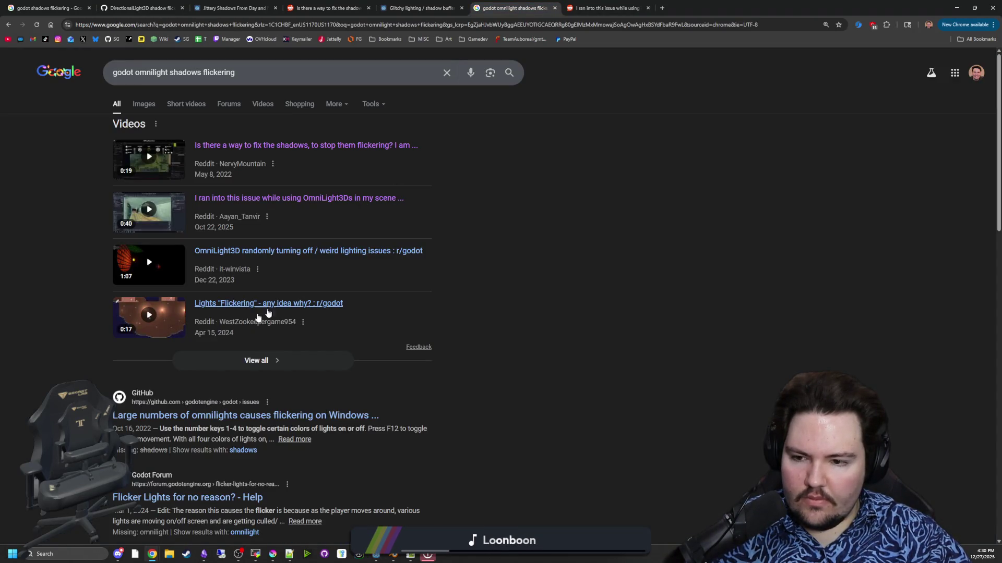
# Scroll through the omnilight flickering results, then save the world scene in Godot.
pyautogui.scroll(-2, 256, 316)
pyautogui.scroll(-2, 255, 316)
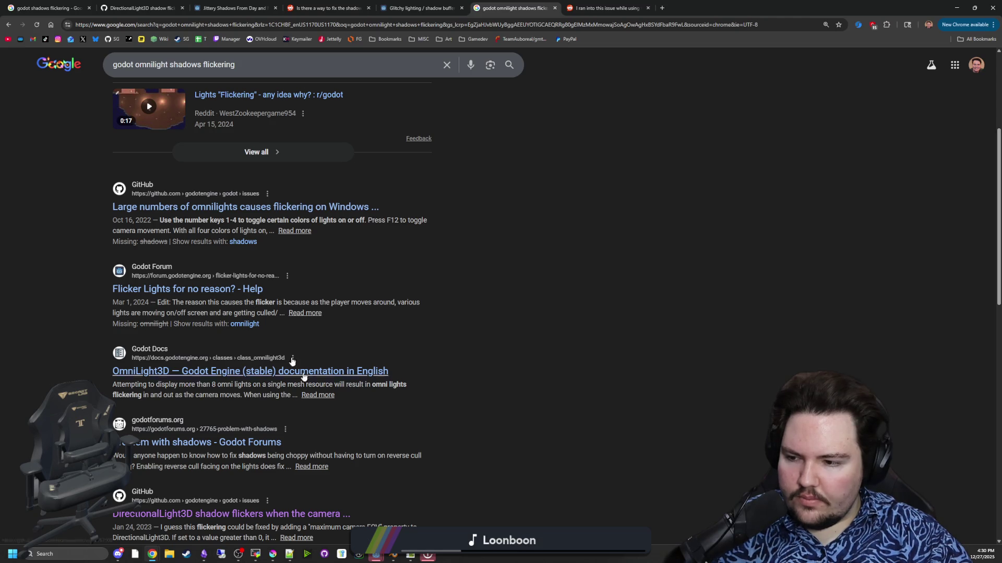
pyautogui.scroll(-3, 423, 340)
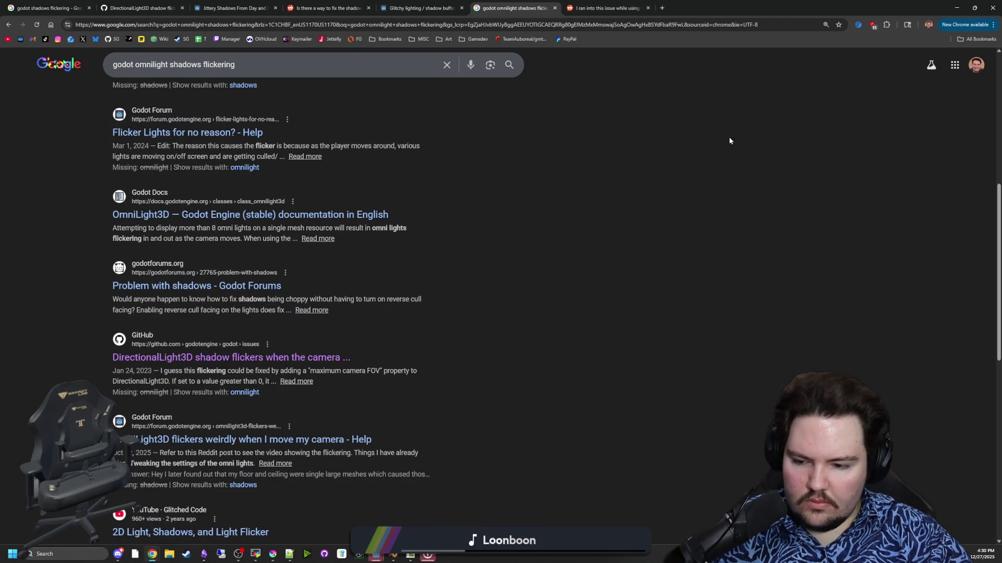
pyautogui.hotkey('alt', 'Tab')
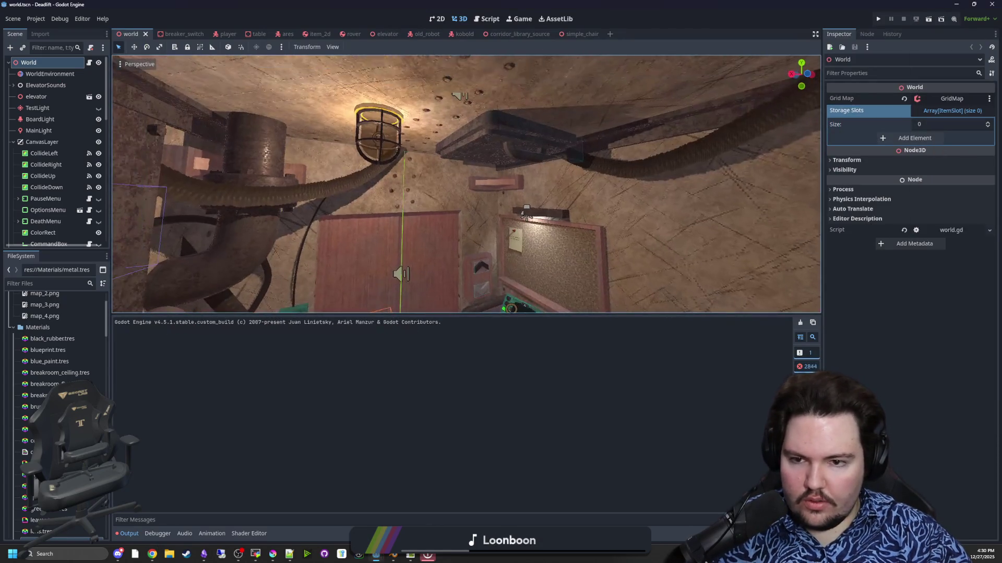
pyautogui.hotkey('ctrl', 's')
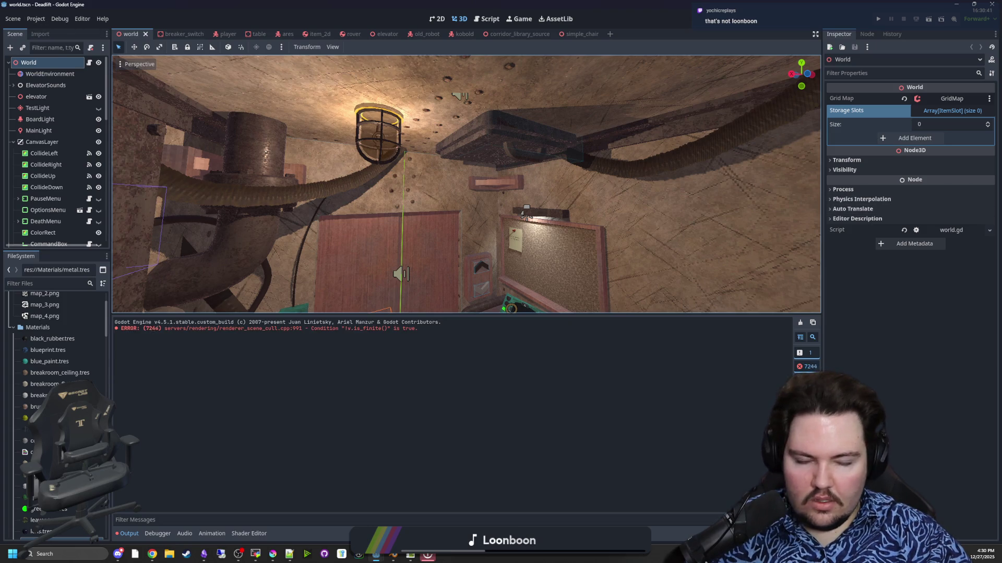
# Search 'godot !v.is_finite()' in a new Chrome tab.
pyautogui.hotkey('alt', 'Tab')
pyautogui.moveTo(730, 104)
pyautogui.mouseDown()
pyautogui.moveTo(702, 472)
pyautogui.moveTo(710, 413)
pyautogui.mouseUp()
pyautogui.click(712, 404)
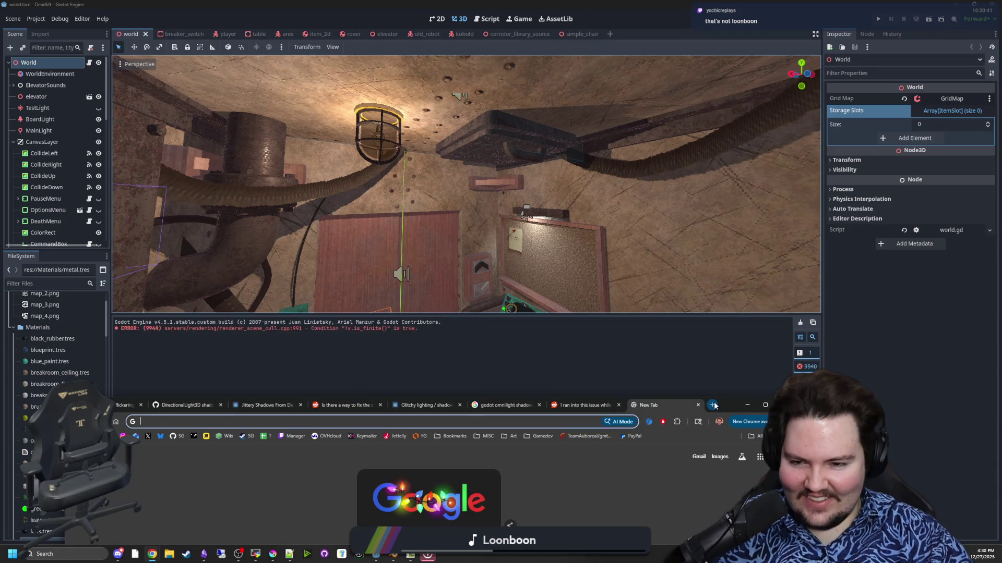
pyautogui.write('godot !v.is')
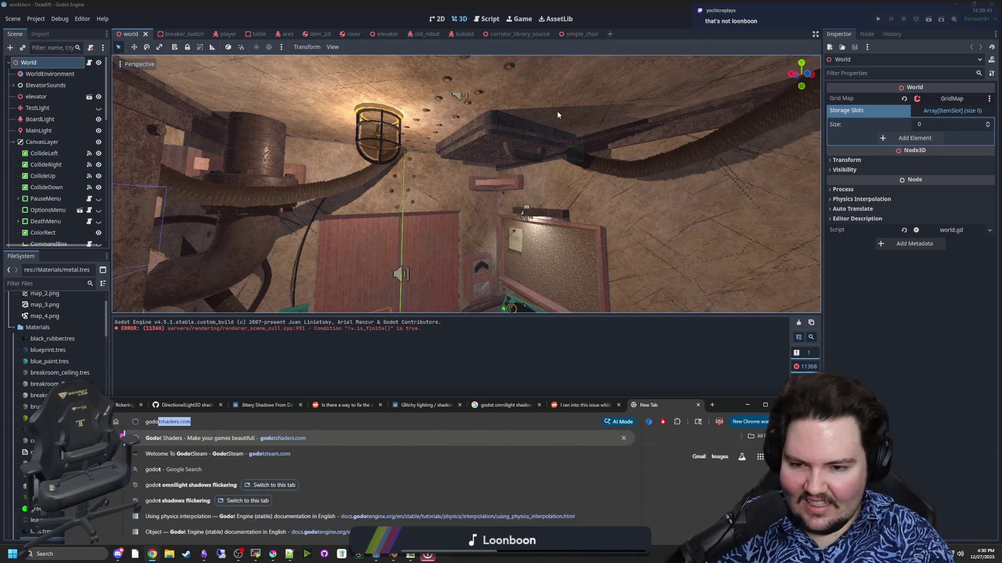
pyautogui.write('_finite()')
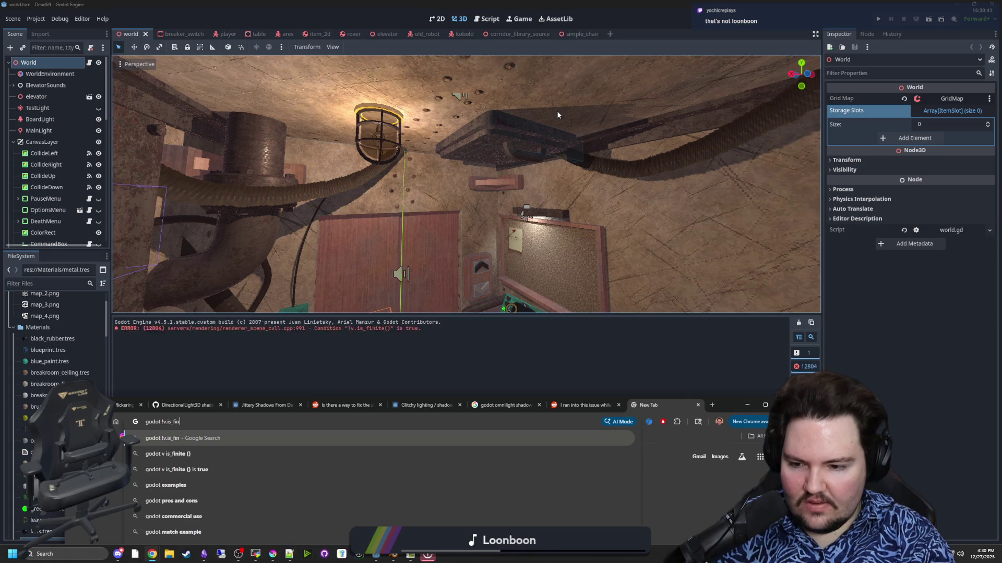
pyautogui.press('Return')
# Read the Godot Forum thread on the error, then snap Chrome aside to Godot's output log.
pyautogui.moveTo(723, 405); pyautogui.dragTo(719, 254)
pyautogui.click(359, 398)
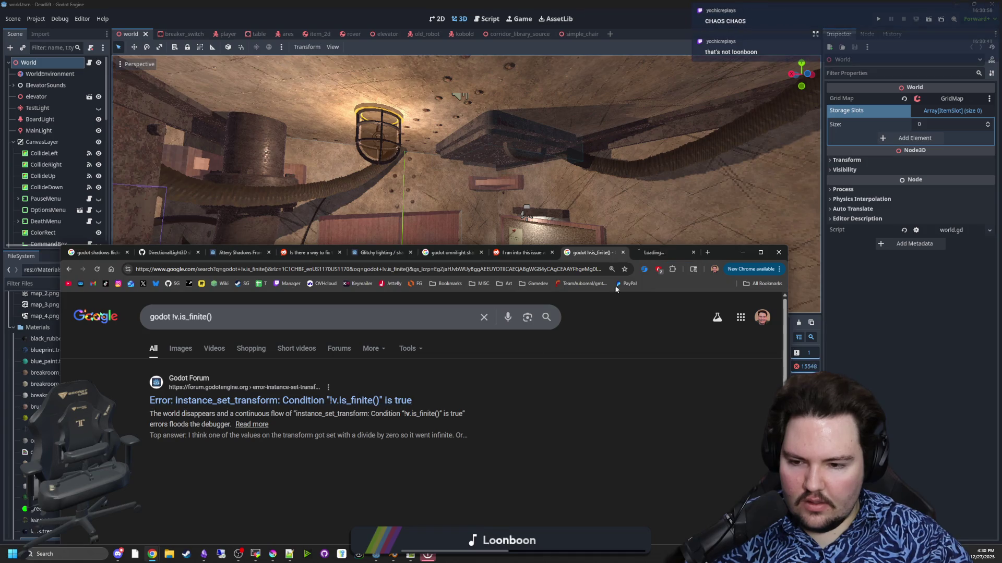
pyautogui.click(760, 253)
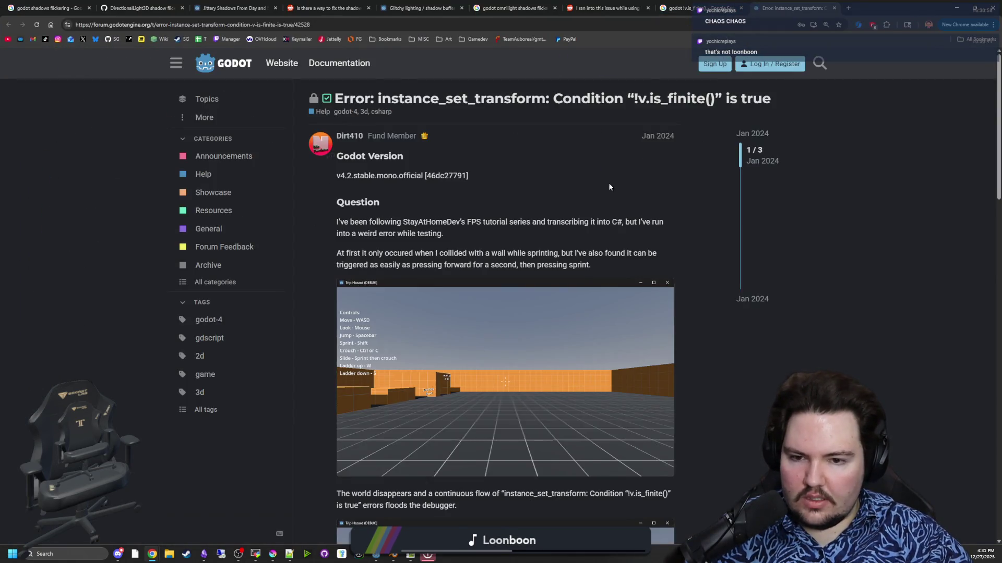
pyautogui.scroll(-14, 608, 183)
pyautogui.scroll(-4, 628, 262)
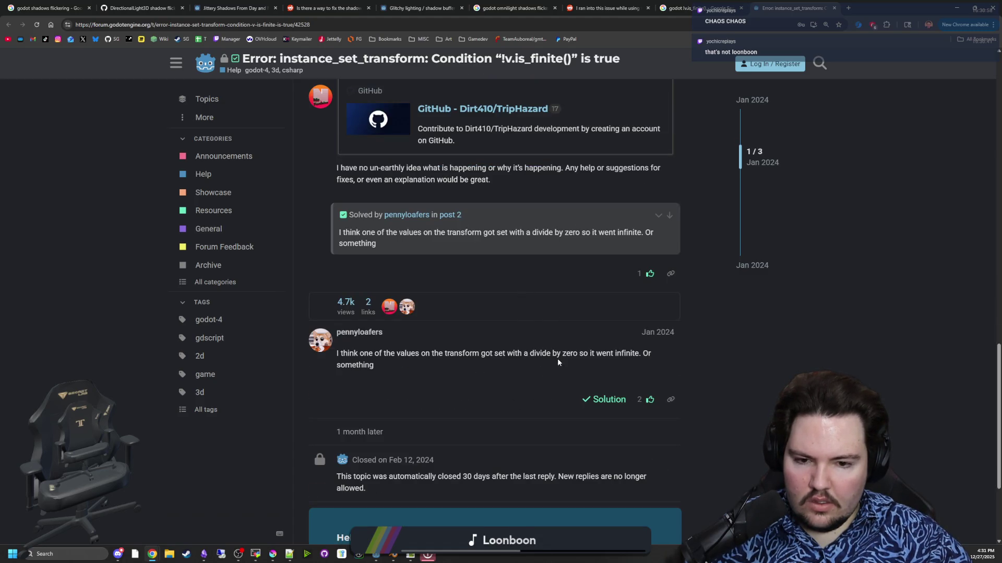
pyautogui.scroll(-3, 605, 317)
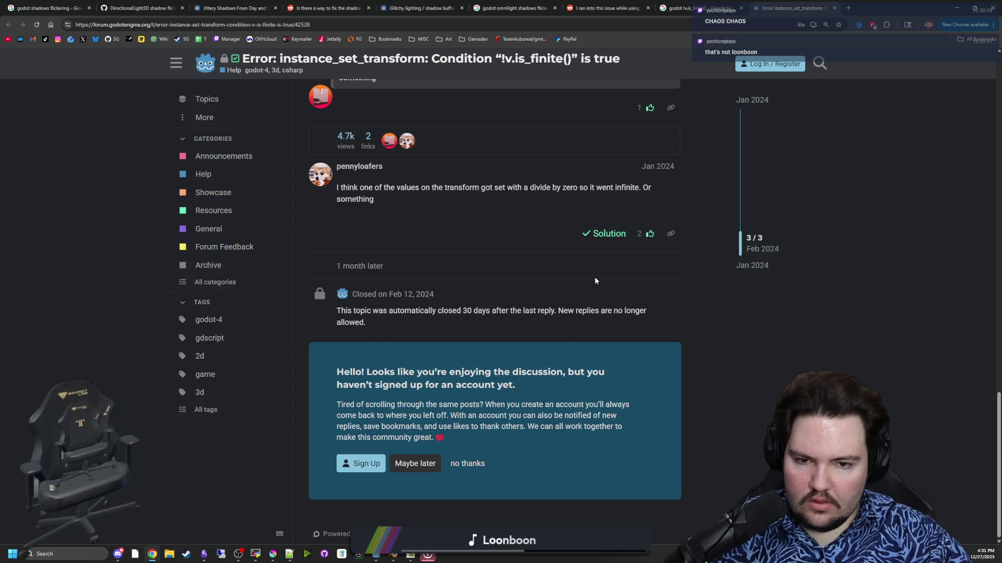
pyautogui.scroll(10, 883, 86)
pyautogui.press('super+Right')
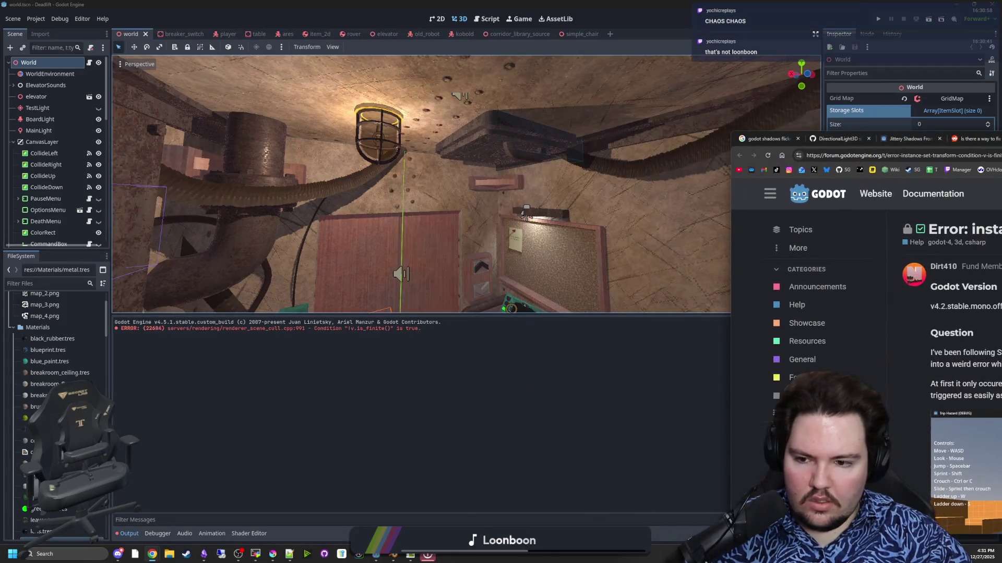
pyautogui.click(262, 330)
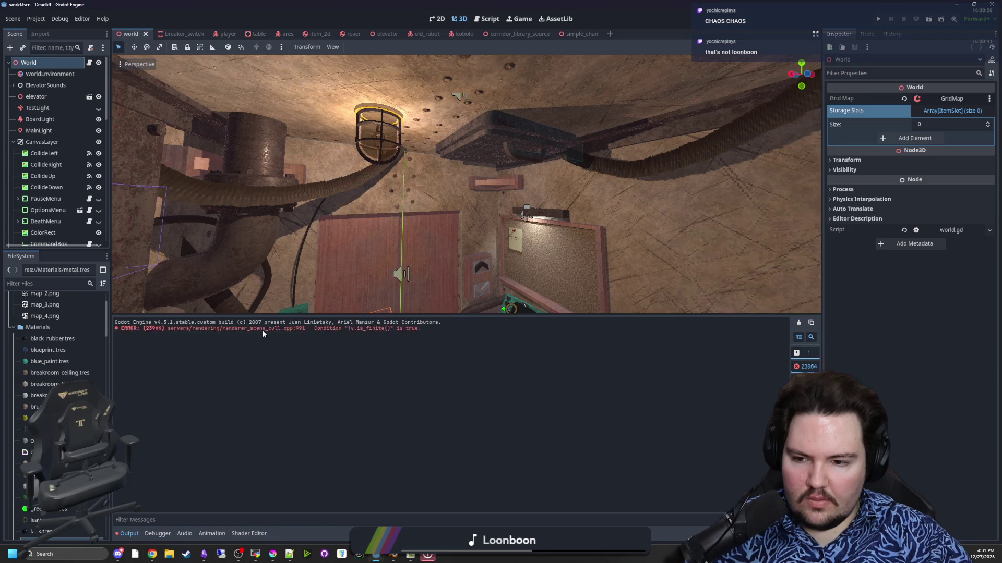
# Copy the renderer error line from Godot and dock the browser on the right half.
pyautogui.rightClick(267, 329)
pyautogui.click(283, 337)
pyautogui.hotkey('alt', 'Tab')
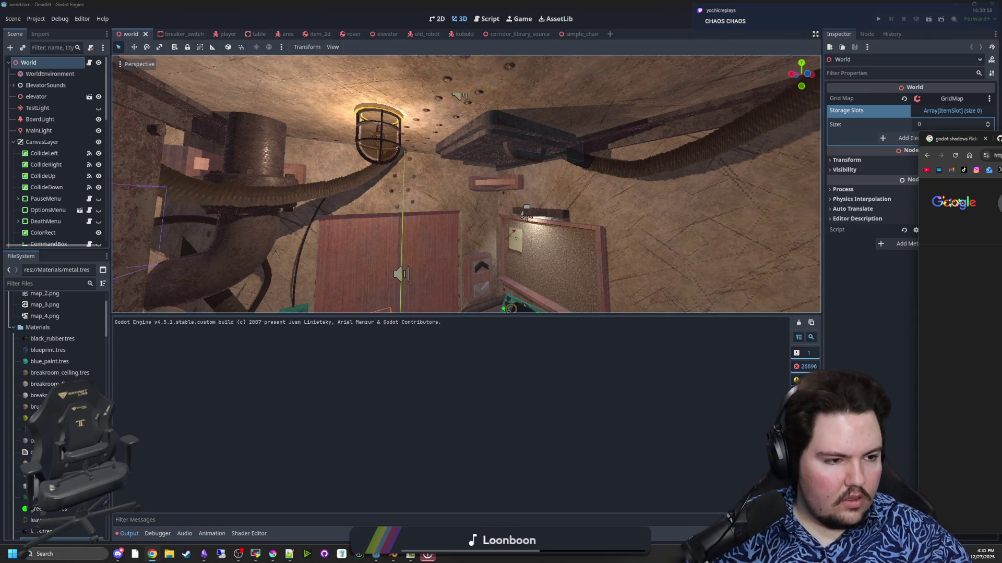
pyautogui.press('super+Right')
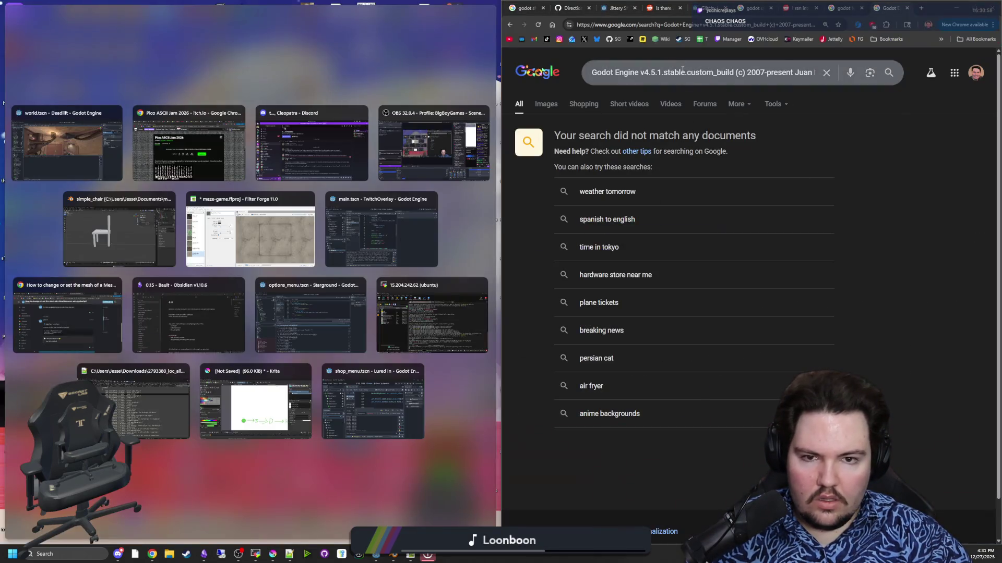
# Search Google for the pasted error text with the Godot header removed.
pyautogui.click(679, 73)
pyautogui.tripleClick(660, 73)
pyautogui.click(699, 85)
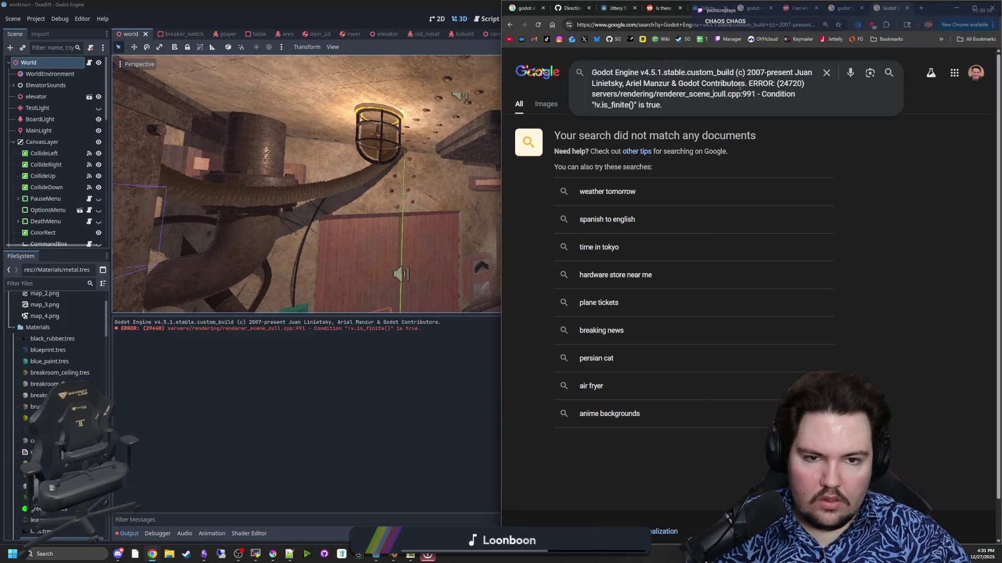
pyautogui.doubleClick(699, 85)
pyautogui.press('BackSpace')
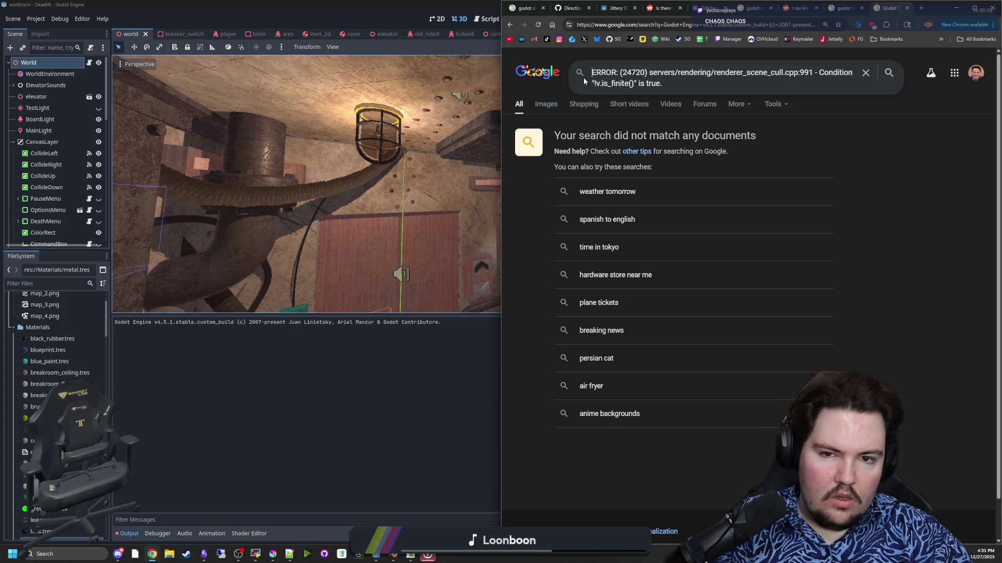
pyautogui.press('Return')
# Drop the ERROR prefix, search again with 'godot' prepended, and scroll the results.
pyautogui.click(666, 73)
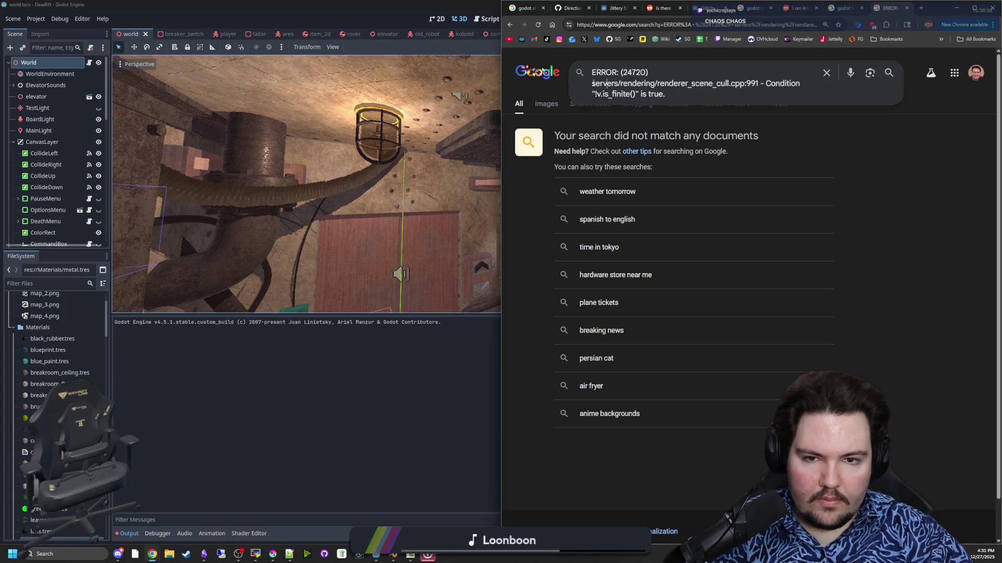
pyautogui.press('BackSpace')
pyautogui.write('godot')
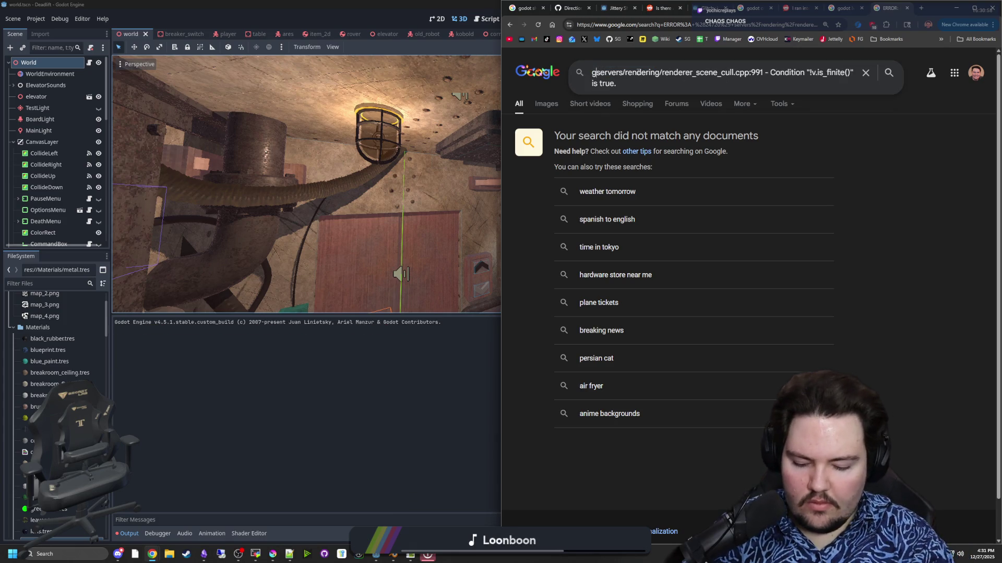
pyautogui.press('Return')
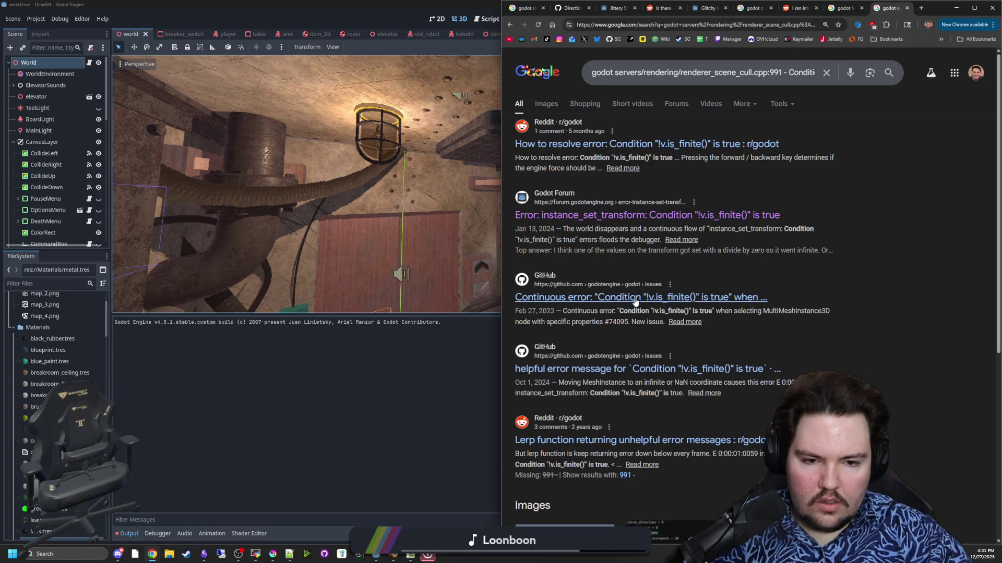
pyautogui.scroll(-5, 52, 203)
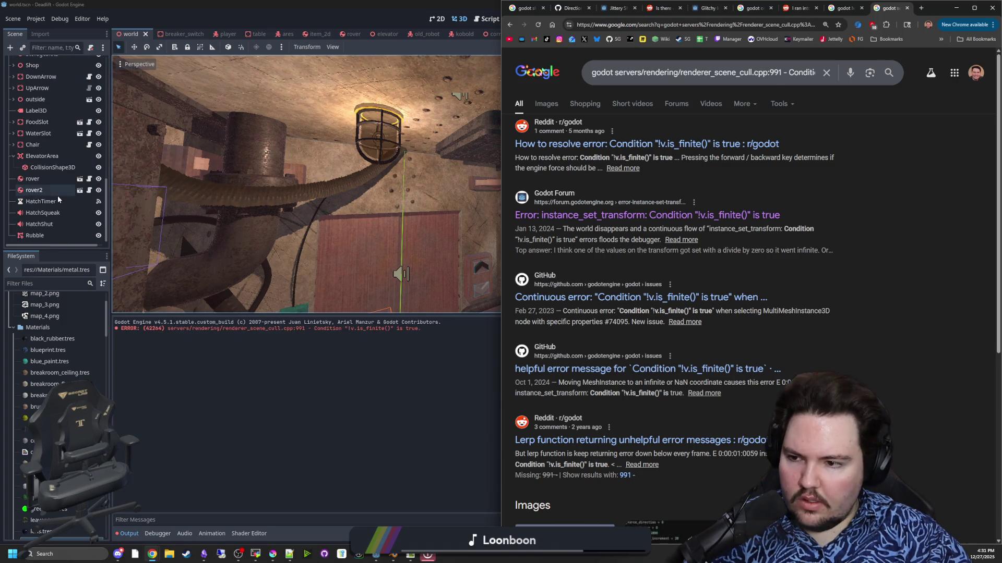
pyautogui.click(54, 235)
# Delete the Rubble node from the world scene.
pyautogui.rightClick(54, 235)
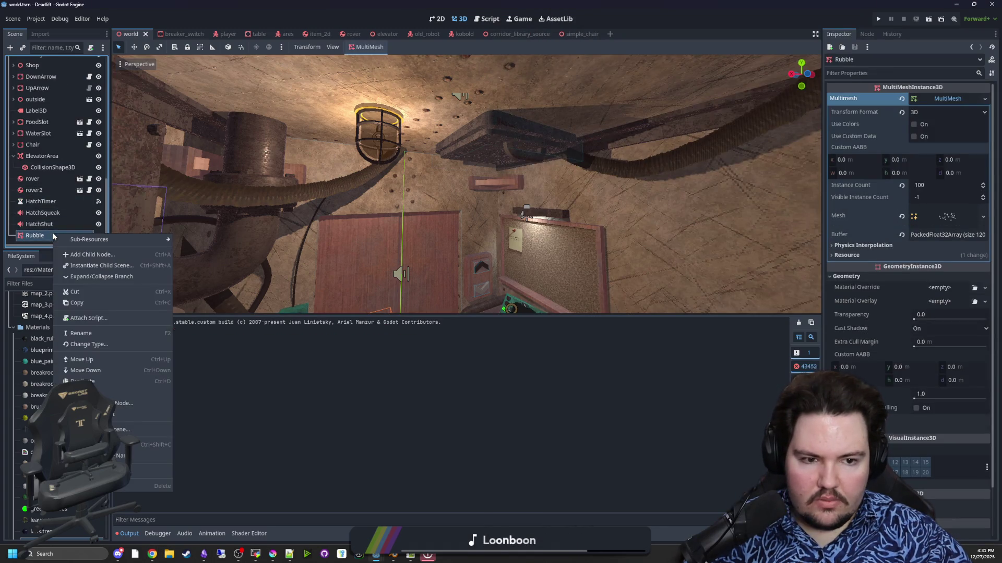
pyautogui.click(131, 486)
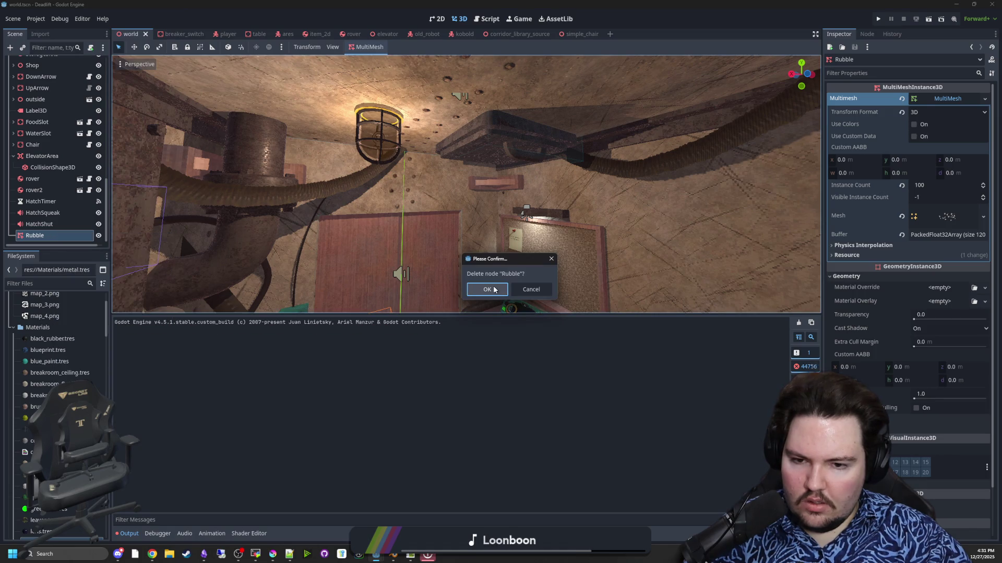
pyautogui.click(493, 287)
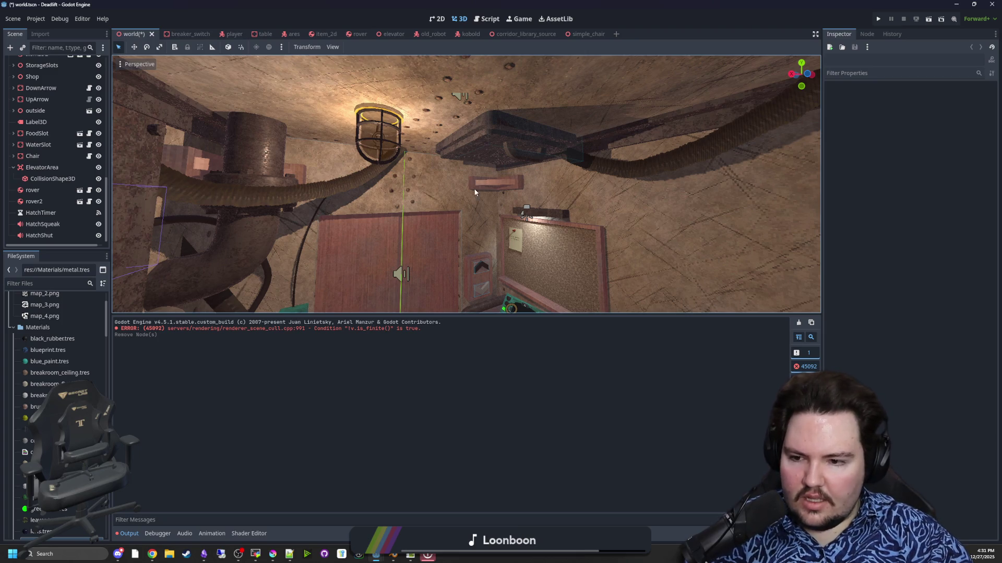
# Save the world scene and run the project.
pyautogui.moveTo(474, 192); pyautogui.dragTo(443, 293)
pyautogui.hotkey('ctrl', 's')
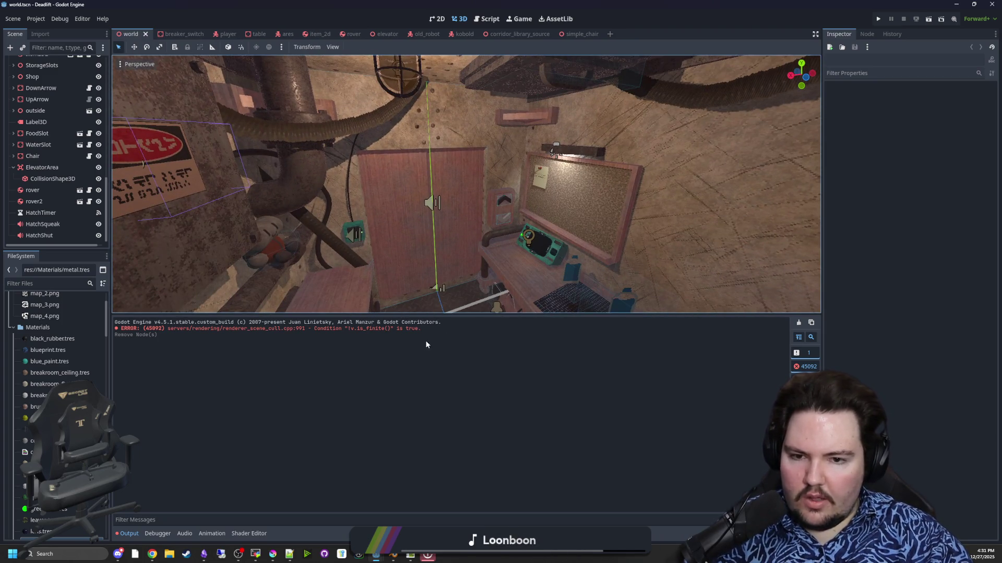
pyautogui.click(878, 19)
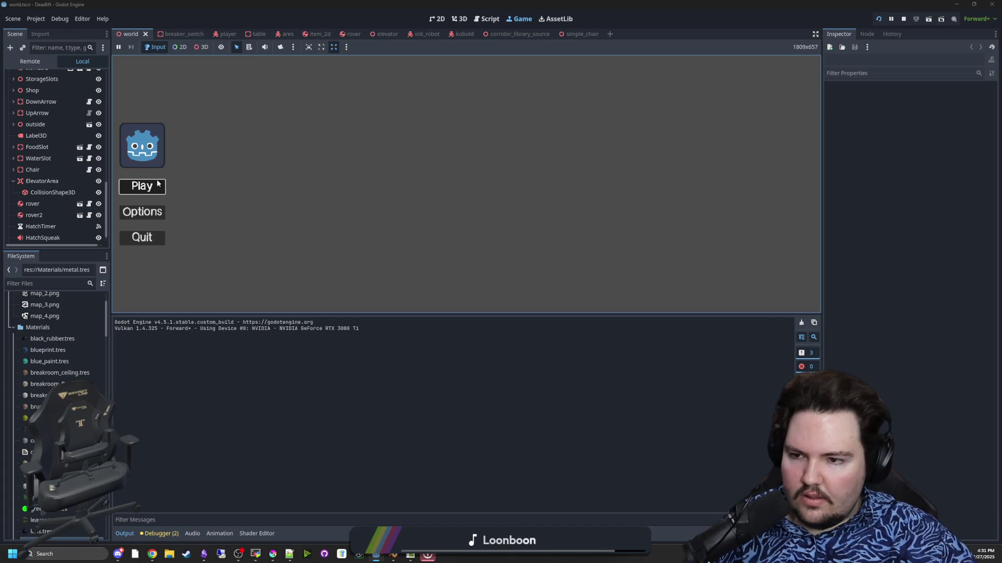
# Play a new game from the main menu down the dark corridor, then pause it.
pyautogui.click(157, 183)
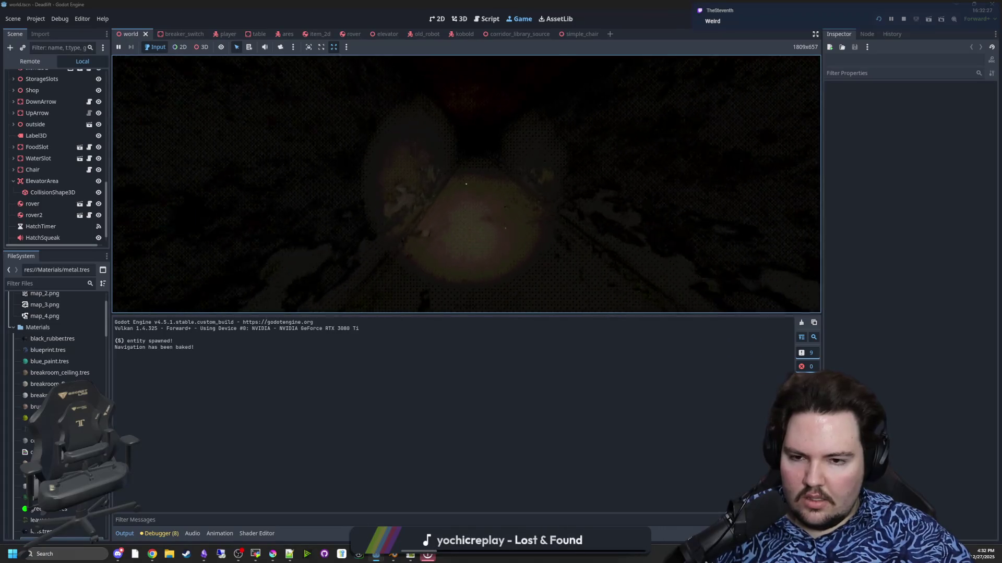
pyautogui.press('super')
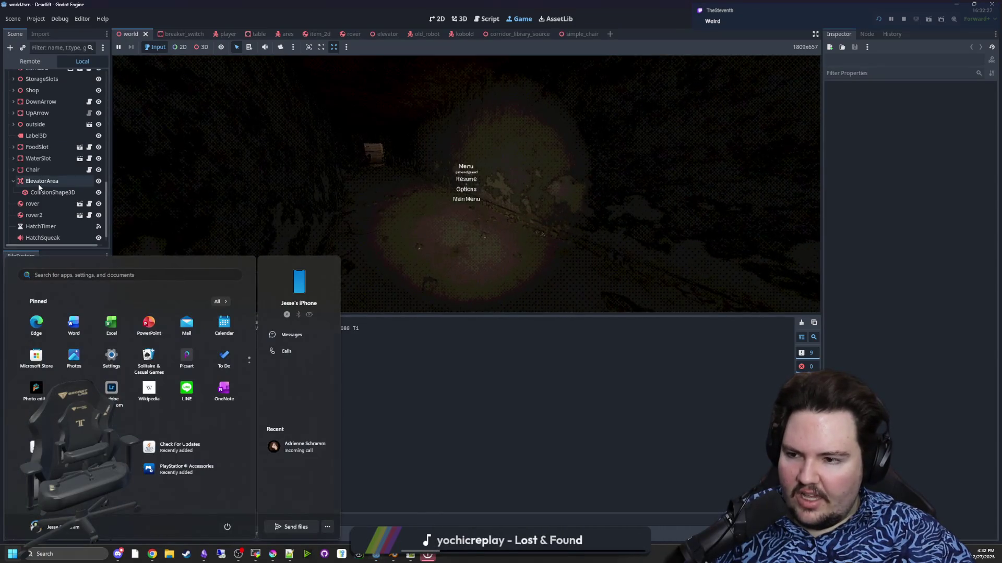
# Enable Shadow on the Flashlight node in the player scene.
pyautogui.click(39, 181)
pyautogui.scroll(5, 38, 182)
pyautogui.click(79, 140)
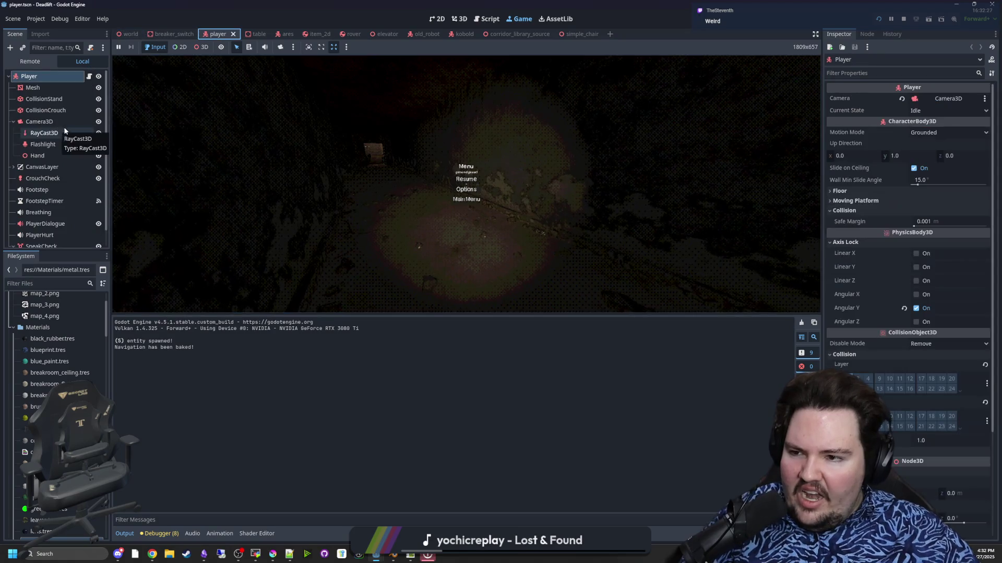
pyautogui.click(45, 145)
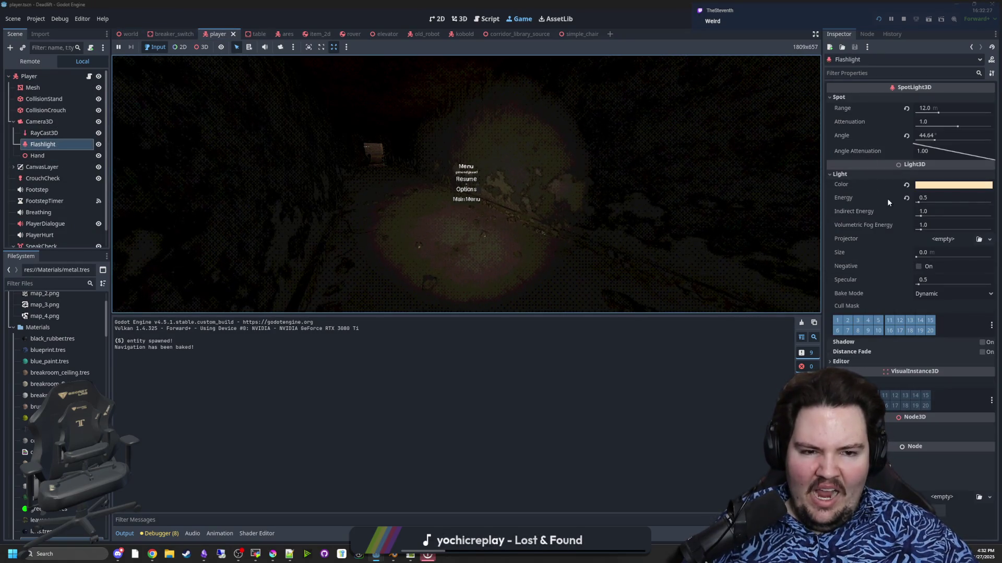
pyautogui.click(987, 345)
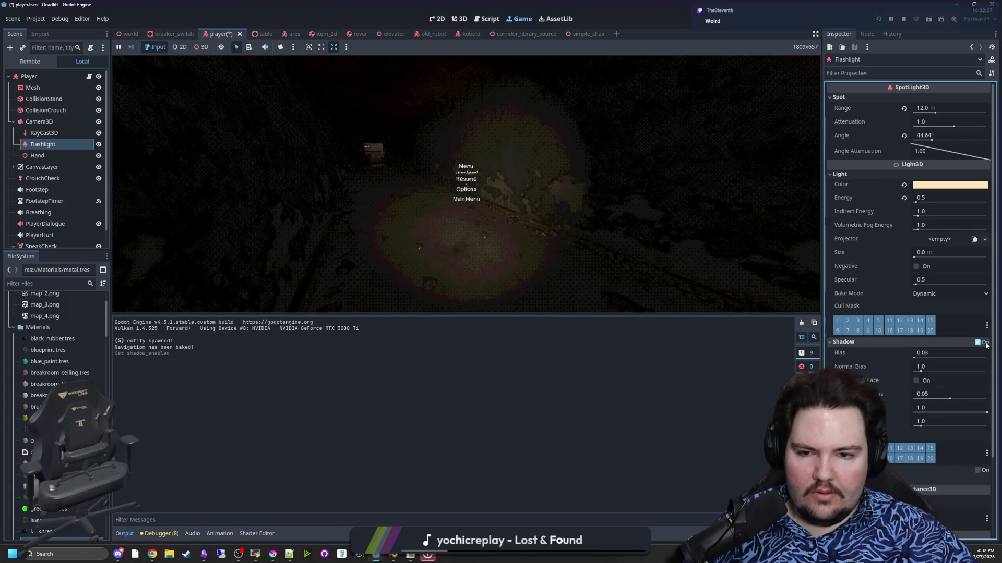
# Resume the game and walk through the doorway to check the flashlight shadows.
pyautogui.click(469, 182)
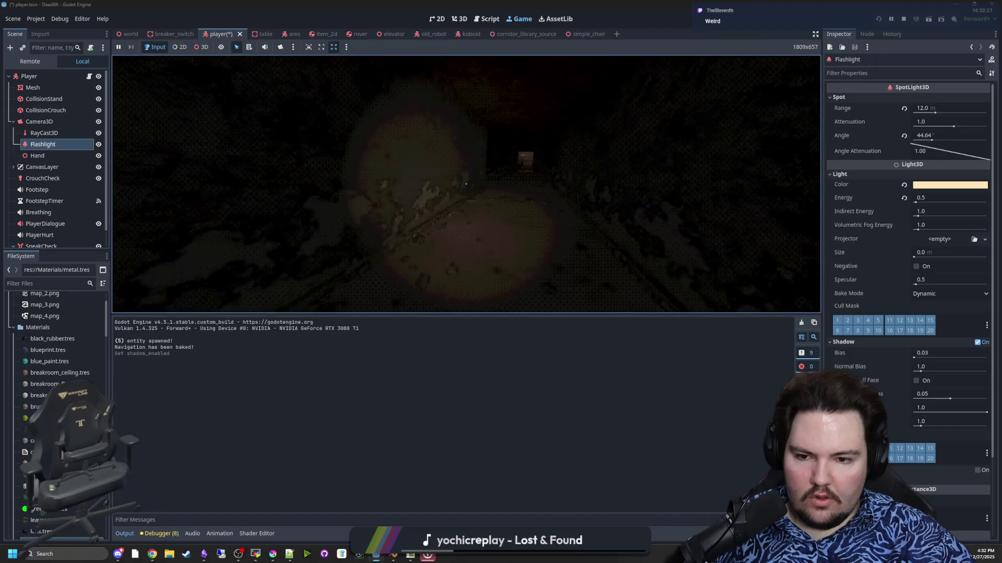
pyautogui.press('w')
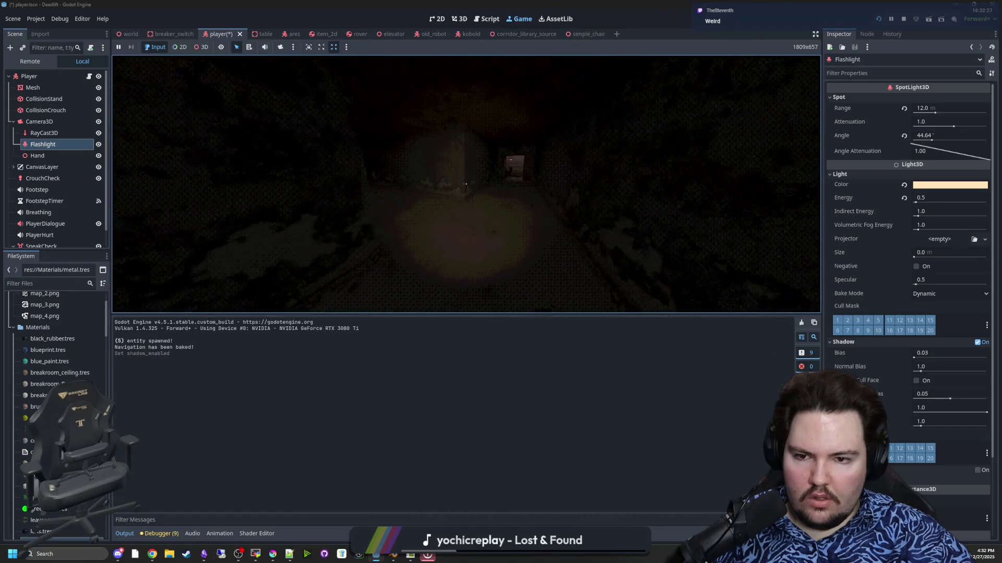
pyautogui.press('w')
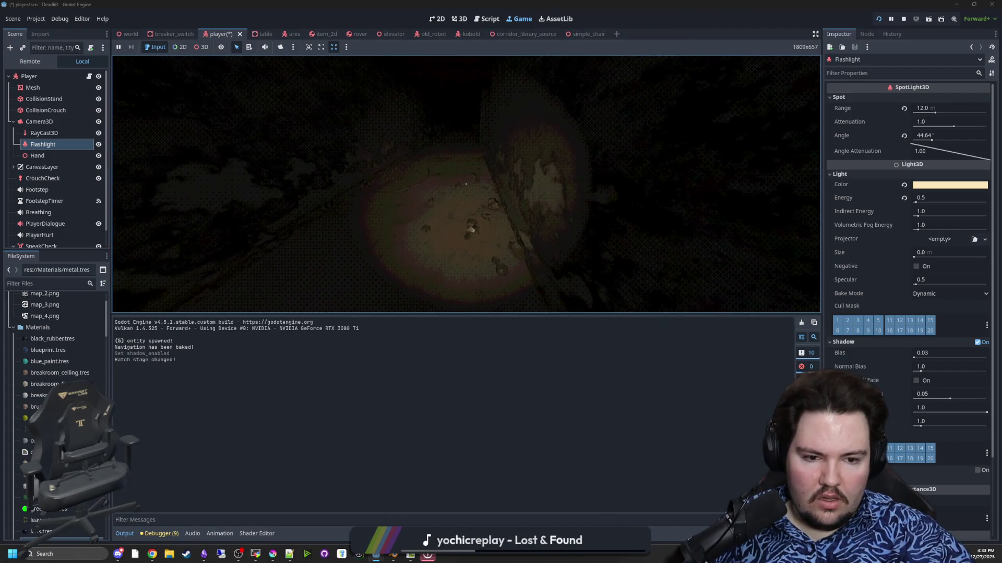
pyautogui.press('super')
pyautogui.click(914, 357)
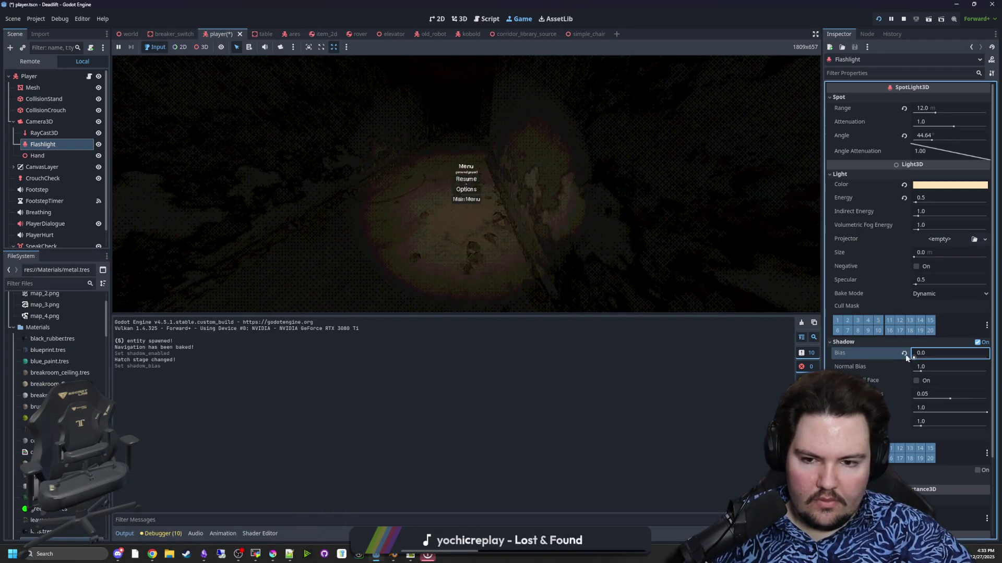
# Cancel the bias edit, try Reverse Cull Face on the Flashlight shadow, then disable Shadow.
pyautogui.press('Escape')
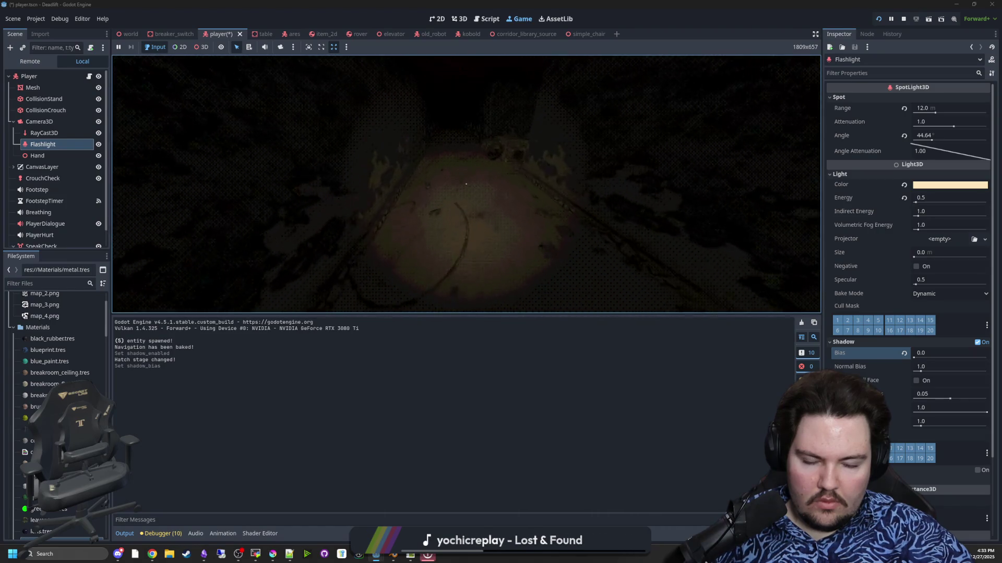
pyautogui.press('super')
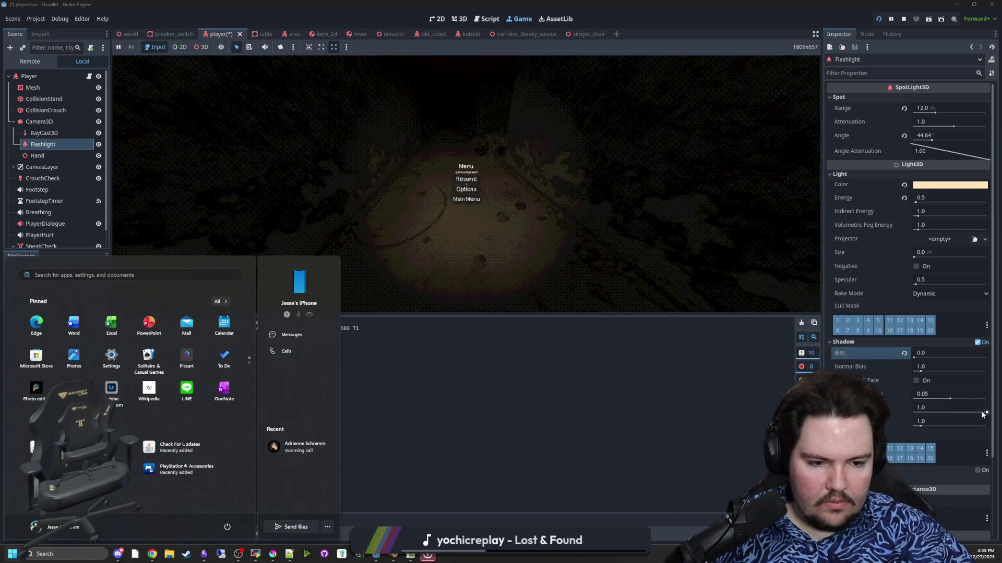
pyautogui.click(917, 382)
pyautogui.click(917, 382)
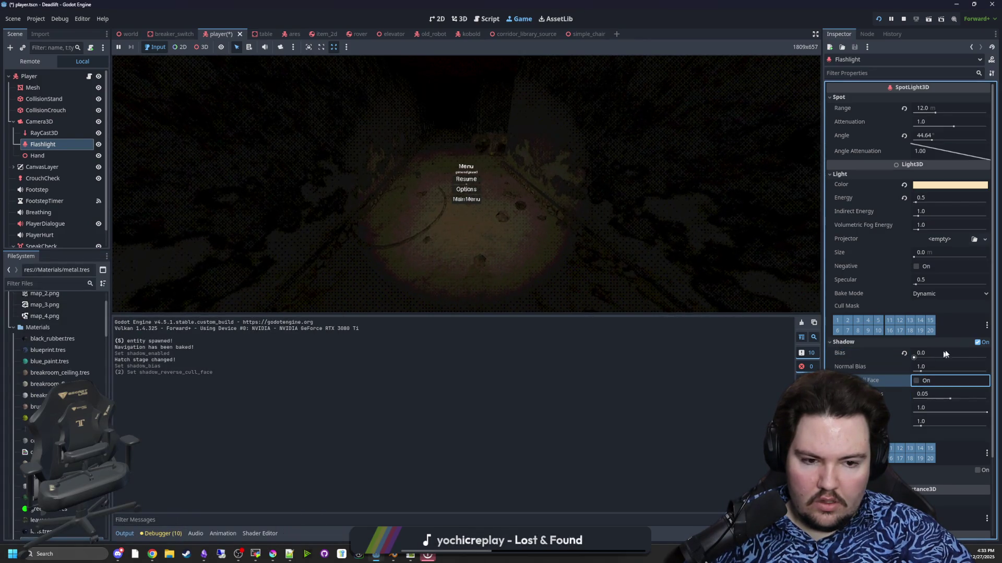
pyautogui.click(977, 342)
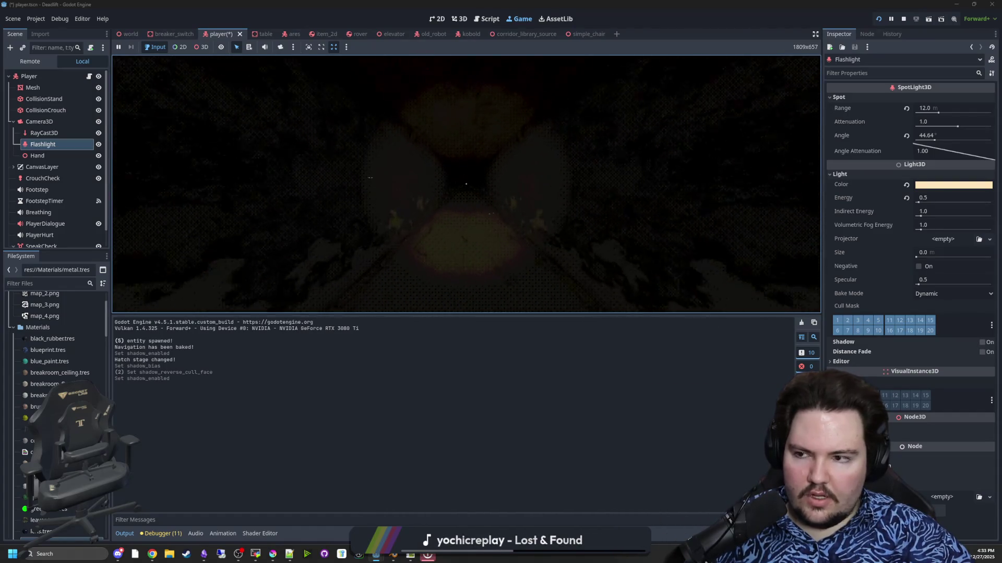
pyautogui.press('Escape')
# Set the Flashlight Energy to 1.0 and its Angle to 57.7.
pyautogui.click(941, 199)
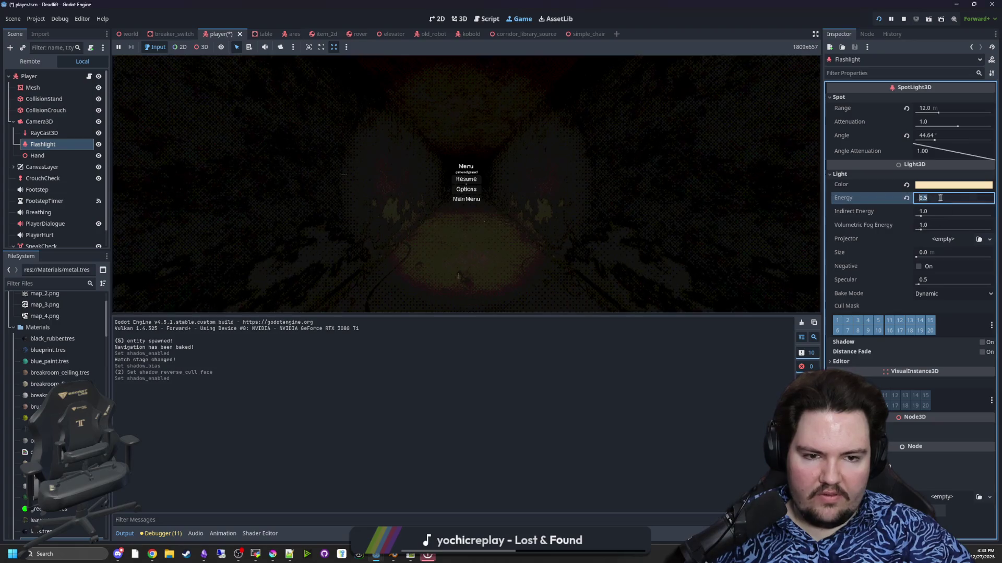
pyautogui.write('1')
pyautogui.press('Return')
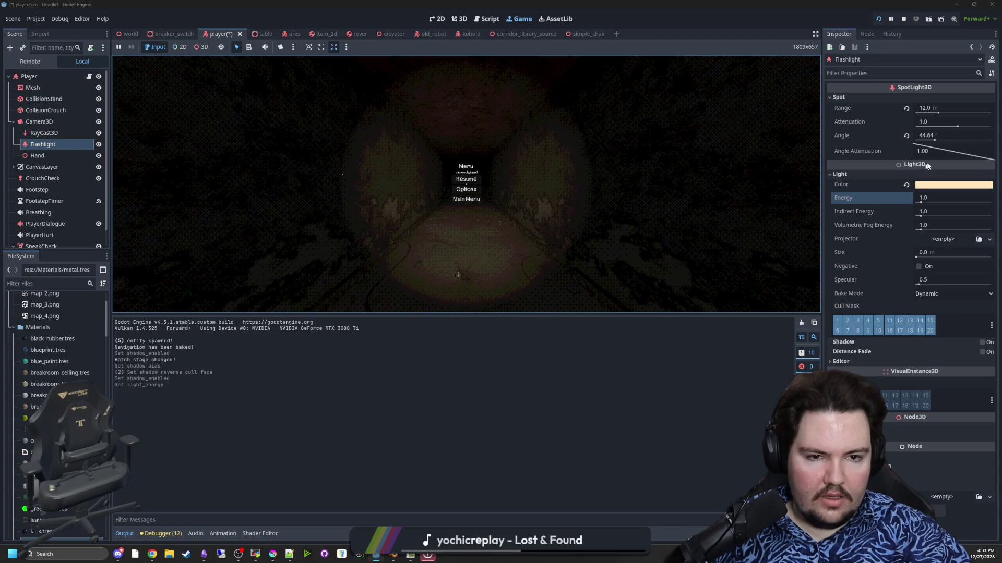
pyautogui.moveTo(937, 142); pyautogui.dragTo(946, 141)
pyautogui.click(465, 179)
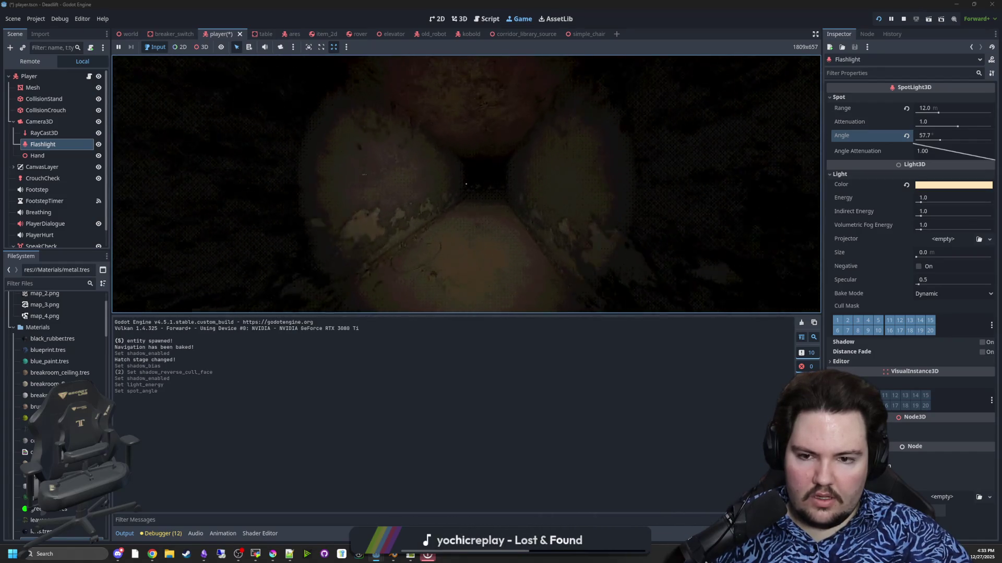
# Walk down the corridor and through the doorway to check the brighter flashlight.
pyautogui.press('w')
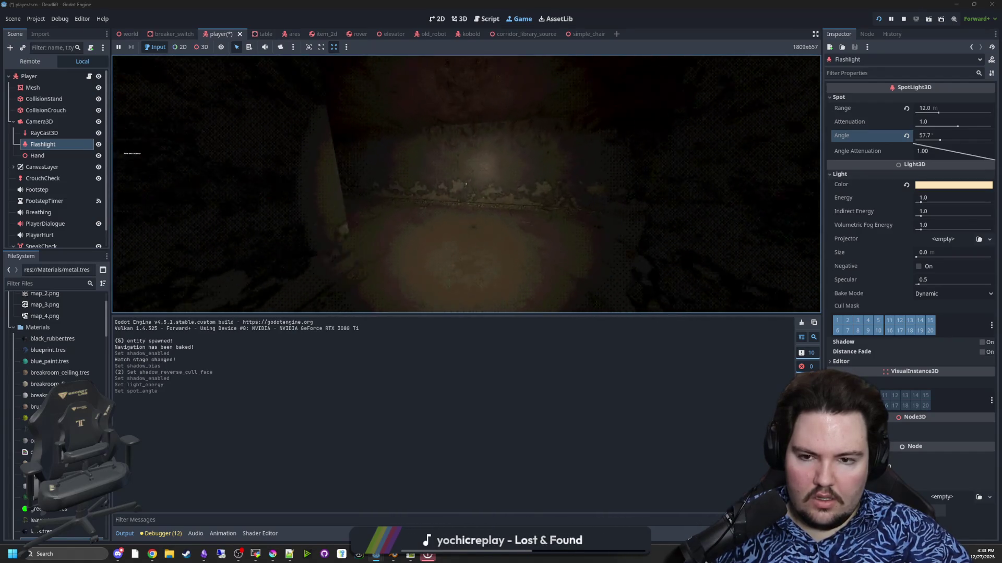
pyautogui.press('w')
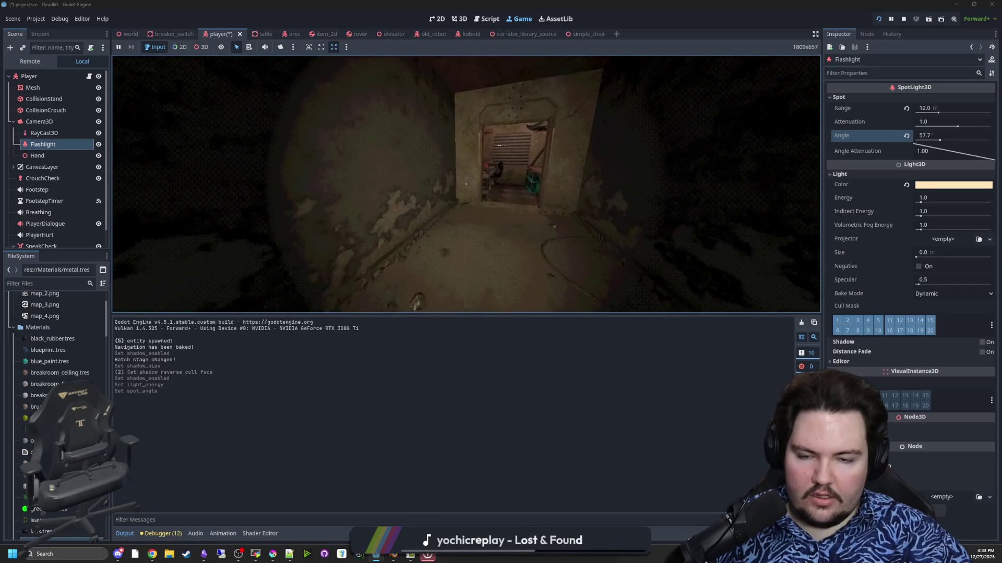
pyautogui.press('w')
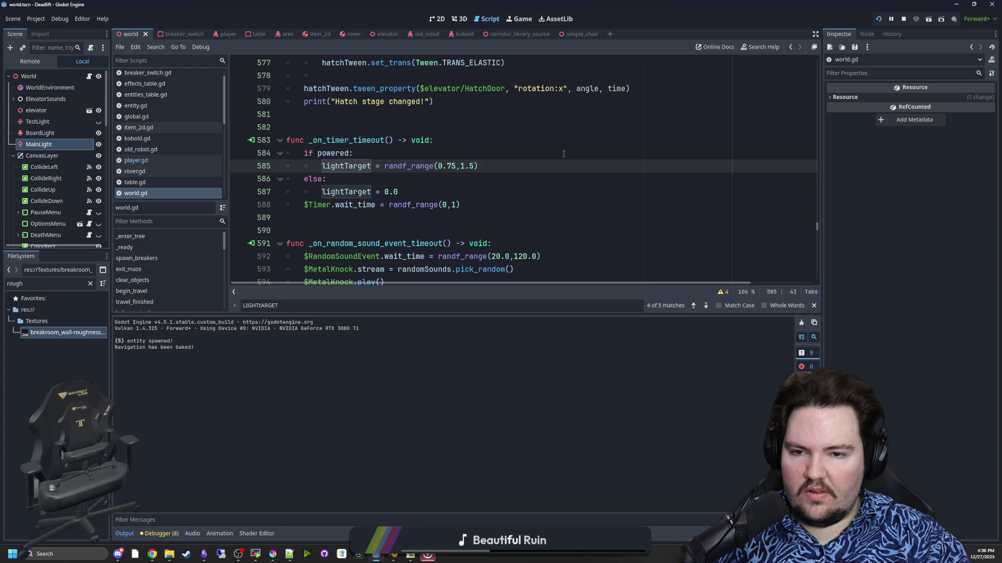
# Change randf_range(0.75,1.5) to randf_range(1.0,2.0) for lightTarget in world.gd and save.
pyautogui.press('BackSpace')
pyautogui.press('BackSpace')
pyautogui.press('BackSpace')
pyautogui.write('2.0')
pyautogui.press('Left')
pyautogui.press('Left')
pyautogui.press('Left')
pyautogui.press('BackSpace')
pyautogui.press('BackSpace')
pyautogui.press('BackSpace')
pyautogui.write('1.0')
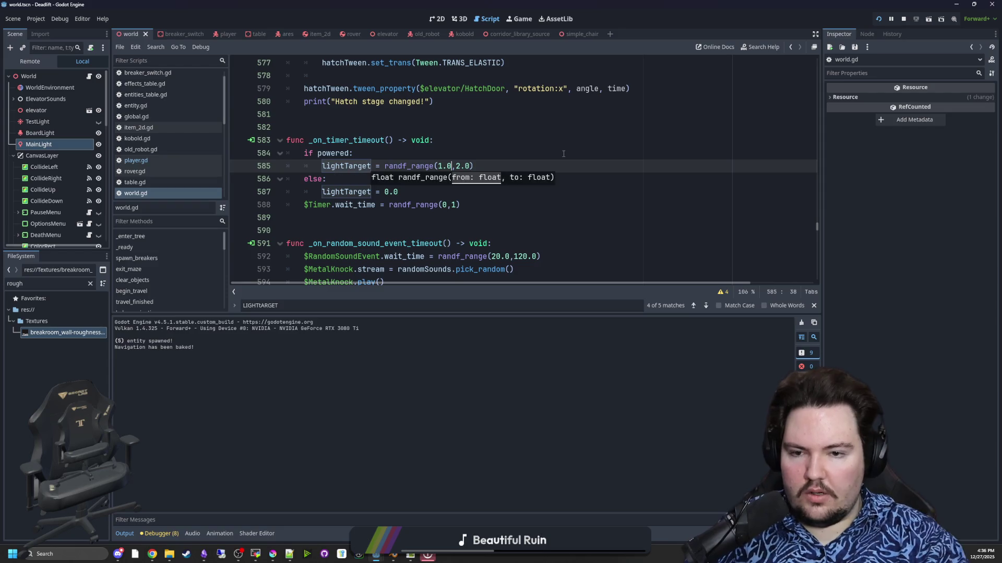
pyautogui.click(544, 154)
pyautogui.hotkey('ctrl', 's')
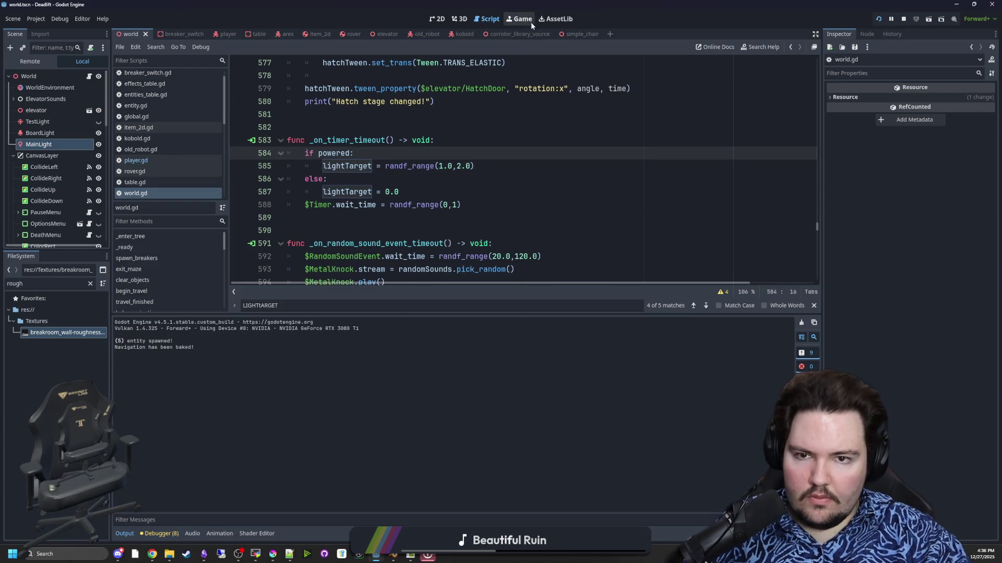
pyautogui.click(530, 20)
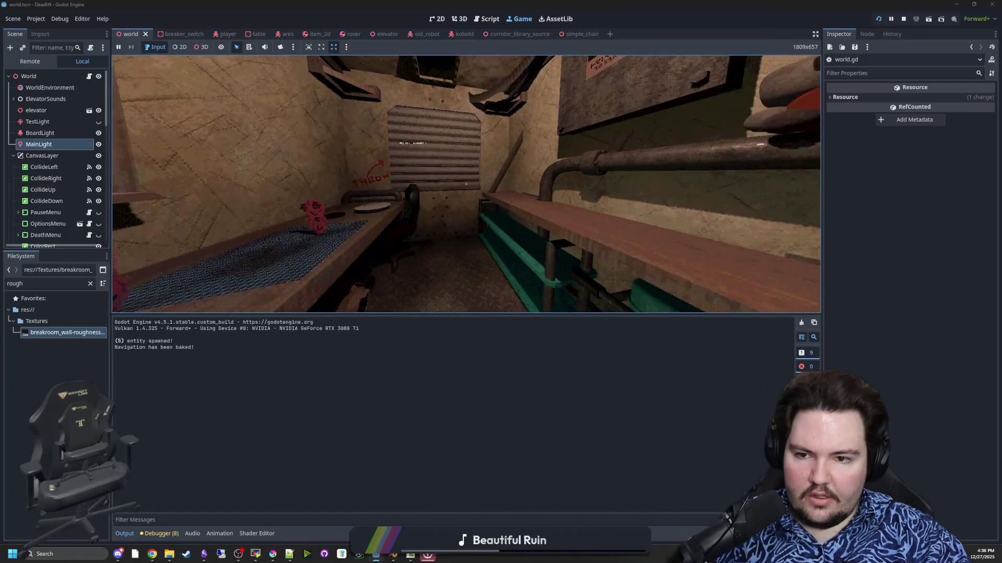
# Walk through the doorway and down the dark corridor, then pause the game.
pyautogui.press('w')
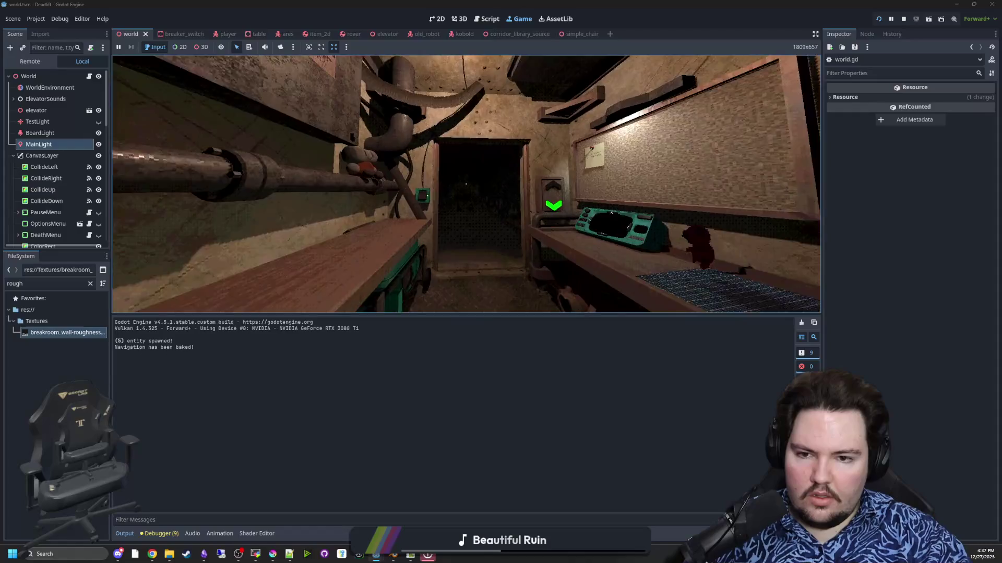
pyautogui.press('w')
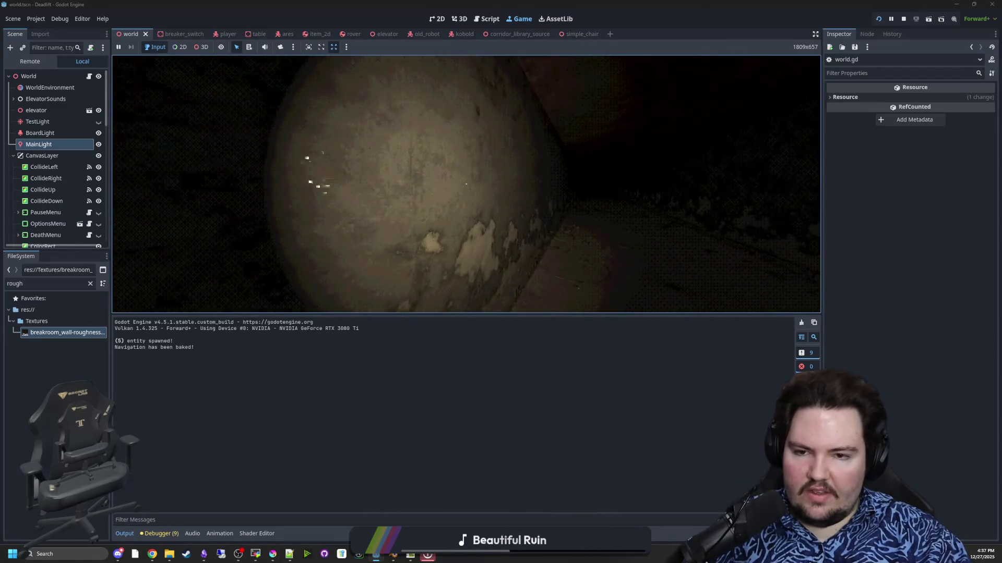
pyautogui.press('super')
pyautogui.press('super')
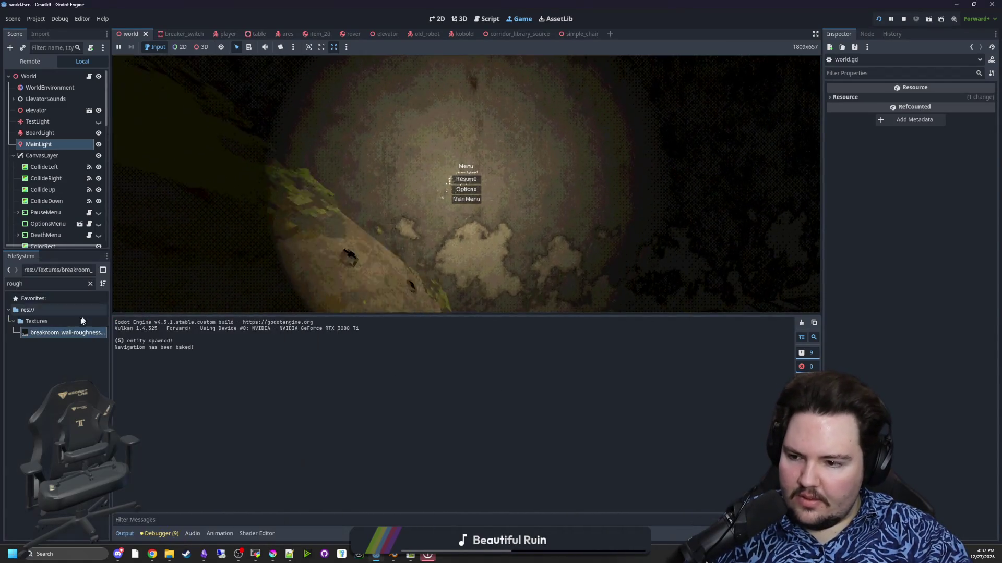
# Clear the 'rough' filter so the full FileSystem tree shows.
pyautogui.click(90, 283)
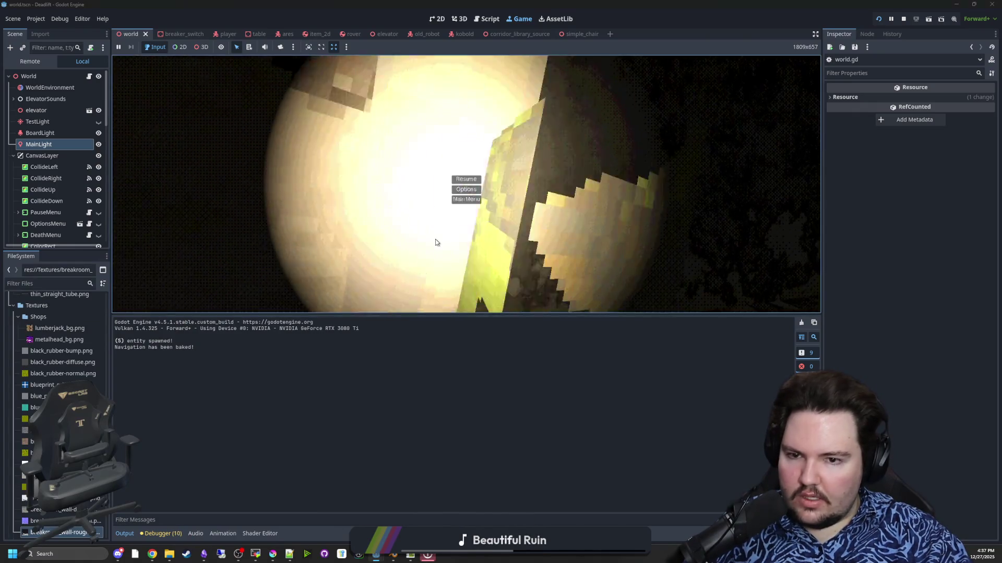
pyautogui.click(441, 237)
pyautogui.press('super')
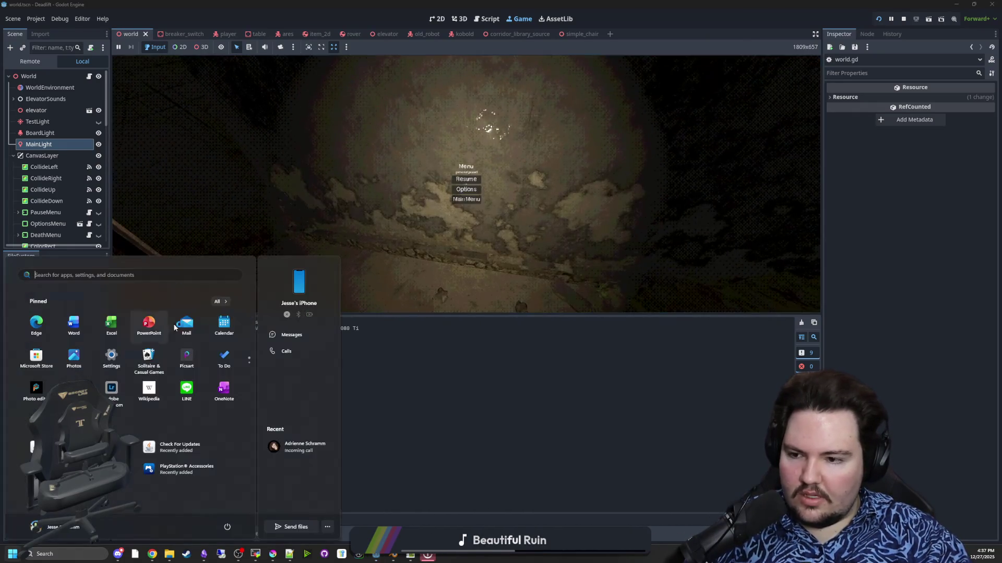
pyautogui.press('super')
# Filter FileSystem for BREAK and raise breakroom_wall.tres Roughness to 1.0.
pyautogui.click(86, 284)
pyautogui.write('BREAK')
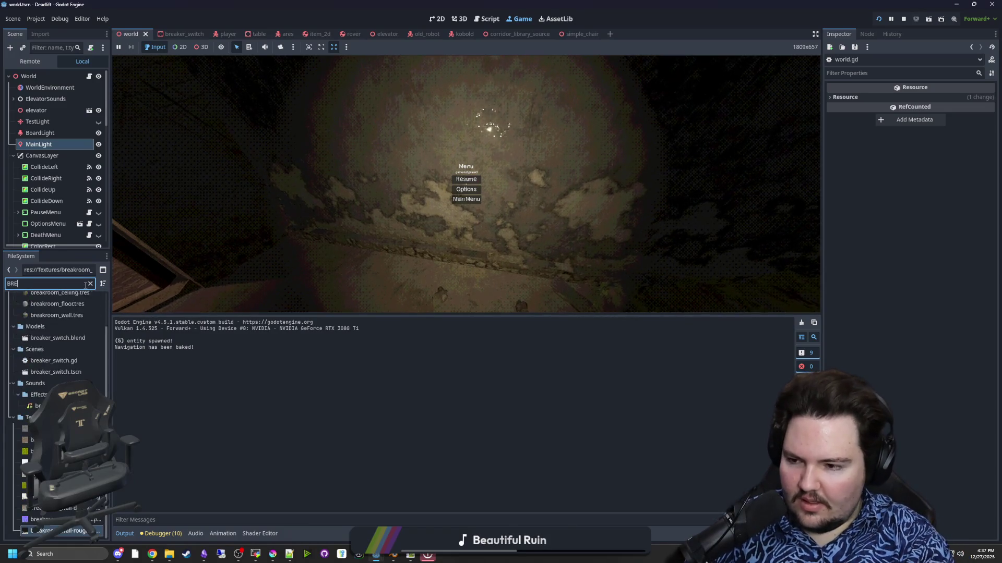
pyautogui.click(56, 349)
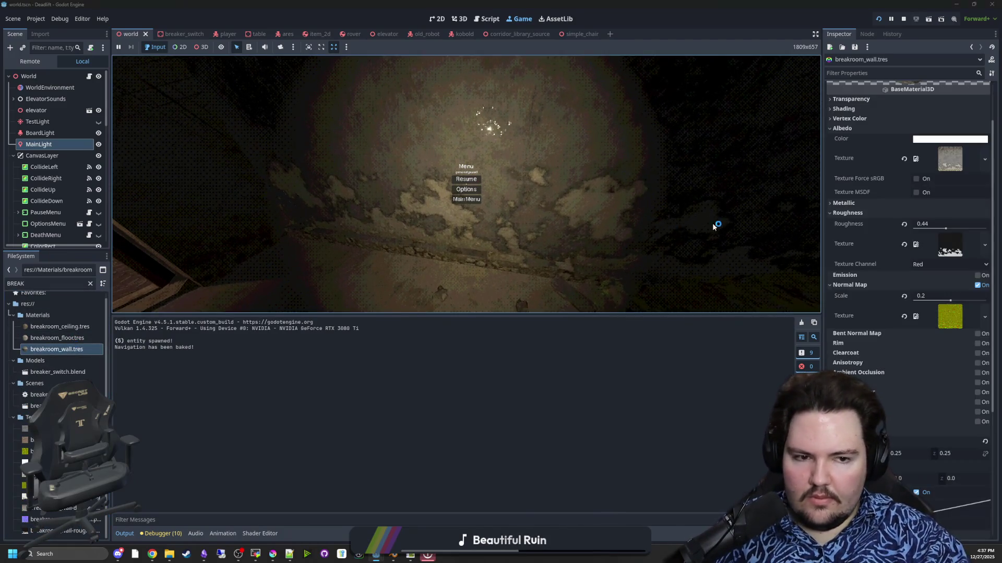
pyautogui.moveTo(946, 228)
pyautogui.mouseDown()
pyautogui.moveTo(986, 226)
pyautogui.moveTo(929, 227)
pyautogui.moveTo(987, 228)
pyautogui.mouseUp()
pyautogui.moveTo(949, 245)
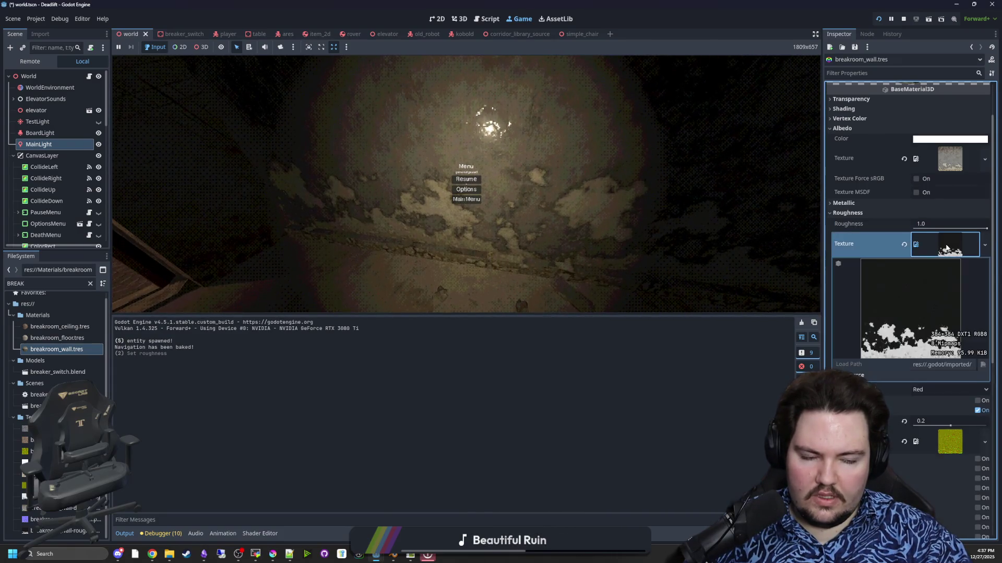
pyautogui.hotkey('alt', 'Tab')
pyautogui.scroll(-2, 341, 271)
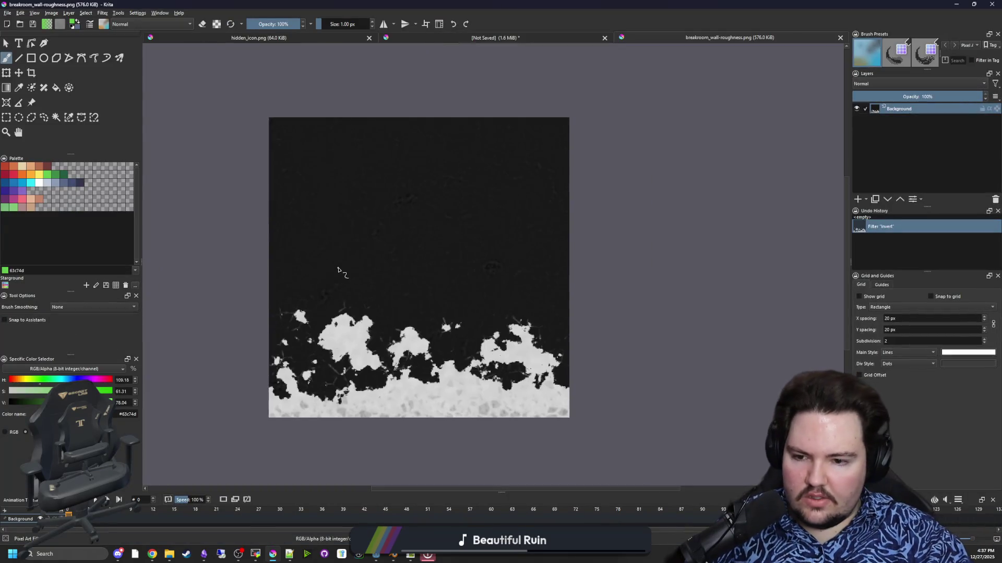
# Apply a Levels adjustment with output black level 95 to the roughness texture.
pyautogui.scroll(2, 349, 287)
pyautogui.click(100, 14)
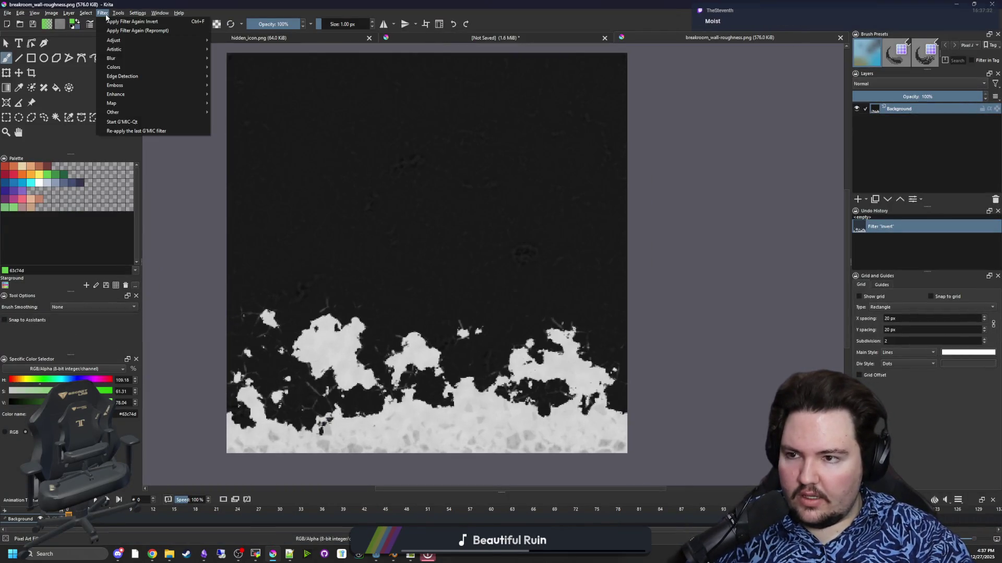
pyautogui.moveTo(162, 60)
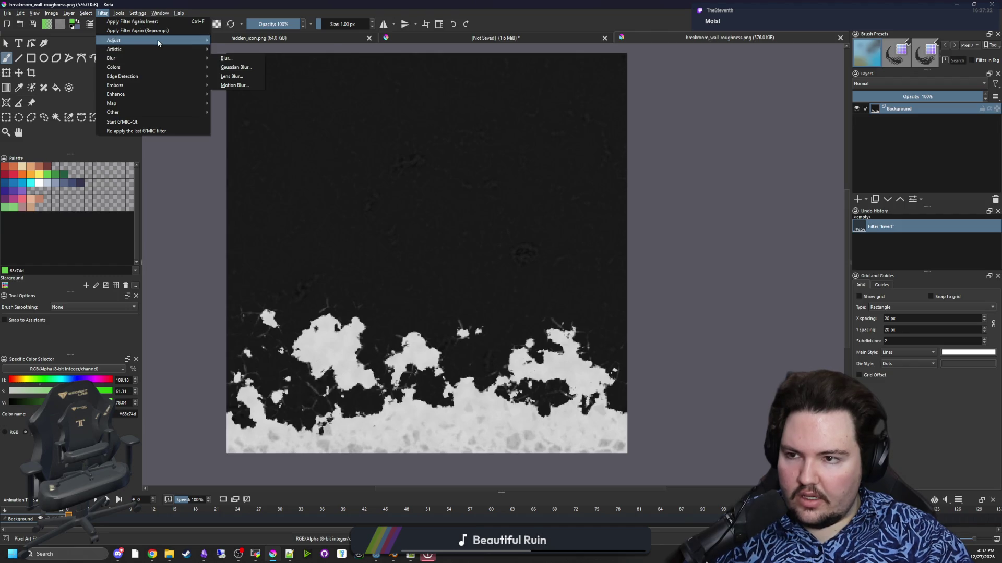
pyautogui.moveTo(159, 42)
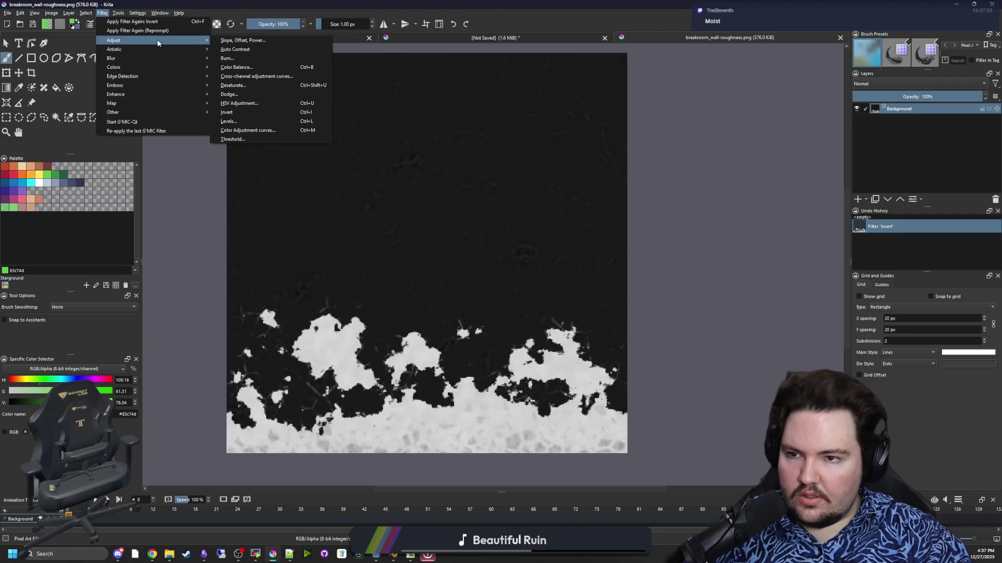
pyautogui.click(264, 121)
pyautogui.moveTo(640, 326)
pyautogui.mouseDown()
pyautogui.moveTo(736, 320)
pyautogui.moveTo(725, 320)
pyautogui.mouseUp()
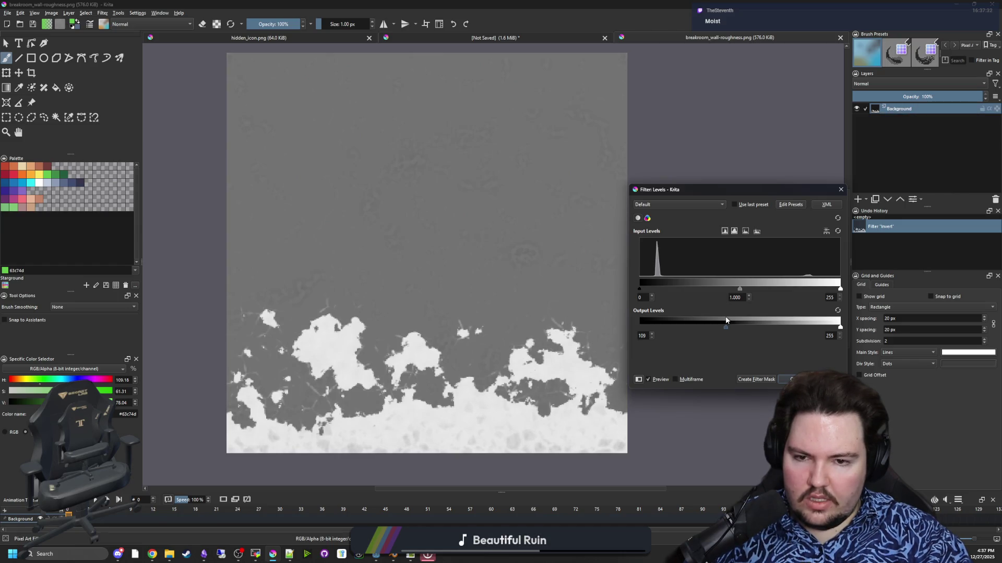
pyautogui.click(790, 379)
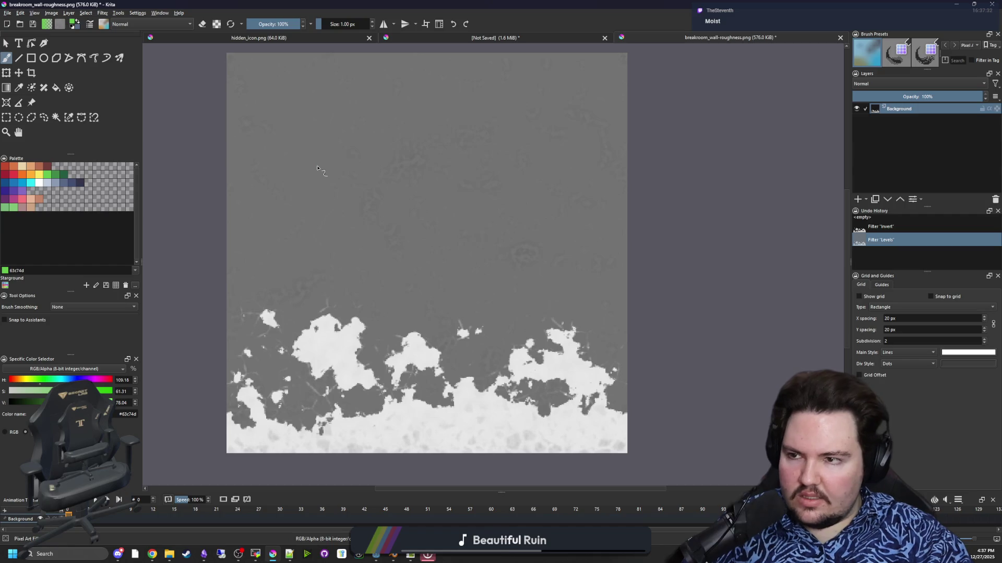
# Save breakroom_wall-roughness.png, confirming the PNG export options.
pyautogui.hotkey('ctrl', 's')
pyautogui.click(550, 355)
pyautogui.hotkey('alt', 'Tab')
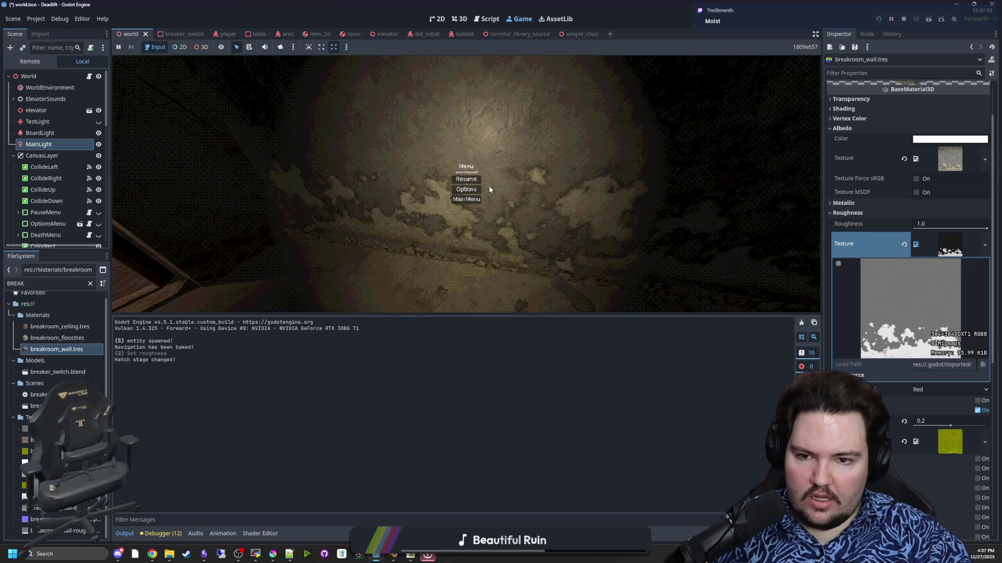
# Lower the breakroom wall roughness to about 0.8 and walk up to the wall to inspect it.
pyautogui.press('Escape')
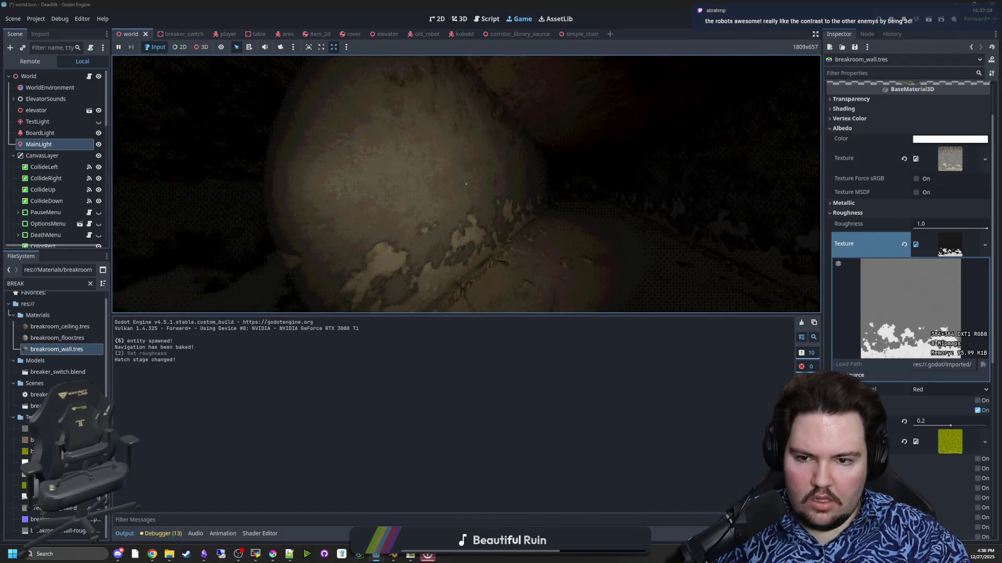
pyautogui.press('super')
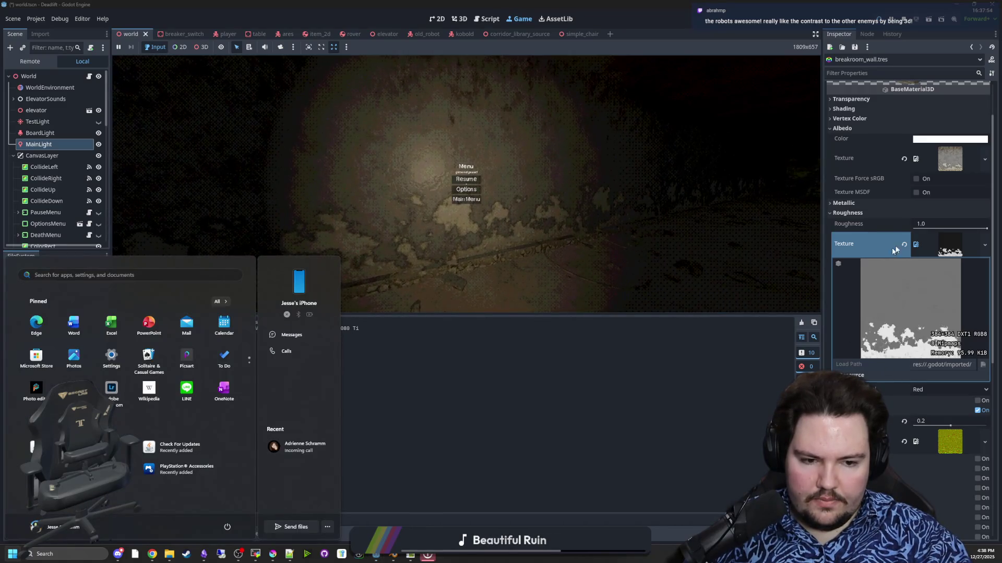
pyautogui.moveTo(985, 229)
pyautogui.mouseDown()
pyautogui.moveTo(923, 230)
pyautogui.moveTo(994, 229)
pyautogui.moveTo(977, 228)
pyautogui.mouseUp()
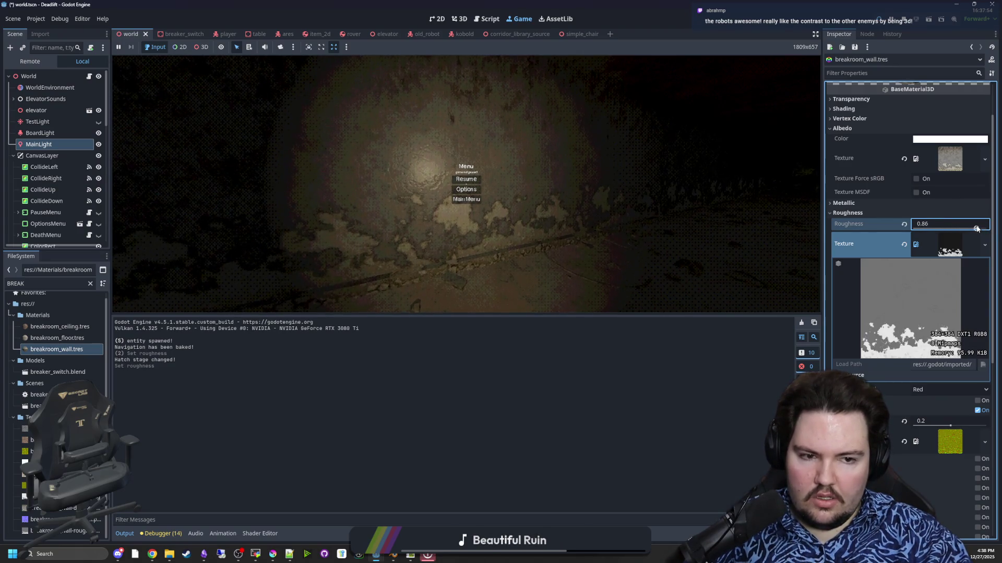
pyautogui.click(466, 179)
pyautogui.press('w')
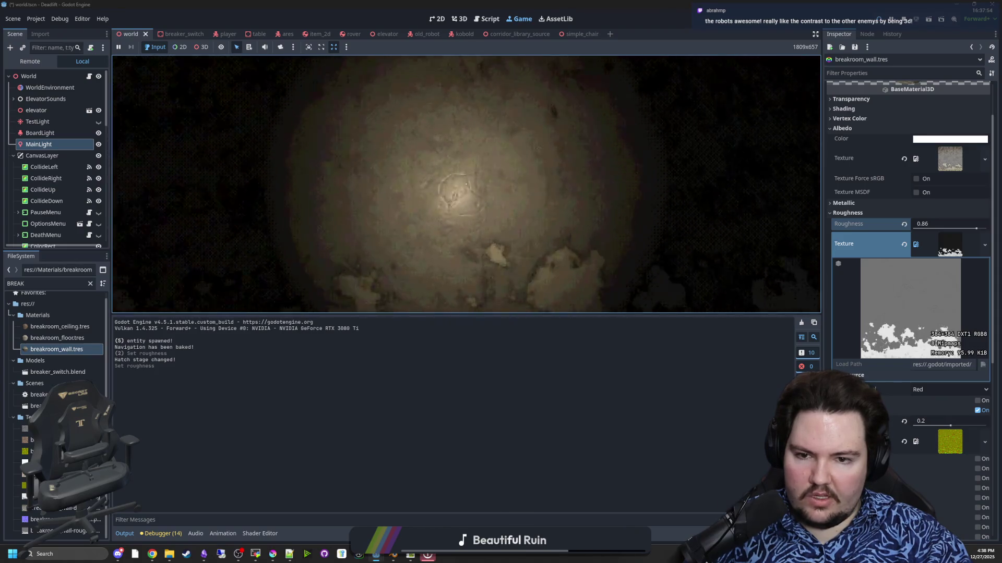
pyautogui.press('w')
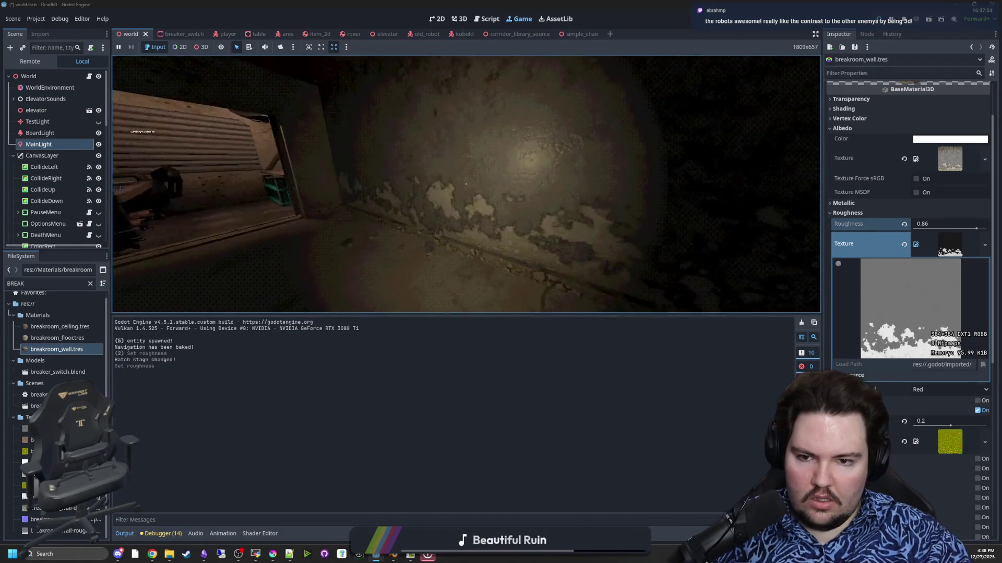
# Enter 0.9 as the wall roughness and check the result from the breakroom doorway.
pyautogui.press('Escape')
pyautogui.press('super')
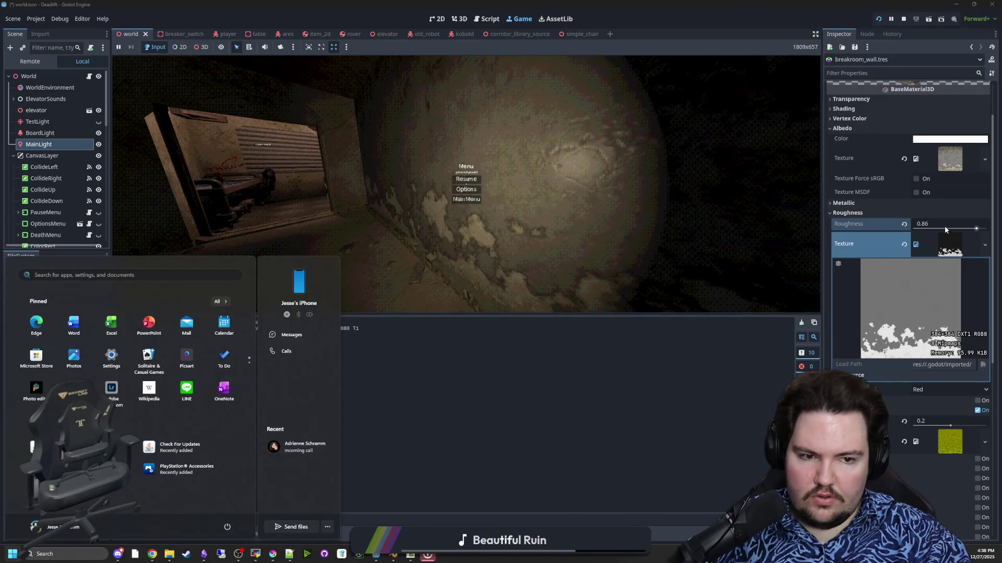
pyautogui.click(942, 223)
pyautogui.write('0.9')
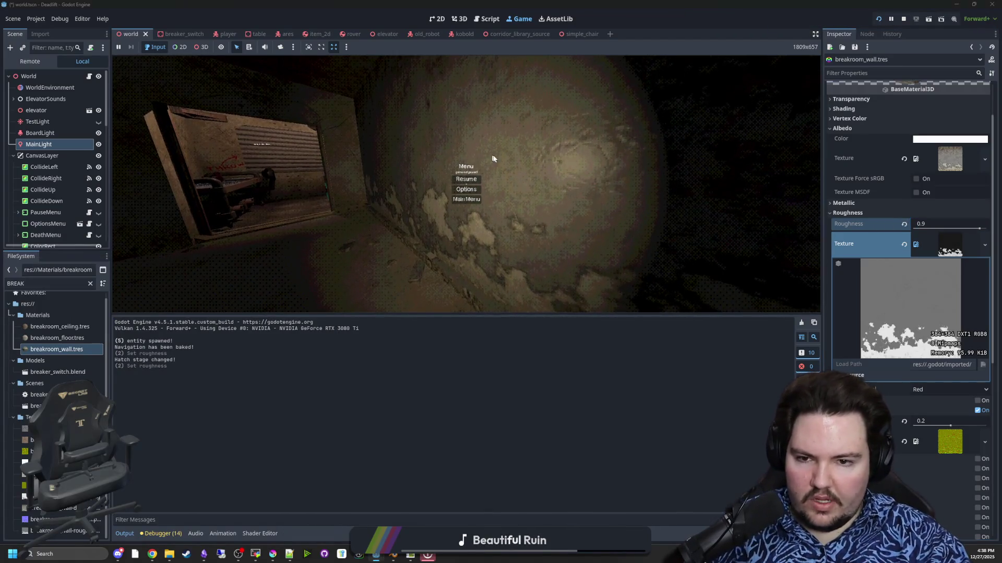
pyautogui.press('Return')
pyautogui.click(466, 179)
pyautogui.press('w')
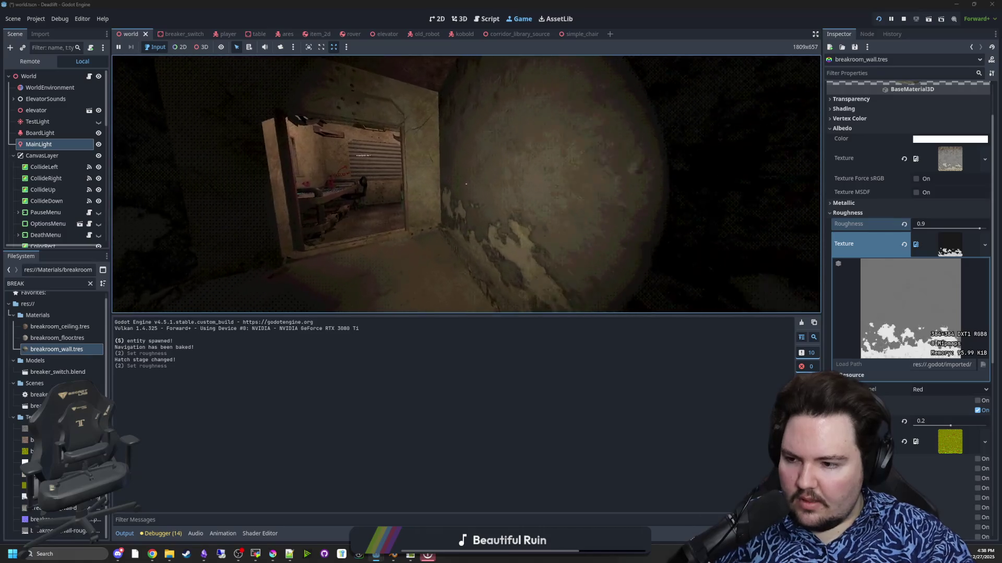
pyautogui.press('s')
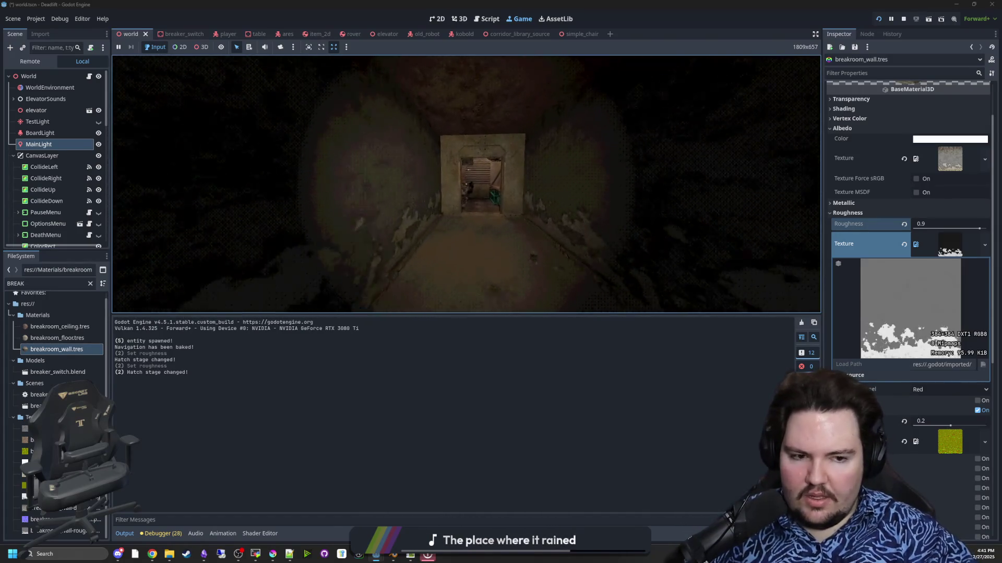
pyautogui.press('w')
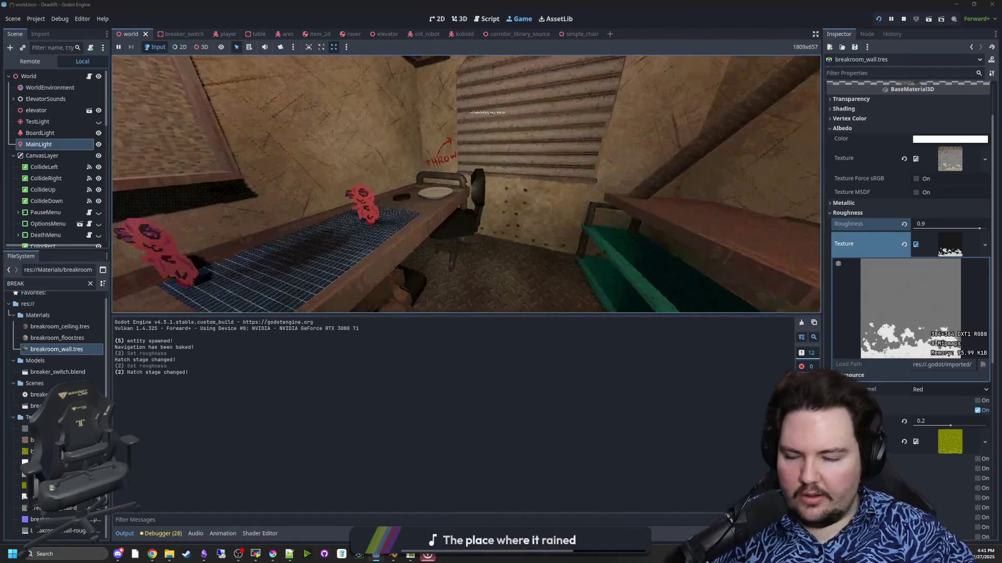
# Pause the breakroom test and launch Chrome, loading the Steamworks dashboard.
pyautogui.moveTo(465, 184)
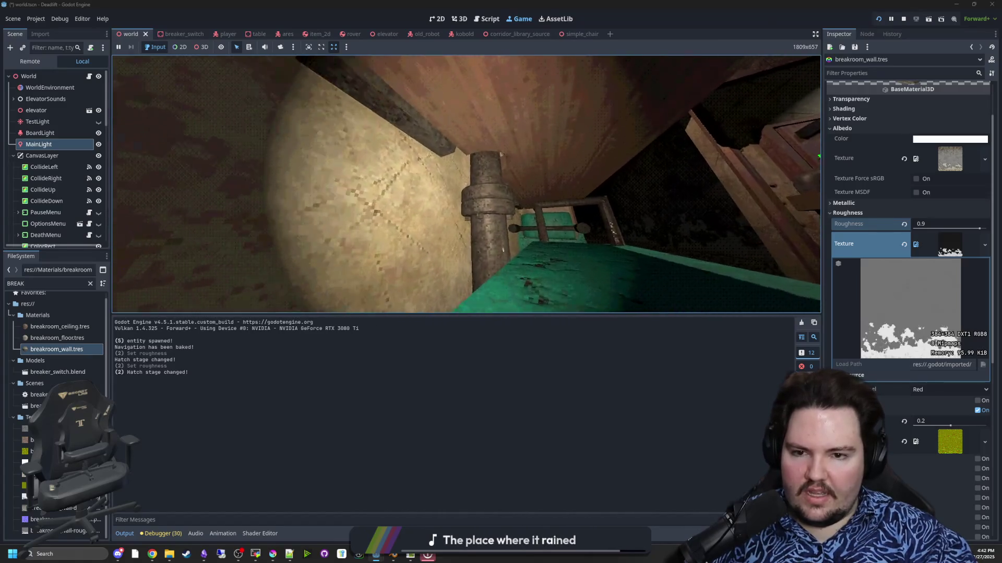
pyautogui.press('Escape')
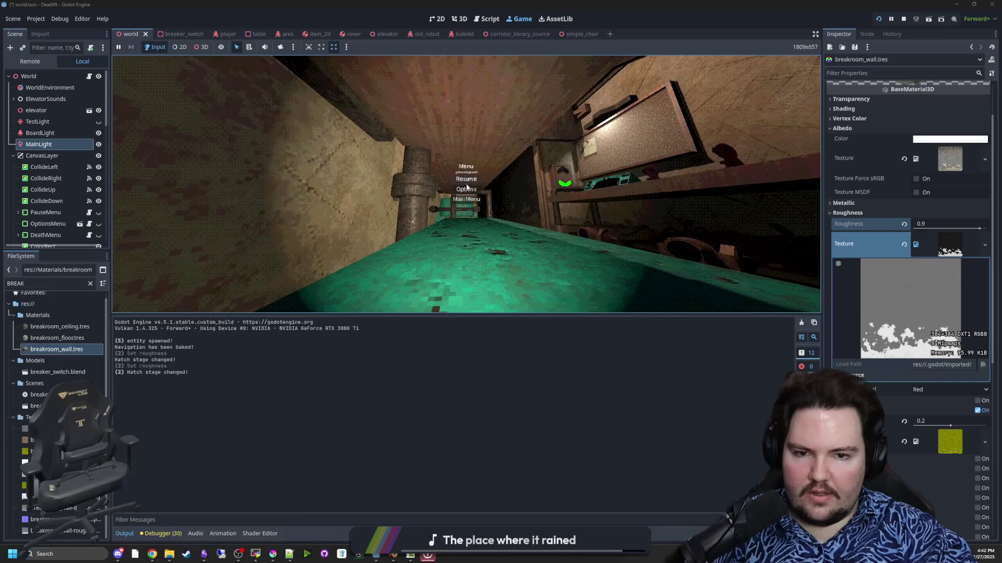
pyautogui.press('super')
pyautogui.click(152, 554)
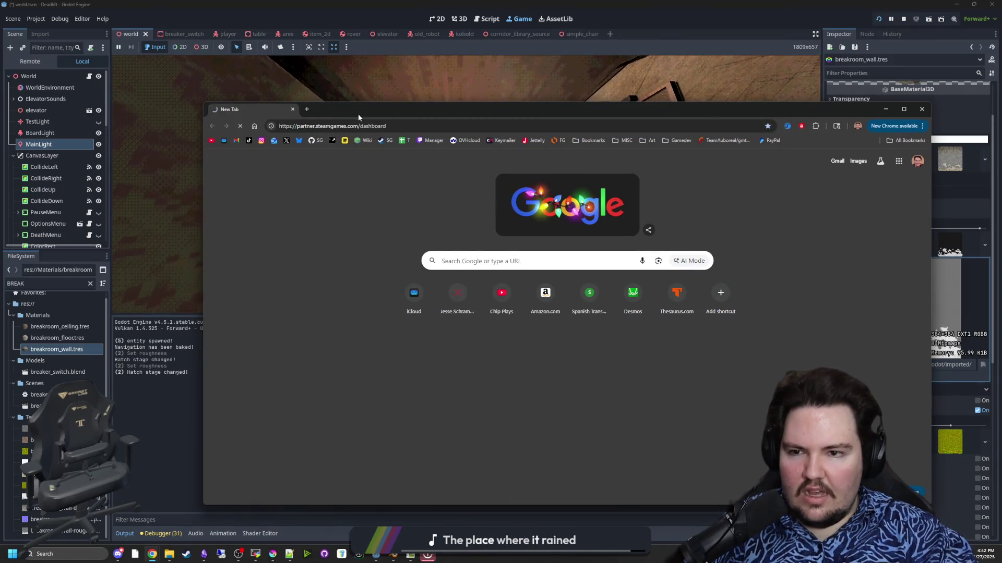
# Browse the Steamworks app landing page sections, then return to the Godot game and resume play.
pyautogui.click(361, 96)
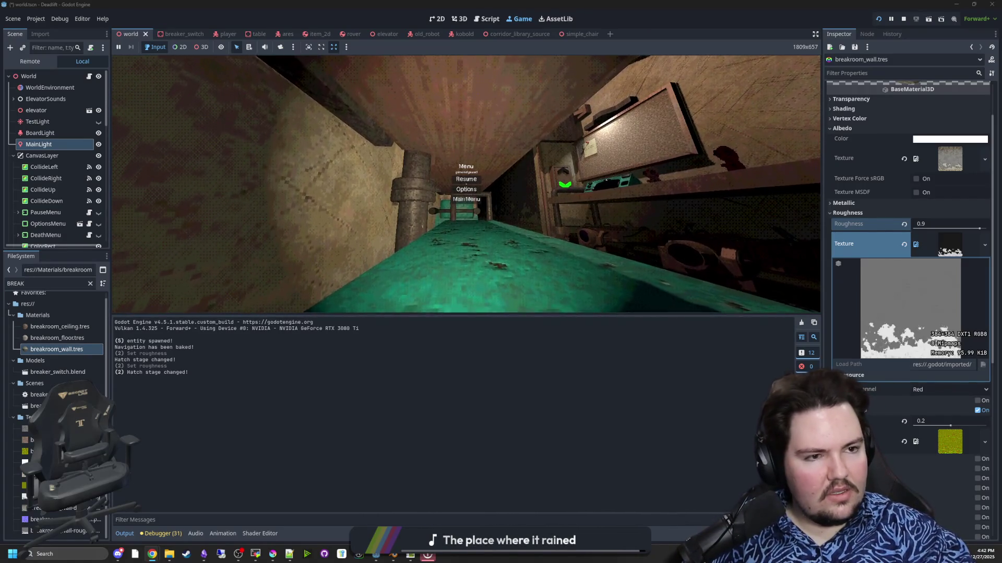
pyautogui.hotkey('alt', 'Tab')
pyautogui.moveTo(699, 110); pyautogui.dragTo(417, 102)
pyautogui.scroll(-6, 399, 339)
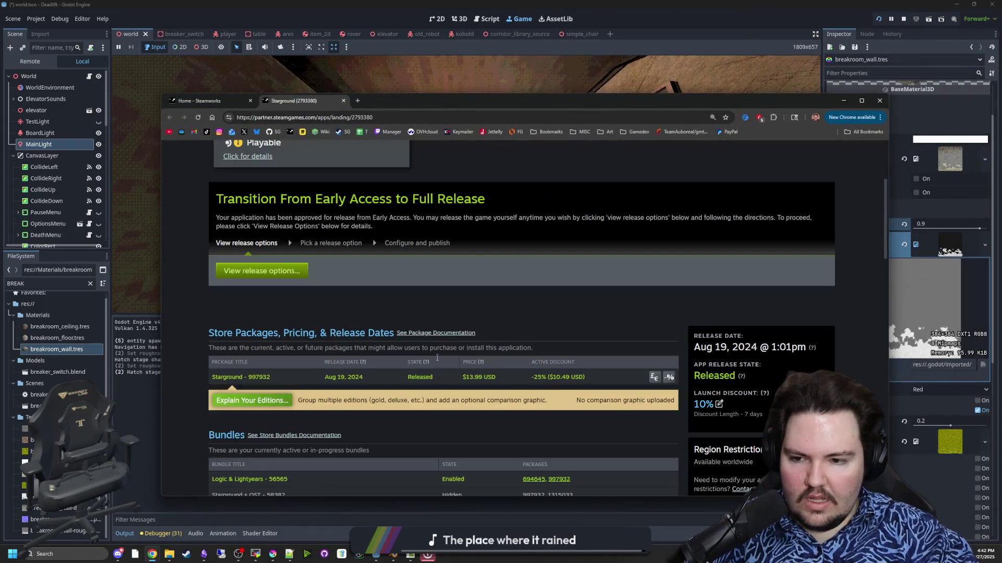
pyautogui.scroll(-5, 399, 339)
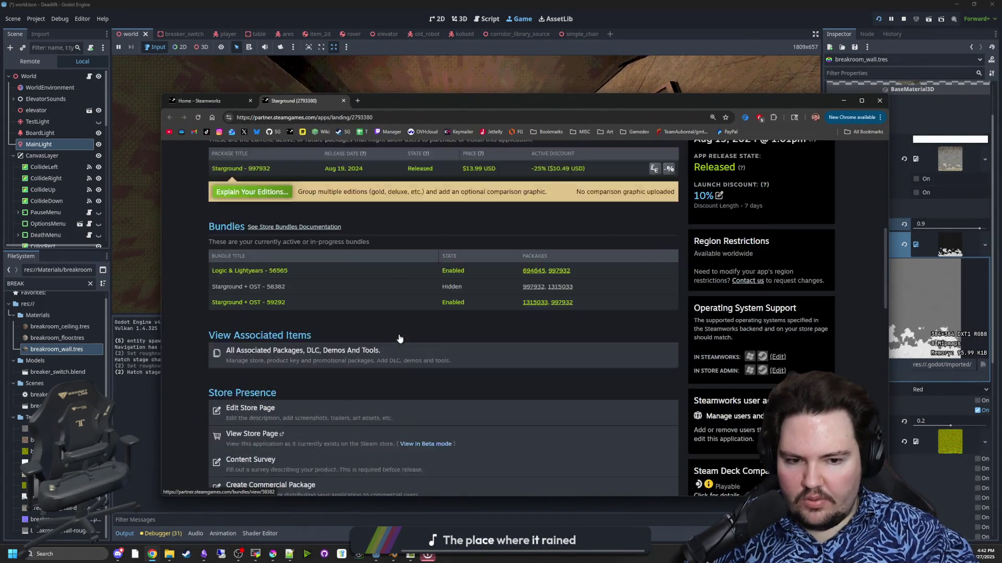
pyautogui.scroll(-4, 399, 339)
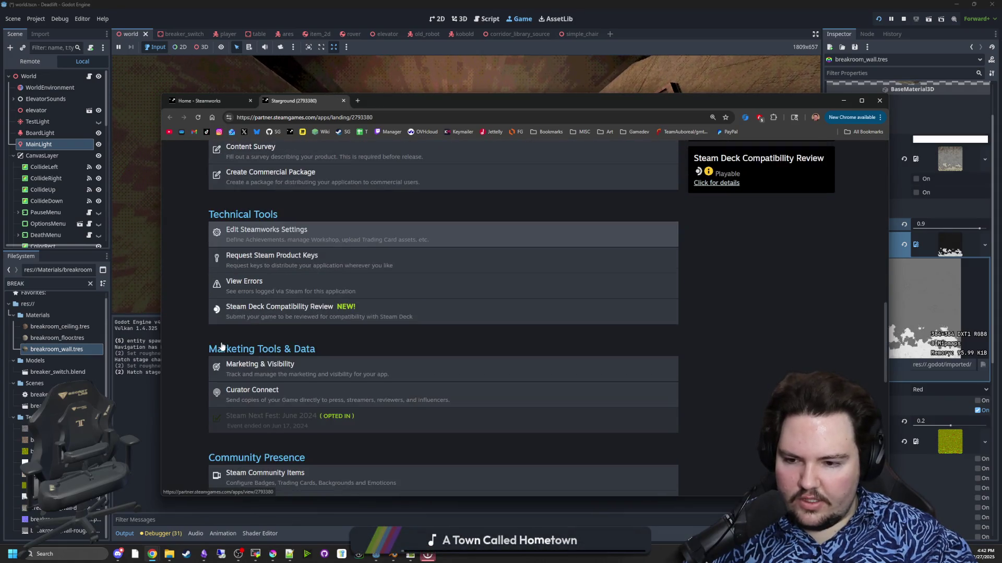
pyautogui.scroll(-2, 204, 345)
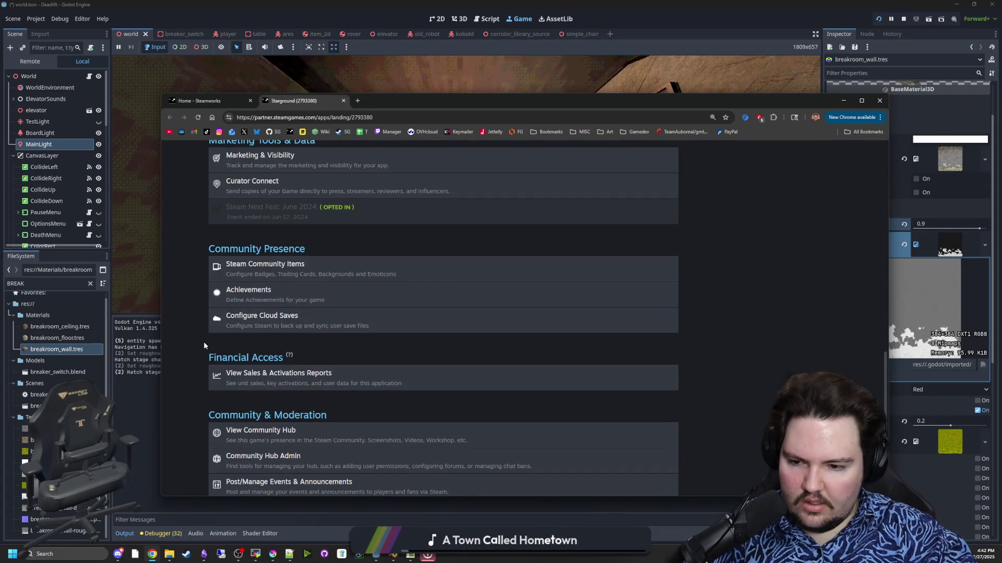
pyautogui.scroll(-2, 204, 345)
pyautogui.scroll(5, 203, 342)
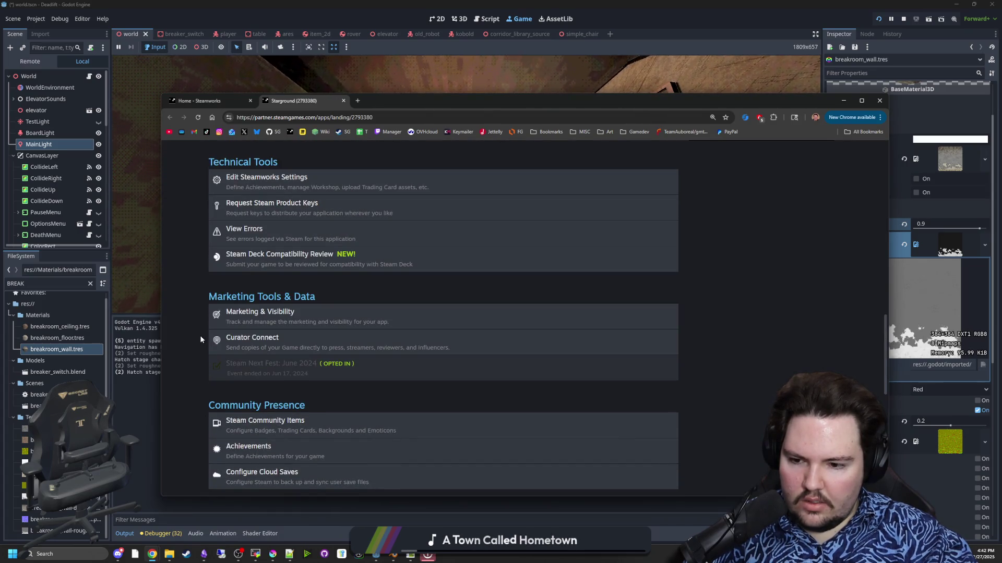
pyautogui.scroll(-4, 200, 339)
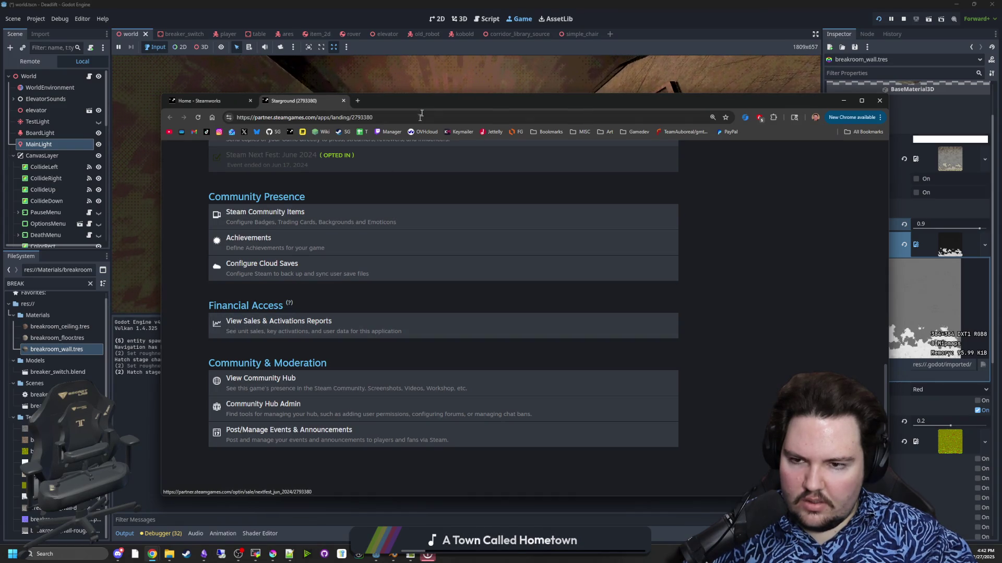
pyautogui.click(131, 298)
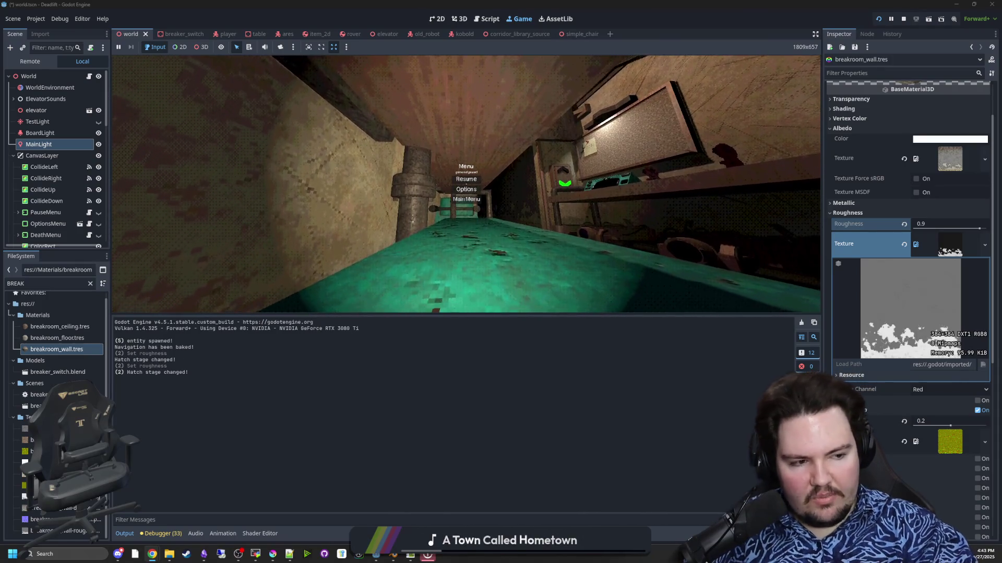
pyautogui.press('Escape')
# Walk the player through the doorway and down the tunnel toward the old robot.
pyautogui.press('w')
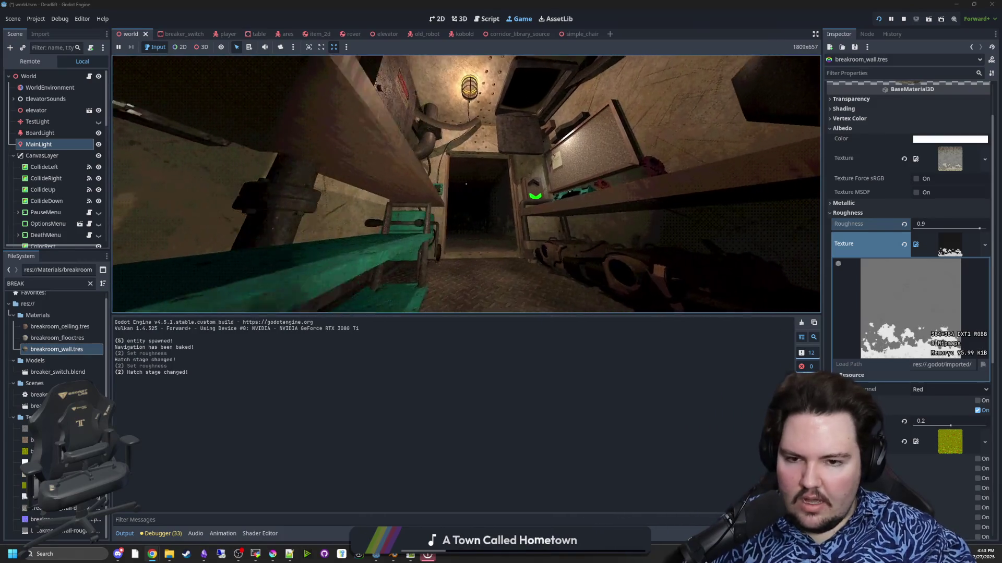
pyautogui.moveTo(465, 184)
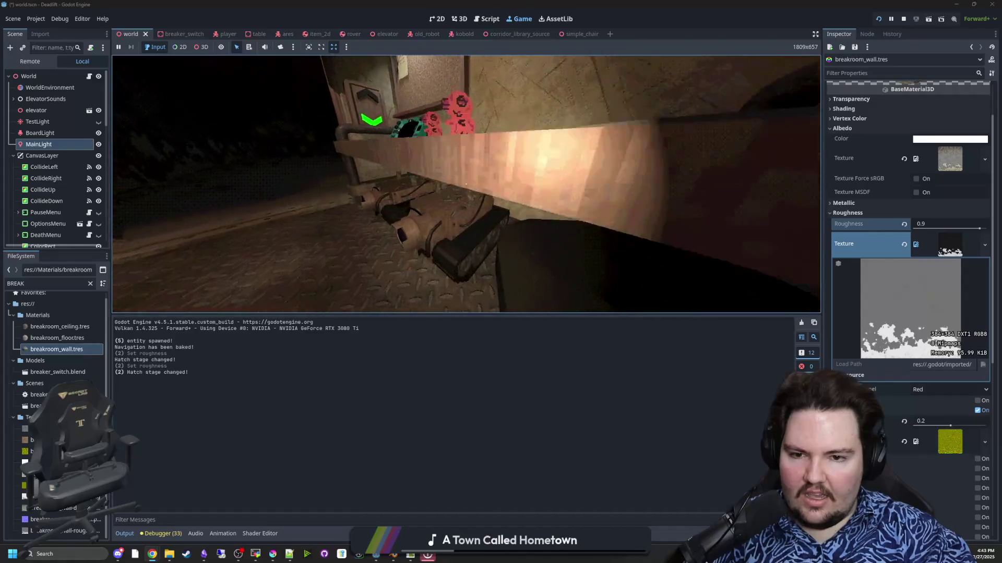
pyautogui.press('w')
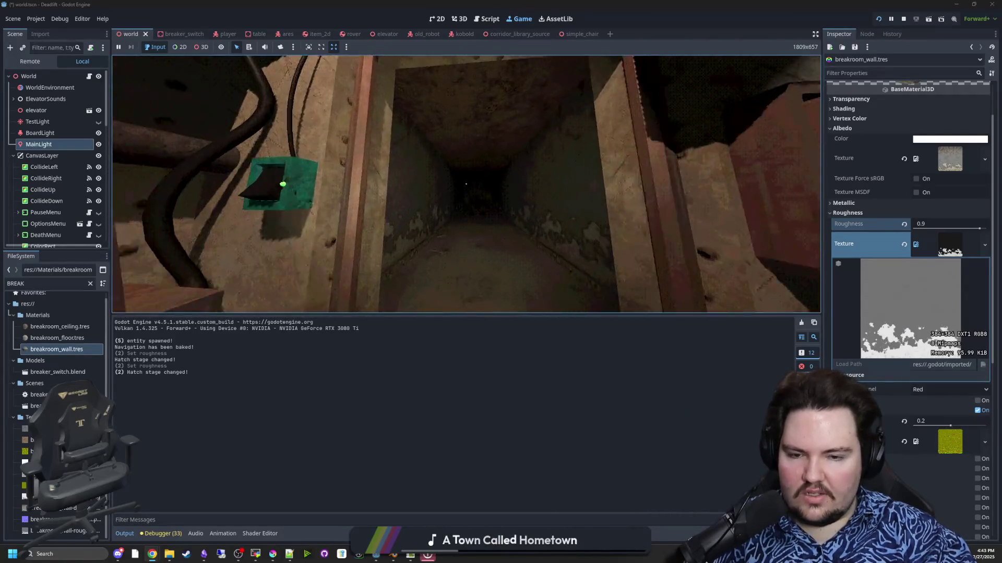
pyautogui.press('w')
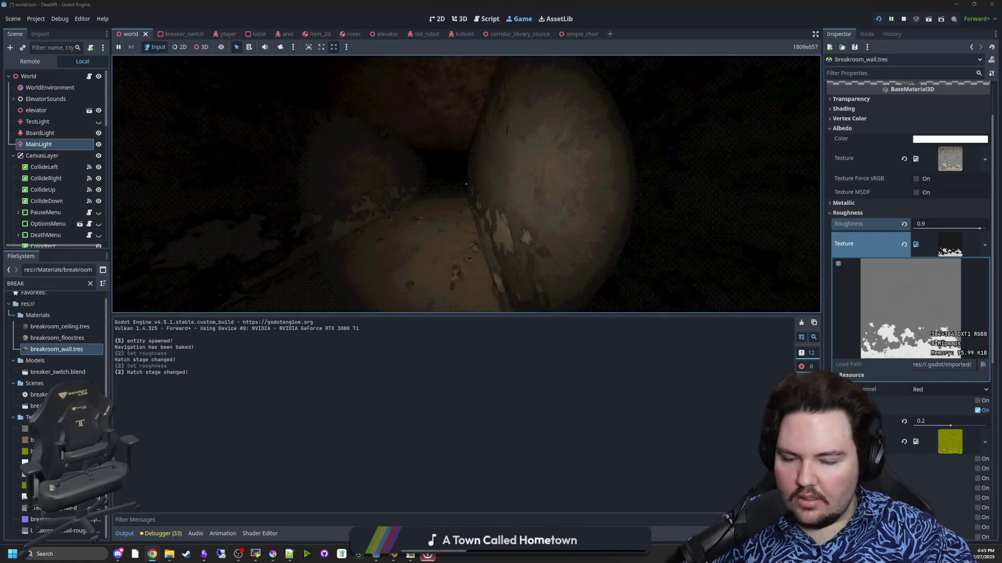
pyautogui.press('w')
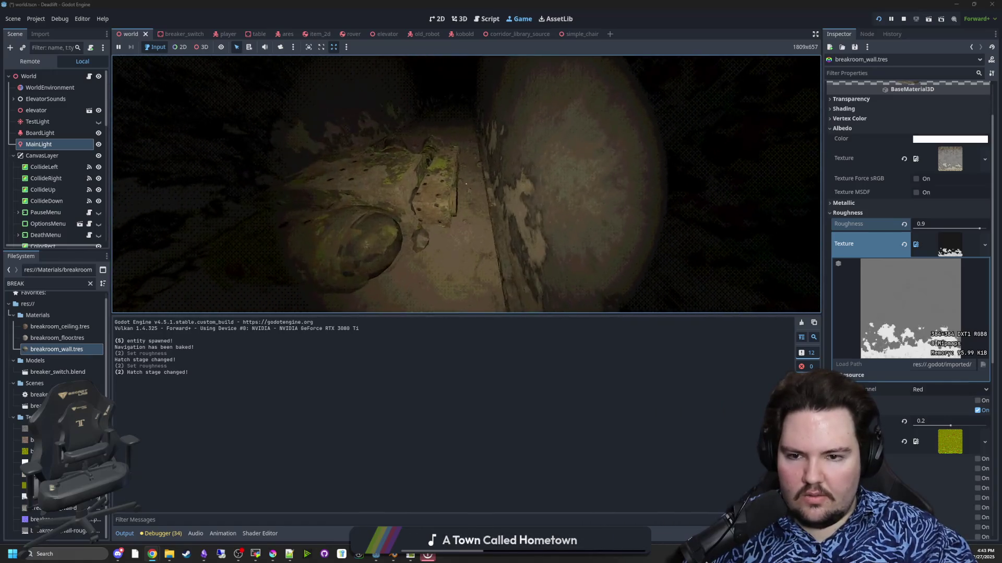
pyautogui.press('w')
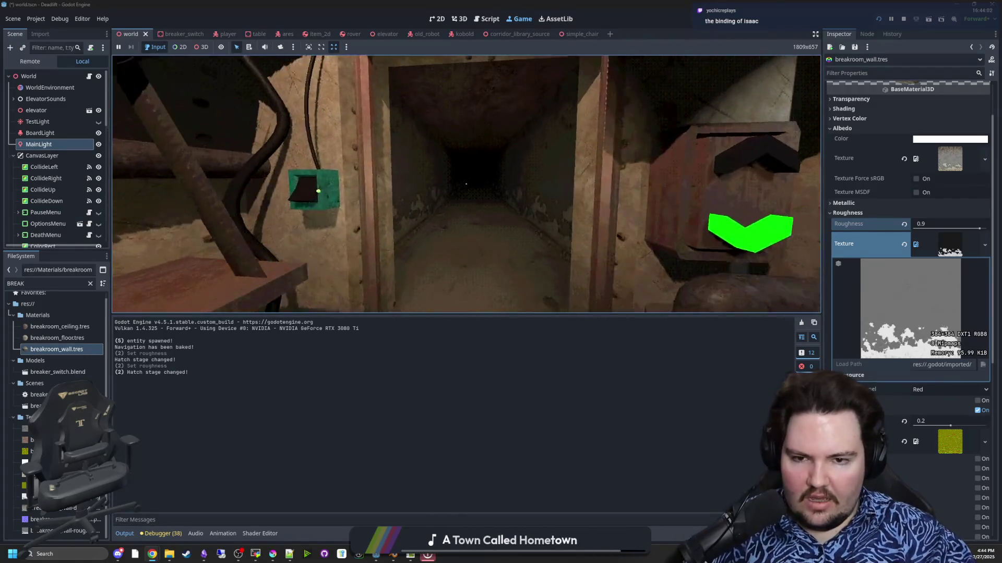
# Walk through the doorway into the room and explore under the desk.
pyautogui.press('e')
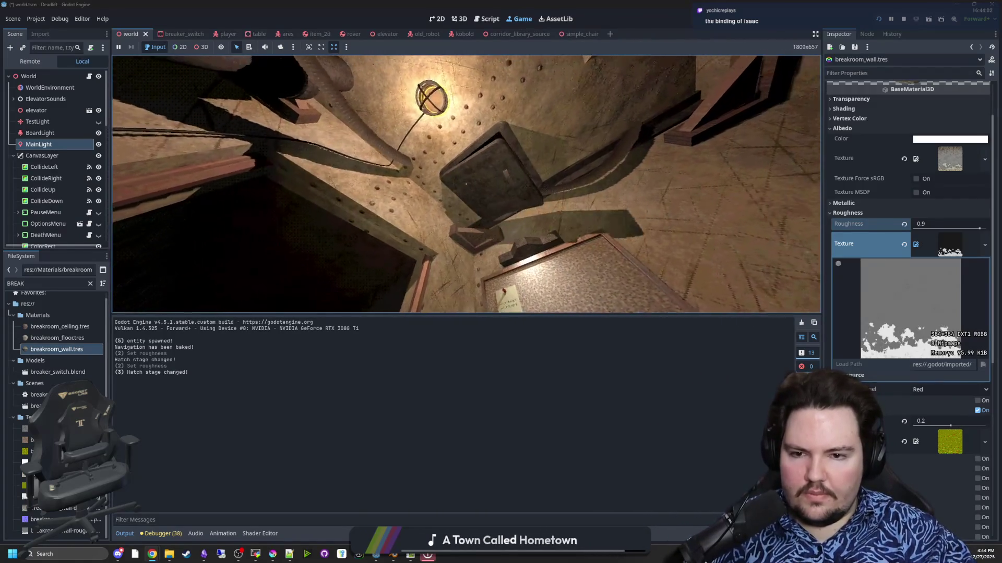
pyautogui.press('w')
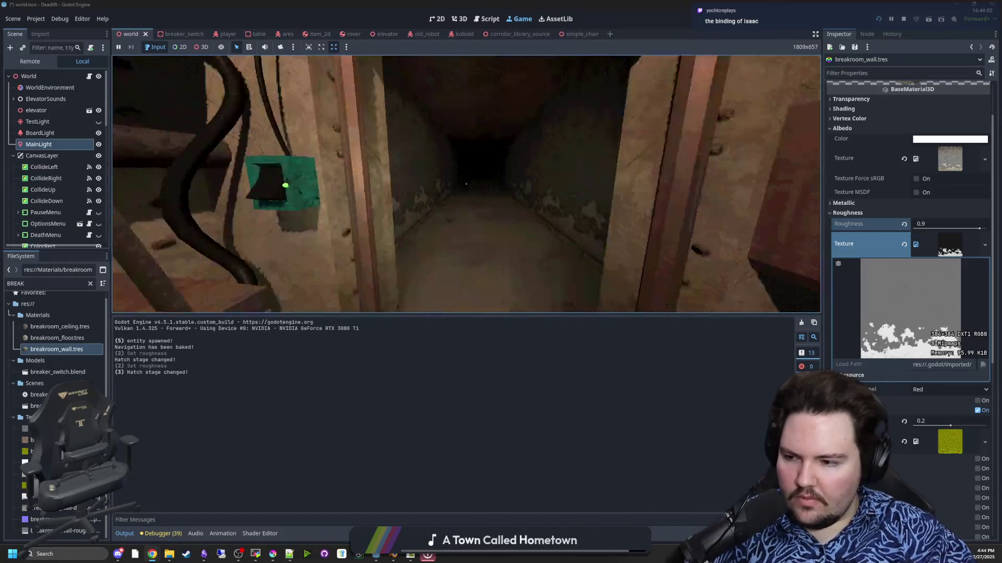
pyautogui.press('w')
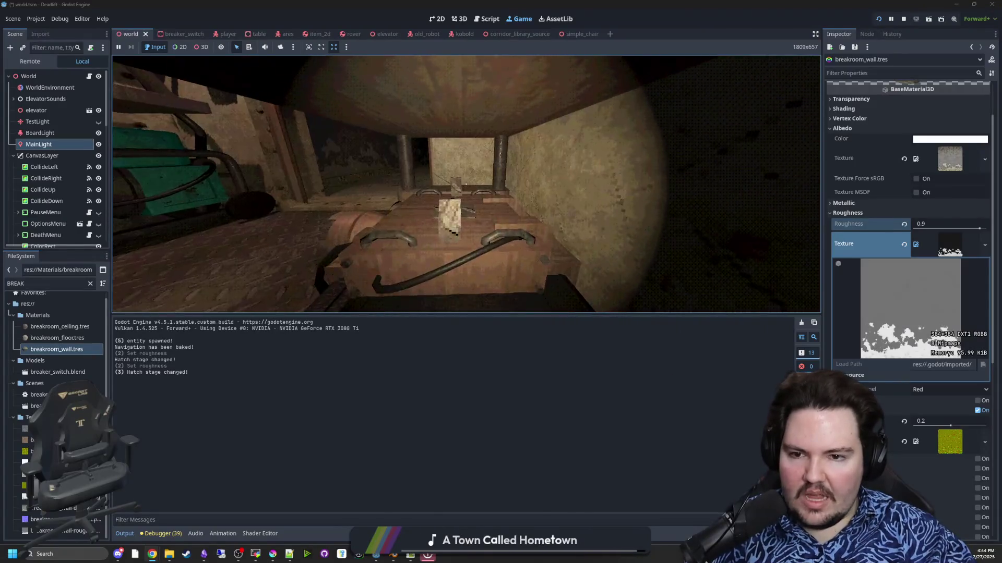
pyautogui.press('w')
pyautogui.press('w')
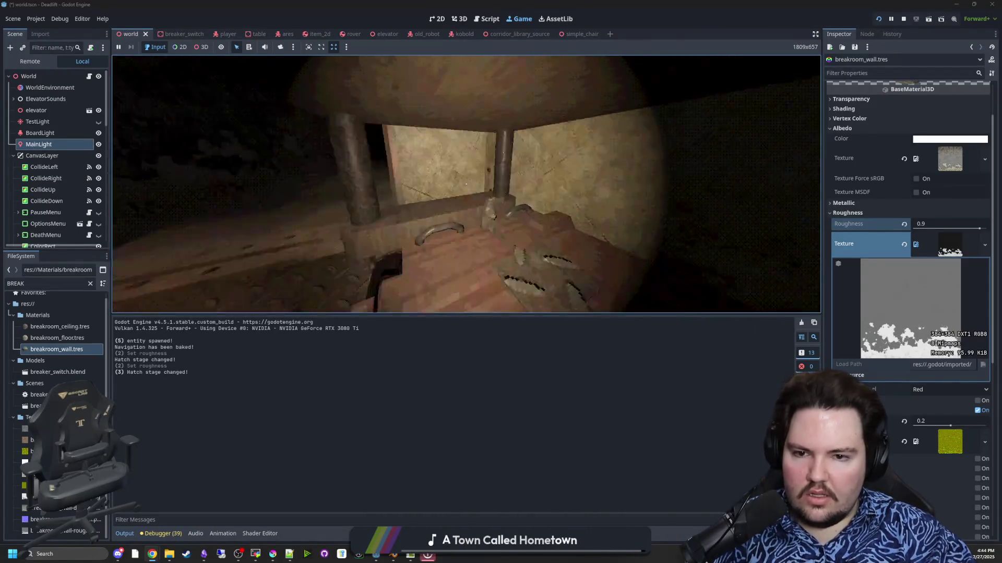
pyautogui.press('s')
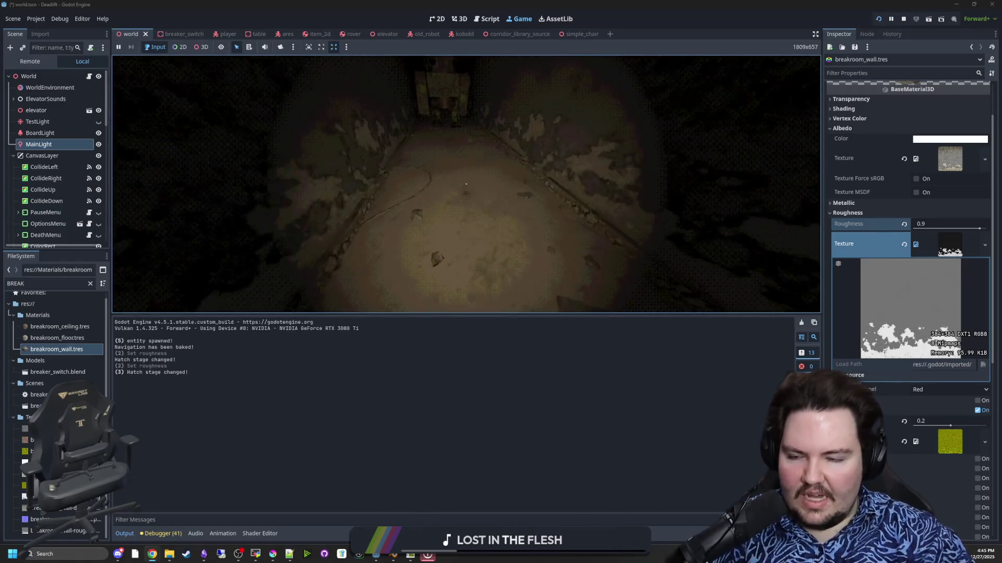
# Walk down the corridor past the chair toward the hatch frame and pause.
pyautogui.press('w')
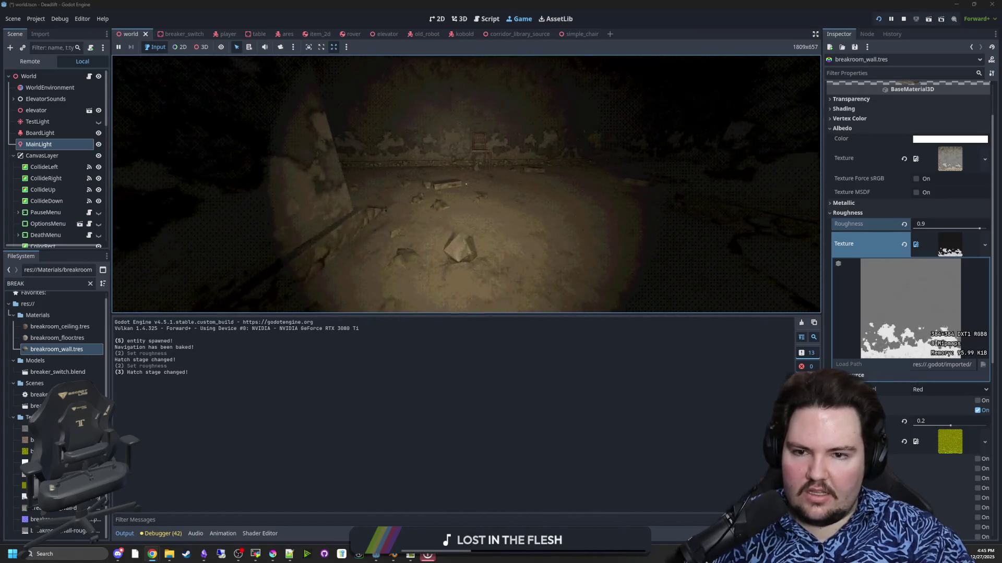
pyautogui.press('w')
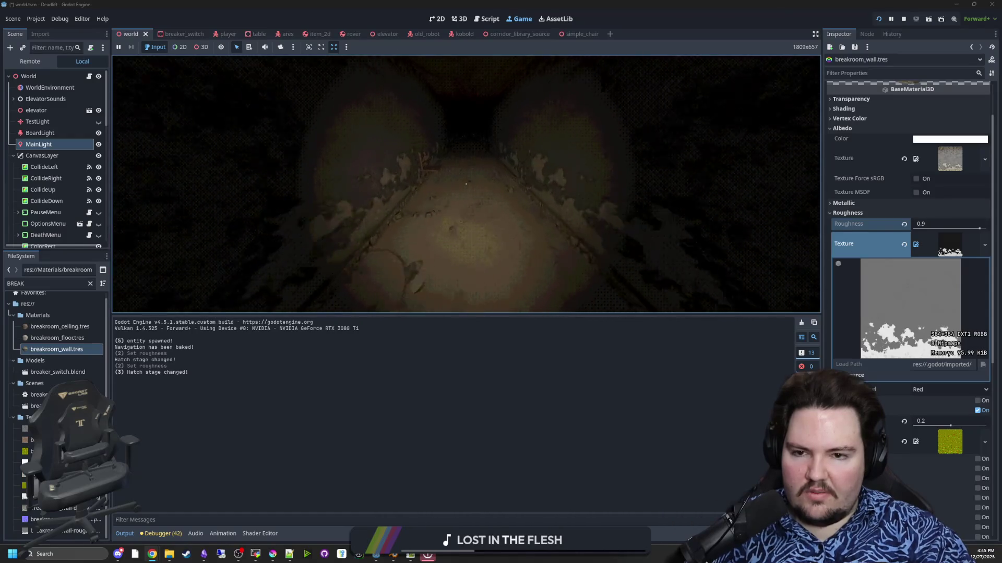
pyautogui.press('w')
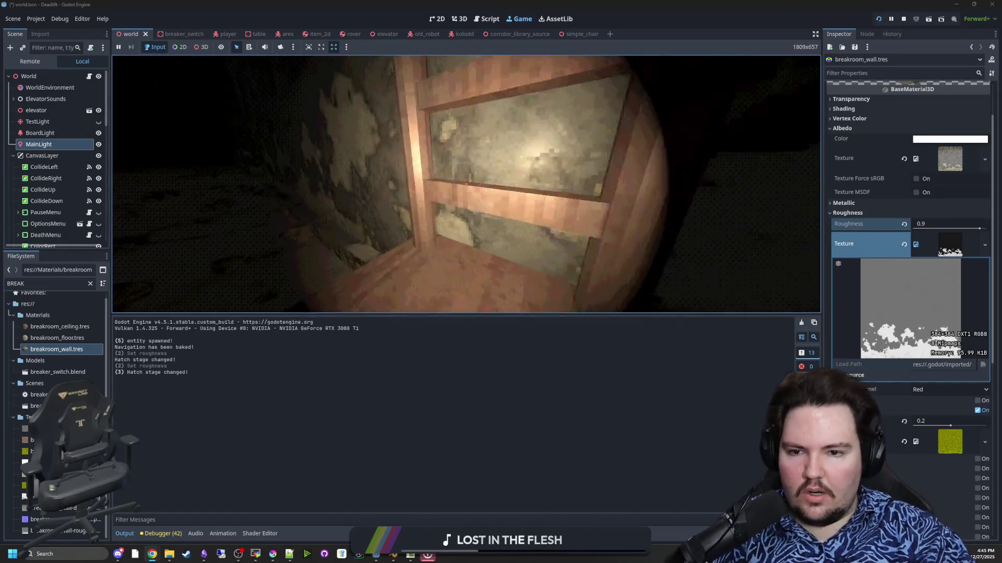
pyautogui.press('super')
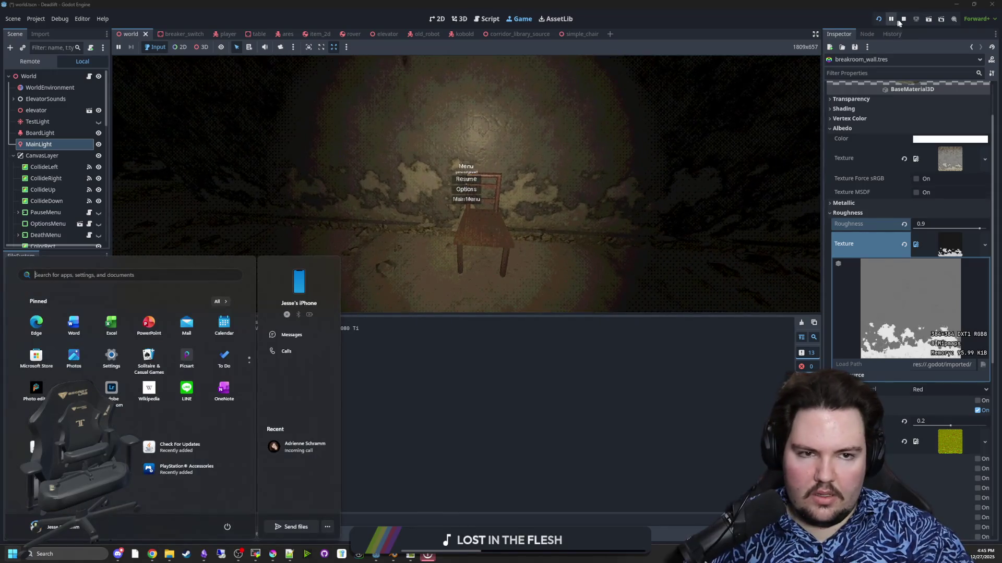
# Stop the game, save the scene, and filter FileSystem for 'chair' to open simple_chair.
pyautogui.click(533, 170)
pyautogui.hotkey('ctrl', 's')
pyautogui.click(91, 283)
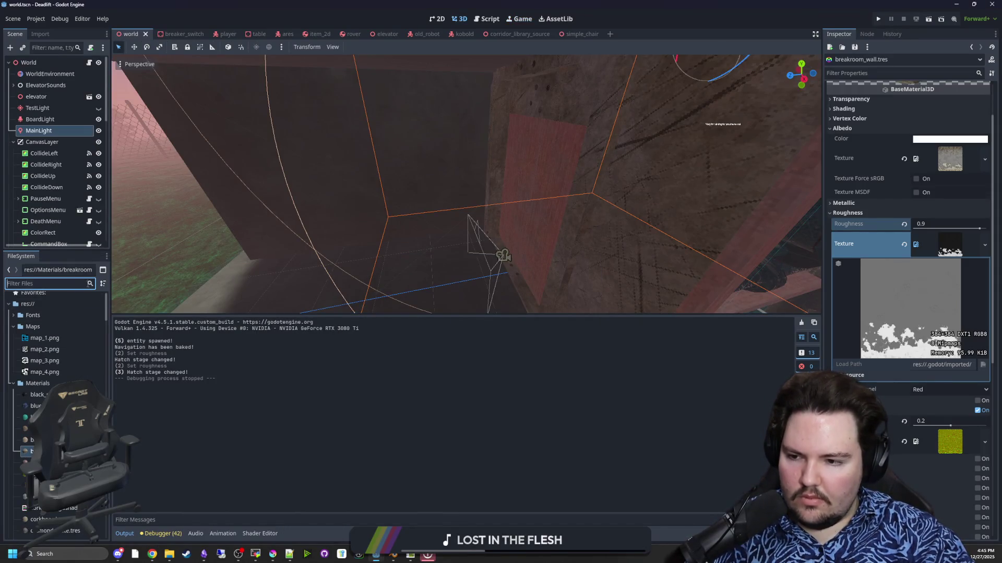
pyautogui.write('CAHIR')
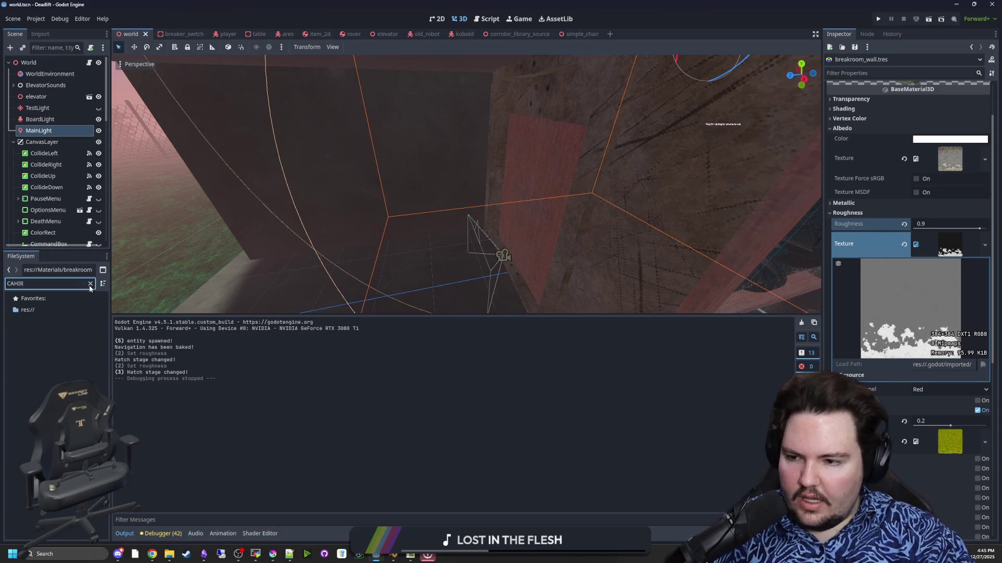
pyautogui.click(90, 283)
pyautogui.write('chair')
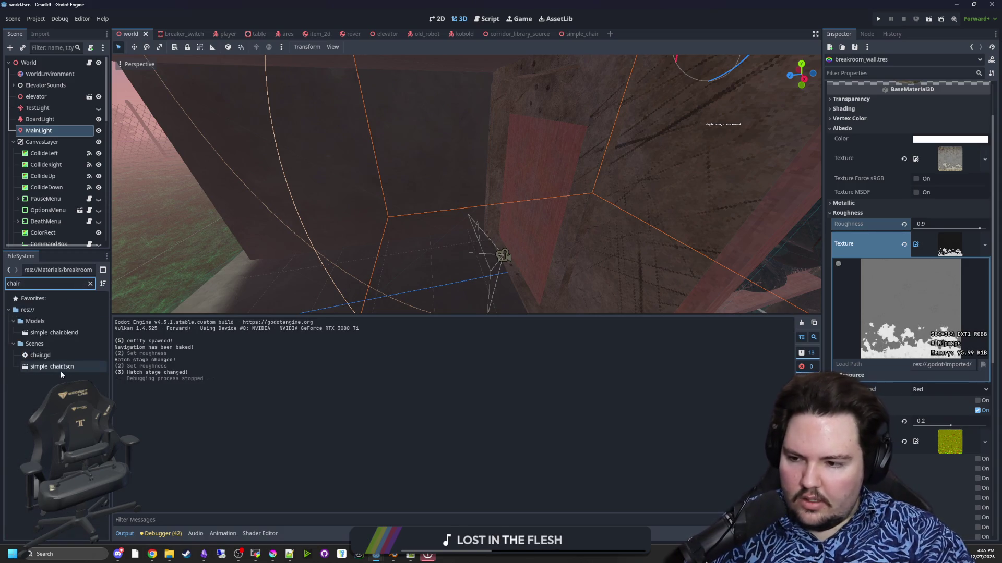
pyautogui.doubleClick(61, 367)
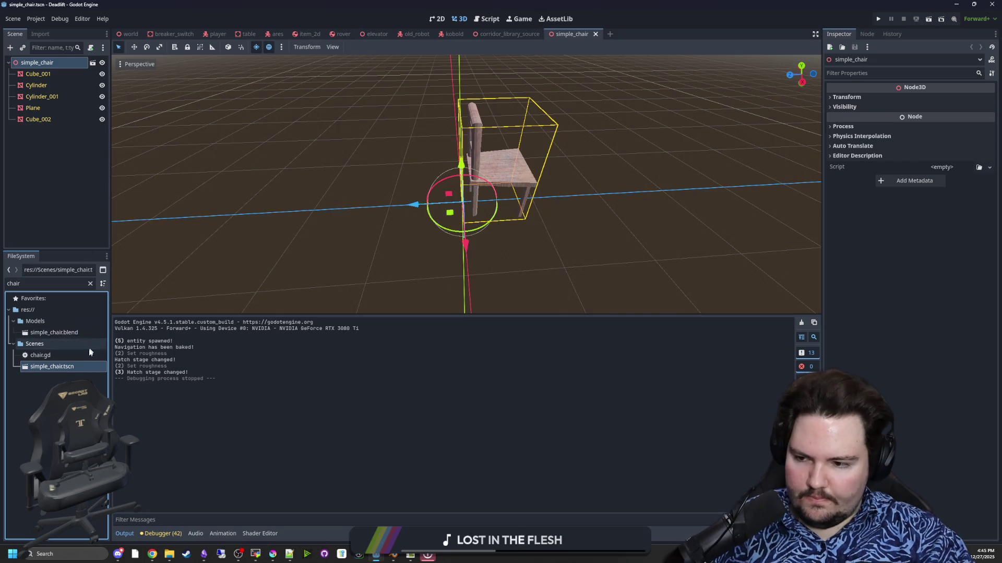
# Set simple_chair.blend's import Root Type to StaticBody3D and reimport it.
pyautogui.doubleClick(53, 332)
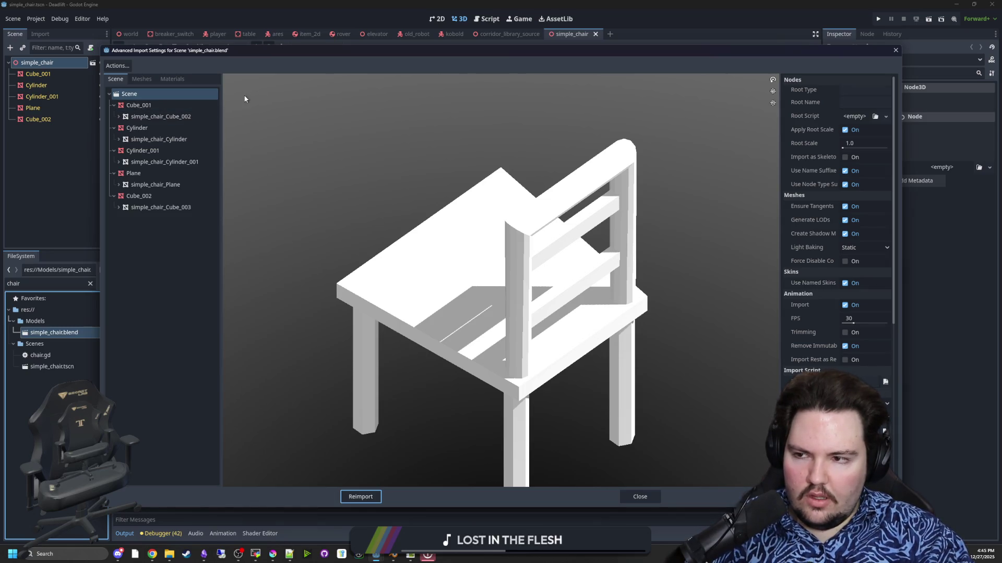
pyautogui.click(854, 91)
pyautogui.write('STAT')
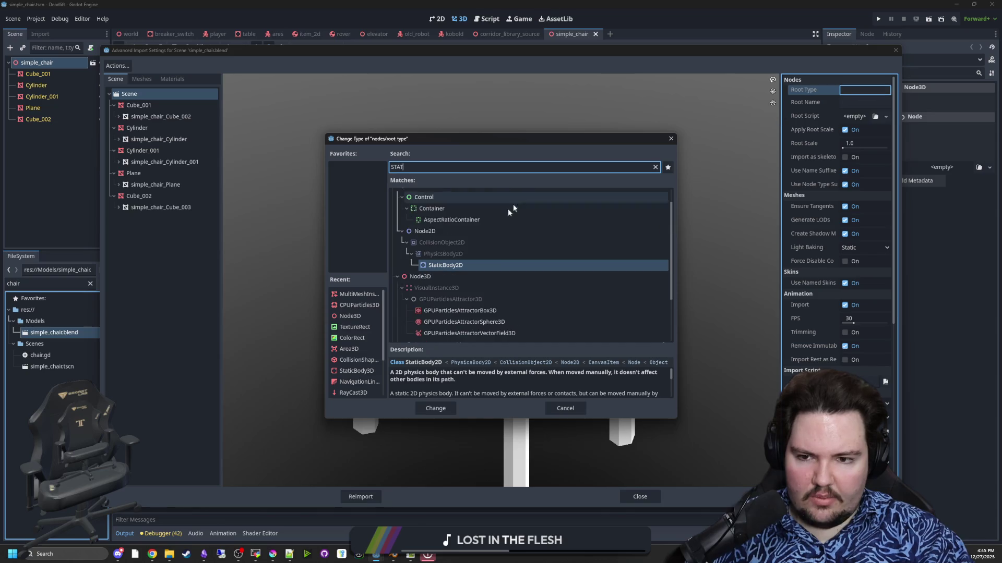
pyautogui.scroll(-2, 461, 299)
pyautogui.doubleClick(460, 324)
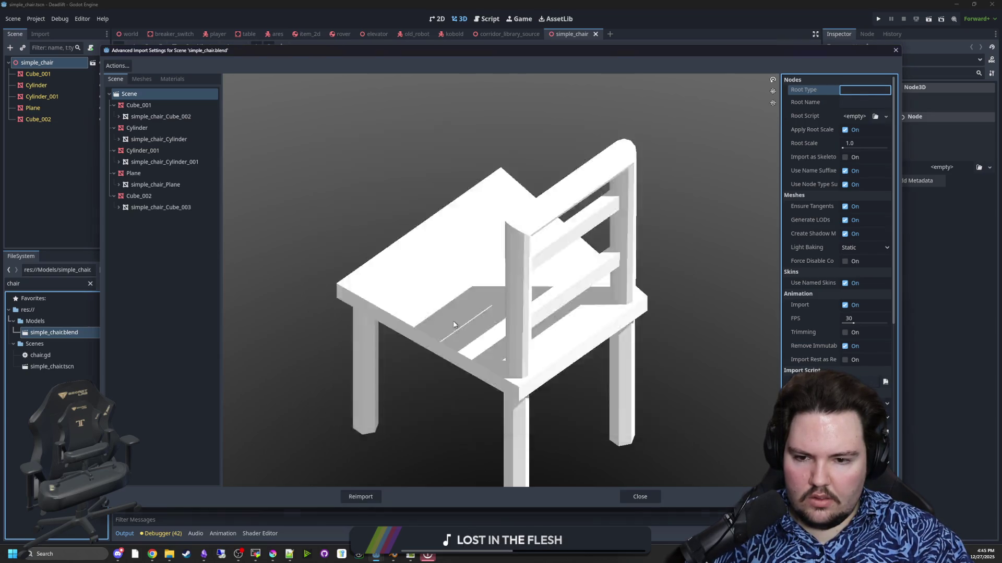
pyautogui.click(359, 499)
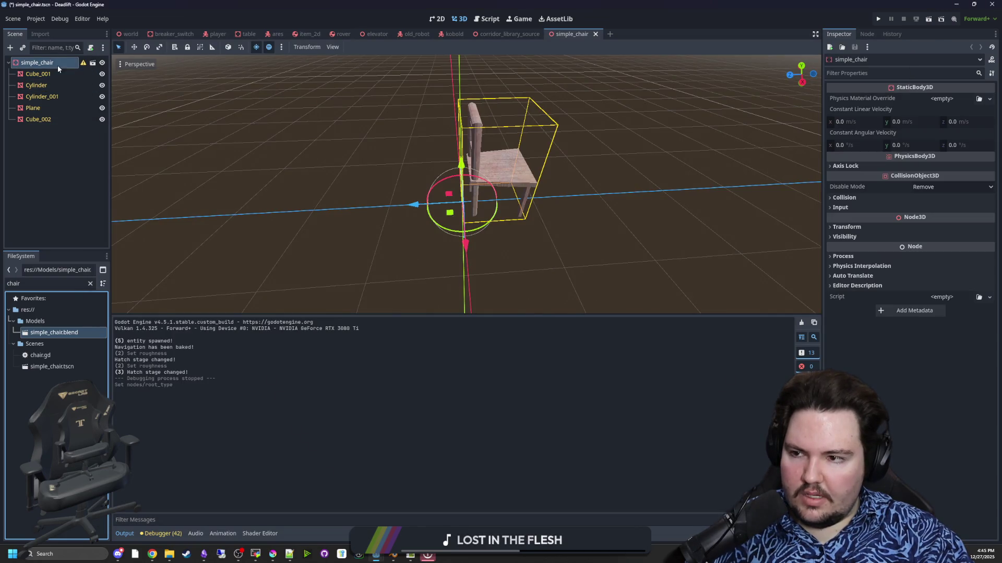
pyautogui.click(318, 47)
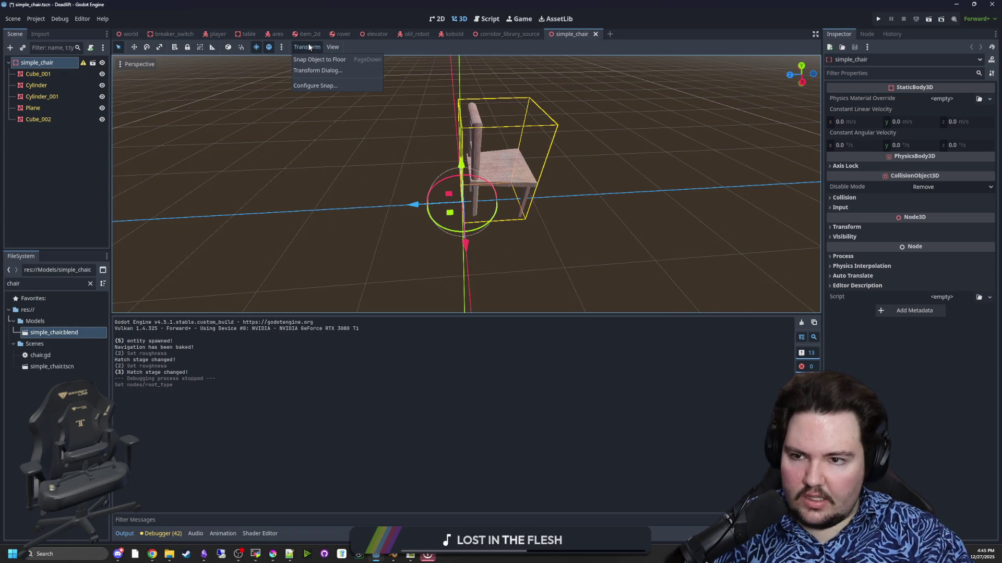
pyautogui.click(42, 66)
pyautogui.click(42, 65)
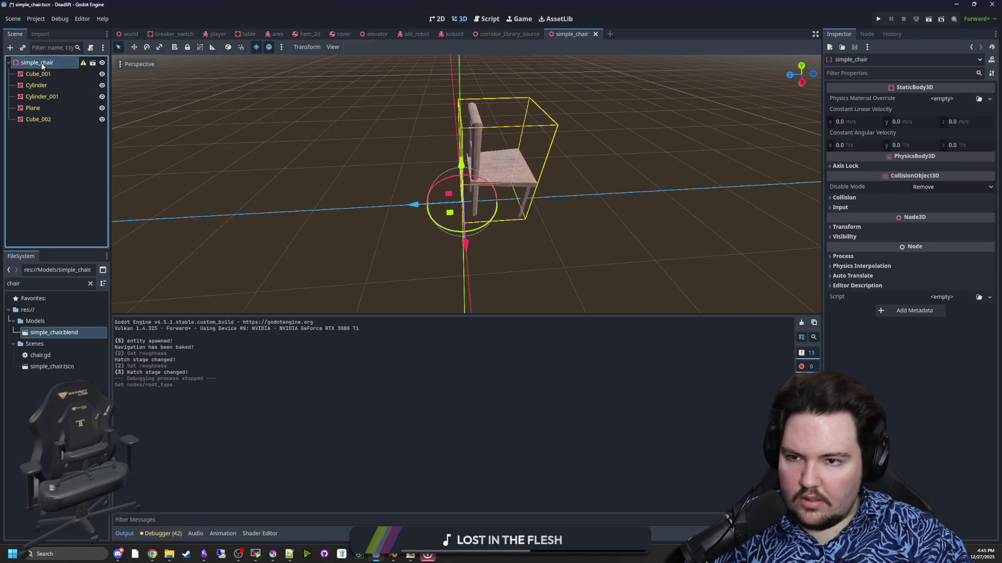
pyautogui.click(42, 73)
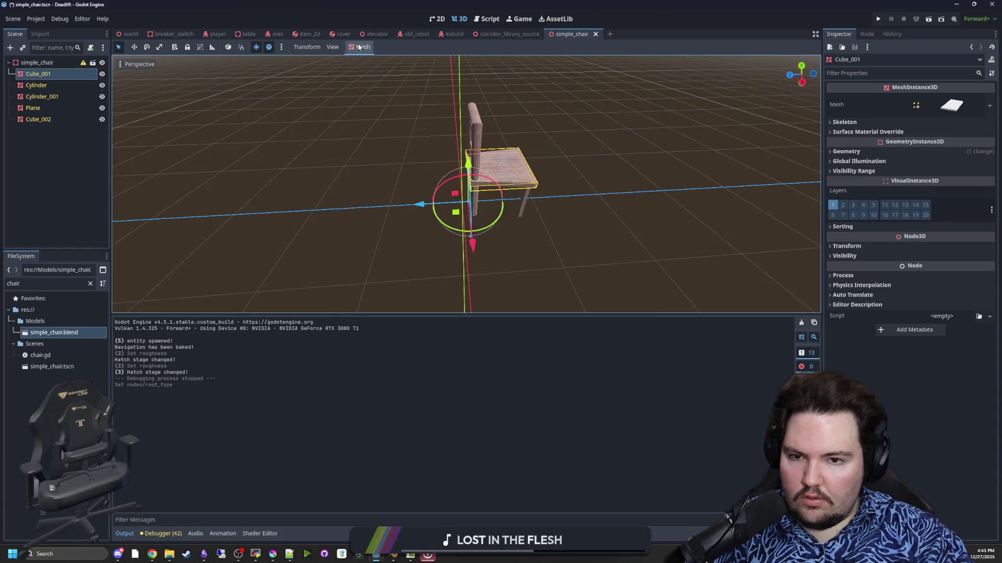
pyautogui.click(39, 119)
pyautogui.keyDown('shift'); pyautogui.click(54, 74); pyautogui.keyUp('shift')
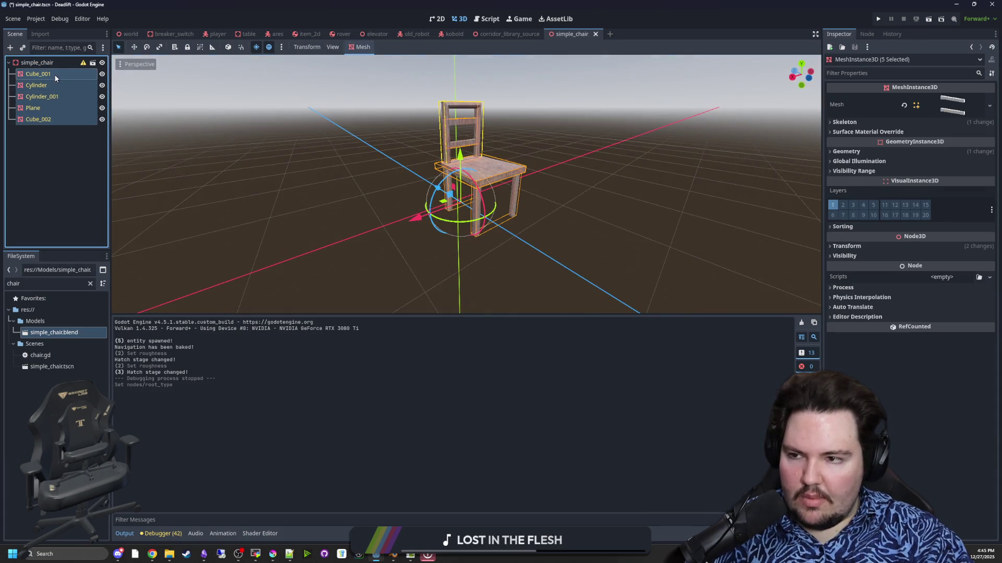
pyautogui.click(359, 47)
pyautogui.click(366, 59)
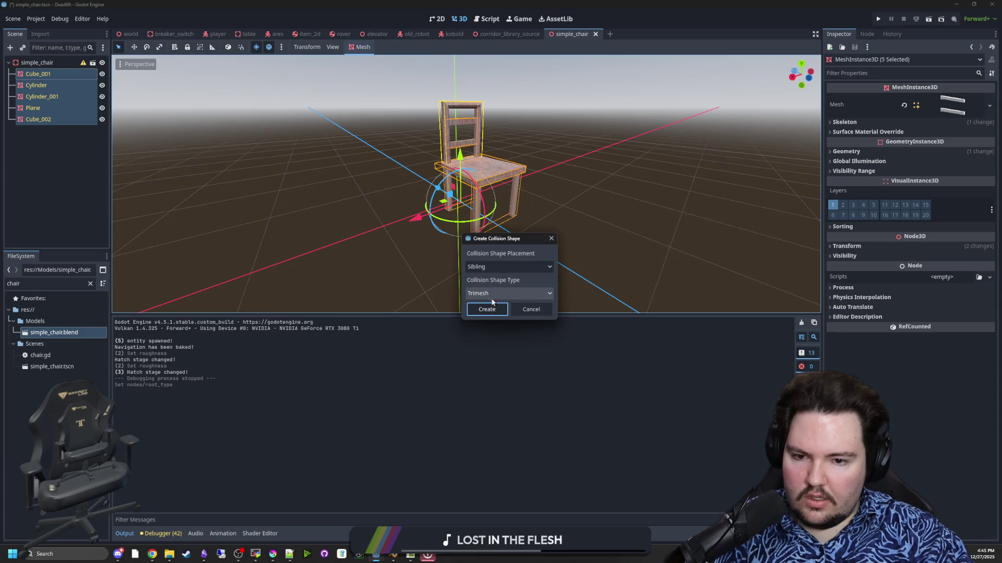
pyautogui.click(496, 267)
pyautogui.click(494, 279)
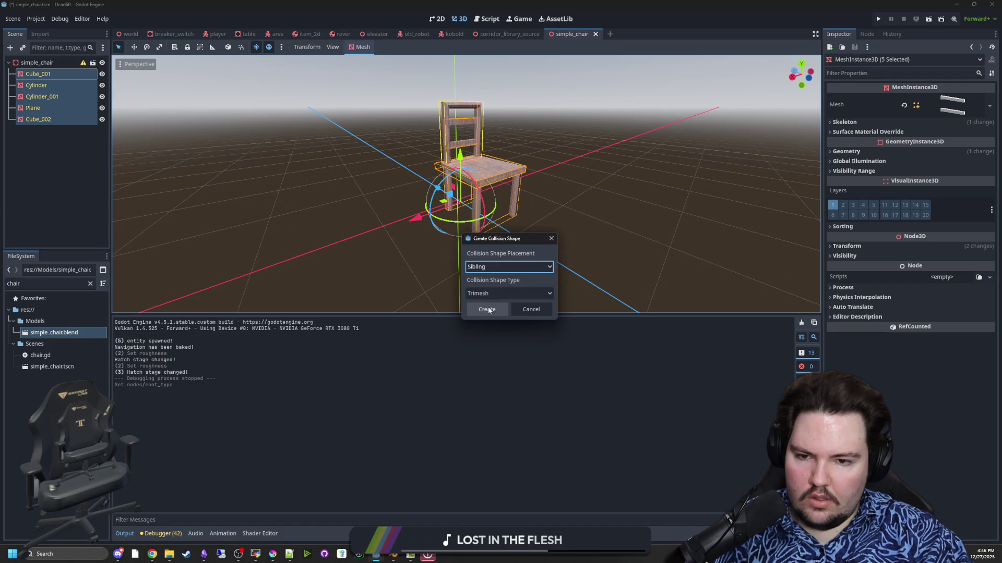
pyautogui.click(488, 308)
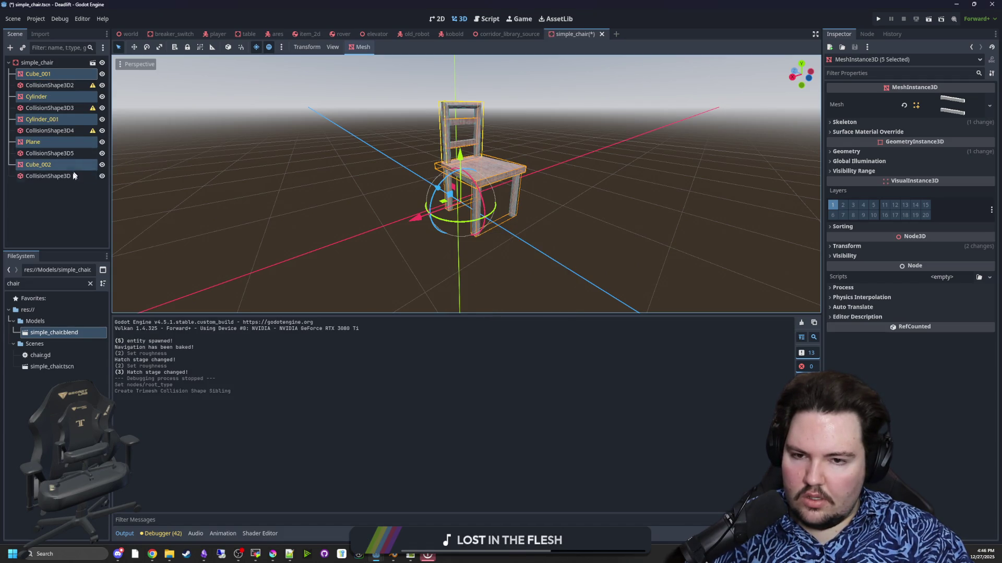
pyautogui.click(48, 175)
pyautogui.scroll(4, 345, 215)
pyautogui.hotkey('ctrl', 'z')
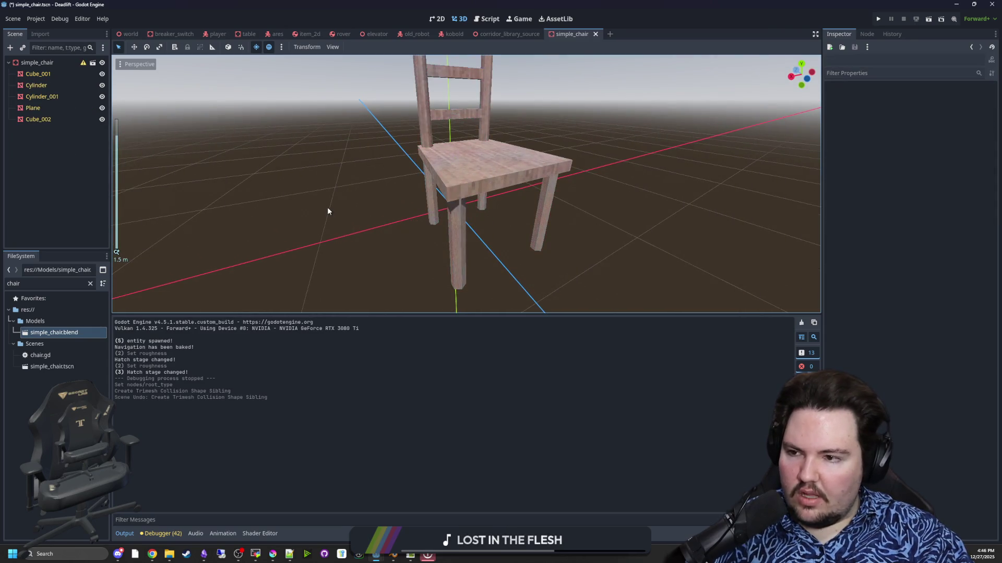
pyautogui.rightClick(45, 67)
# Add a CollisionShape3D under simple_chair with a BoxShape3D shape.
pyautogui.click(73, 76)
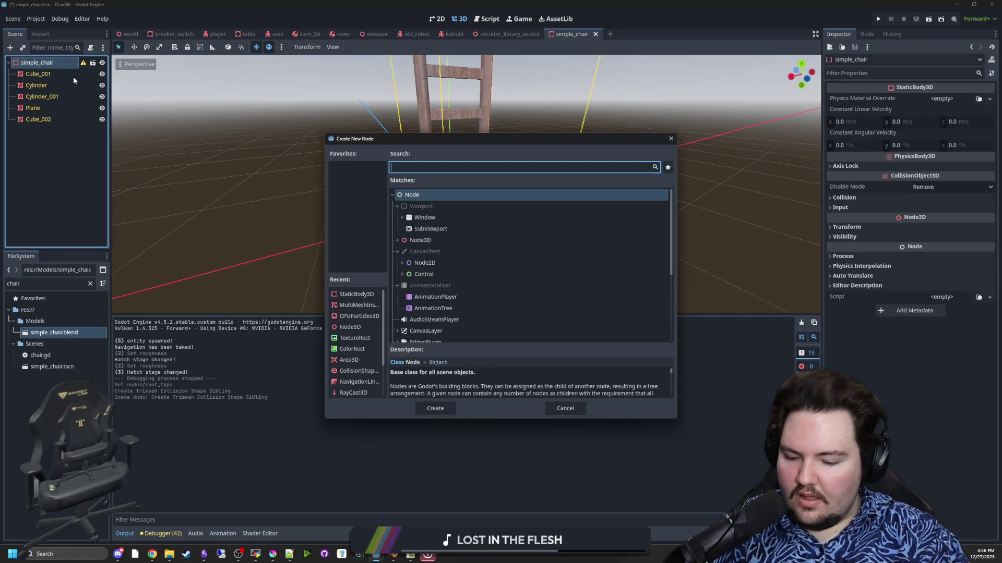
pyautogui.write('COLLIS')
pyautogui.press('Return')
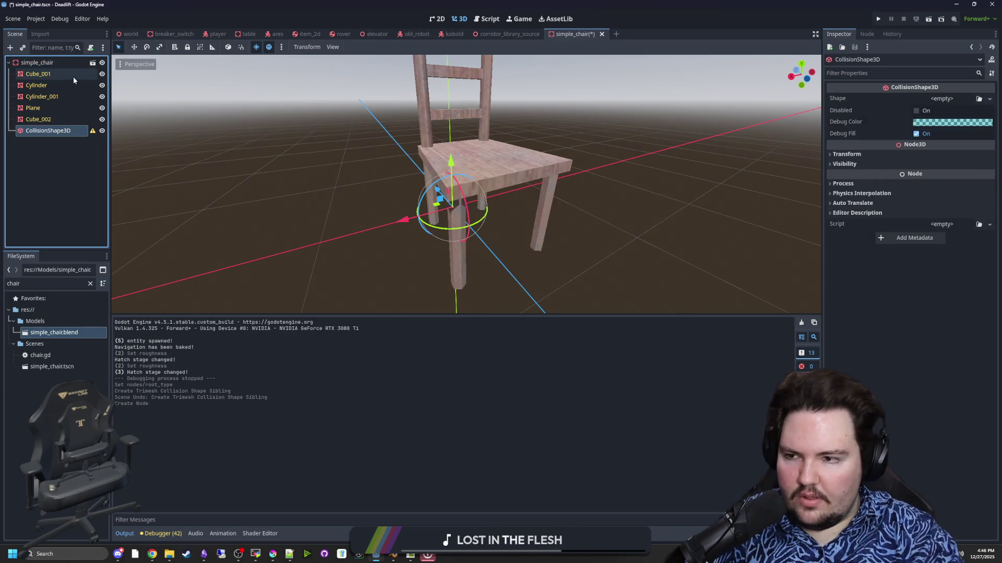
pyautogui.click(939, 99)
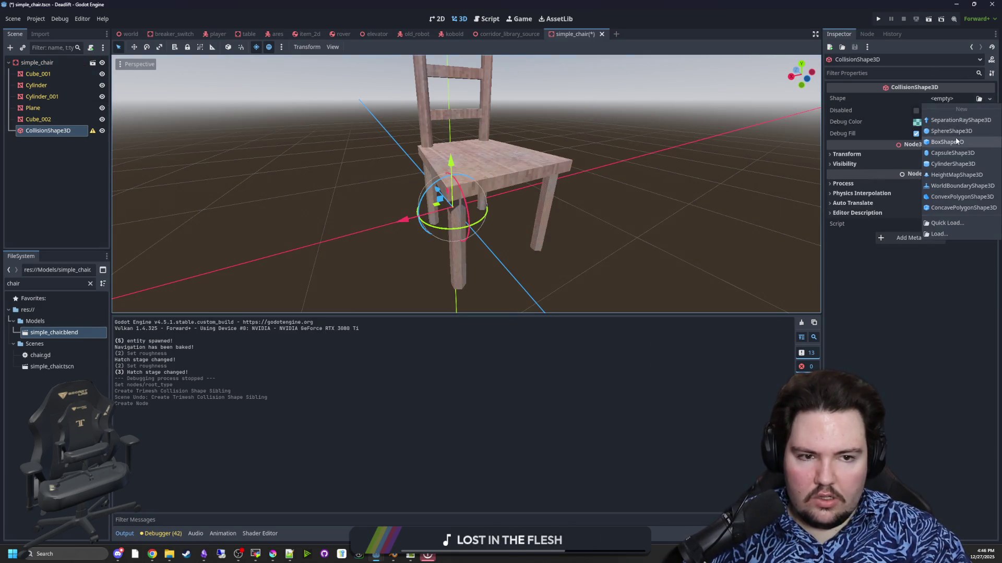
pyautogui.click(947, 109)
pyautogui.press('f')
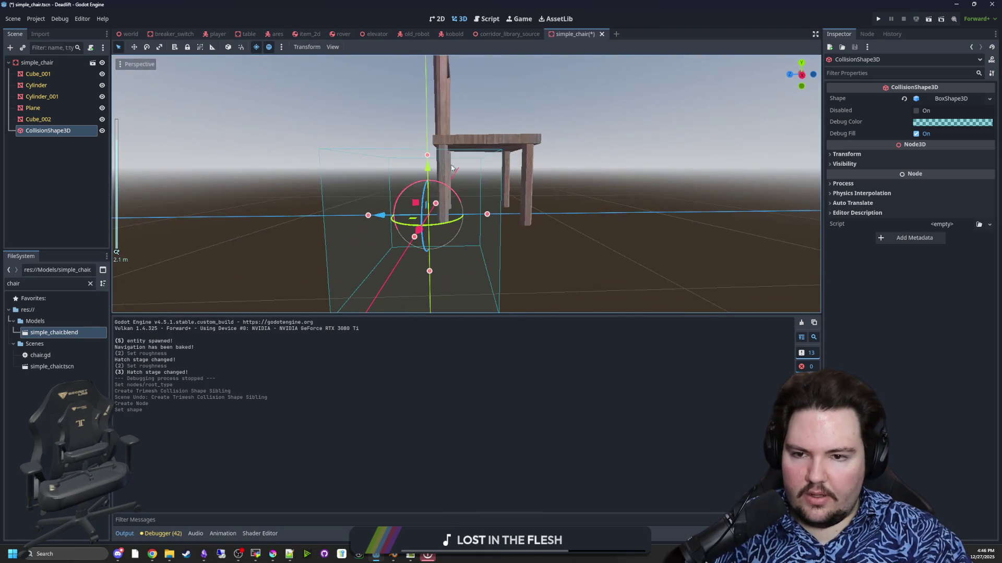
# Resize the collision box's height, width and depth to fit snugly around the chair.
pyautogui.moveTo(427, 162); pyautogui.dragTo(514, 166)
pyautogui.moveTo(371, 195)
pyautogui.mouseDown()
pyautogui.moveTo(438, 197)
pyautogui.moveTo(464, 213)
pyautogui.moveTo(452, 209)
pyautogui.mouseUp()
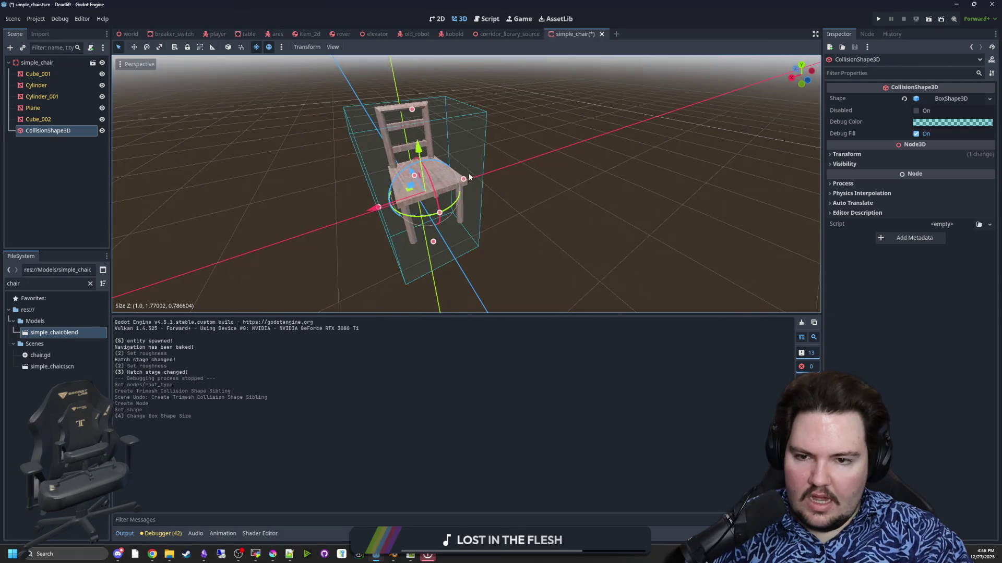
pyautogui.press('KP_1')
pyautogui.scroll(5, 456, 171)
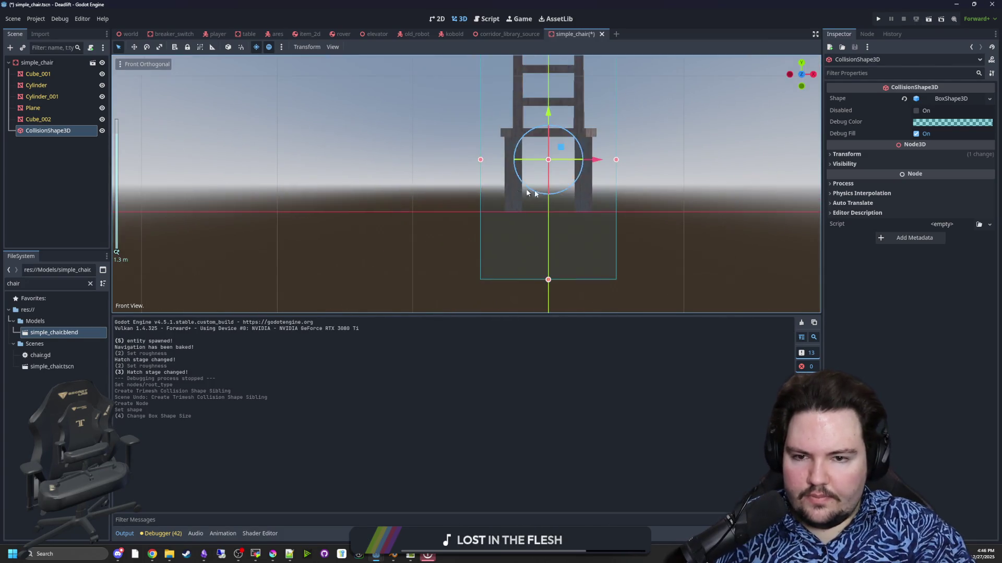
pyautogui.moveTo(484, 218); pyautogui.dragTo(457, 219)
pyautogui.scroll(-6, 457, 219)
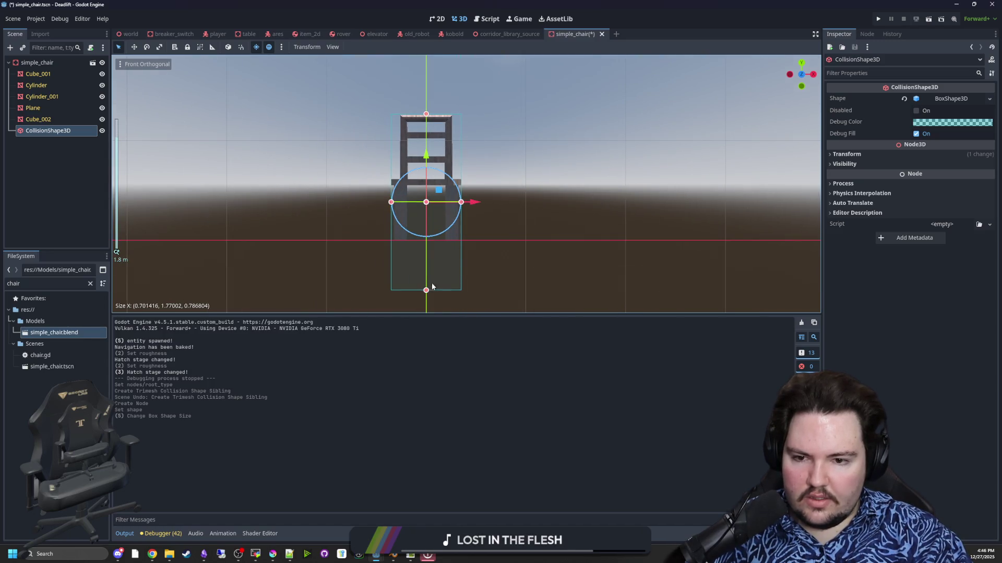
pyautogui.moveTo(427, 292)
pyautogui.mouseDown()
pyautogui.moveTo(433, 247)
pyautogui.moveTo(421, 242)
pyautogui.mouseUp()
pyautogui.moveTo(422, 242)
pyautogui.mouseDown()
pyautogui.moveTo(515, 133)
pyautogui.moveTo(610, 144)
pyautogui.mouseUp()
pyautogui.moveTo(408, 193); pyautogui.dragTo(619, 171)
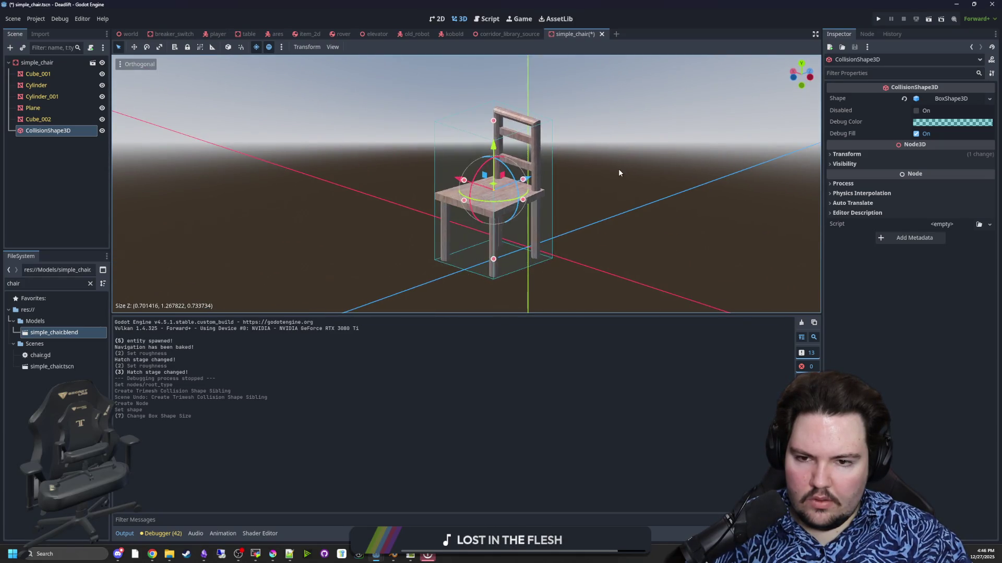
pyautogui.click(619, 170)
pyautogui.scroll(3, 345, 145)
# Change the simple_chair body's collision mask, save the chair scene, and open world.gd.
pyautogui.click(36, 62)
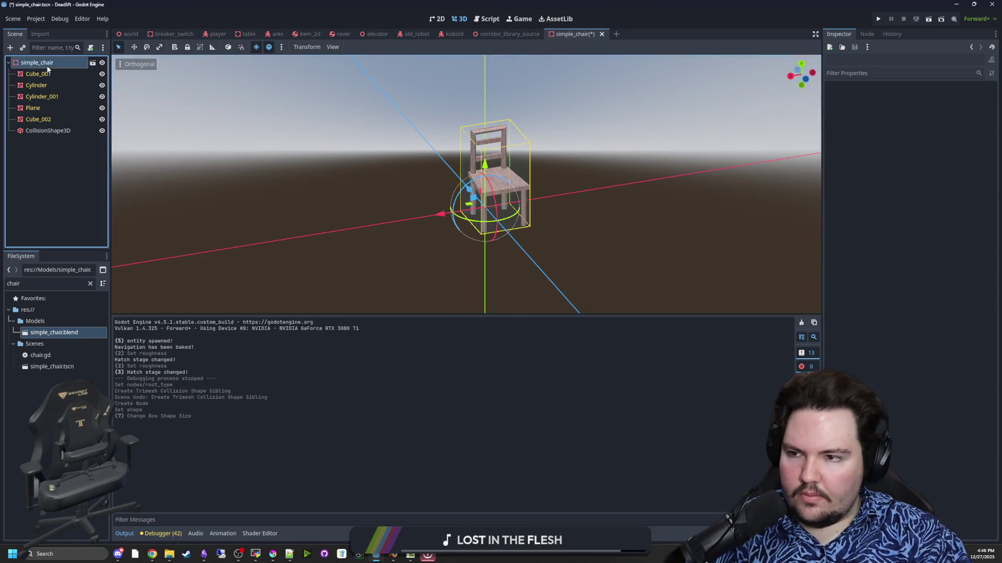
pyautogui.press('KP_5')
pyautogui.click(861, 197)
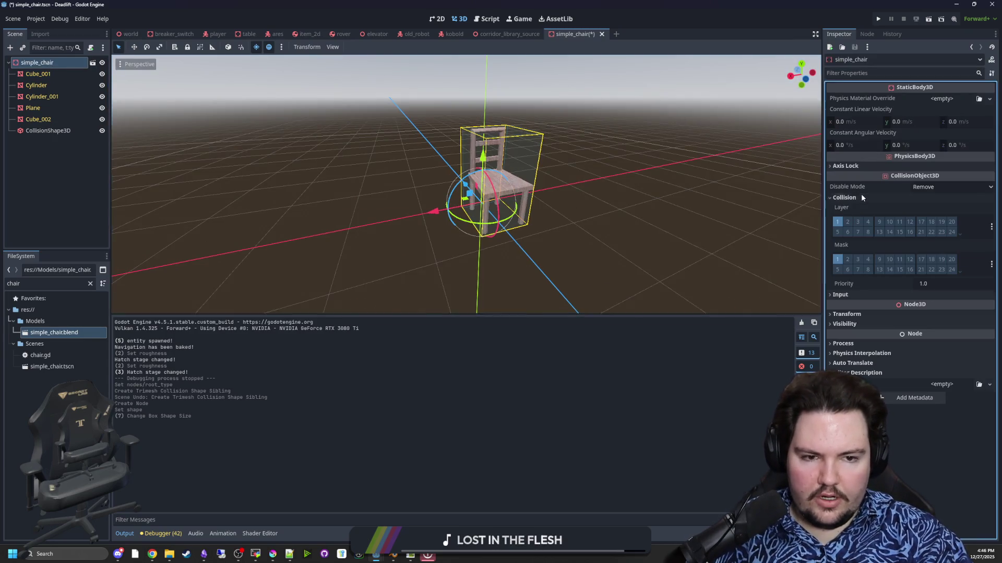
pyautogui.click(678, 222)
pyautogui.hotkey('ctrl', 's')
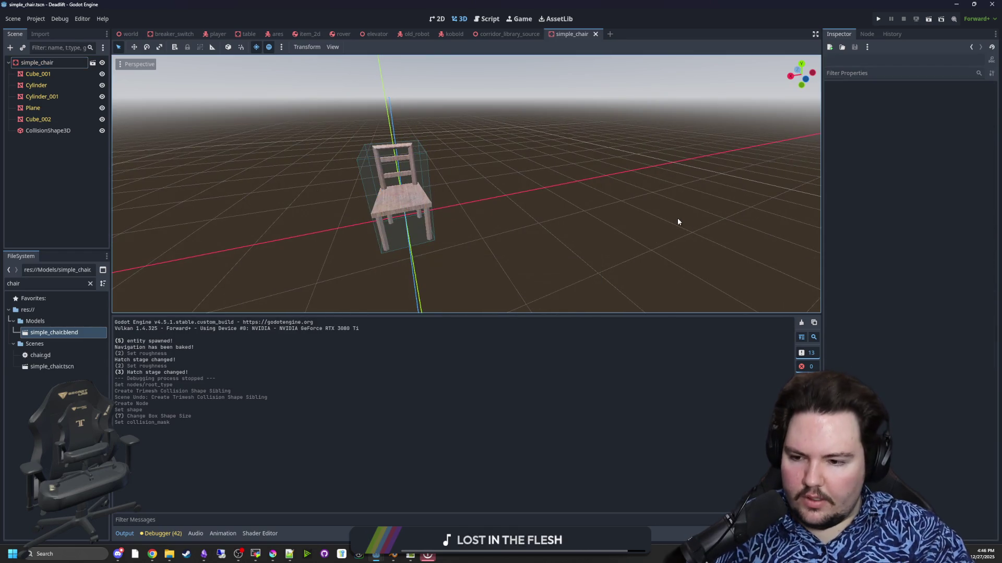
pyautogui.hotkey('ctrl', 's')
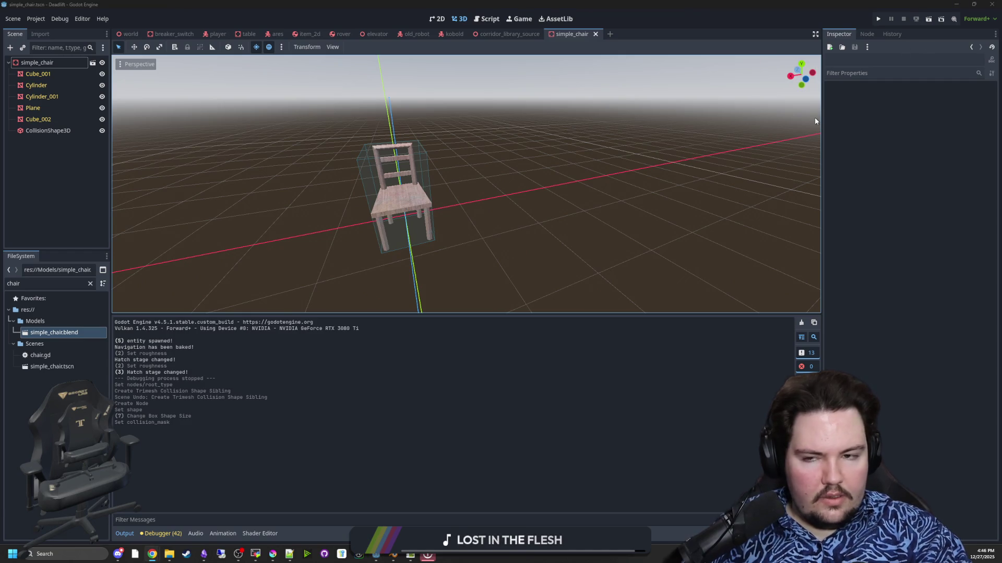
pyautogui.hotkey('ctrl', 's')
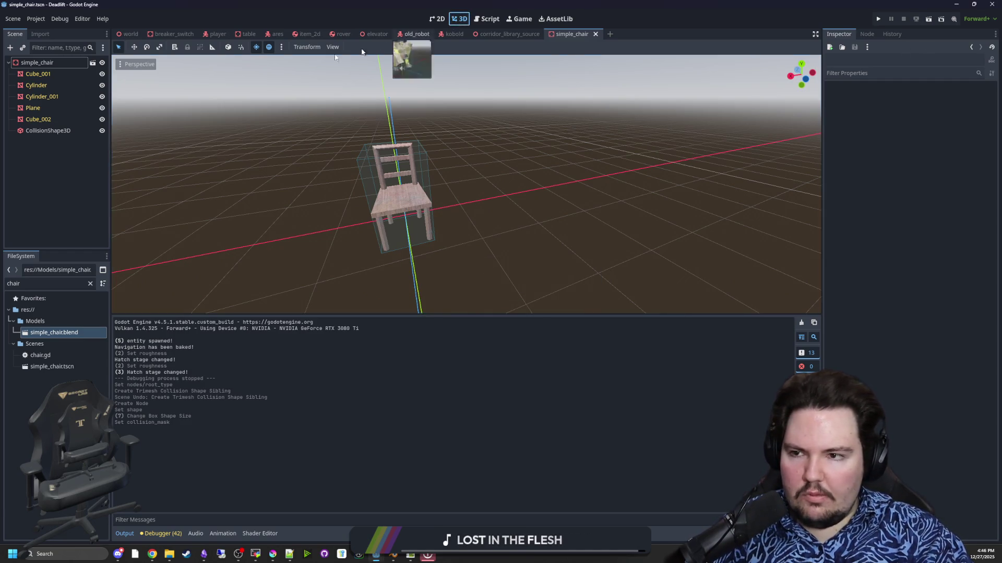
pyautogui.click(127, 35)
pyautogui.click(89, 62)
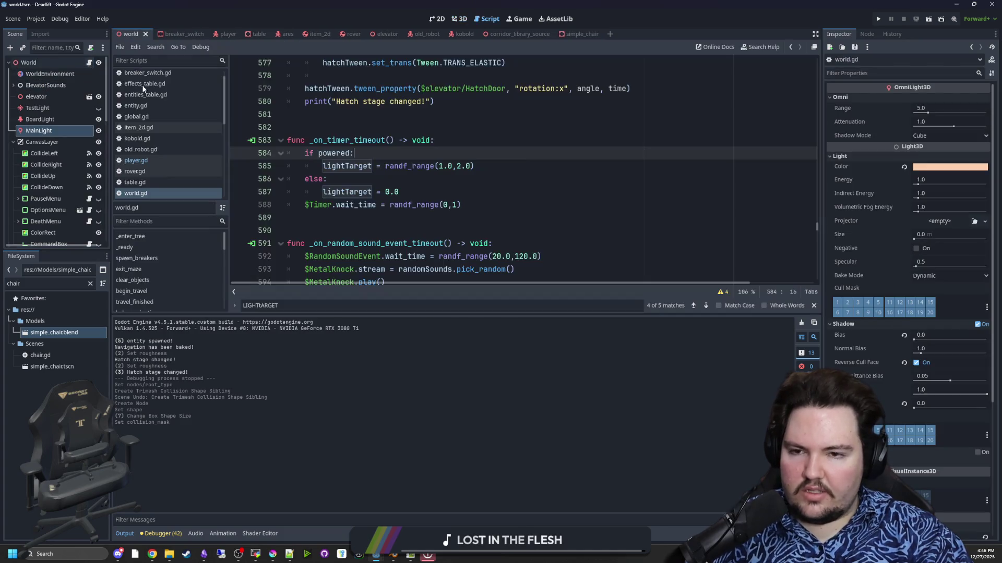
# Insert a '## Scaling' section heading below the activeRovers variable in world.gd.
pyautogui.scroll(10, 737, 258)
pyautogui.scroll(15, 737, 258)
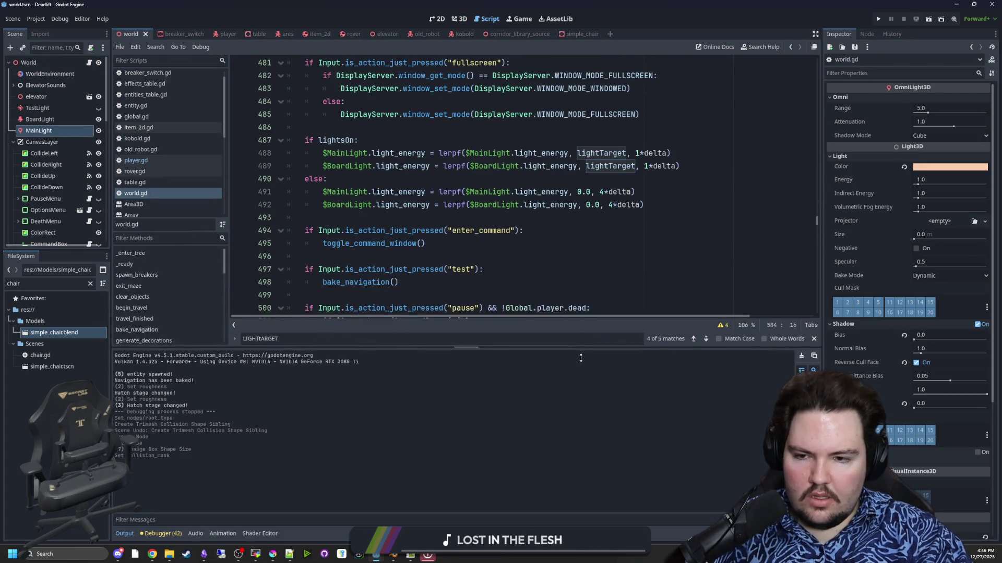
pyautogui.scroll(20, 813, 263)
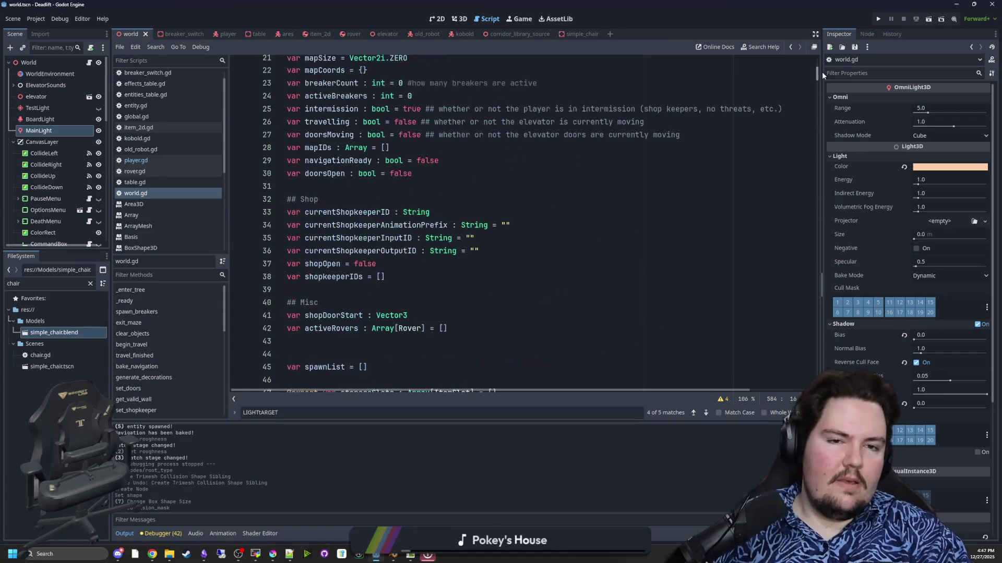
pyautogui.scroll(-7, 528, 289)
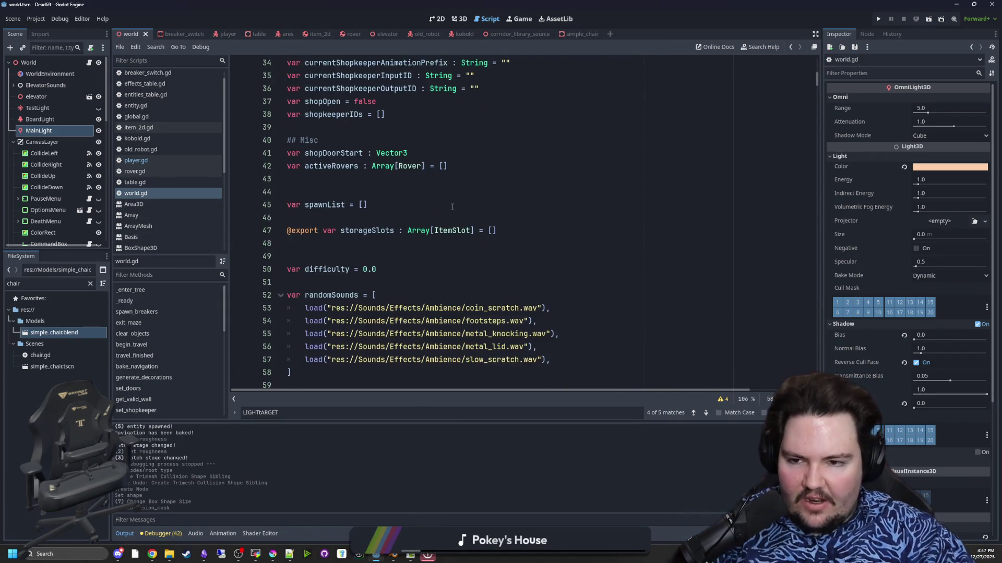
pyautogui.click(329, 183)
pyautogui.press('Return')
pyautogui.press('Return')
pyautogui.press('Return')
pyautogui.press('Up')
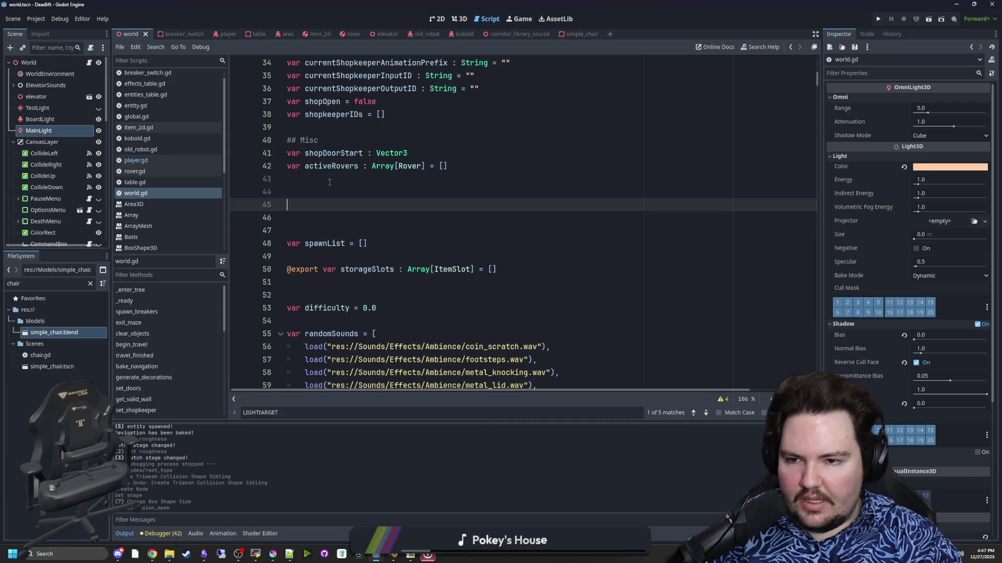
pyautogui.write('## Scaling')
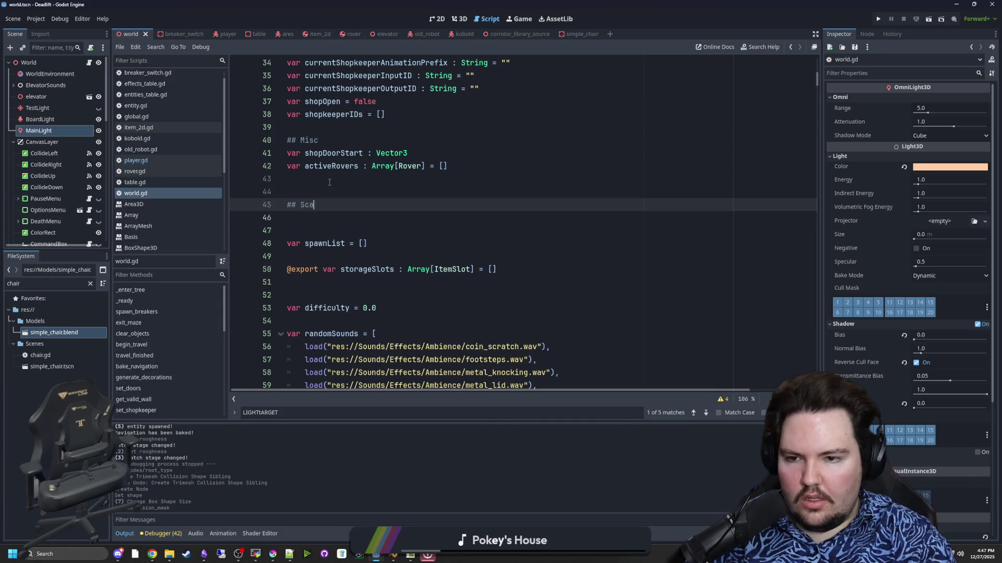
pyautogui.press('Return')
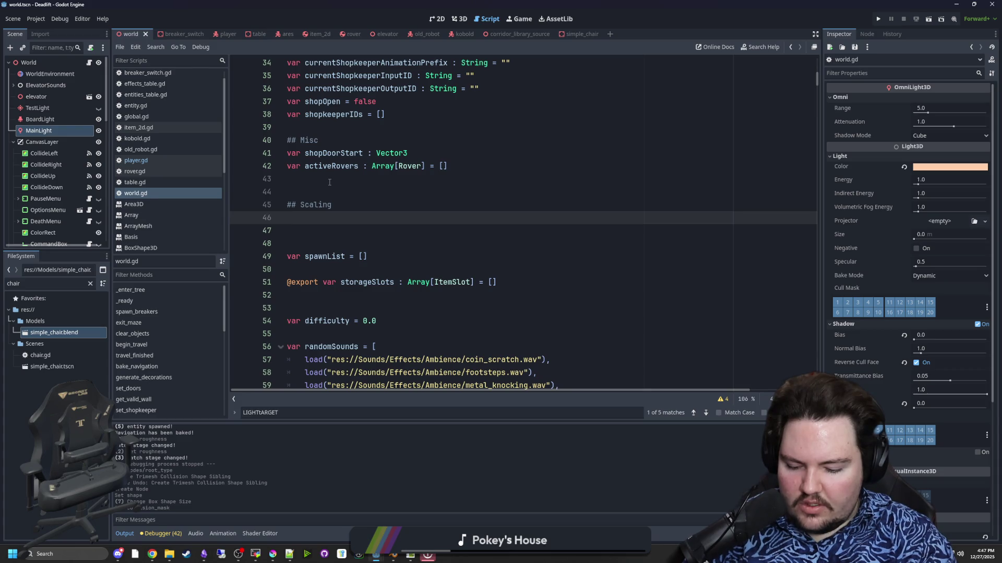
pyautogui.write('ar')
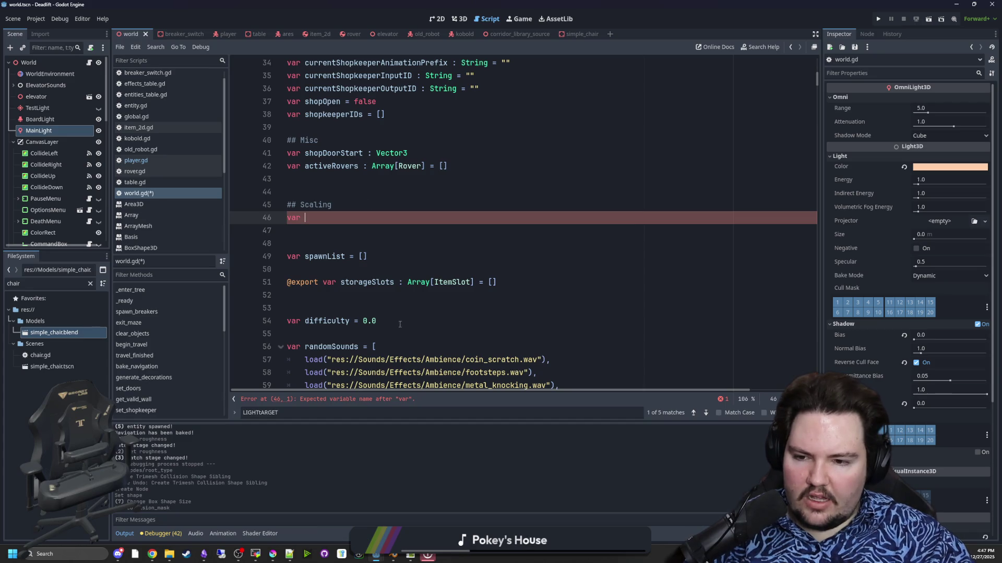
# Move the difficulty declaration under the Scaling heading and tidy the surrounding blank lines.
pyautogui.moveTo(399, 324); pyautogui.dragTo(287, 321)
pyautogui.hotkey('ctrl', 'x')
pyautogui.click(292, 230)
pyautogui.hotkey('ctrl', 'v')
pyautogui.click(326, 214)
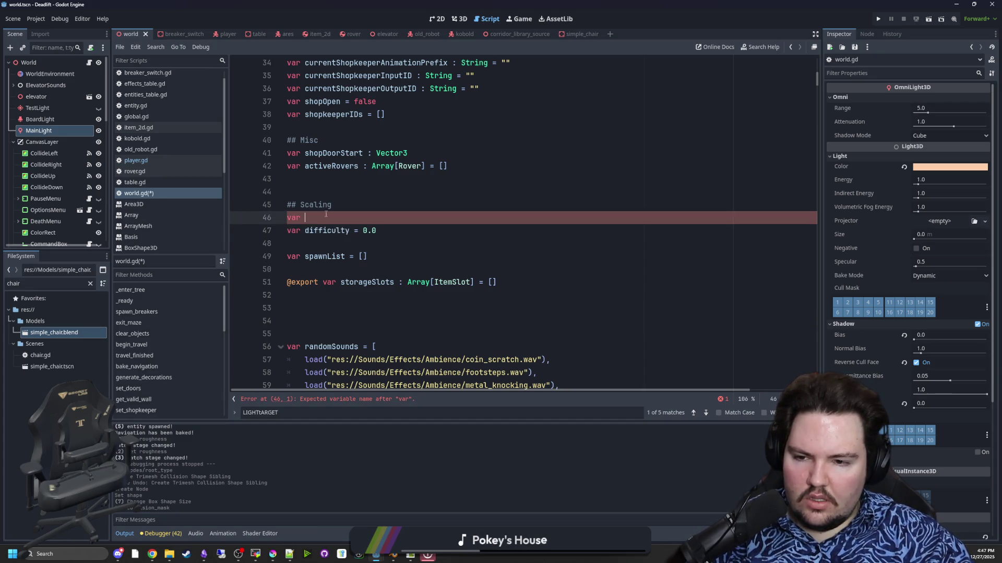
pyautogui.click(303, 311)
pyautogui.press('BackSpace')
pyautogui.press('BackSpace')
pyautogui.press('Up')
pyautogui.press('Up')
pyautogui.press('Up')
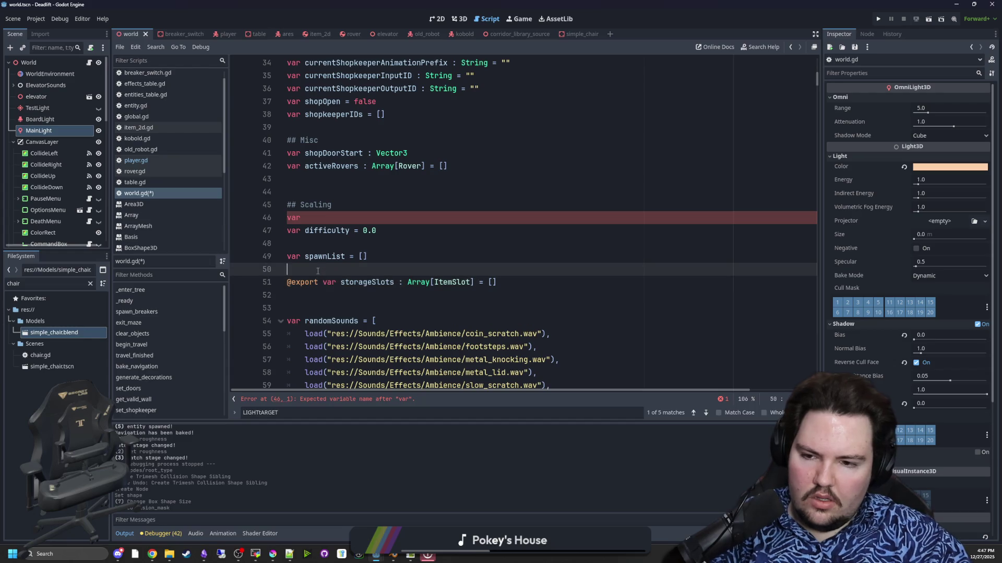
pyautogui.press('Return')
pyautogui.click(326, 277)
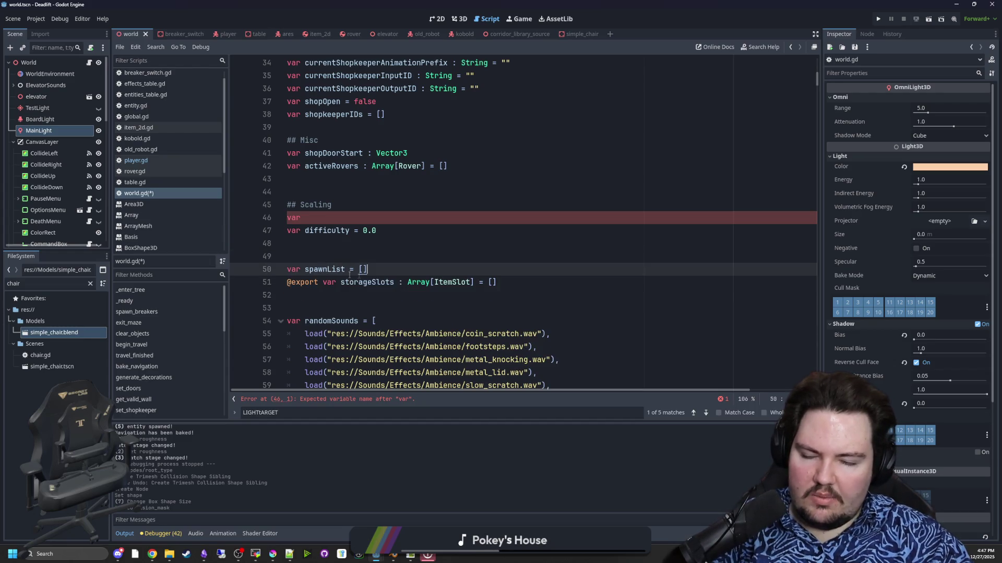
# Search the script for 'level' to locate the existing level_changed signal.
pyautogui.scroll(10, 326, 266)
pyautogui.scroll(1, 365, 272)
pyautogui.click(446, 262)
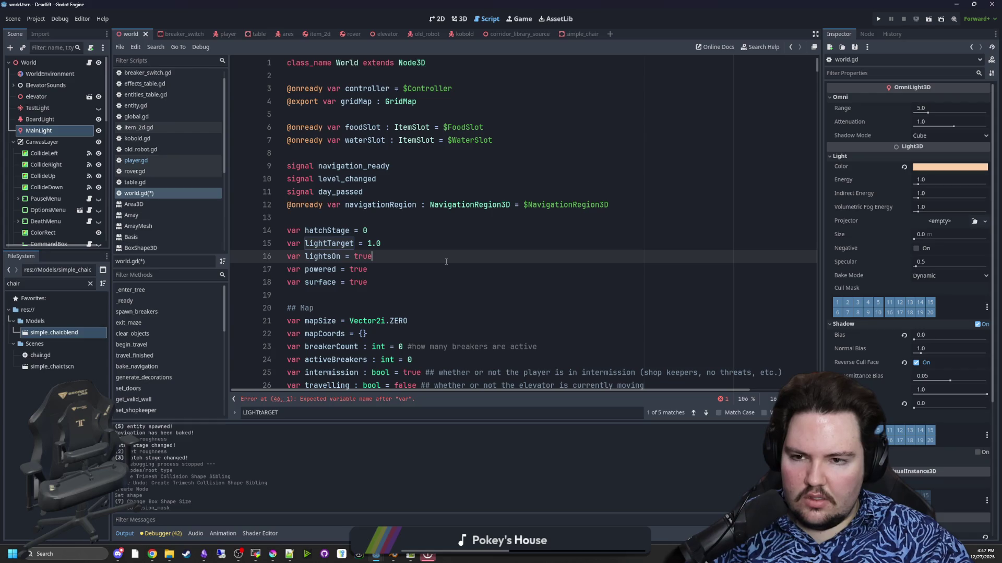
pyautogui.scroll(-2, 438, 258)
pyautogui.hotkey('ctrl', 'f')
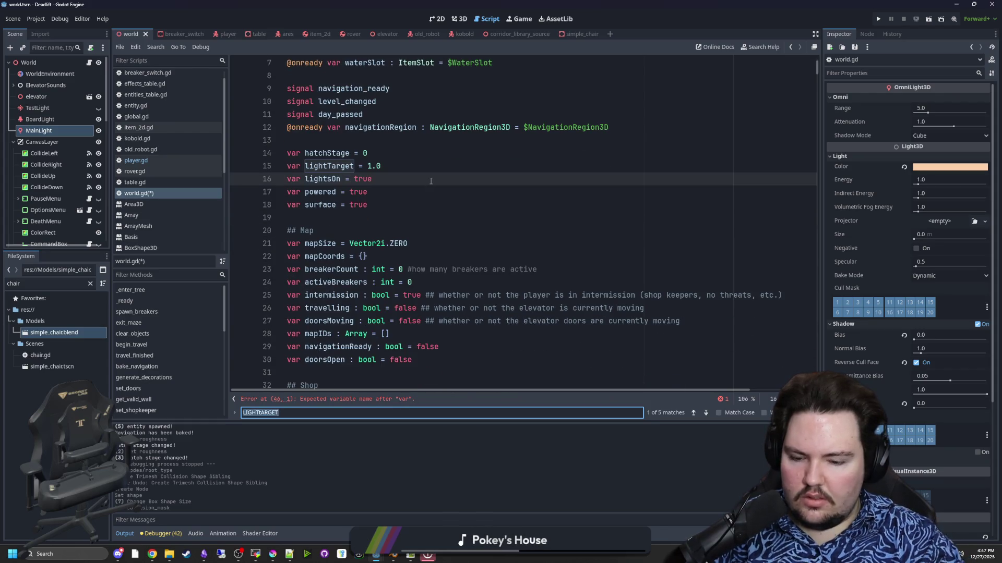
pyautogui.write('level')
pyautogui.press('Return')
pyautogui.press('Return')
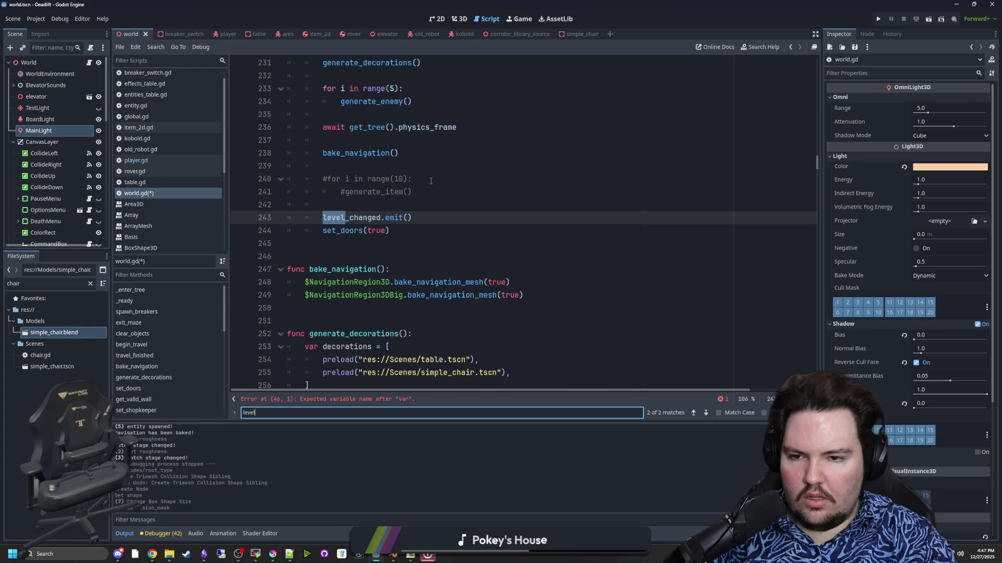
pyautogui.click(431, 182)
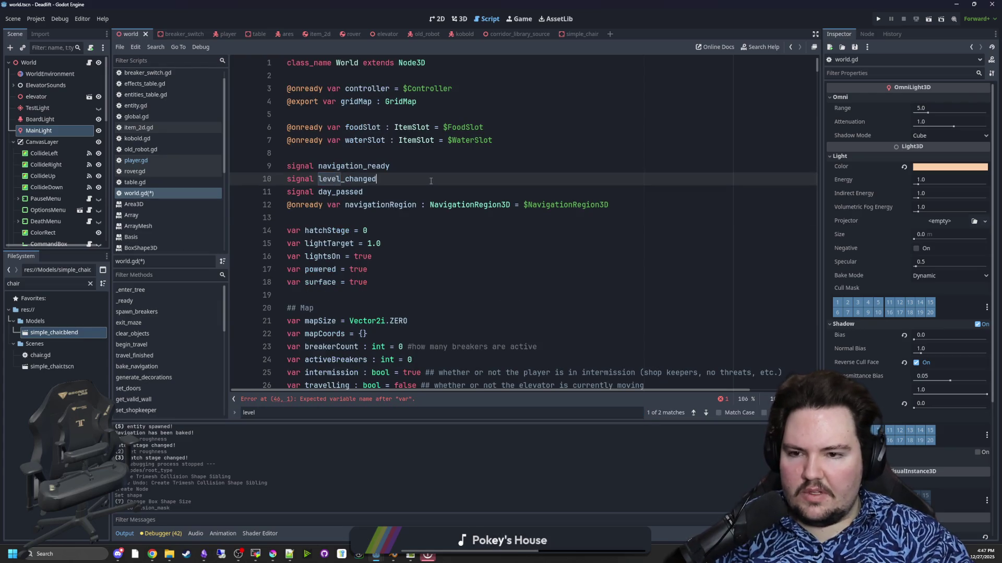
pyautogui.doubleClick(332, 179)
pyautogui.scroll(-10, 394, 232)
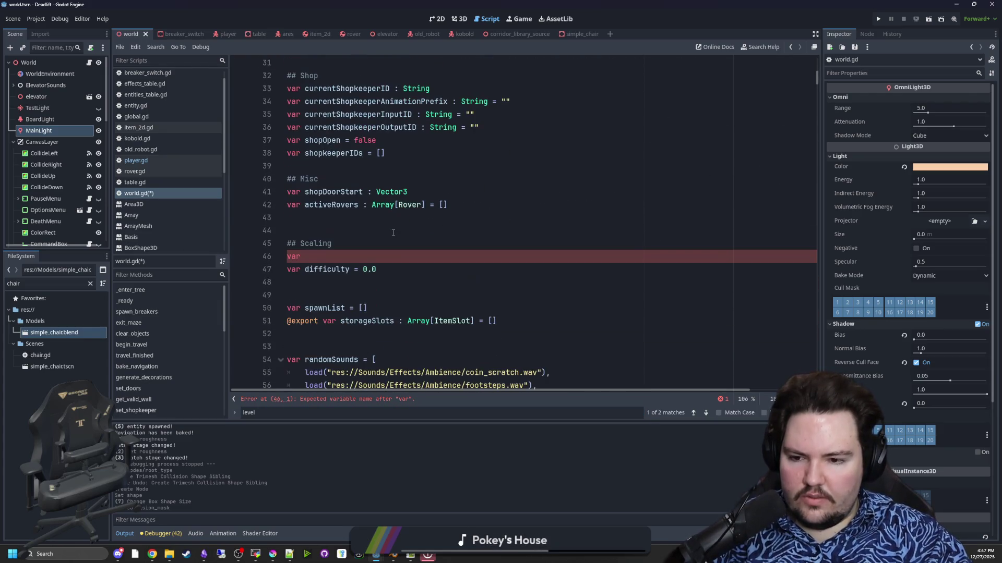
# Declare 'level : int = 0', type difficulty as ': float', then search for 'level_'.
pyautogui.write('level ')
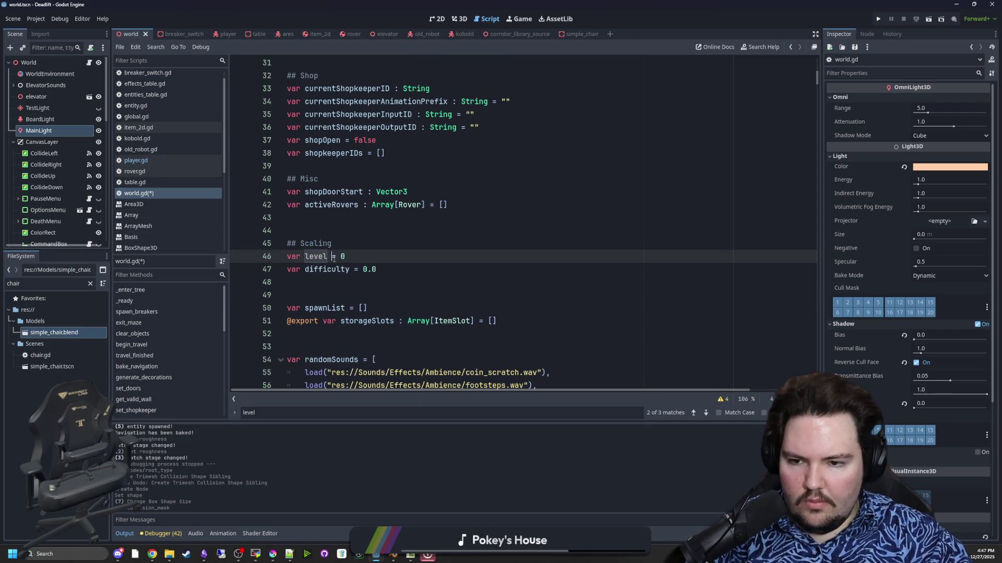
pyautogui.write(': int')
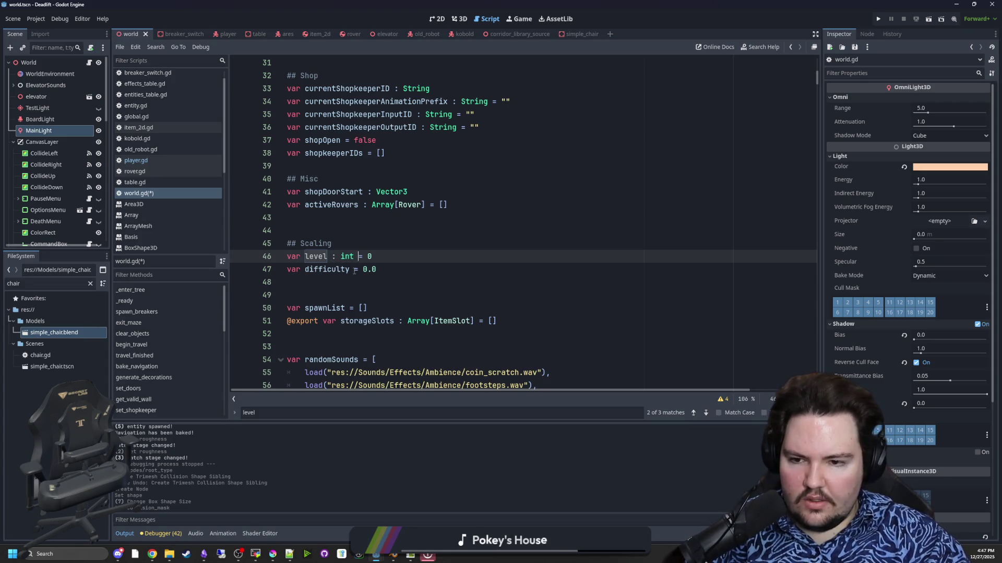
pyautogui.click(354, 269)
pyautogui.write(': float')
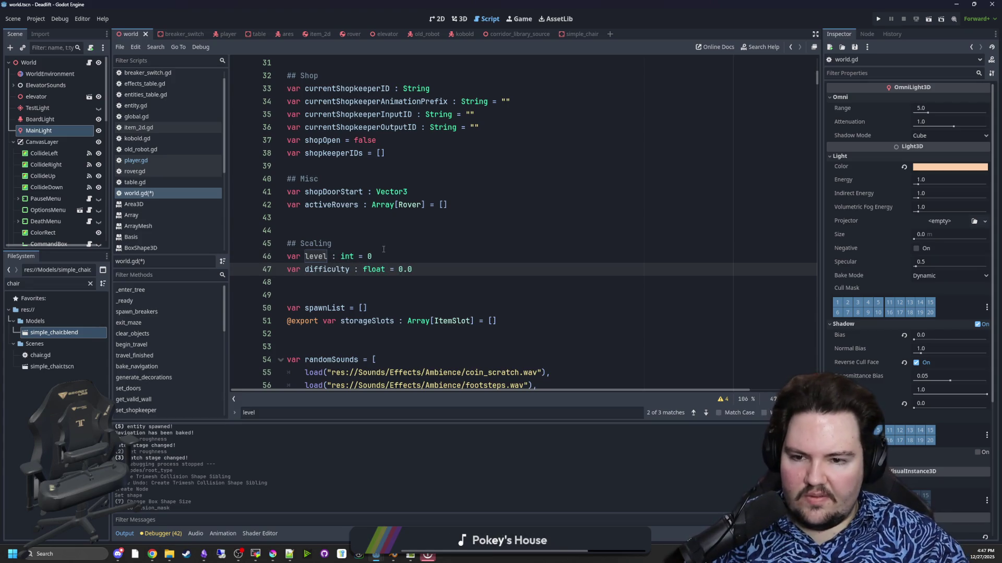
pyautogui.click(385, 252)
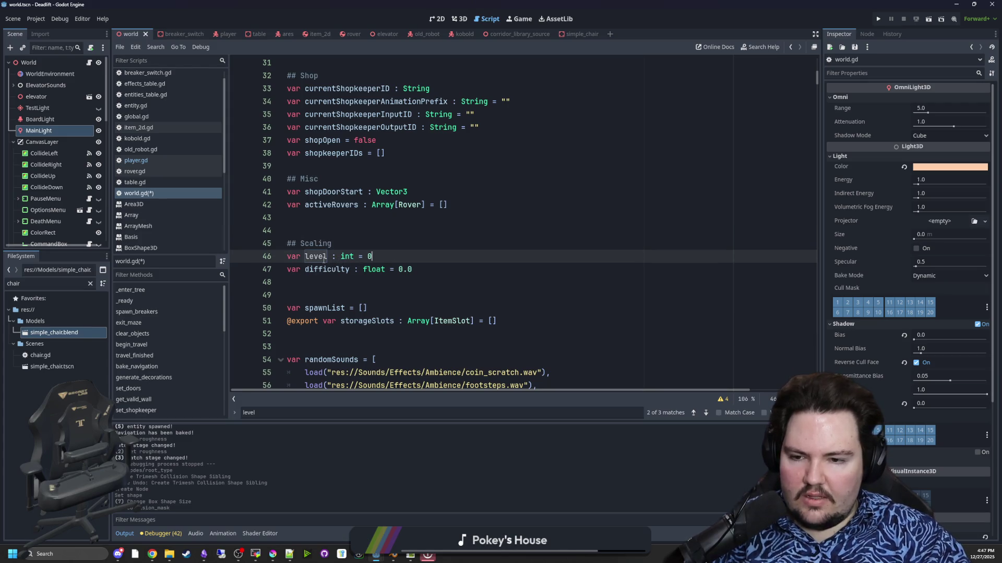
pyautogui.doubleClick(324, 257)
pyautogui.click(336, 230)
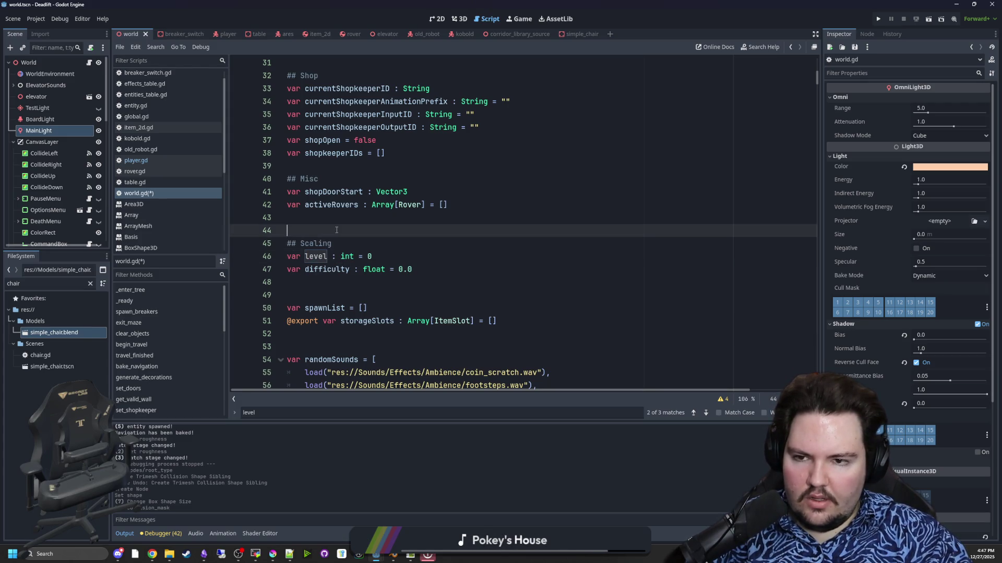
pyautogui.hotkey('ctrl', 'f')
pyautogui.write('level_')
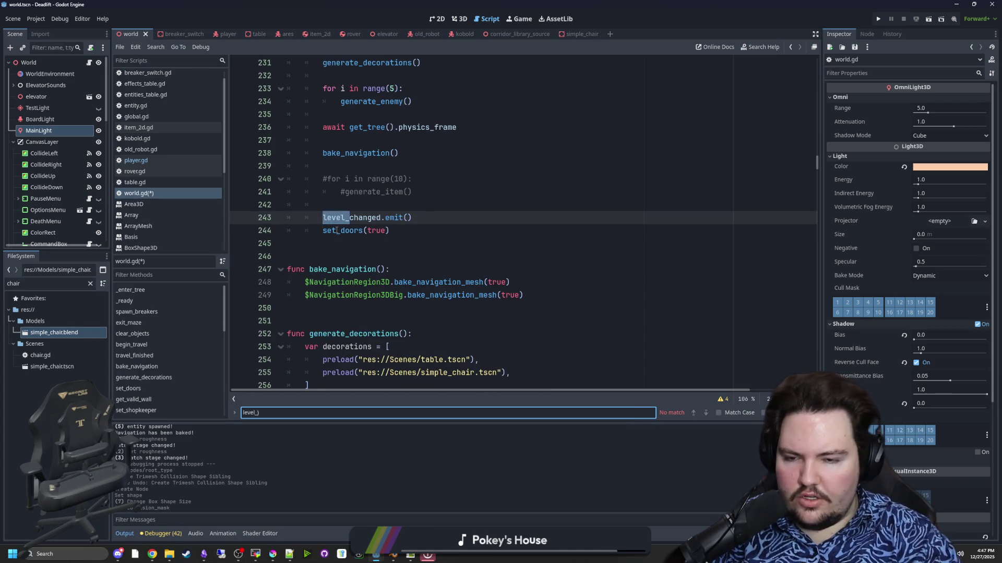
pyautogui.click(424, 186)
# Add 'level += 1' on a new line below level_changed.emit() in world.gd and save.
pyautogui.scroll(5, 424, 241)
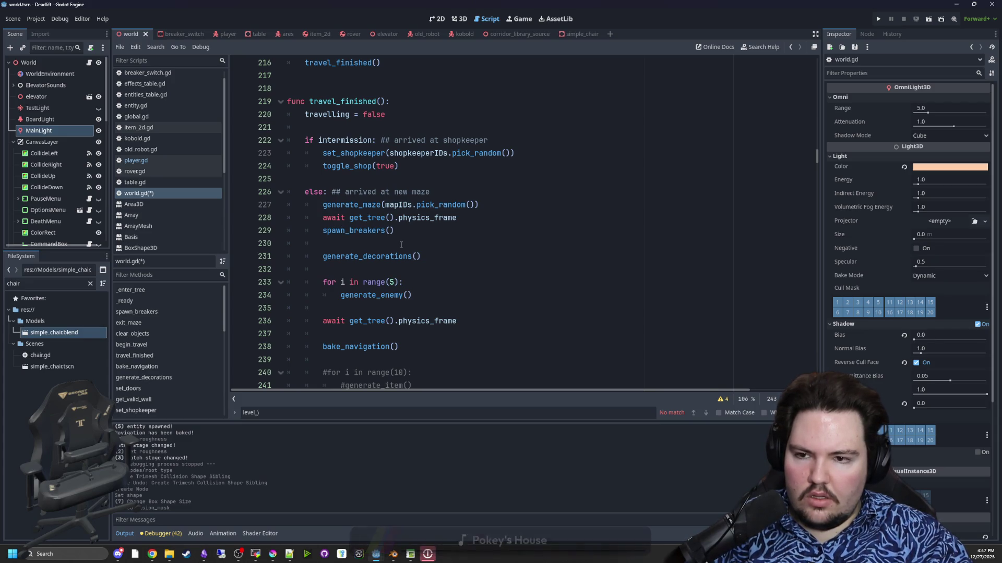
pyautogui.scroll(-2, 391, 255)
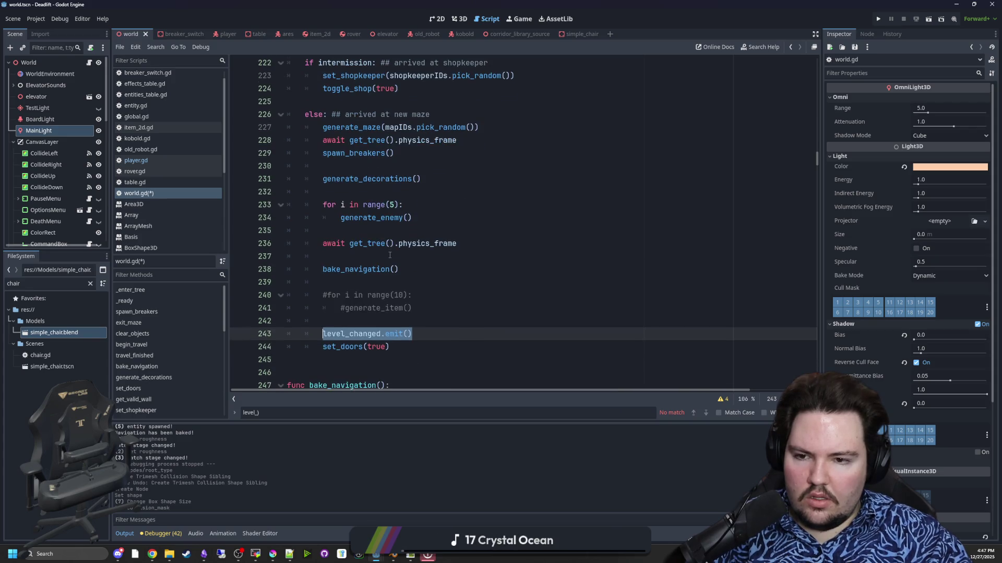
pyautogui.hotkey('ctrl', 'z')
pyautogui.click(419, 335)
pyautogui.press('Return')
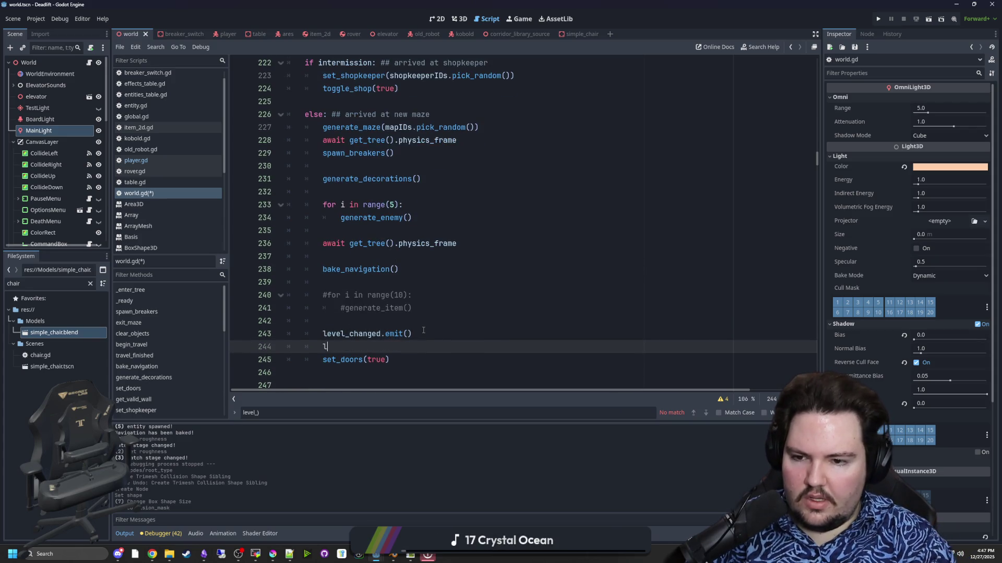
pyautogui.write('level += 1')
pyautogui.click(423, 331)
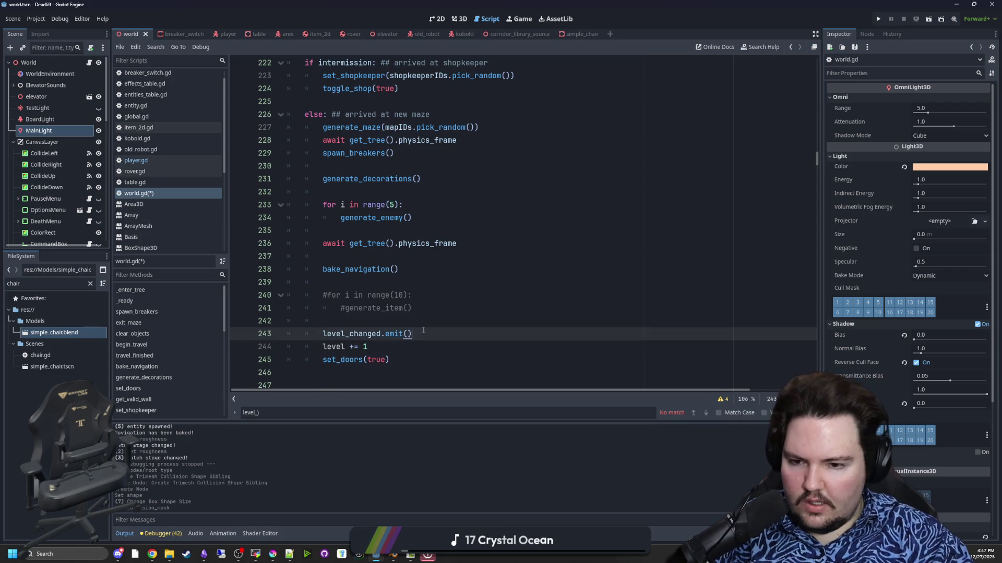
pyautogui.click(390, 344)
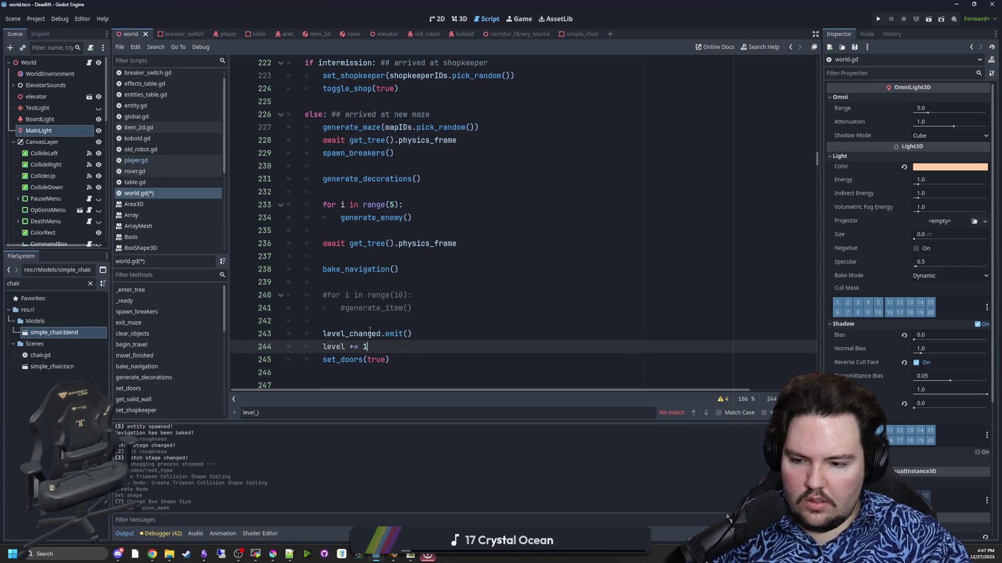
pyautogui.hotkey('ctrl', 's')
# Find _process and add 'print(level)' inside it, then save the script.
pyautogui.scroll(-5, 468, 266)
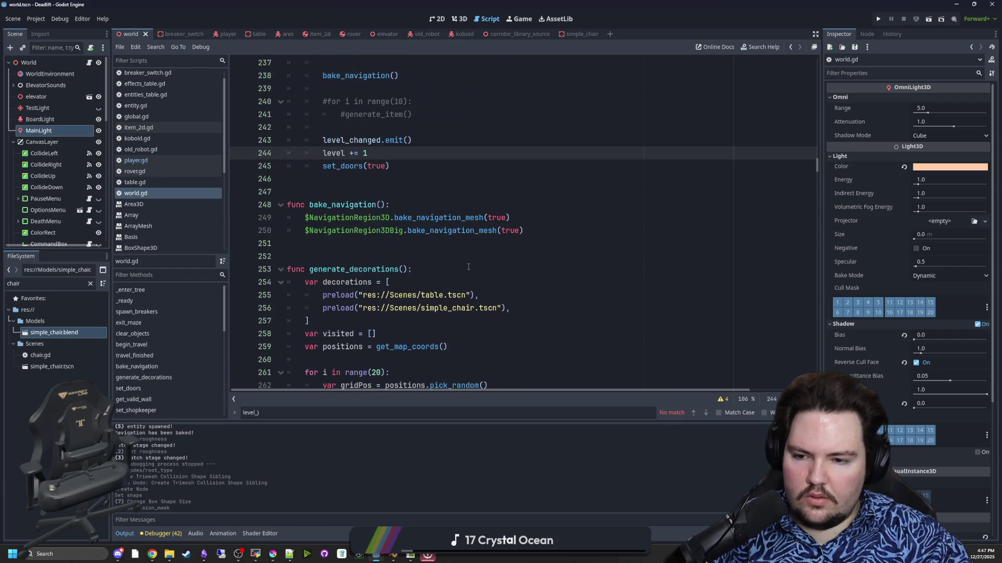
pyautogui.click(467, 267)
pyautogui.hotkey('ctrl', 'f')
pyautogui.write('_process')
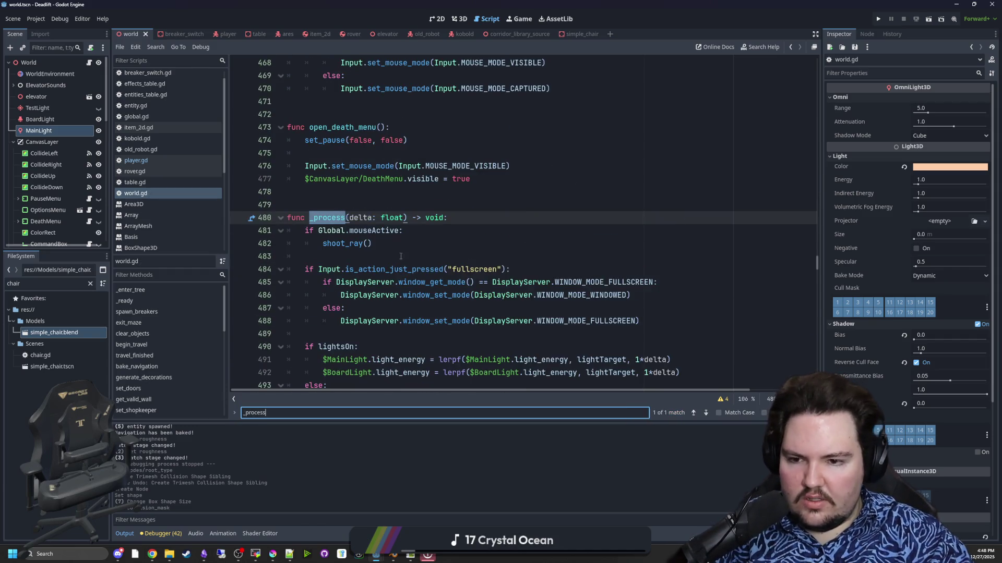
pyautogui.click(398, 256)
pyautogui.press('Return')
pyautogui.press('Return')
pyautogui.press('Up')
pyautogui.write('print(level)')
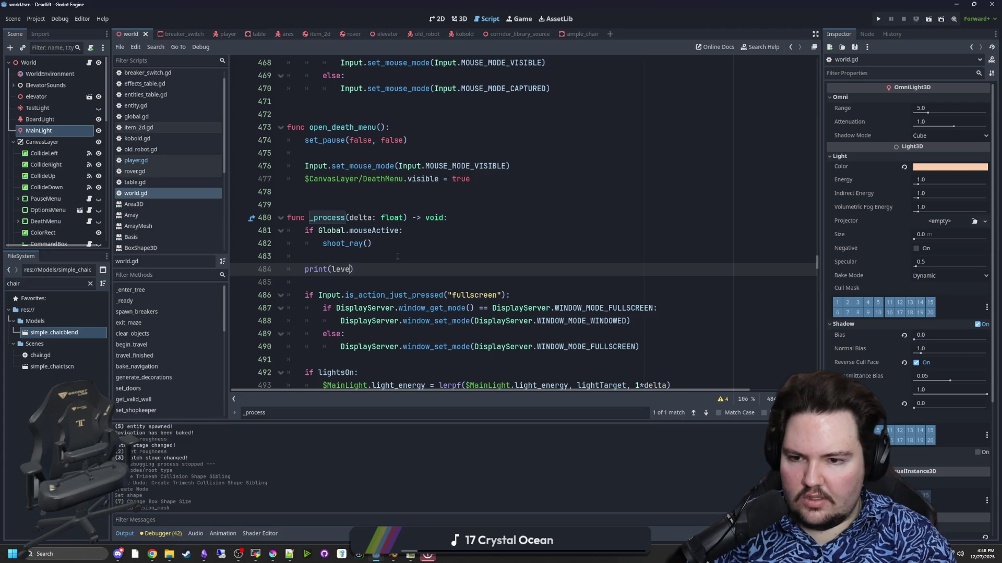
pyautogui.click(397, 256)
pyautogui.hotkey('ctrl', 's')
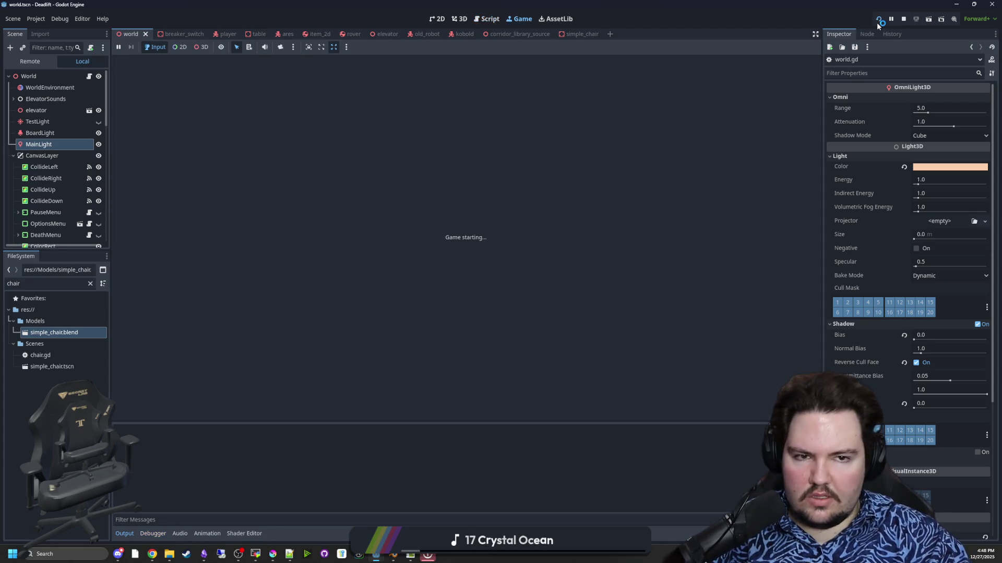
# Launch the project, choose Play, and walk around the elevator room, leaving the console view.
pyautogui.click(878, 23)
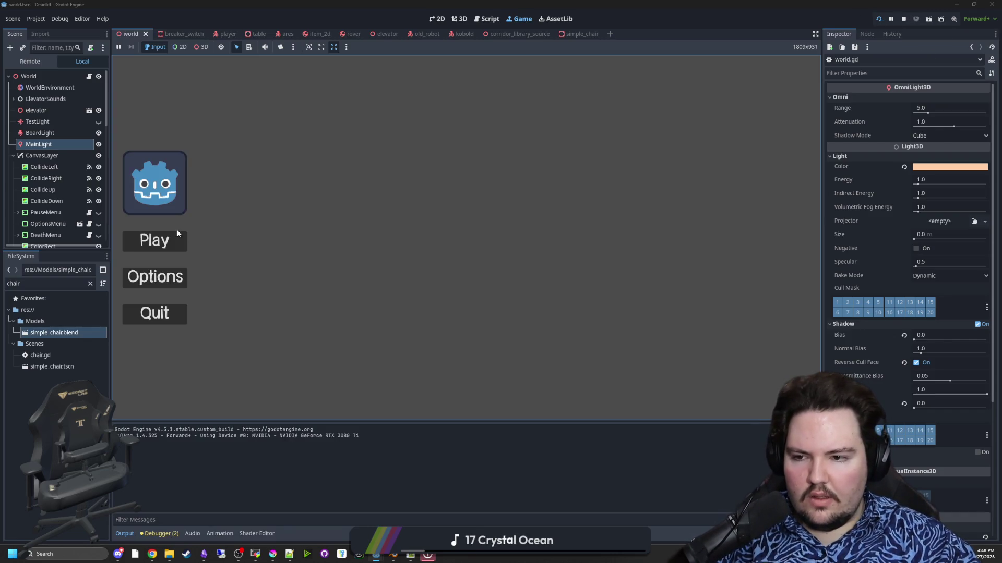
pyautogui.click(170, 233)
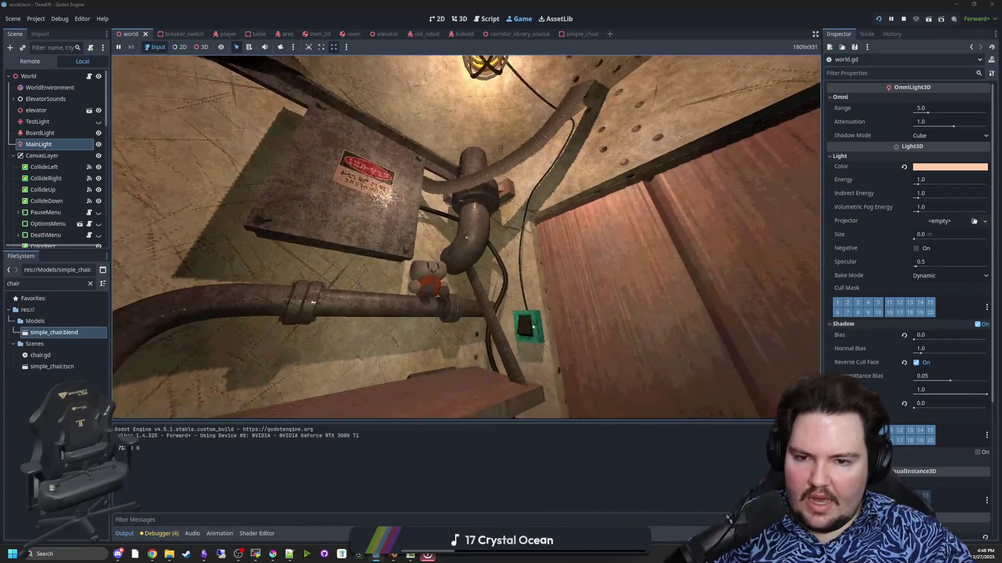
pyautogui.press('s')
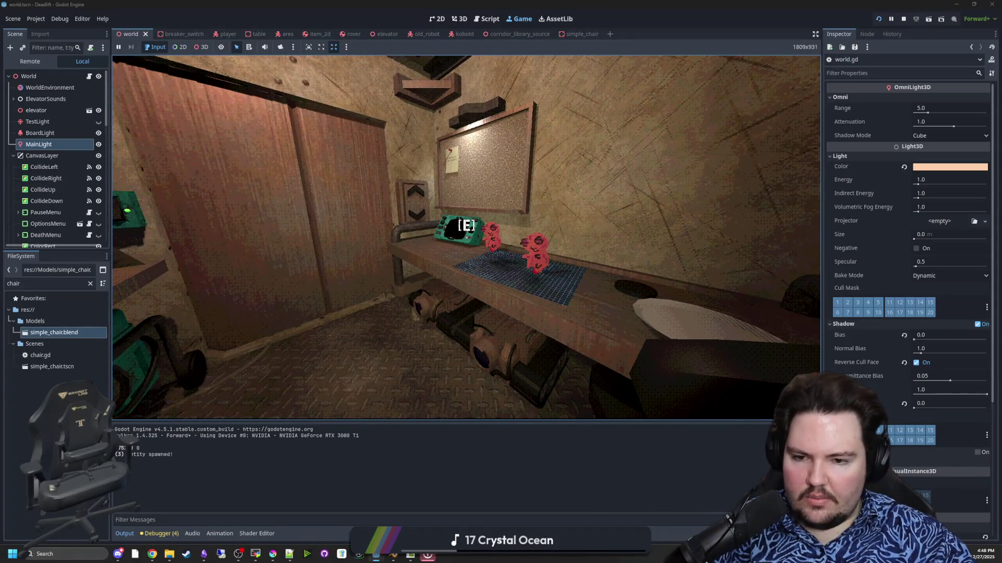
pyautogui.press('s')
pyautogui.press('w')
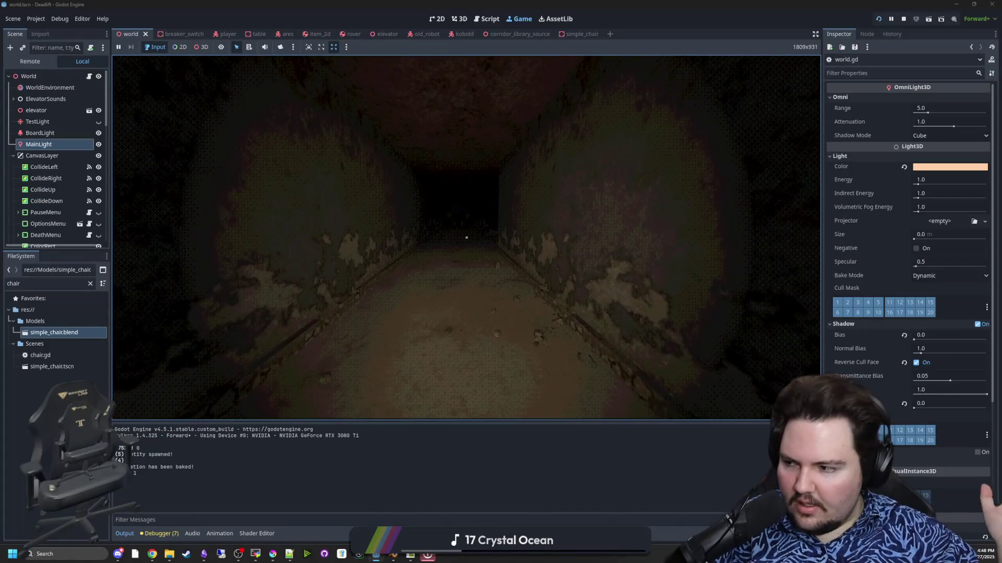
pyautogui.press('s')
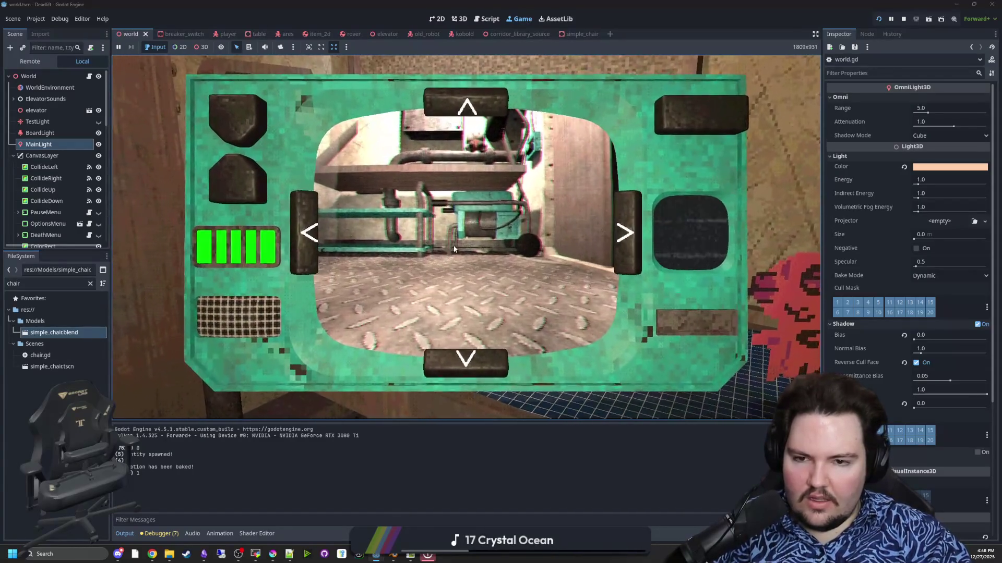
pyautogui.press('e')
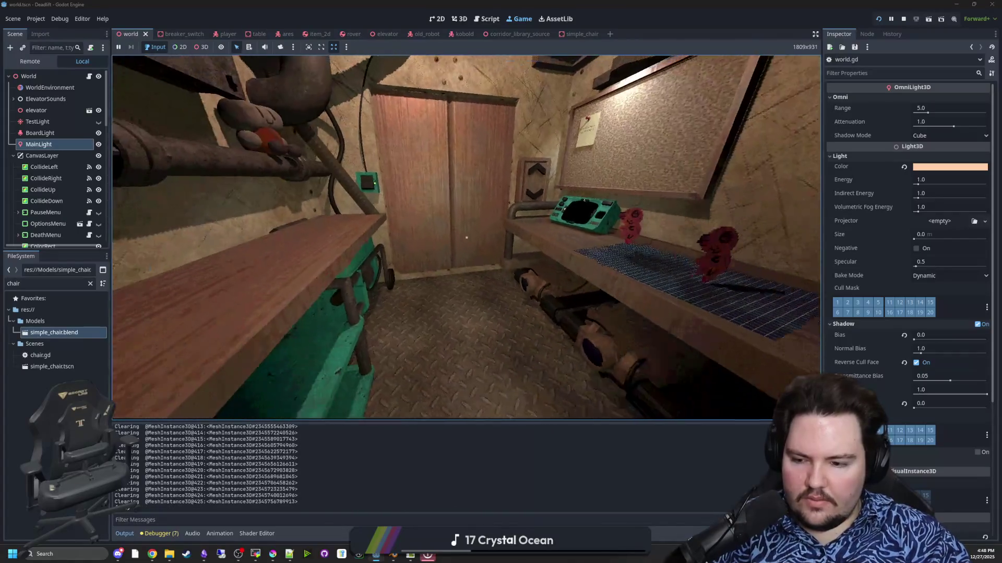
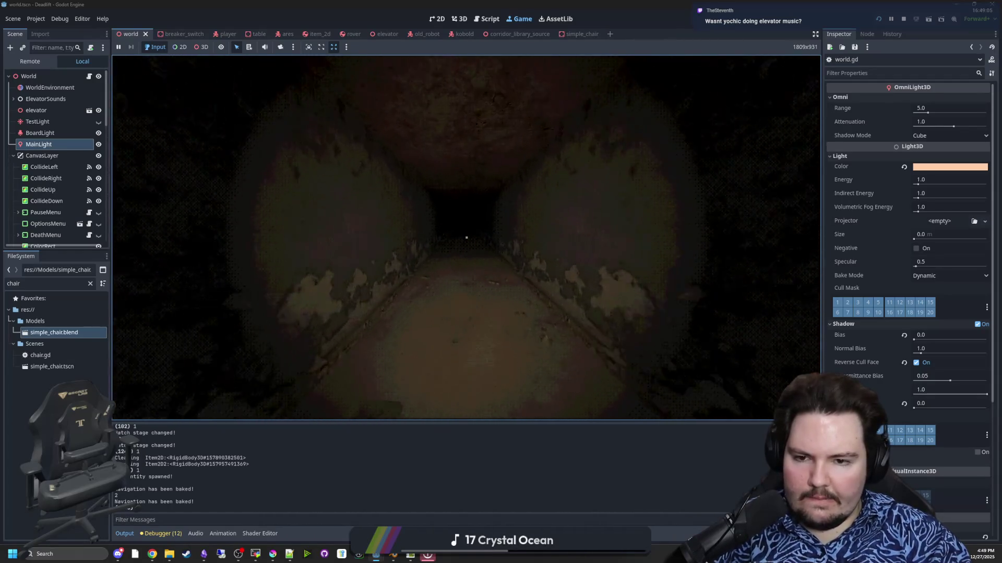
# Walk the player down the dark corridor toward the bench with the plush toy.
pyautogui.press('w')
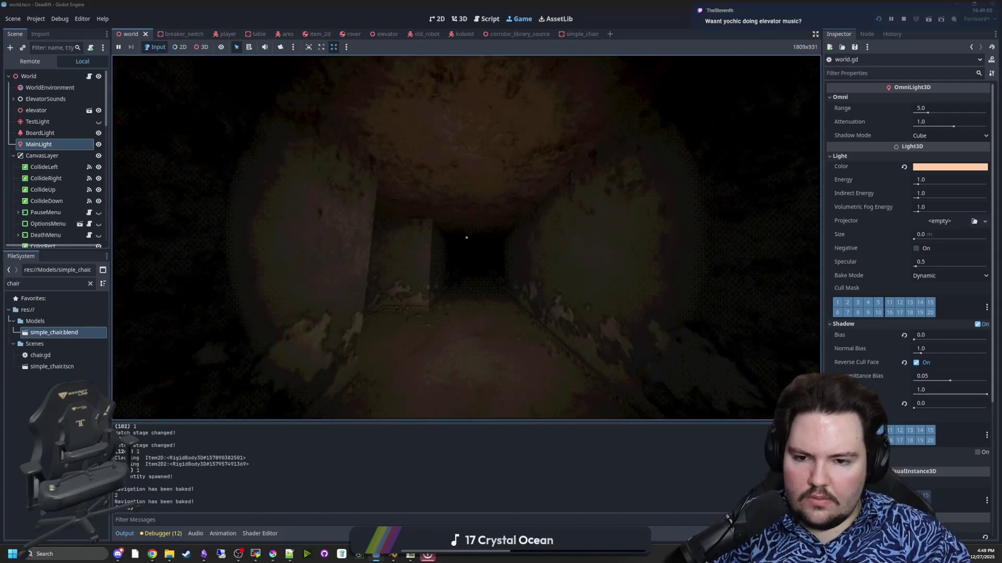
pyautogui.press('a')
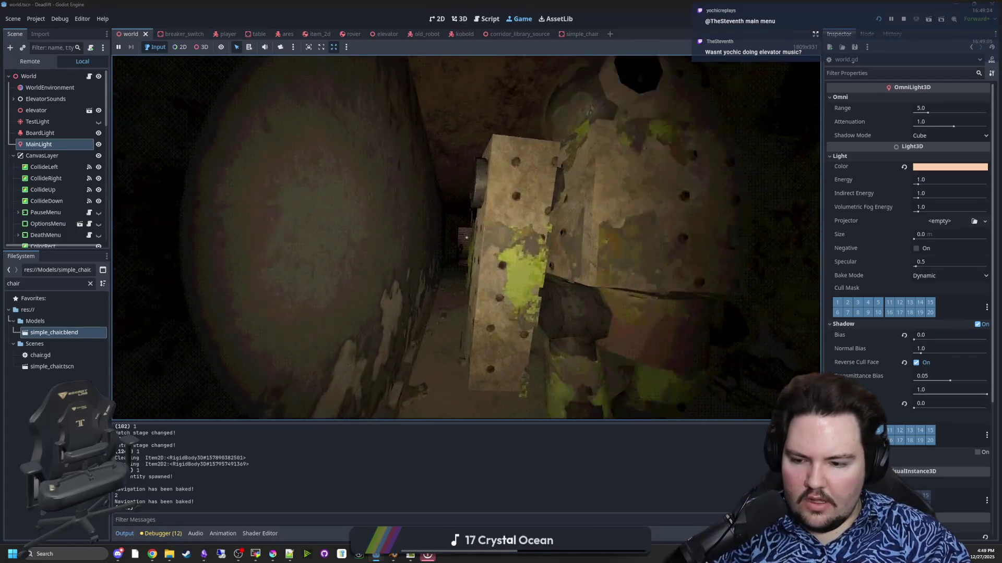
pyautogui.press('w')
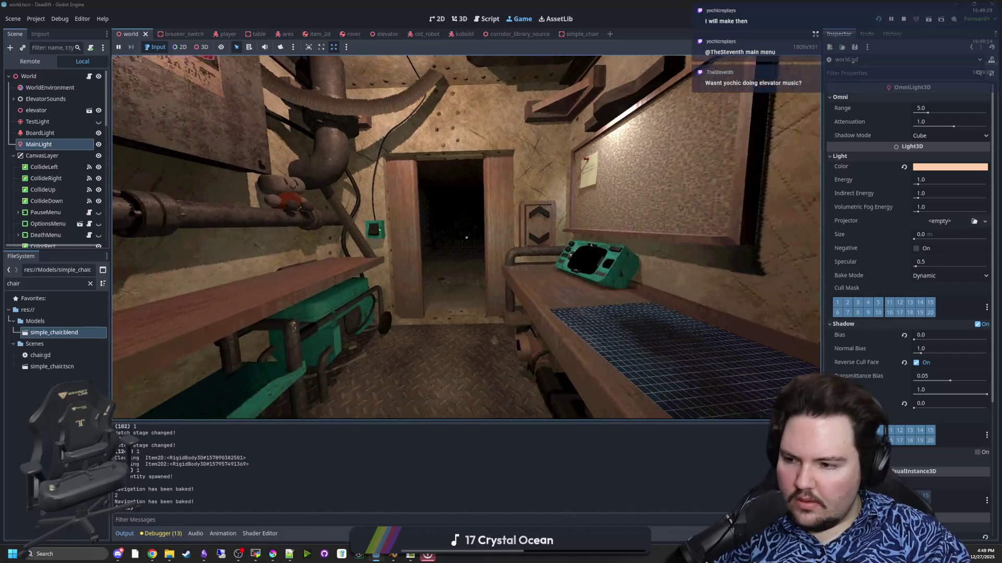
pyautogui.moveTo(466, 237)
pyautogui.press('w')
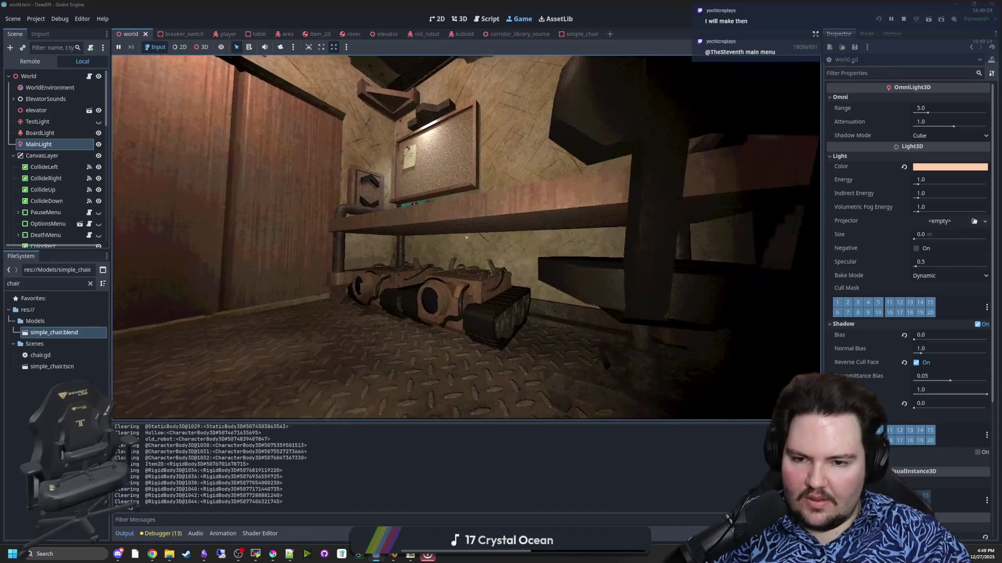
pyautogui.press('w')
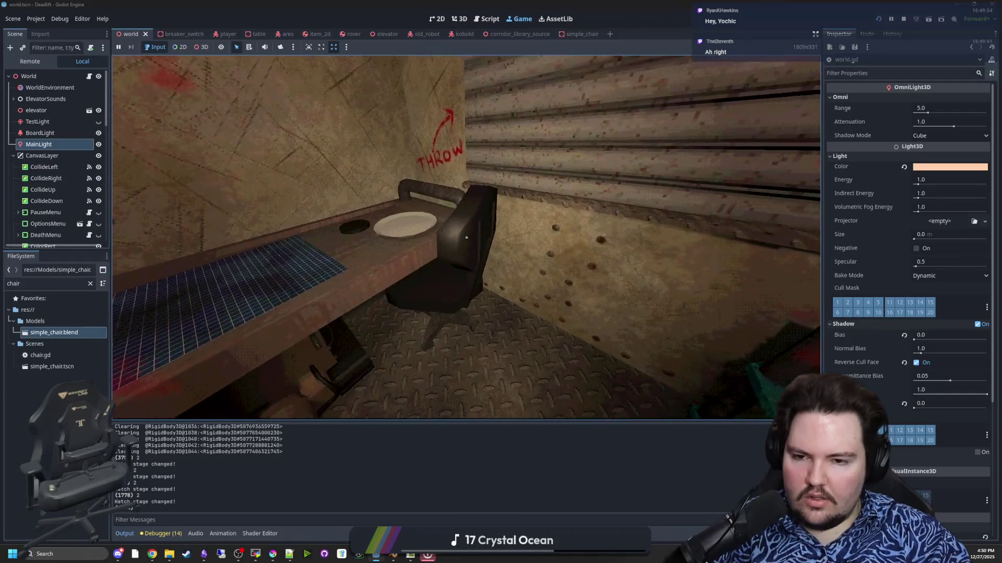
# Pause the game and go back to the editor's FileSystem filter.
pyautogui.press('super')
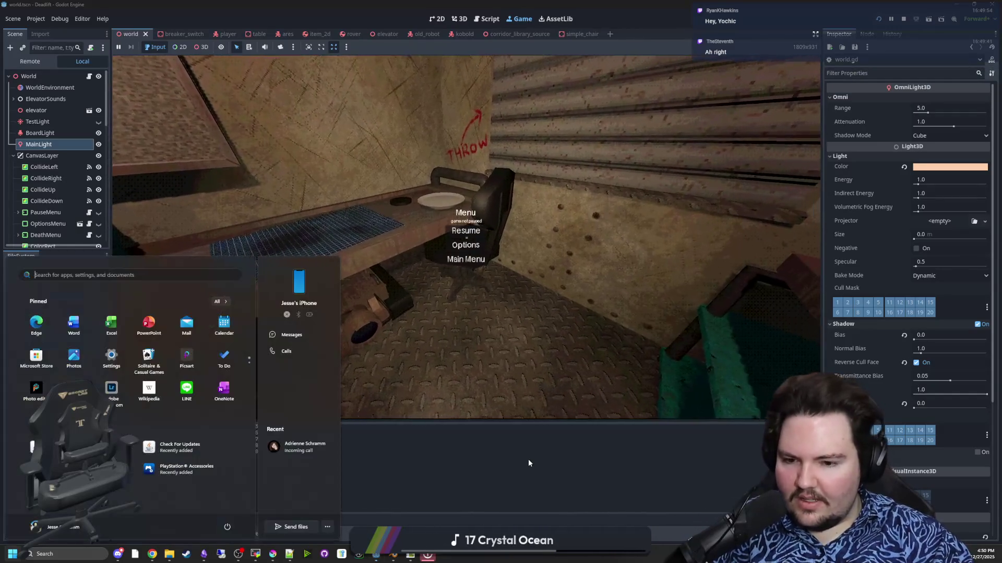
pyautogui.press('super')
pyautogui.click(79, 284)
# Filter FileSystem for 'chair', open chair.gd and browse to its interact function.
pyautogui.write('cahir')
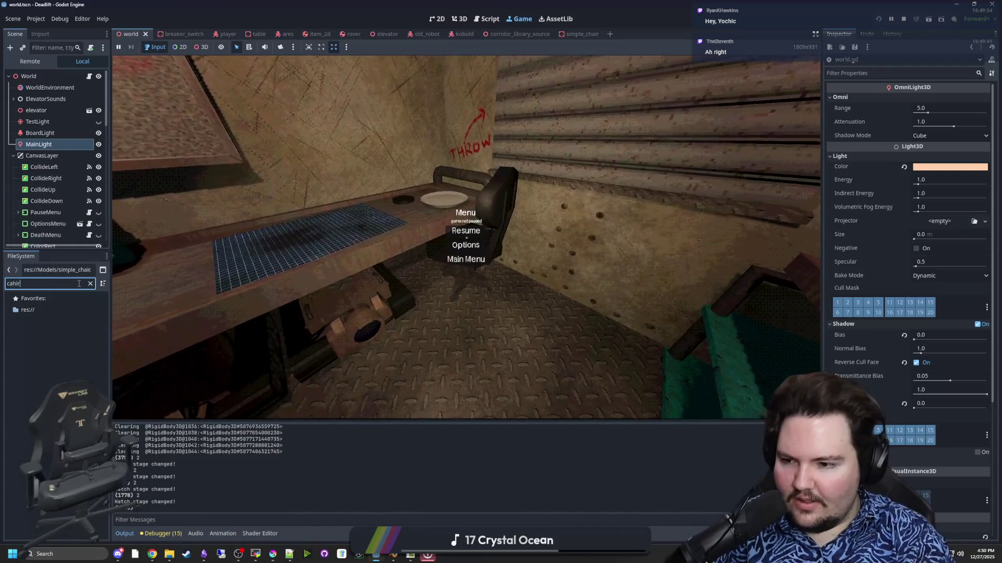
pyautogui.press('BackSpace')
pyautogui.press('BackSpace')
pyautogui.press('BackSpace')
pyautogui.write('h')
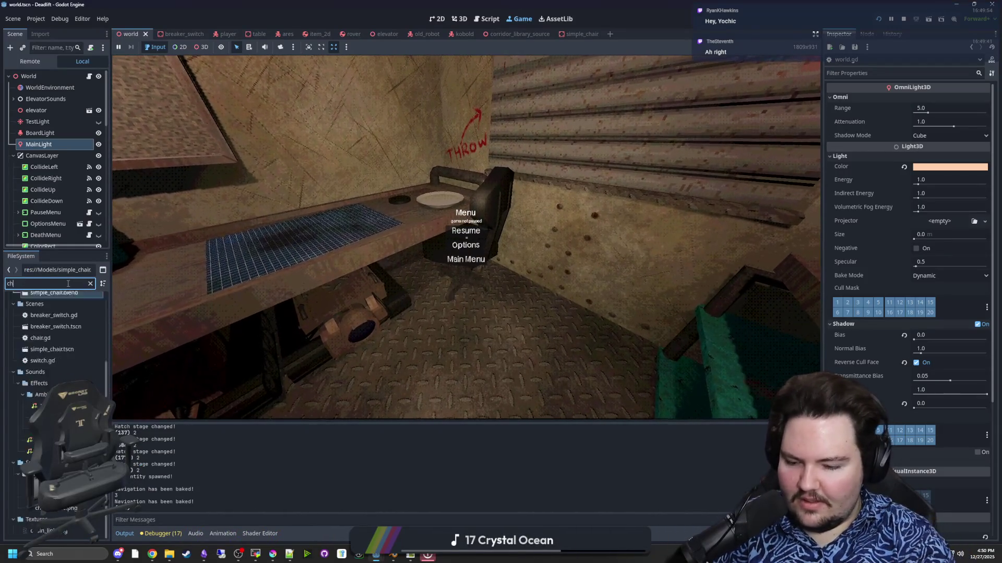
pyautogui.write('air')
pyautogui.doubleClick(40, 355)
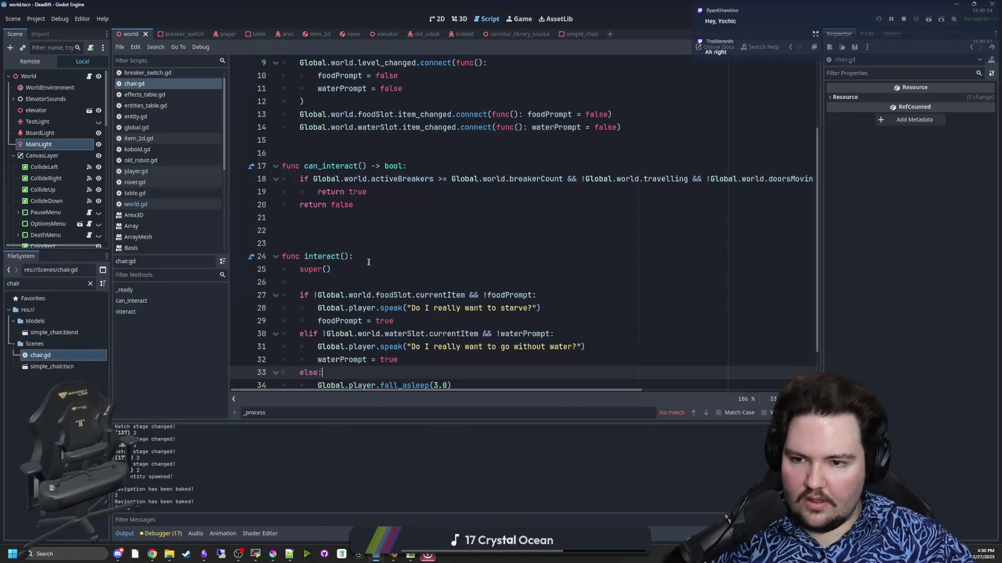
pyautogui.scroll(3, 449, 210)
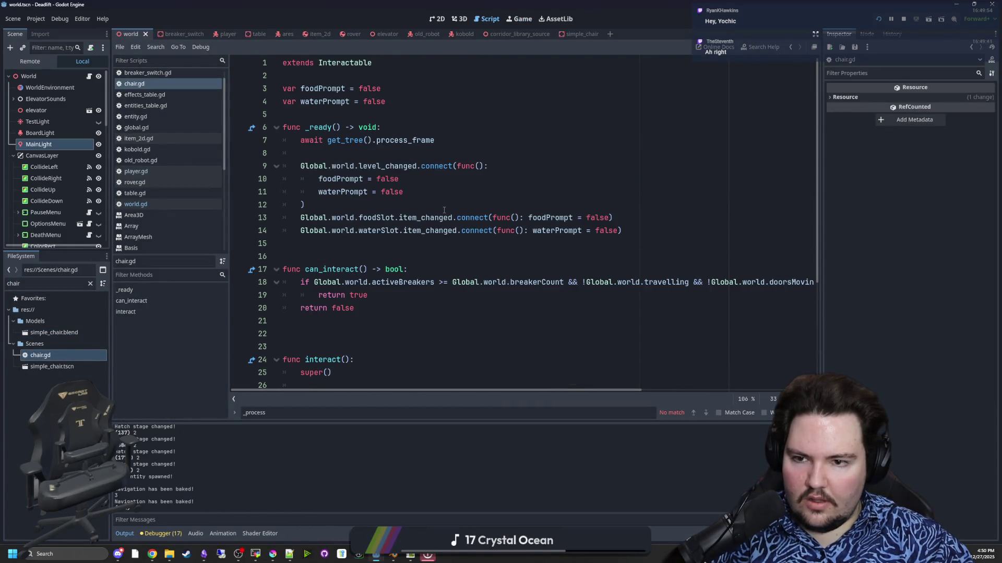
pyautogui.click(403, 244)
pyautogui.scroll(-3, 403, 244)
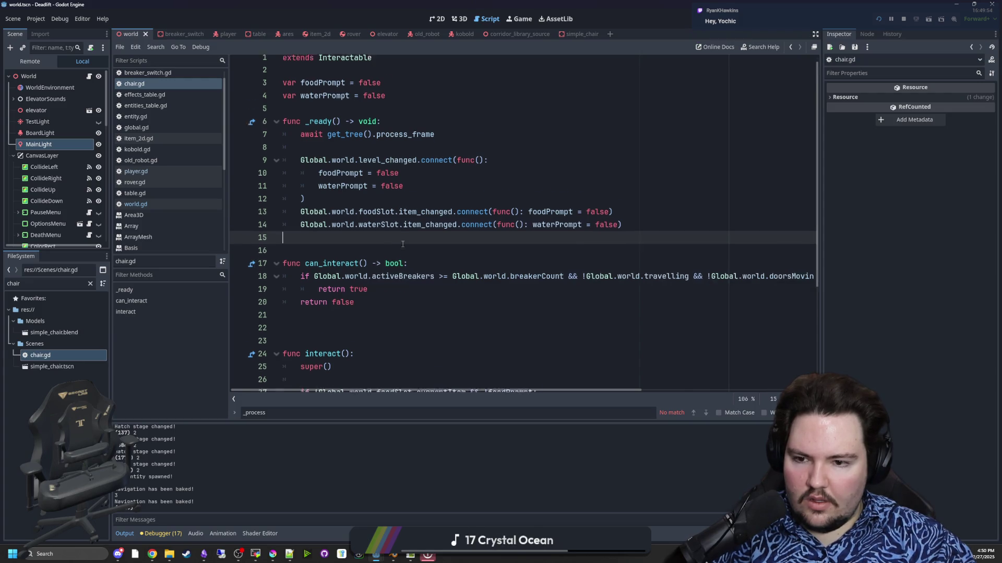
pyautogui.scroll(-1, 402, 245)
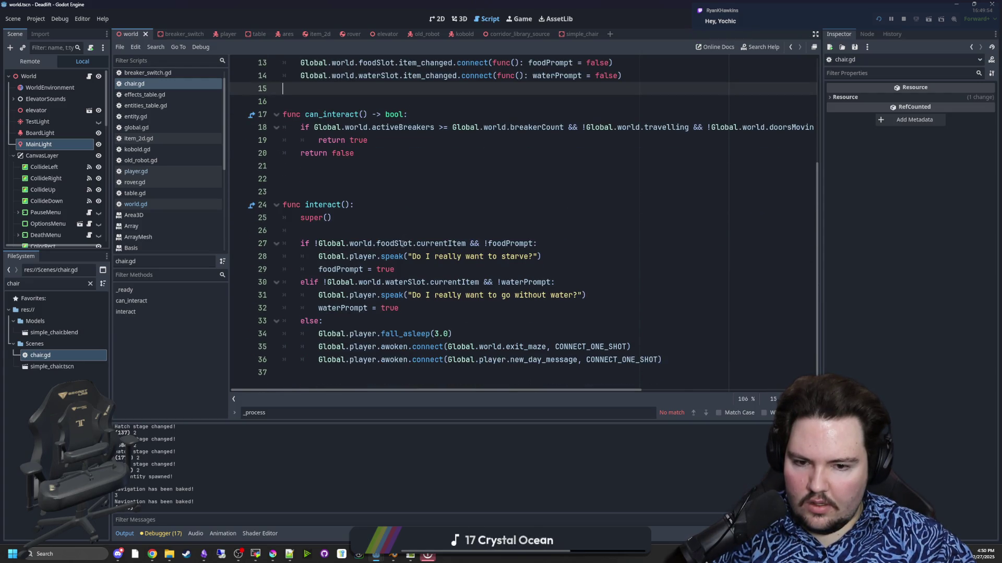
pyautogui.click(429, 224)
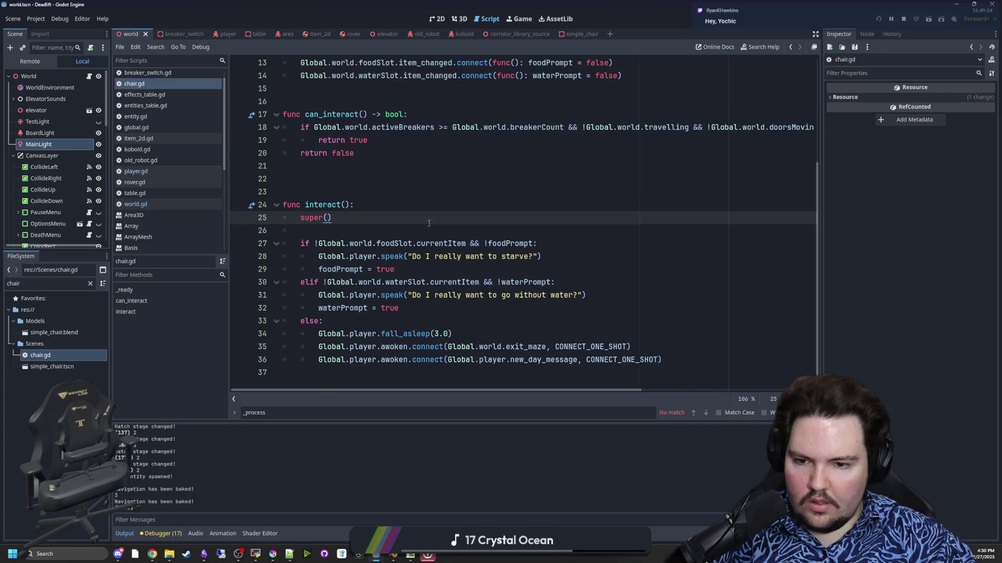
# Resume the running game briefly, then pause it again.
pyautogui.click(520, 20)
pyautogui.click(467, 228)
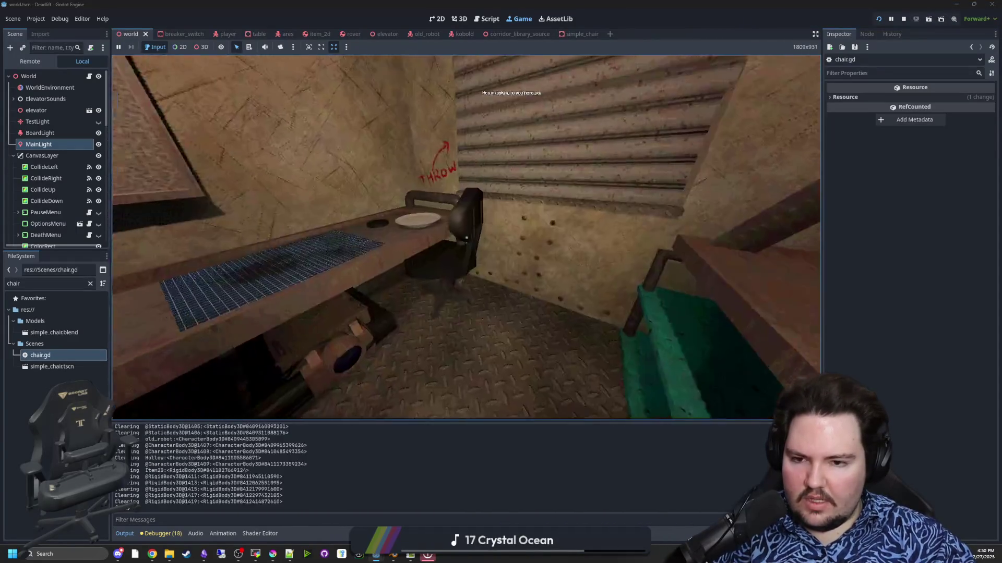
pyautogui.press('super')
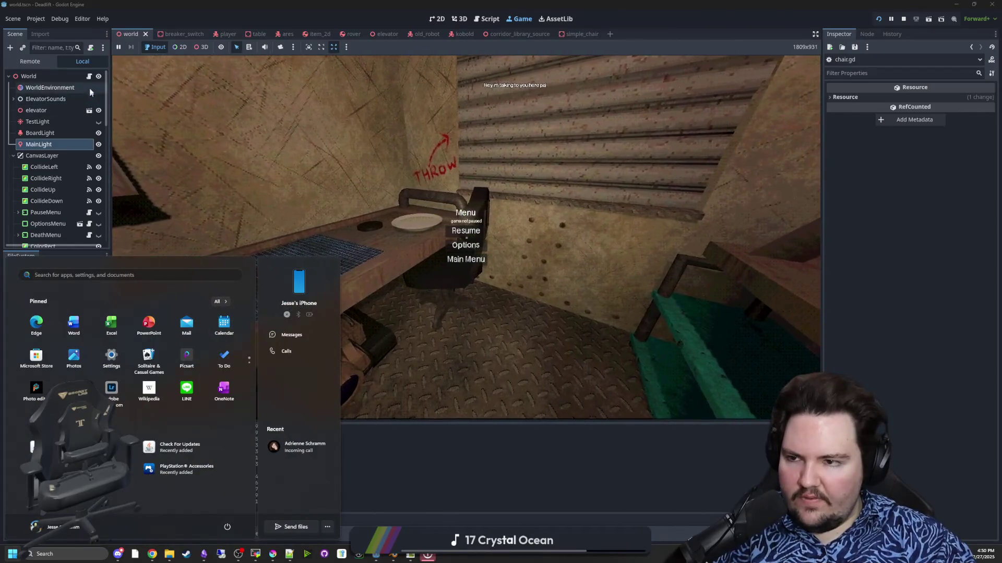
pyautogui.press('Escape')
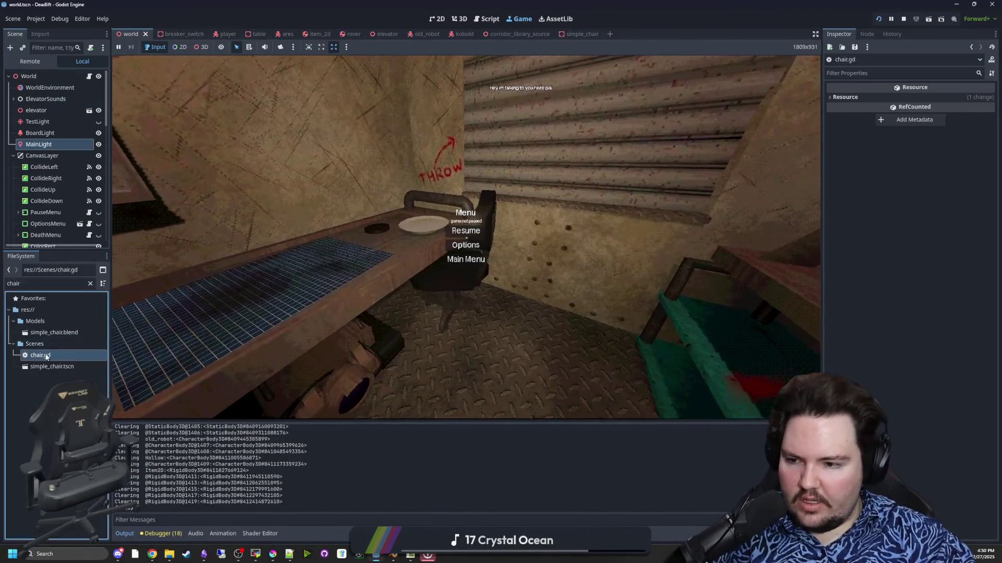
# Reopen chair.gd and inspect the super() call and fall_asleep tooltip in interact.
pyautogui.doubleClick(41, 355)
pyautogui.click(378, 204)
pyautogui.click(363, 217)
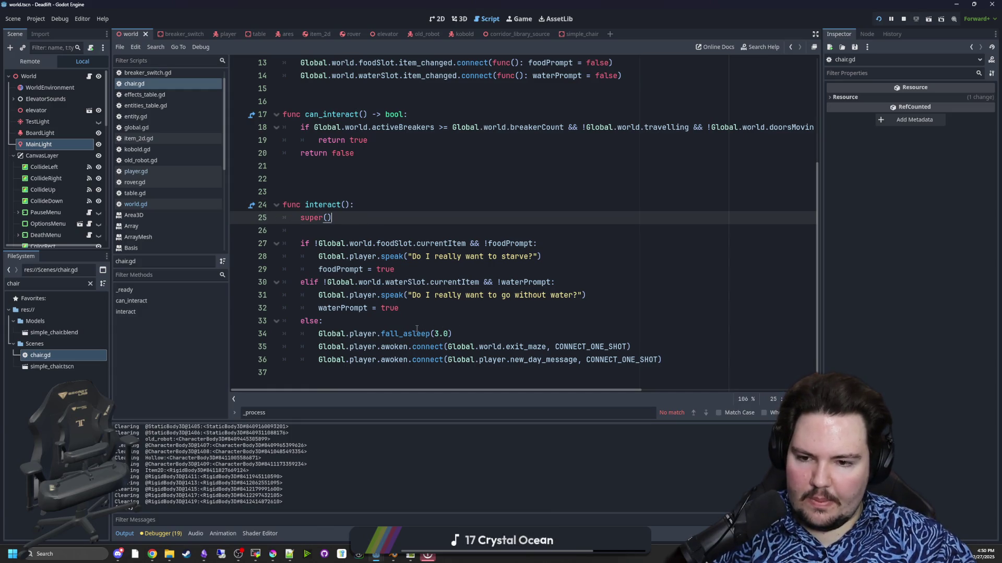
pyautogui.moveTo(398, 338)
pyautogui.click(391, 321)
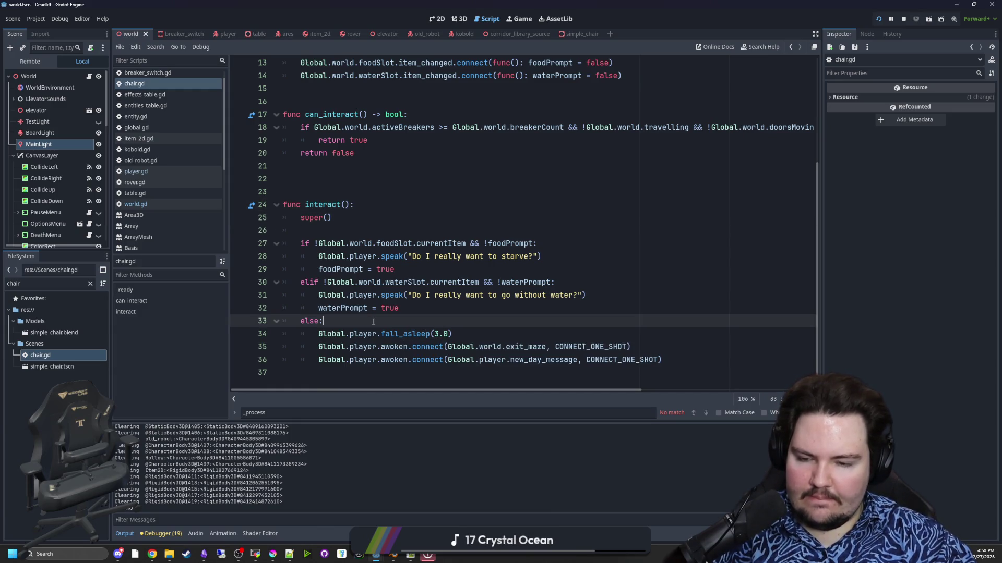
pyautogui.click(375, 231)
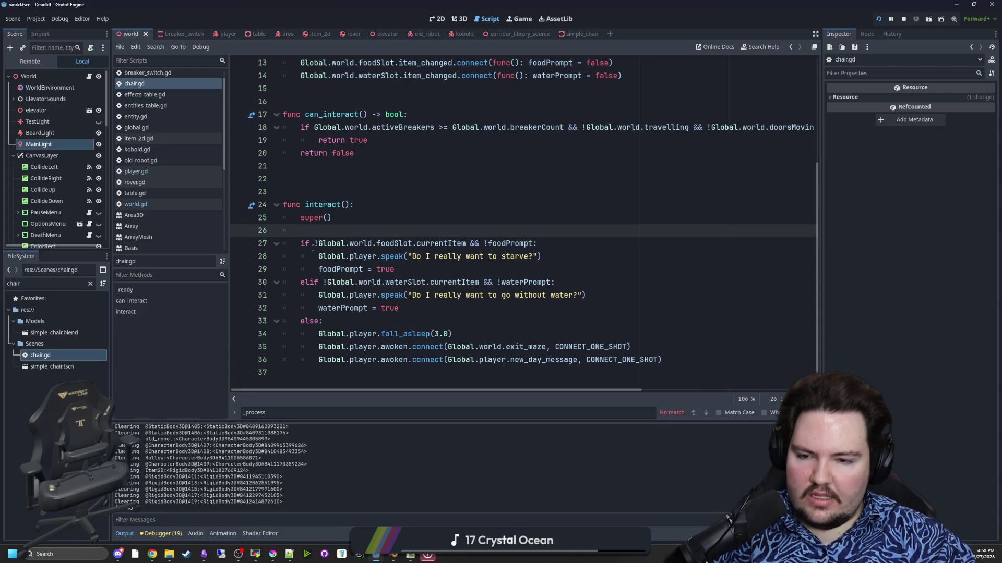
# Review the water-prompt elif branch and the fall-asleep else branch in chair.gd.
pyautogui.moveTo(313, 247)
pyautogui.mouseDown()
pyautogui.moveTo(453, 257)
pyautogui.moveTo(344, 282)
pyautogui.moveTo(554, 282)
pyautogui.moveTo(442, 307)
pyautogui.mouseUp()
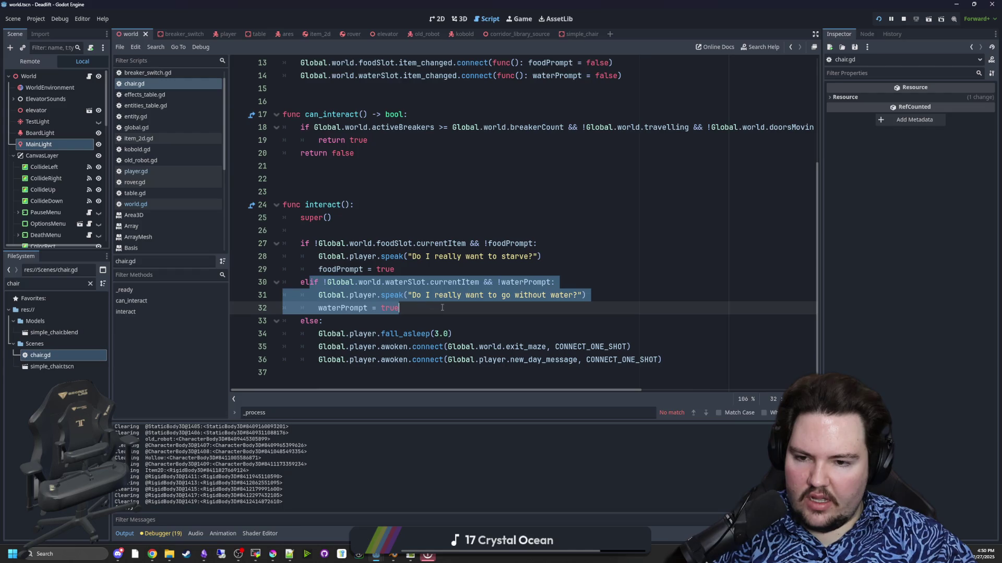
pyautogui.click(442, 308)
pyautogui.moveTo(318, 334)
pyautogui.mouseDown()
pyautogui.moveTo(451, 334)
pyautogui.moveTo(673, 359)
pyautogui.mouseUp()
pyautogui.press('Right')
pyautogui.click(424, 320)
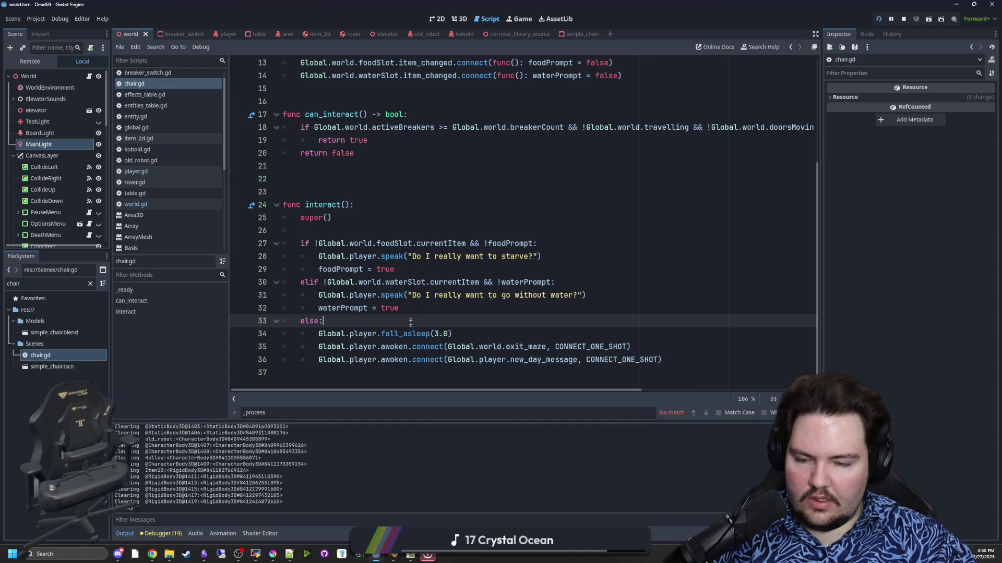
# Inspect fall_asleep in player.gd, where the 'Asleep' input block is set.
pyautogui.keyDown('ctrl'); pyautogui.click(404, 334); pyautogui.keyUp('ctrl')
pyautogui.scroll(2, 388, 172)
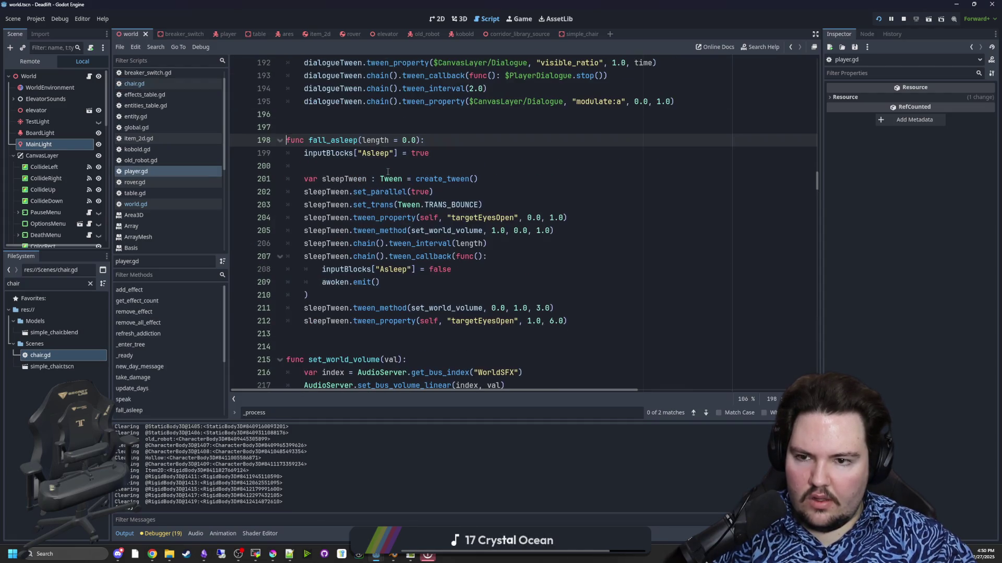
pyautogui.click(352, 157)
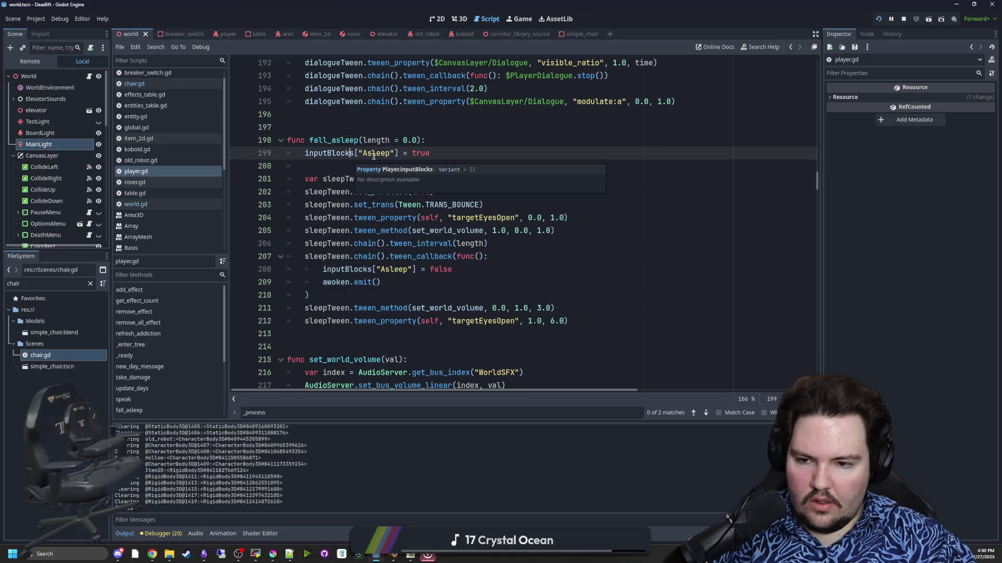
pyautogui.moveTo(430, 153); pyautogui.dragTo(327, 152)
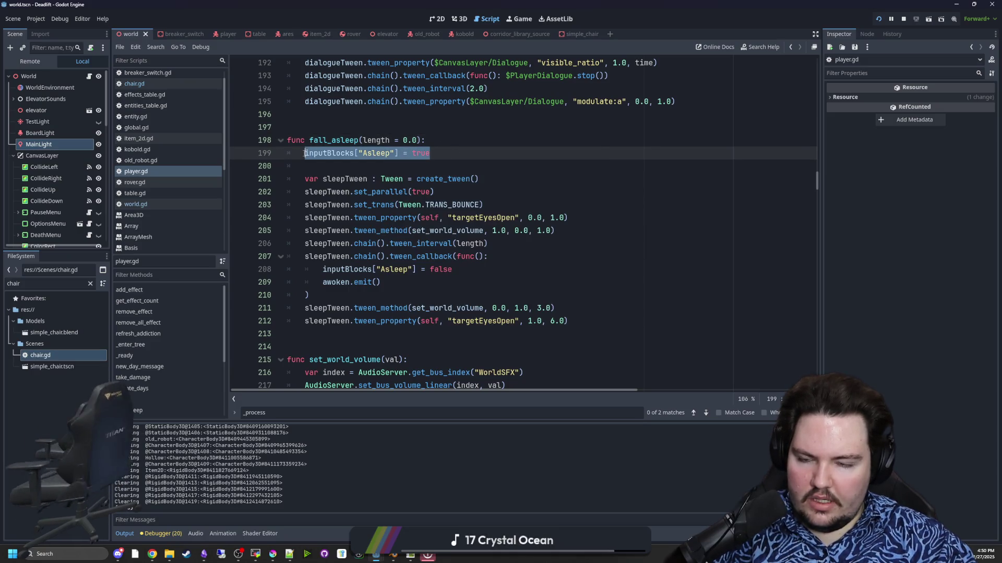
pyautogui.scroll(20, 325, 226)
pyautogui.click(325, 223)
pyautogui.scroll(20, 325, 226)
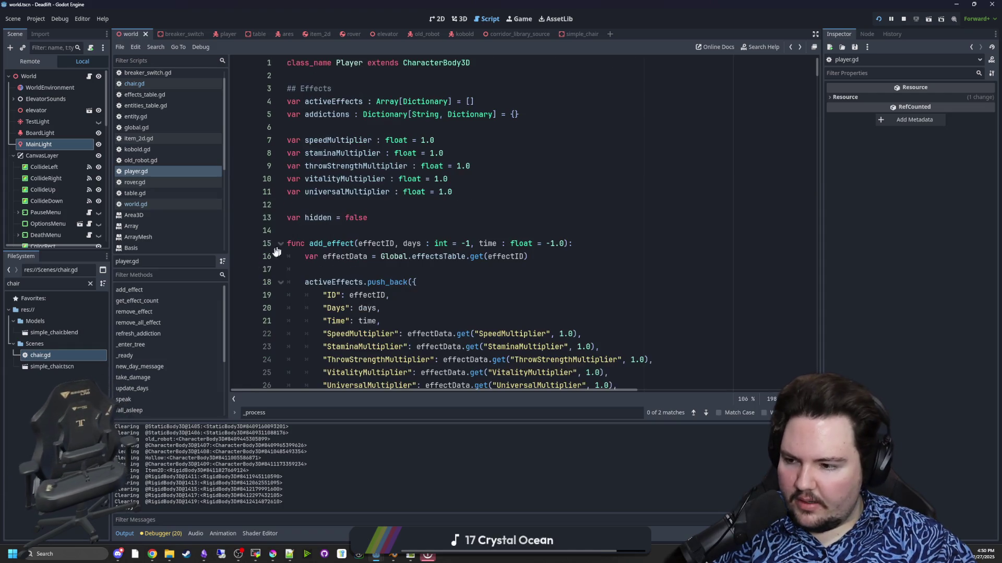
# Return to chair.gd with the caret in the interact function body.
pyautogui.click(137, 94)
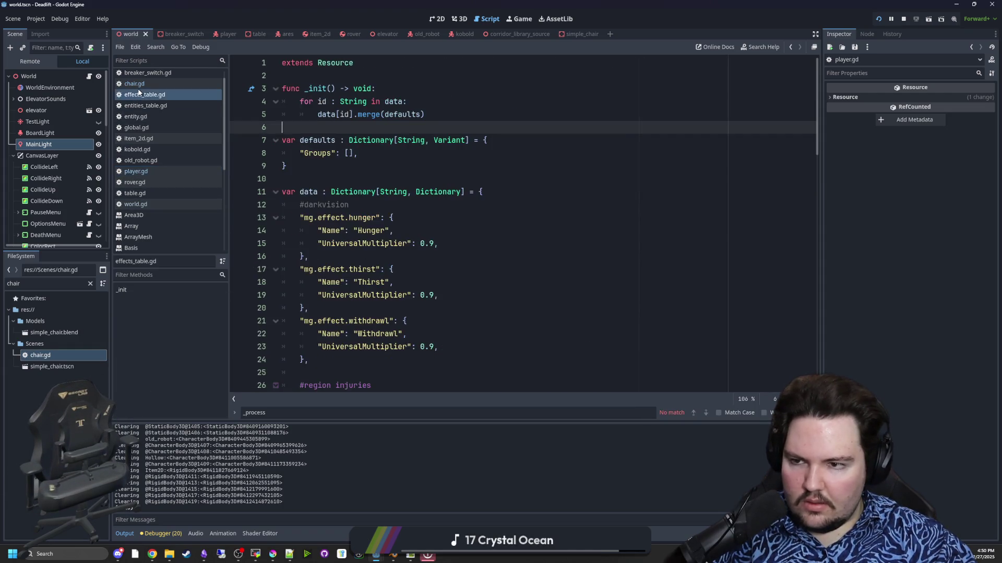
pyautogui.click(134, 83)
pyautogui.click(354, 223)
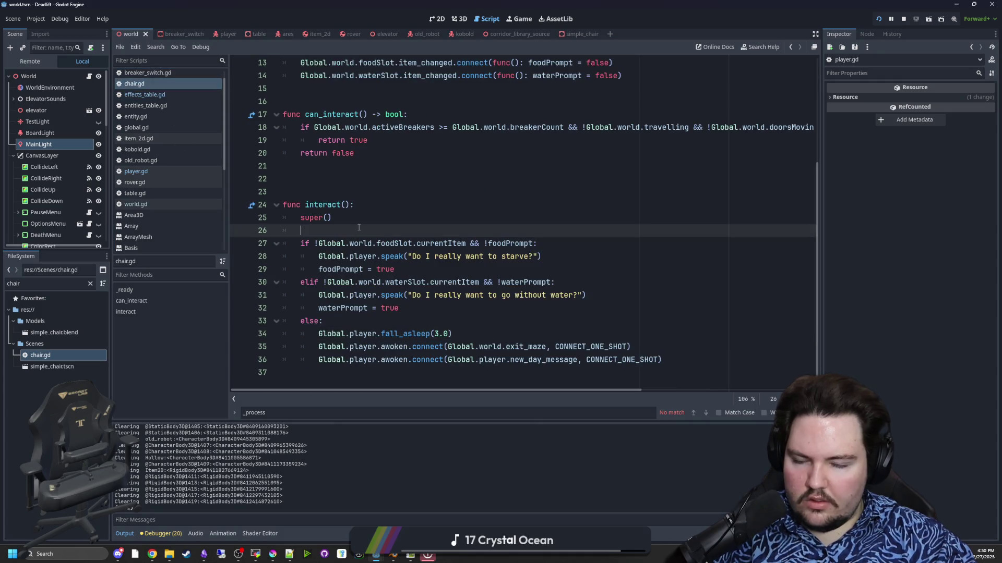
# Add the line 'if Global.player.inputBlocks["Asleep"]: return' to interact.
pyautogui.press('Return')
pyautogui.press('Return')
pyautogui.write('if Global.player.inputBlocks["Asleep"] = true')
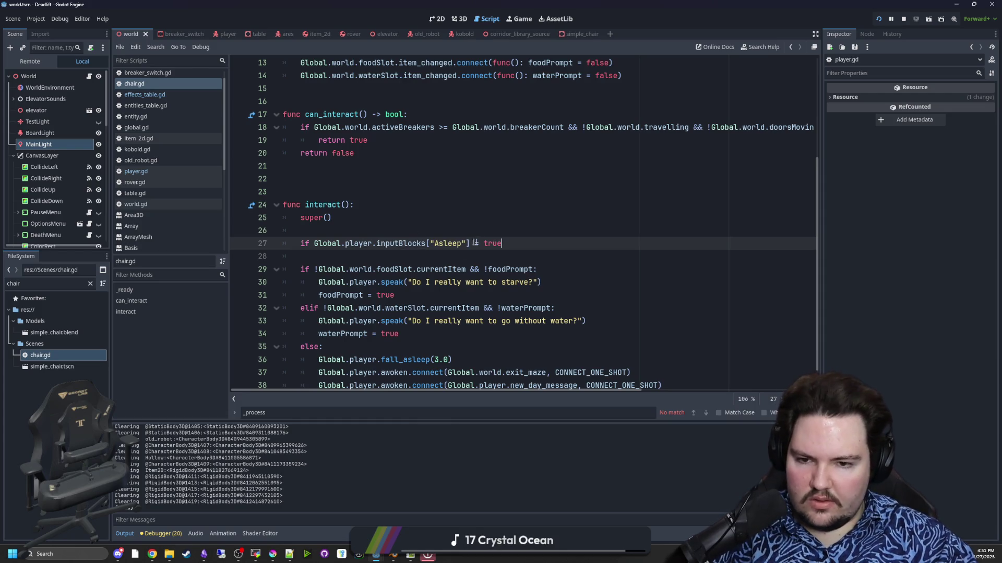
pyautogui.hotkey('ctrl', 'shift', 'Left')
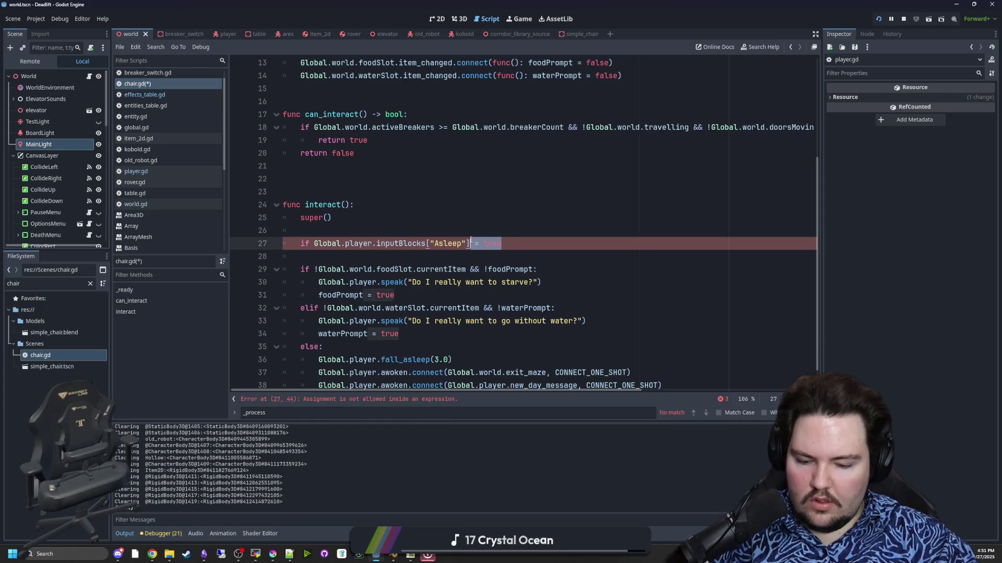
pyautogui.press('BackSpace')
pyautogui.press('BackSpace')
pyautogui.press('BackSpace')
pyautogui.write(':')
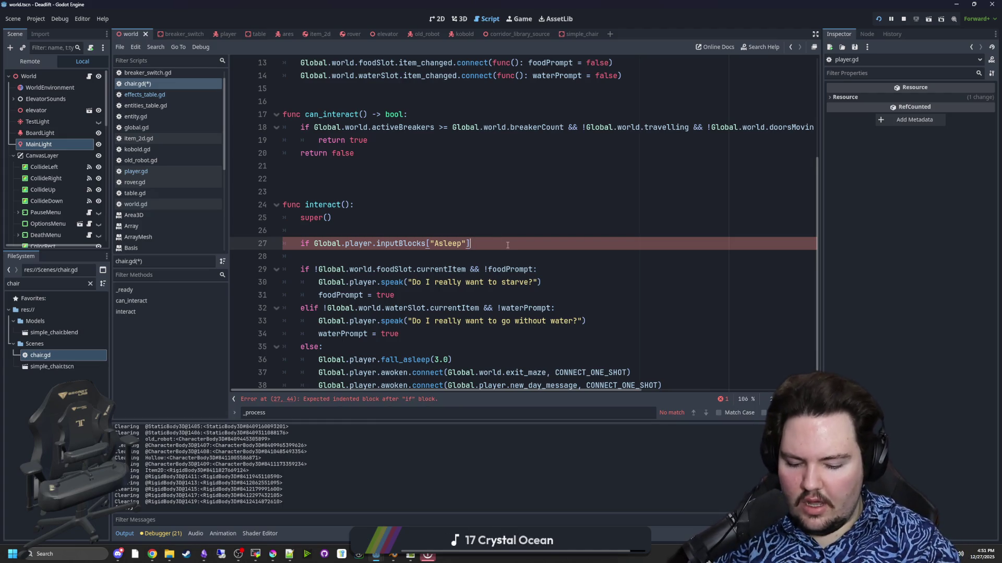
pyautogui.write(' tru')
pyautogui.press('BackSpace')
pyautogui.press('BackSpace')
pyautogui.press('BackSpace')
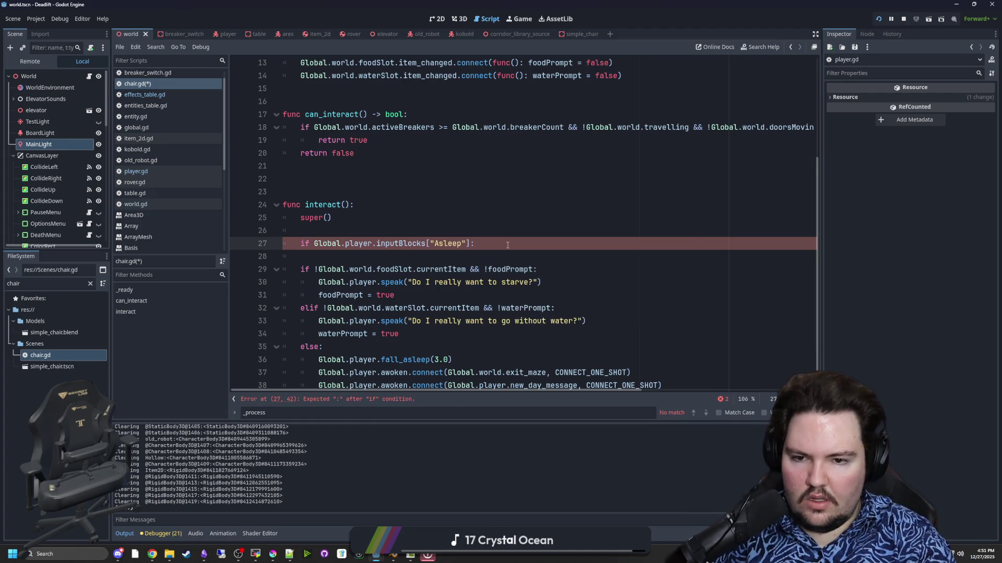
pyautogui.write('return')
# Move the early-return line up under super() and save chair.gd.
pyautogui.hotkey('alt', 'Up')
pyautogui.press('Up')
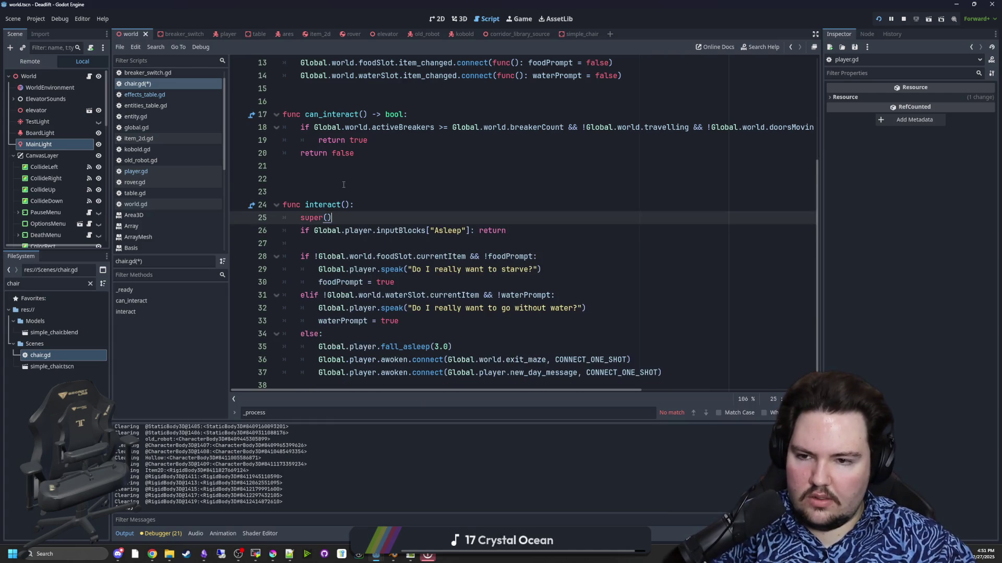
pyautogui.click(375, 178)
pyautogui.scroll(2, 375, 188)
pyautogui.hotkey('ctrl', 's')
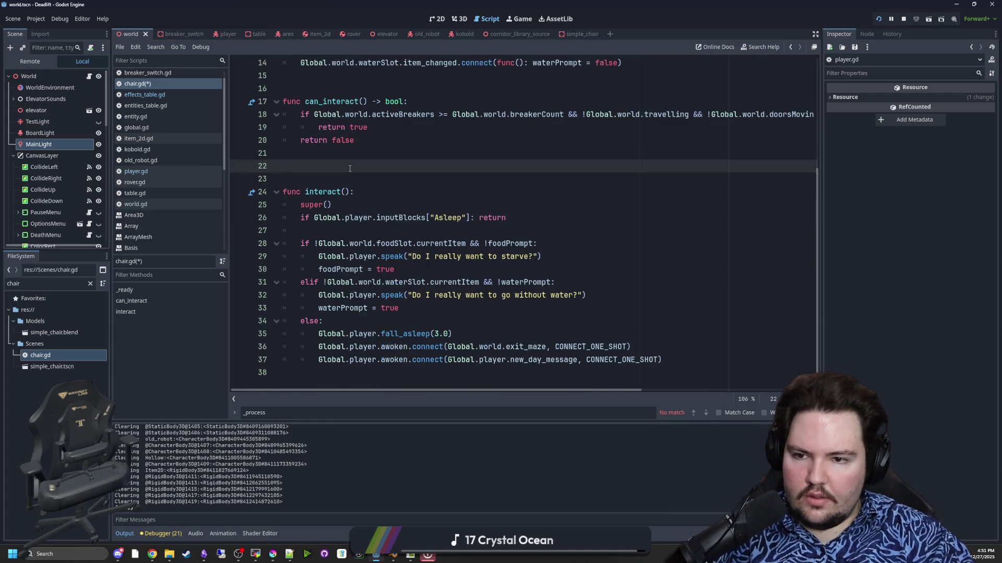
# Open the Interactable base script and run the game with F5.
pyautogui.scroll(5, 365, 131)
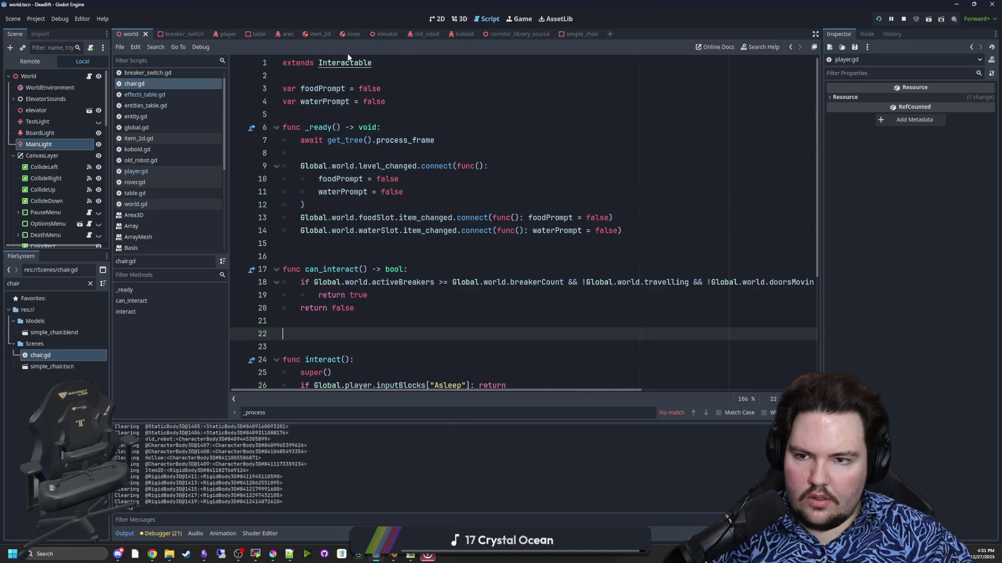
pyautogui.keyDown('ctrl'); pyautogui.click(350, 63); pyautogui.keyUp('ctrl')
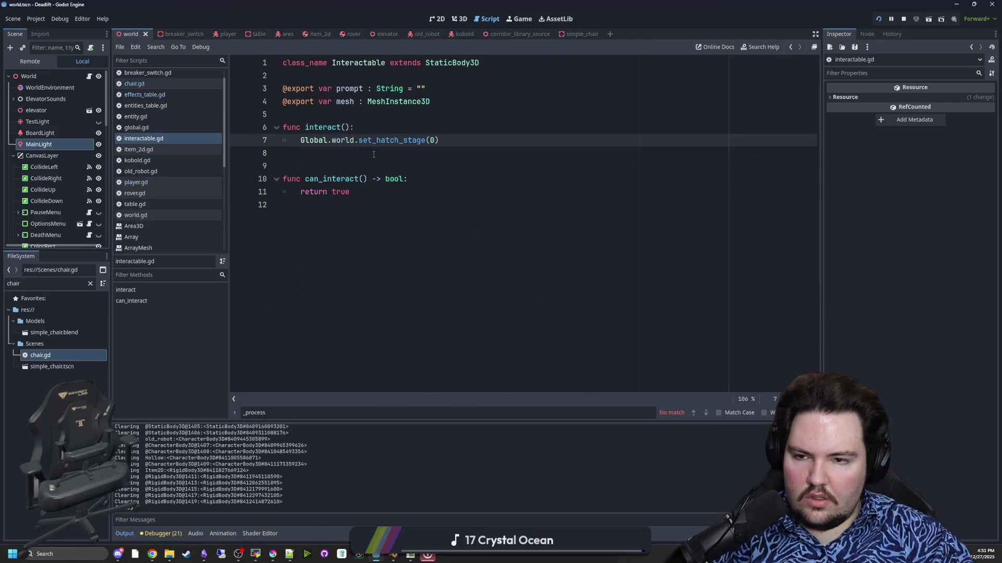
pyautogui.click(373, 154)
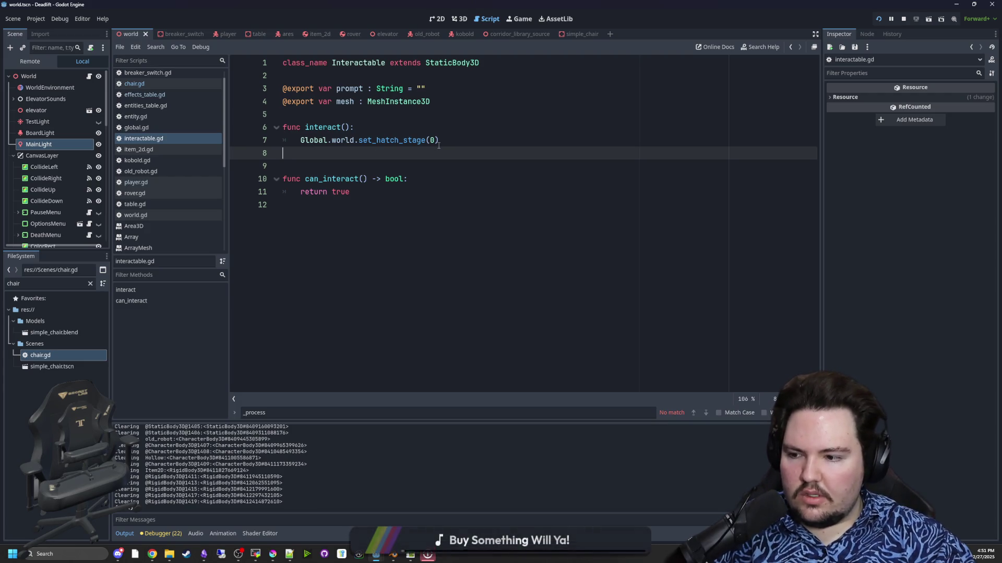
pyautogui.press('F5')
# Switch off the Lights in-game, then pause and return to the editor.
pyautogui.press('Escape')
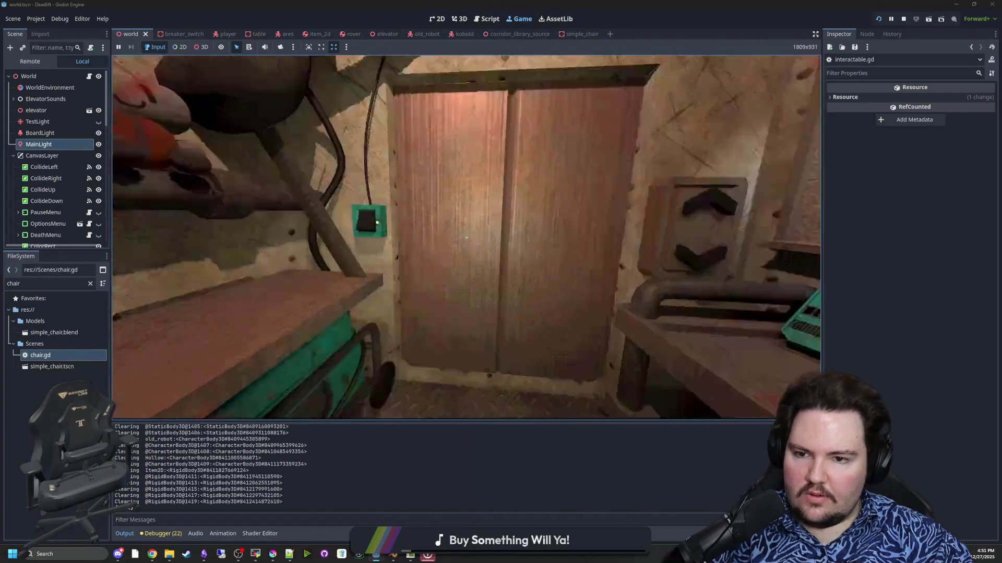
pyautogui.press('e')
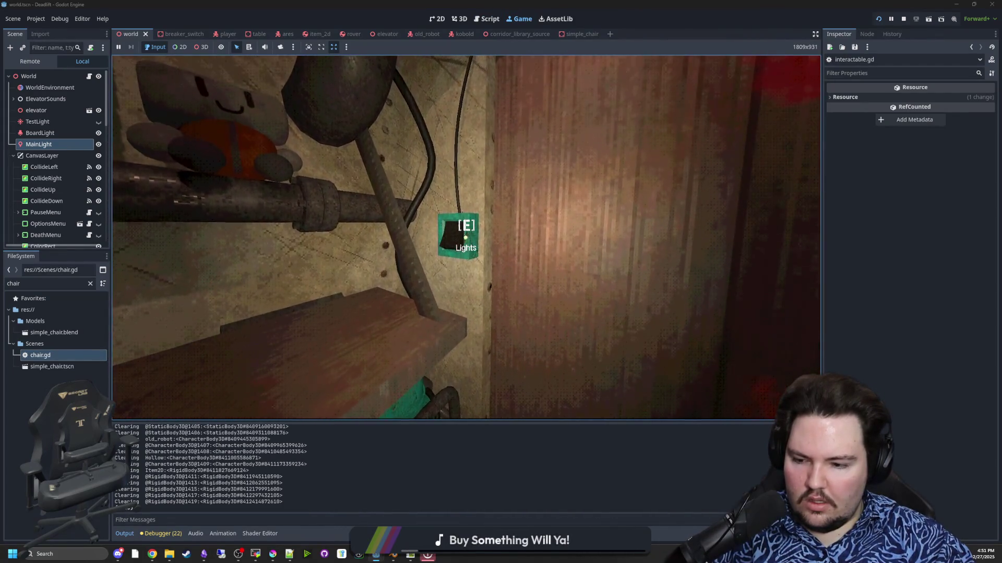
pyautogui.press('super')
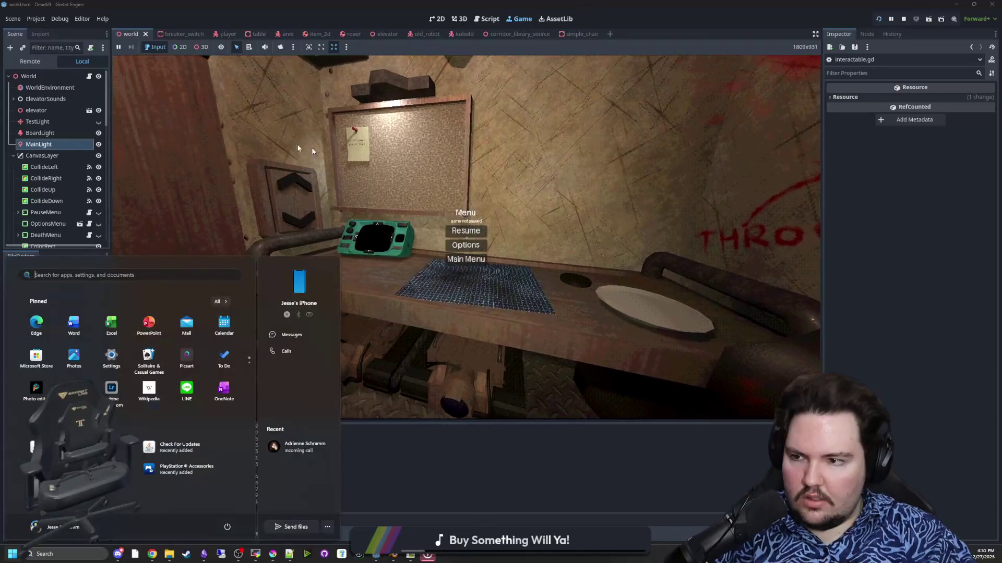
pyautogui.click(67, 79)
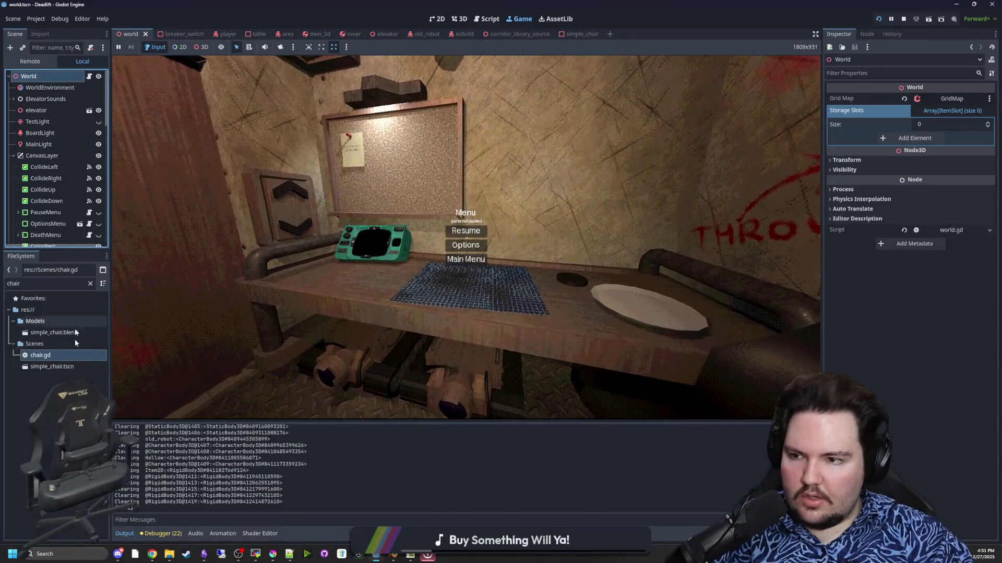
# Delete the super() call from chair.gd's interact.
pyautogui.doubleClick(52, 354)
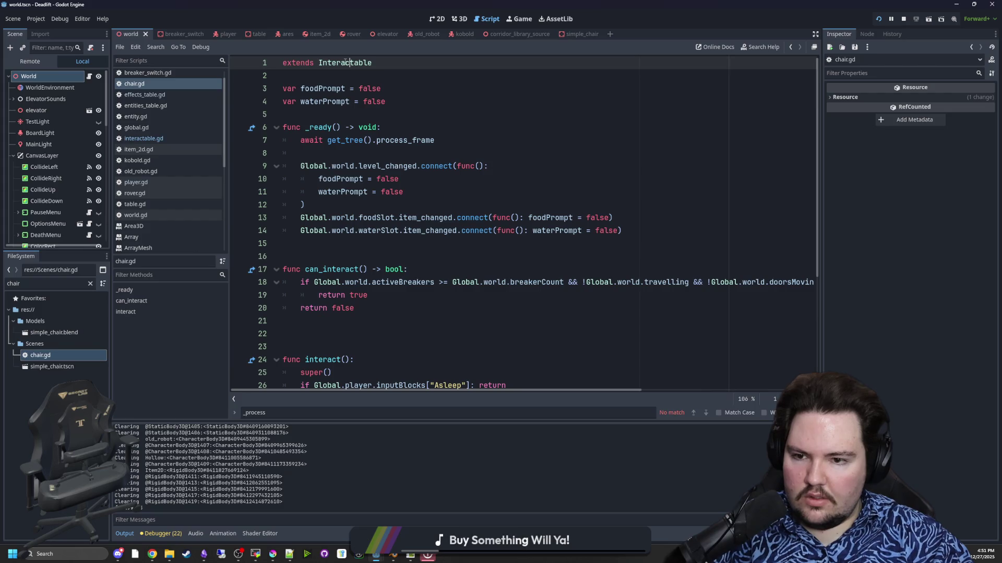
pyautogui.scroll(-2, 353, 273)
pyautogui.click(332, 301)
pyautogui.hotkey('ctrl', 'x')
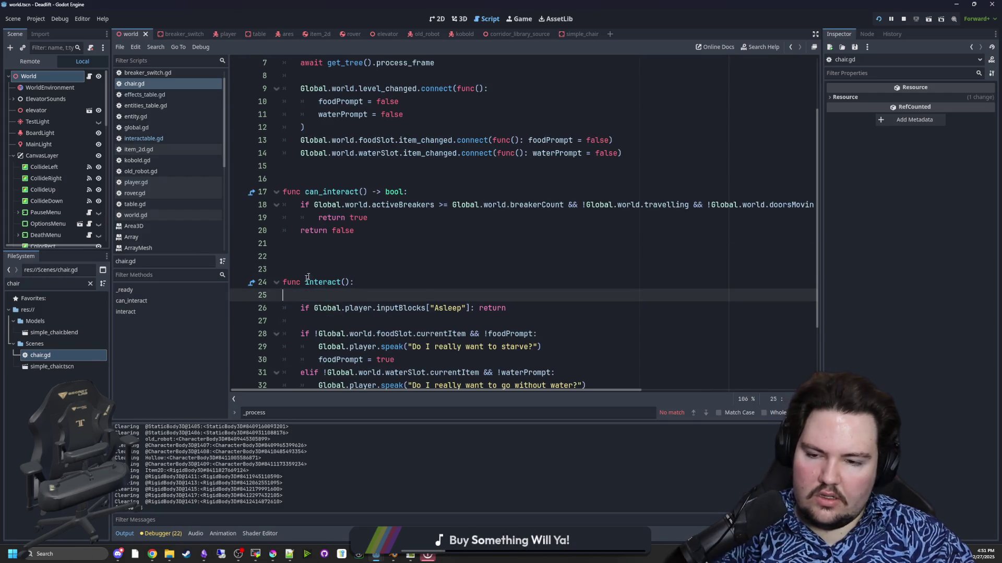
pyautogui.click(307, 275)
pyautogui.scroll(2, 339, 185)
# Remove set_hatch_stage(0) from interactable.gd's interact, leaving pass, save, and return to the game.
pyautogui.keyDown('ctrl'); pyautogui.click(345, 68); pyautogui.keyUp('ctrl')
pyautogui.click(366, 195)
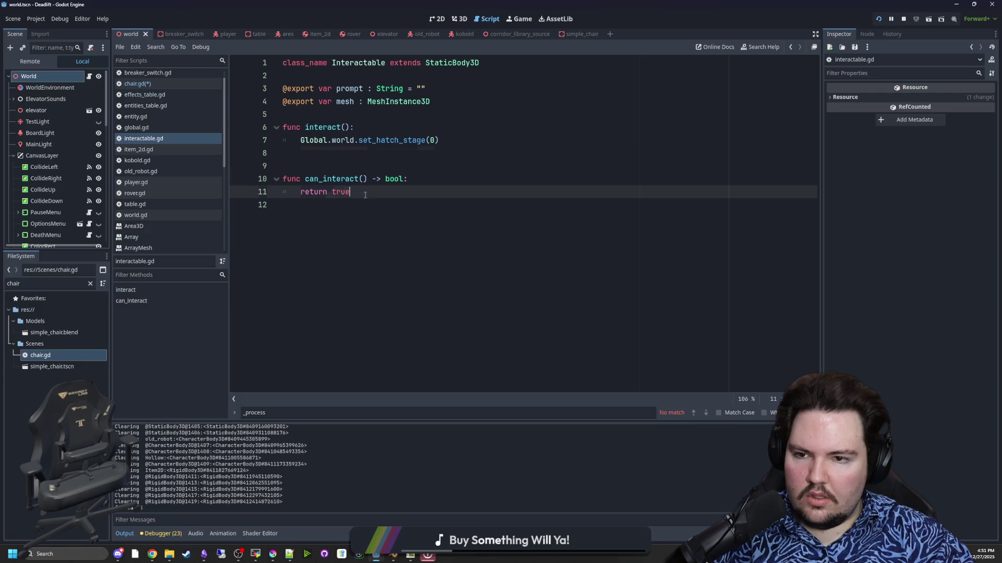
pyautogui.moveTo(456, 141); pyautogui.dragTo(285, 139)
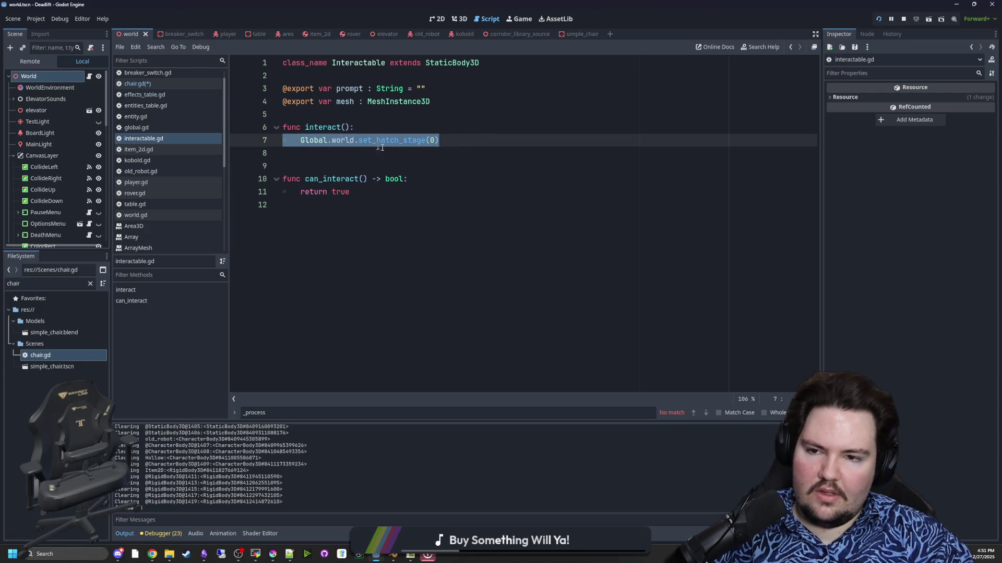
pyautogui.hotkey('ctrl', 'x')
pyautogui.click(430, 156)
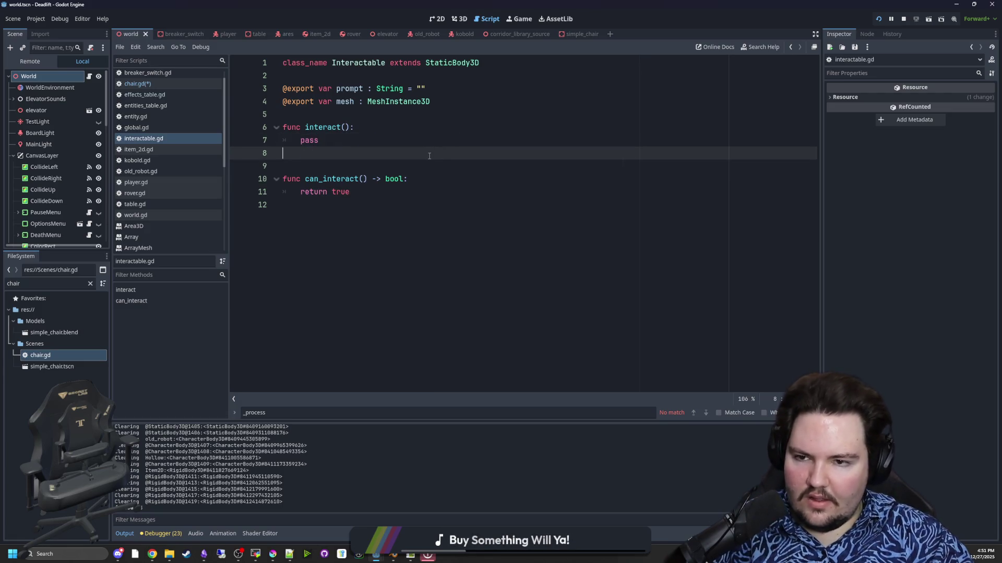
pyautogui.click(346, 113)
pyautogui.hotkey('ctrl', 's')
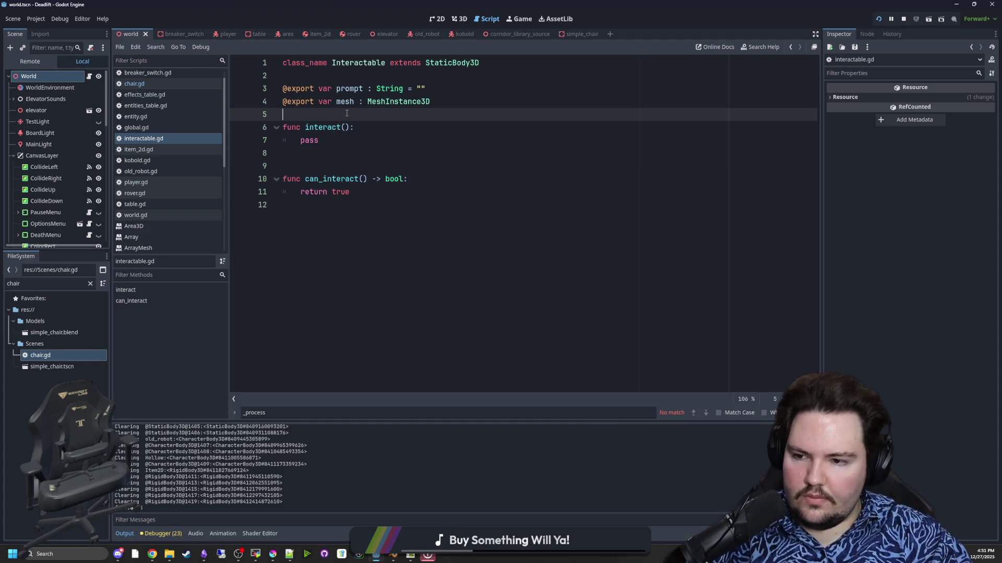
pyautogui.click(518, 21)
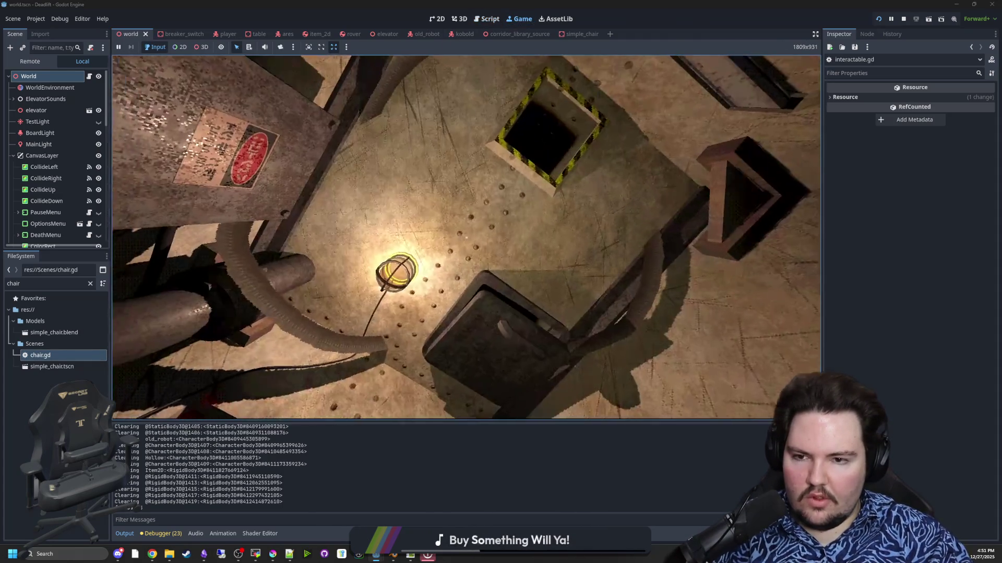
# Sleep in the chair, then go from the death screen to the main menu's Options.
pyautogui.press('w')
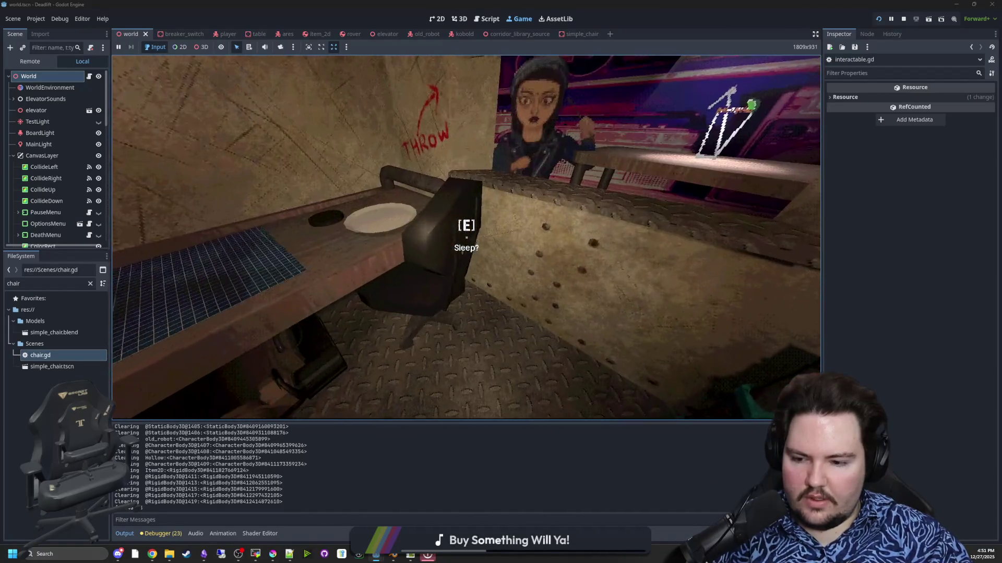
pyautogui.press('e')
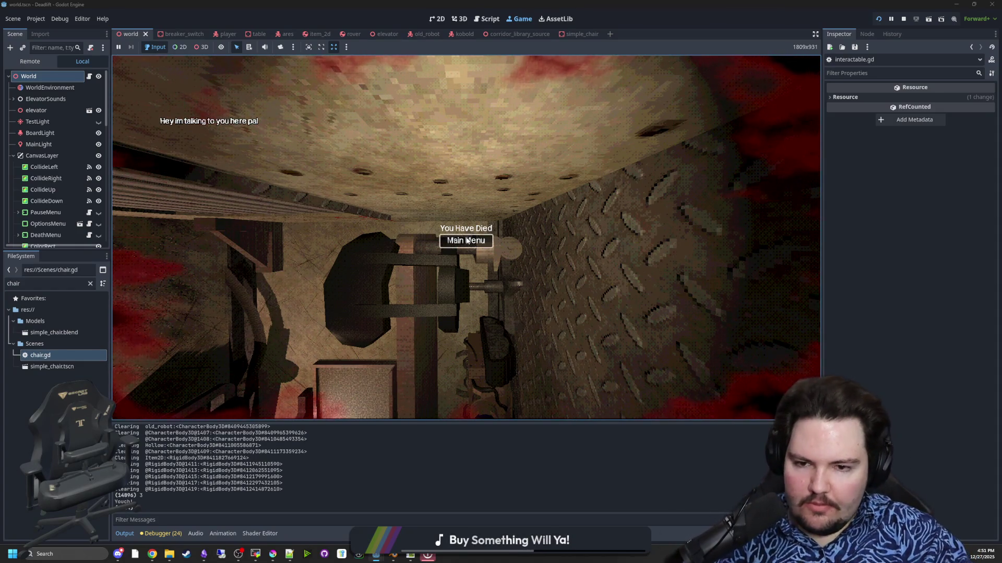
pyautogui.click(466, 241)
pyautogui.click(155, 277)
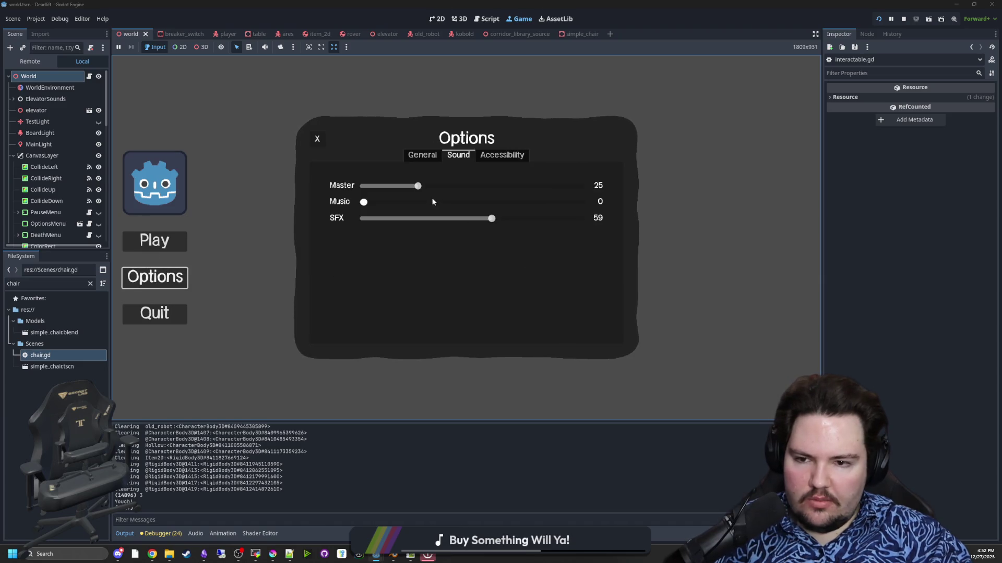
# Try Music volumes of 75 and 0, settle on full 100, then stop the game.
pyautogui.click(369, 203)
pyautogui.moveTo(370, 203); pyautogui.dragTo(526, 202)
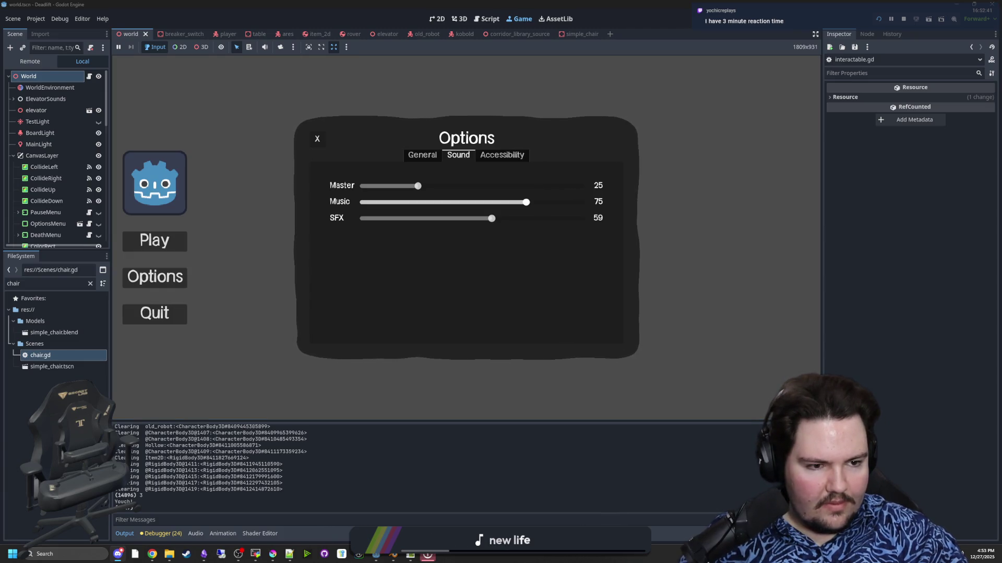
pyautogui.moveTo(458, 195); pyautogui.dragTo(242, 207)
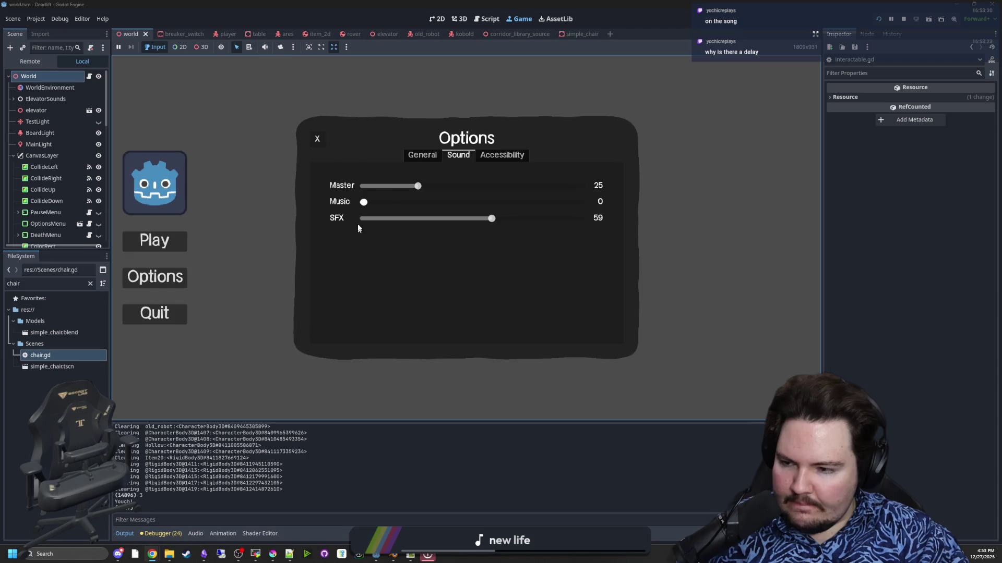
pyautogui.moveTo(363, 202); pyautogui.dragTo(608, 201)
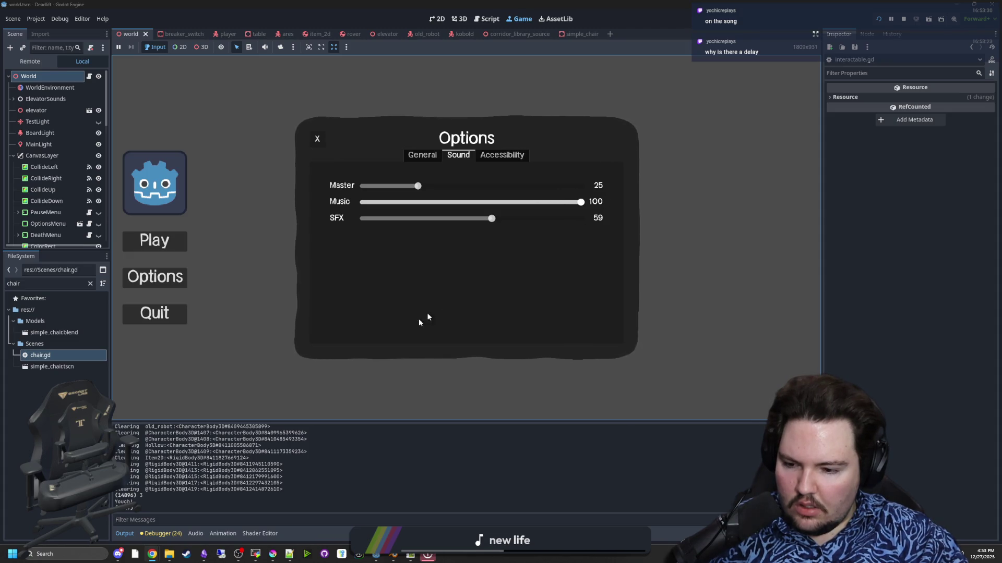
pyautogui.click(903, 23)
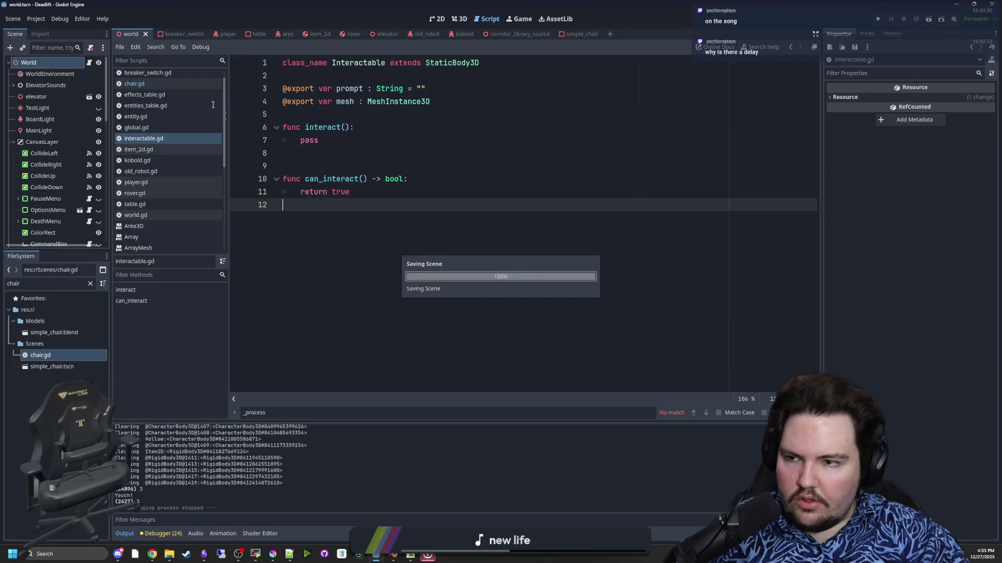
# Switch to the 3D world view, show the Audio bus layout, and focus the FileSystem filter.
pyautogui.click(452, 21)
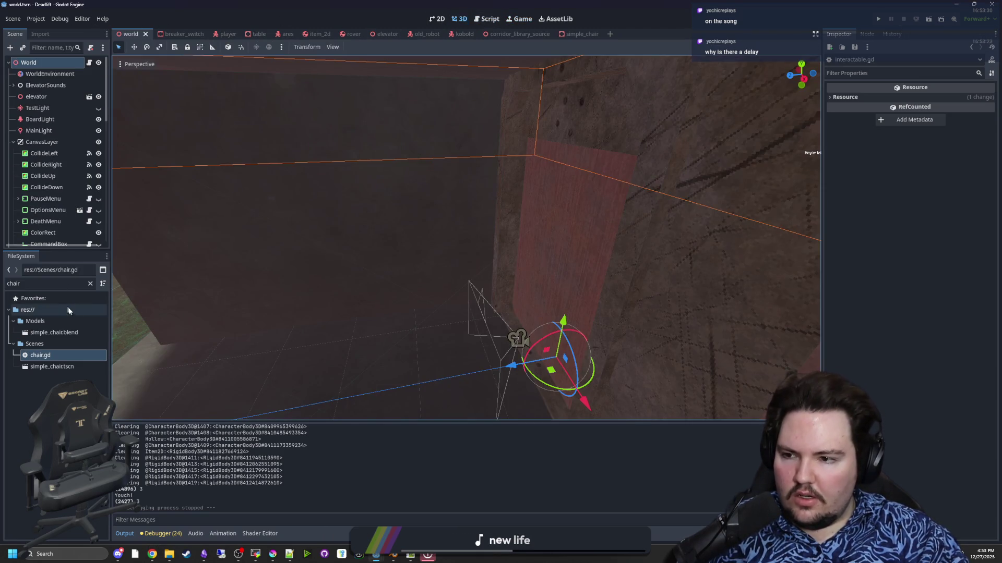
pyautogui.click(195, 534)
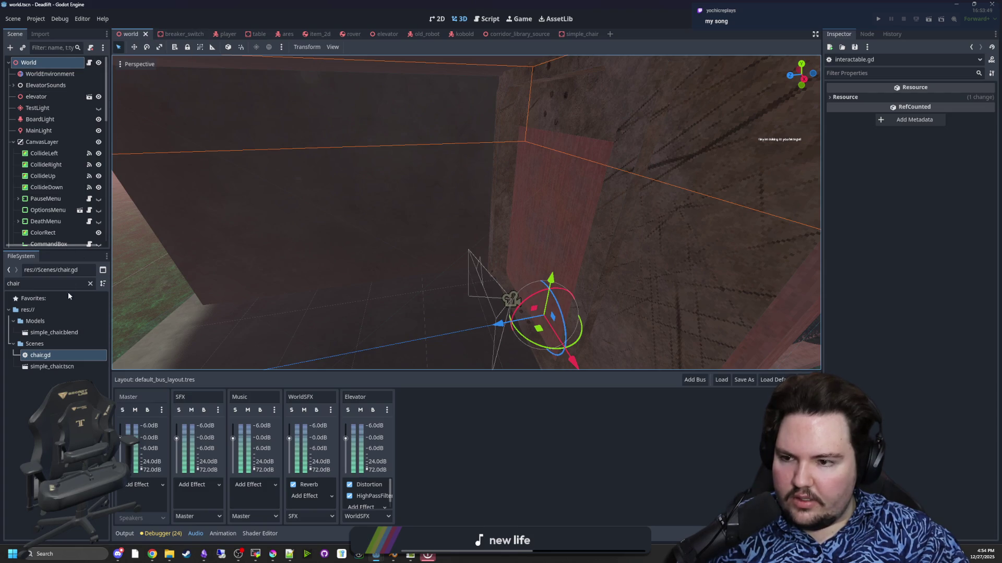
pyautogui.click(90, 283)
# Filter files for 'main', open the main_menu scene and select its Music node and track.
pyautogui.write('main')
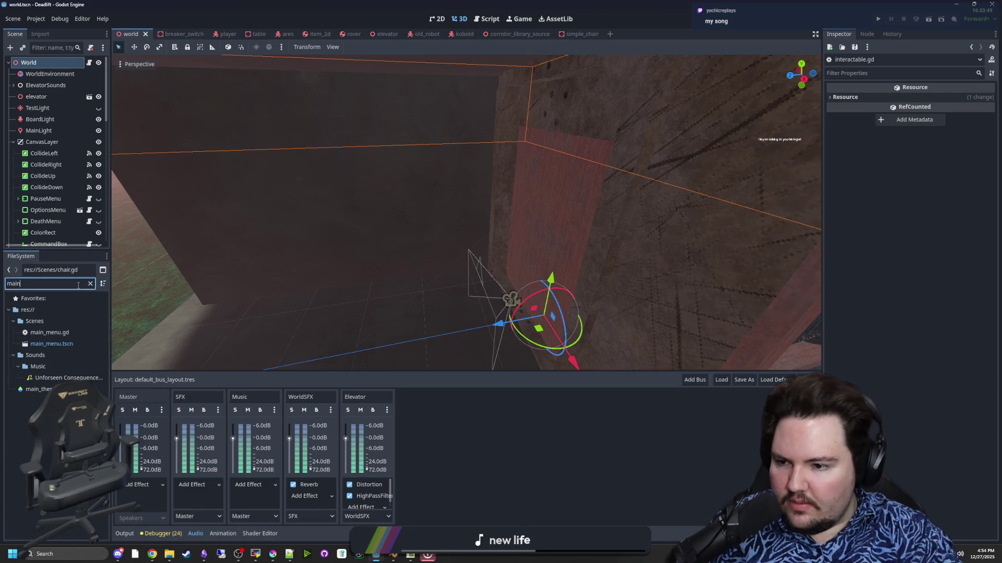
pyautogui.doubleClick(67, 344)
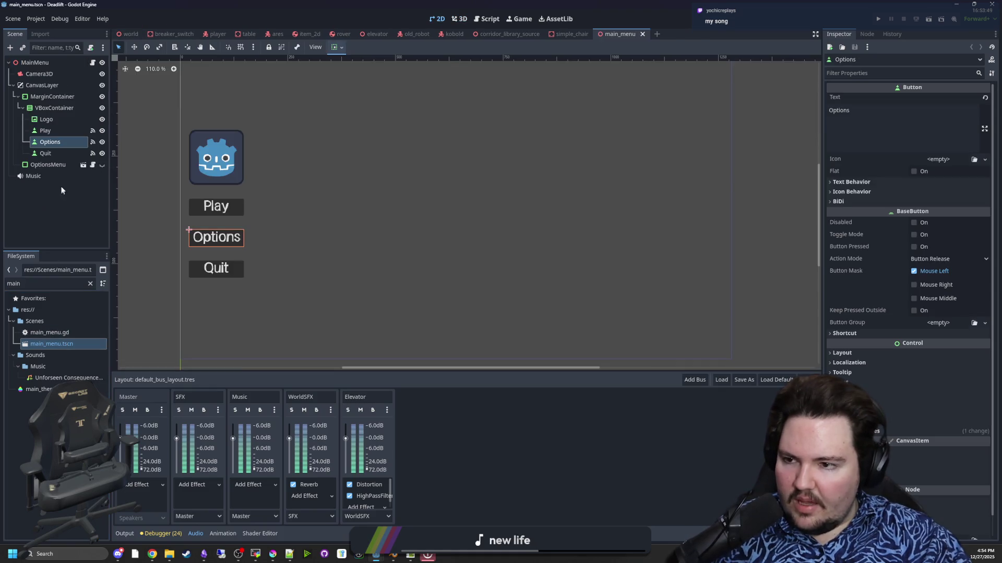
pyautogui.click(54, 175)
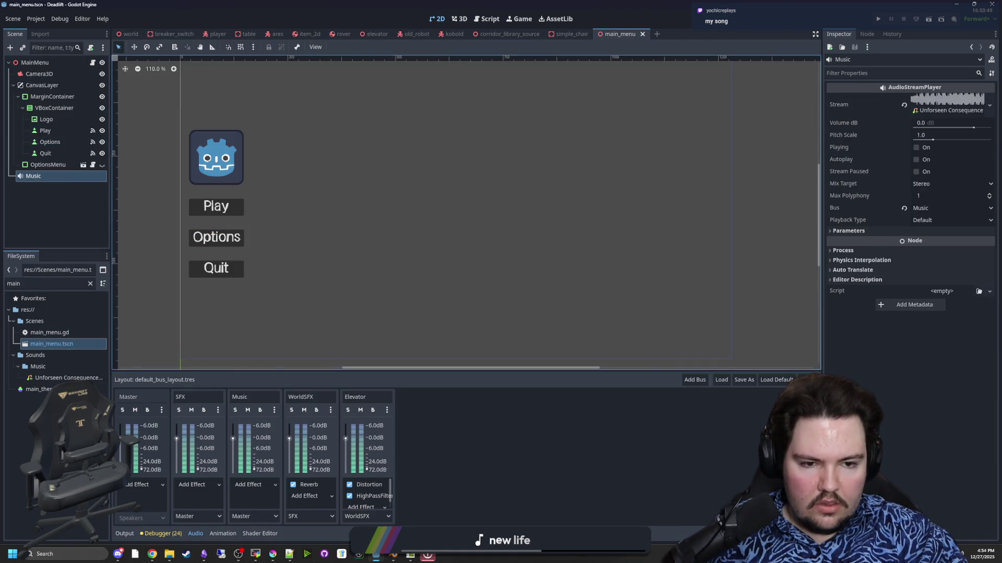
pyautogui.click(66, 377)
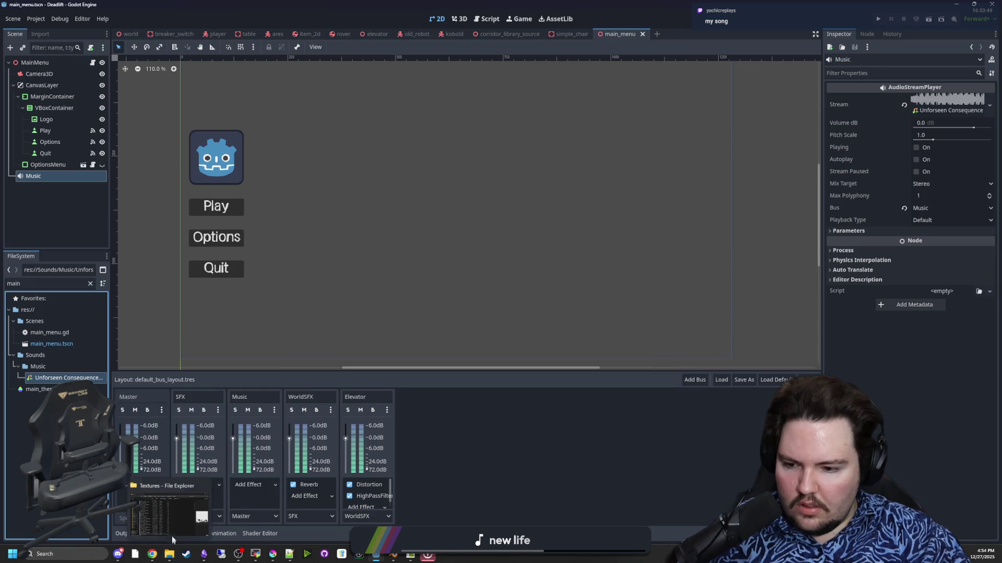
# Widen the file dock and preview the full main-menu track in its import settings.
pyautogui.click(172, 540)
pyautogui.click(675, 172)
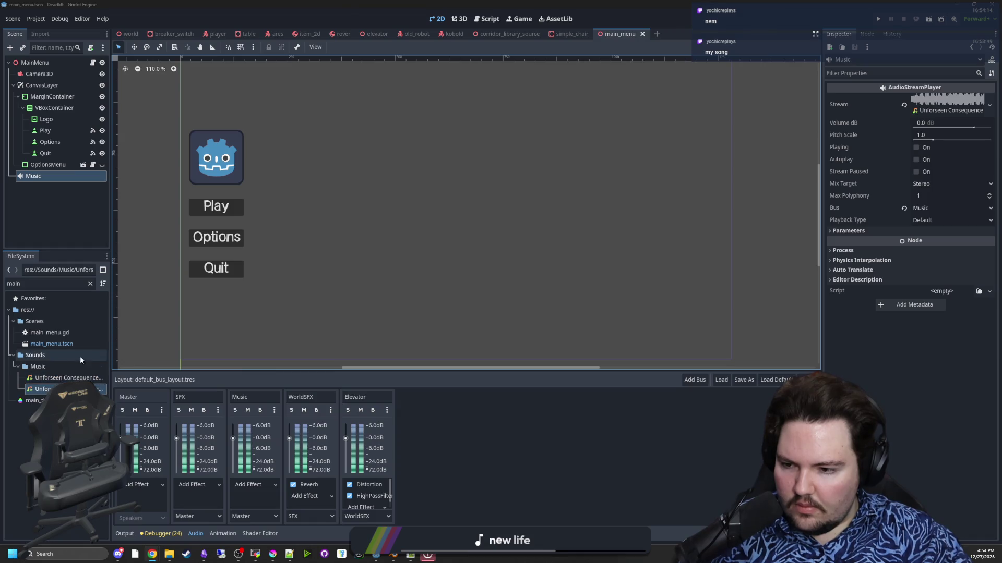
pyautogui.moveTo(111, 284); pyautogui.dragTo(283, 284)
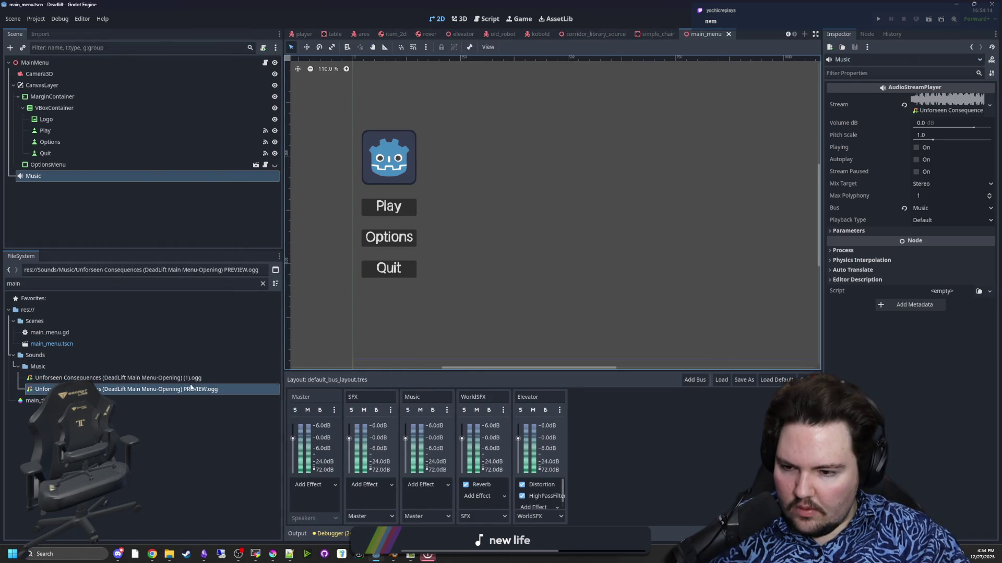
pyautogui.moveTo(185, 383)
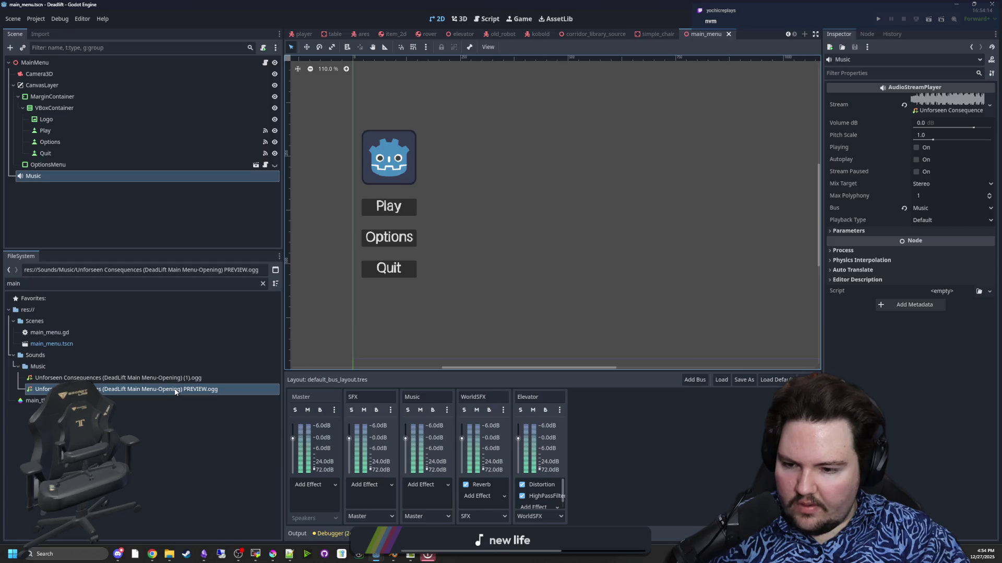
pyautogui.doubleClick(185, 378)
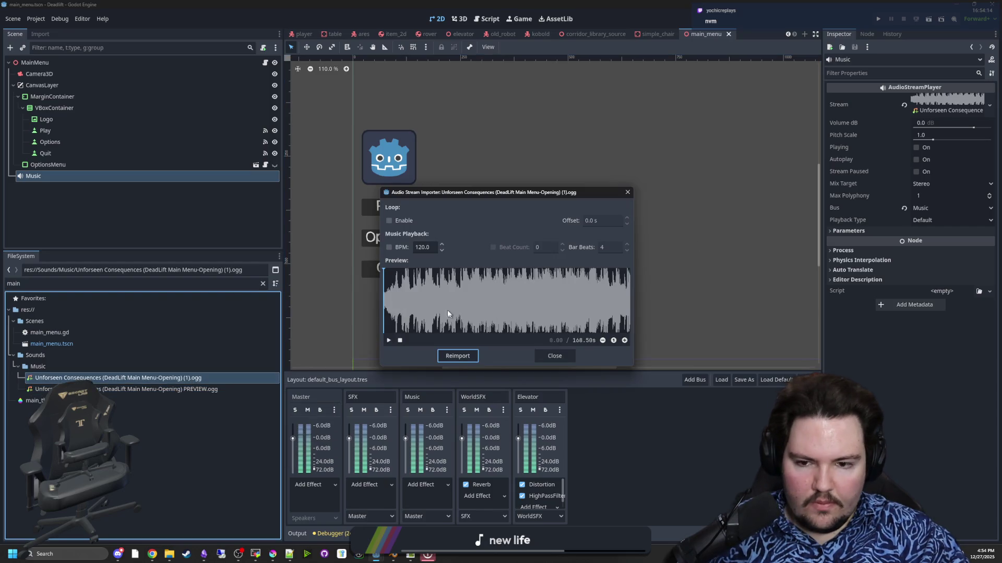
pyautogui.click(389, 340)
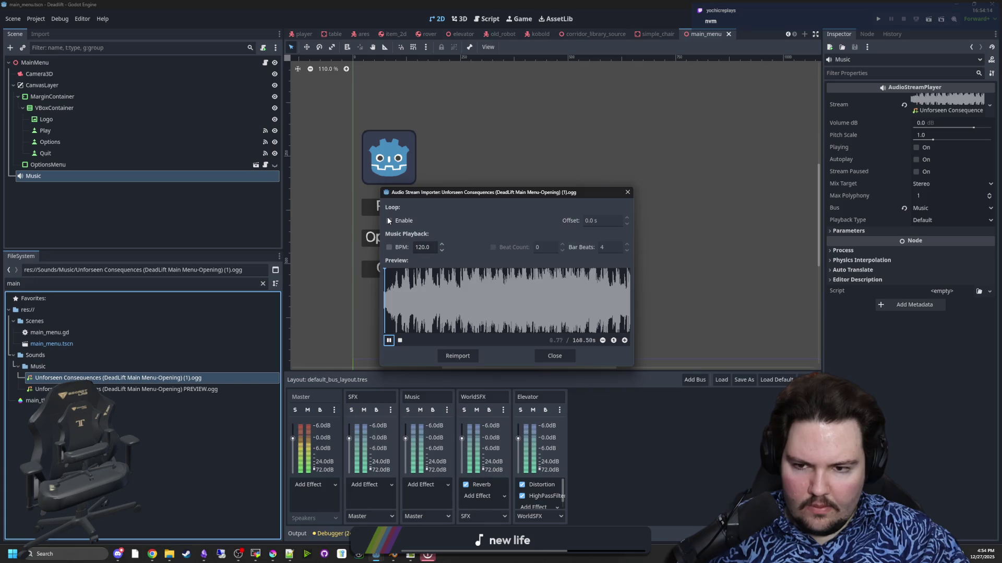
pyautogui.click(457, 356)
# Delete PREVIEW.ogg and assign the full (1).ogg track to the Music node's Stream.
pyautogui.click(157, 389)
pyautogui.rightClick(163, 390)
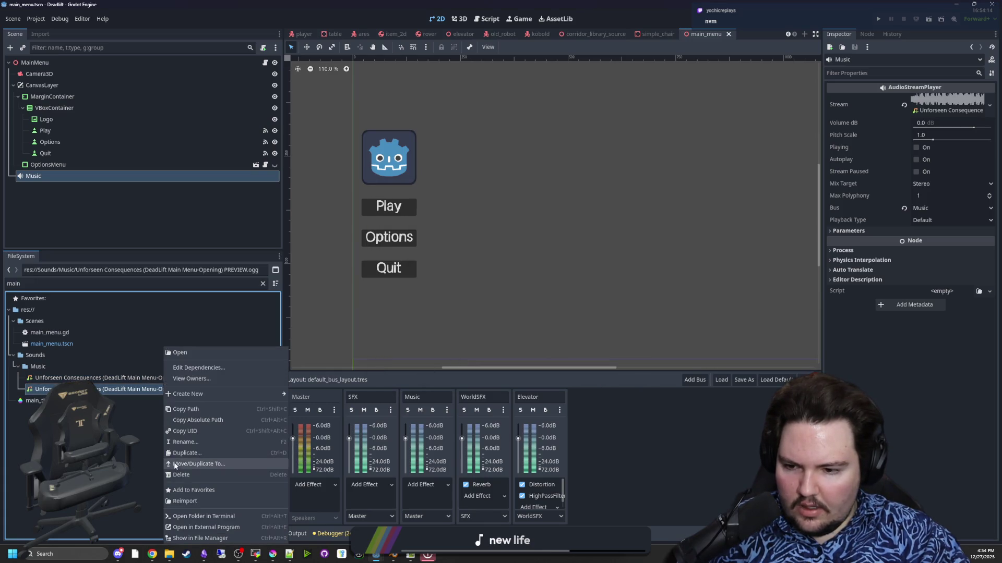
pyautogui.click(189, 474)
pyautogui.click(432, 348)
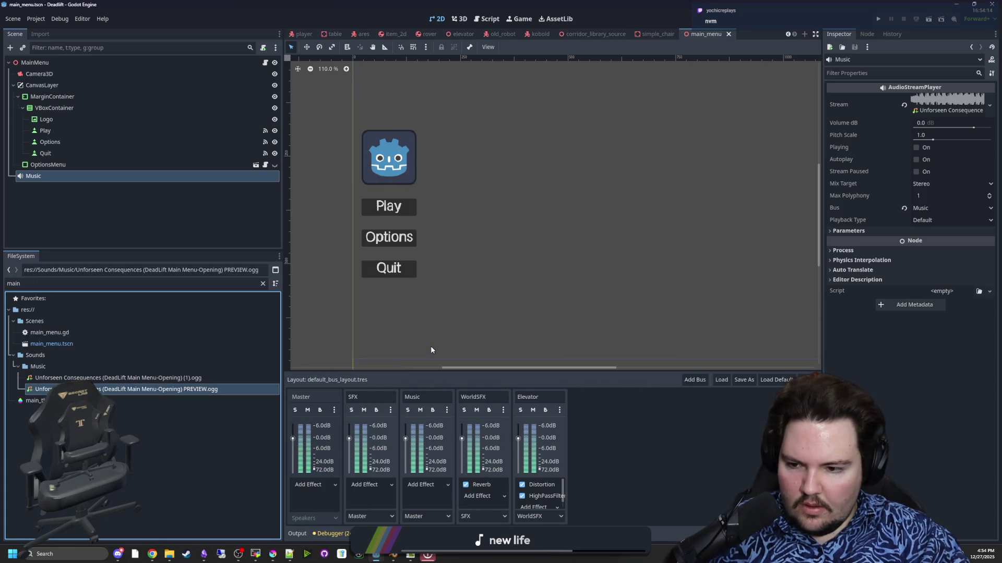
pyautogui.moveTo(115, 378); pyautogui.dragTo(956, 106)
# Rename the track file to drop ' (1)', save the scene, and launch the project.
pyautogui.rightClick(180, 379)
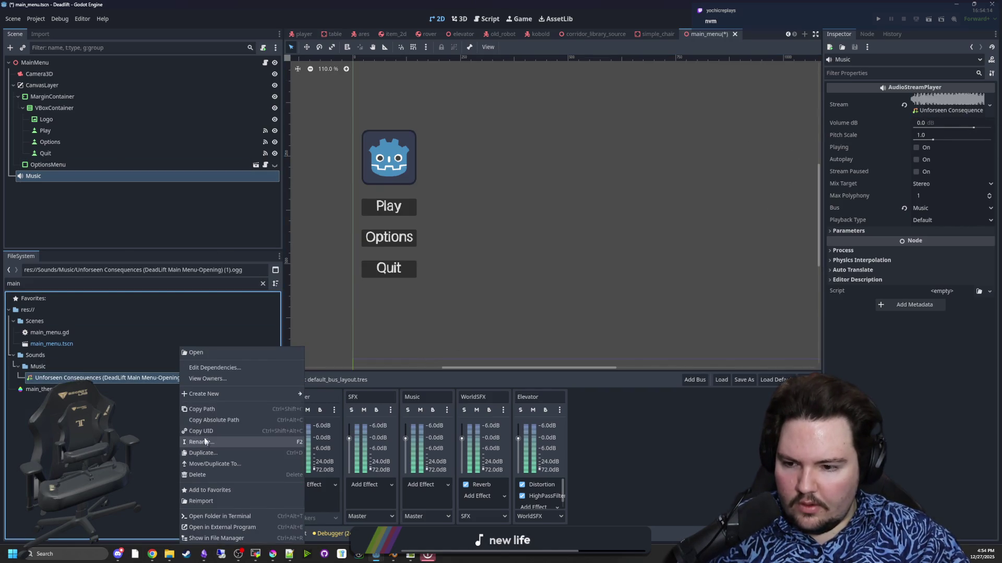
pyautogui.click(205, 442)
pyautogui.press('Right')
pyautogui.press('BackSpace')
pyautogui.press('BackSpace')
pyautogui.press('BackSpace')
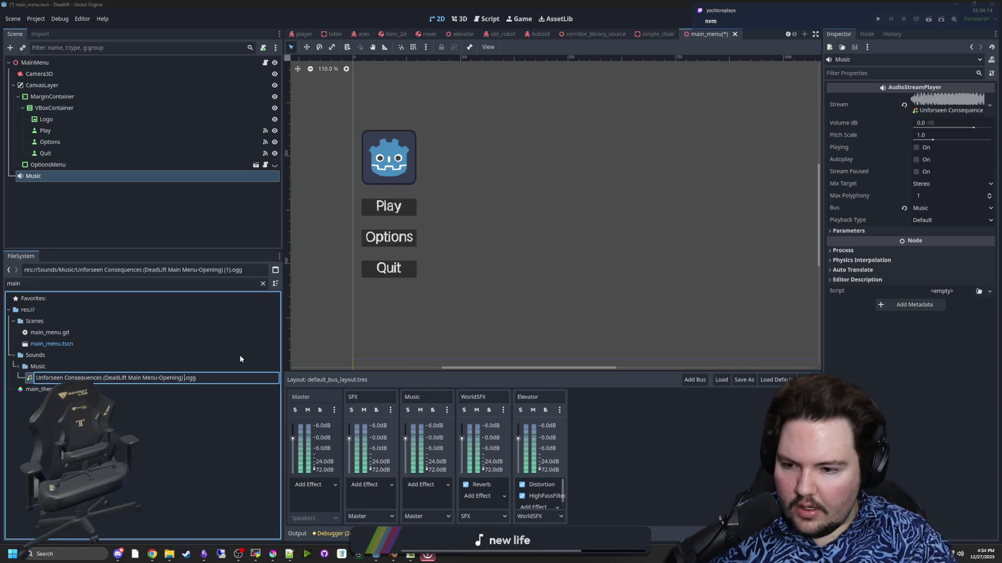
pyautogui.press('Return')
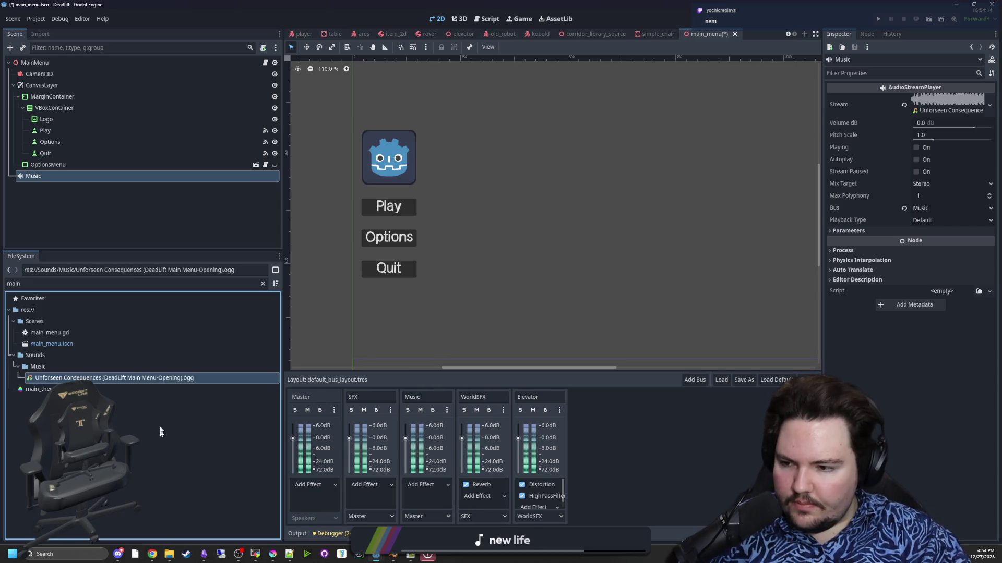
pyautogui.hotkey('ctrl', 's')
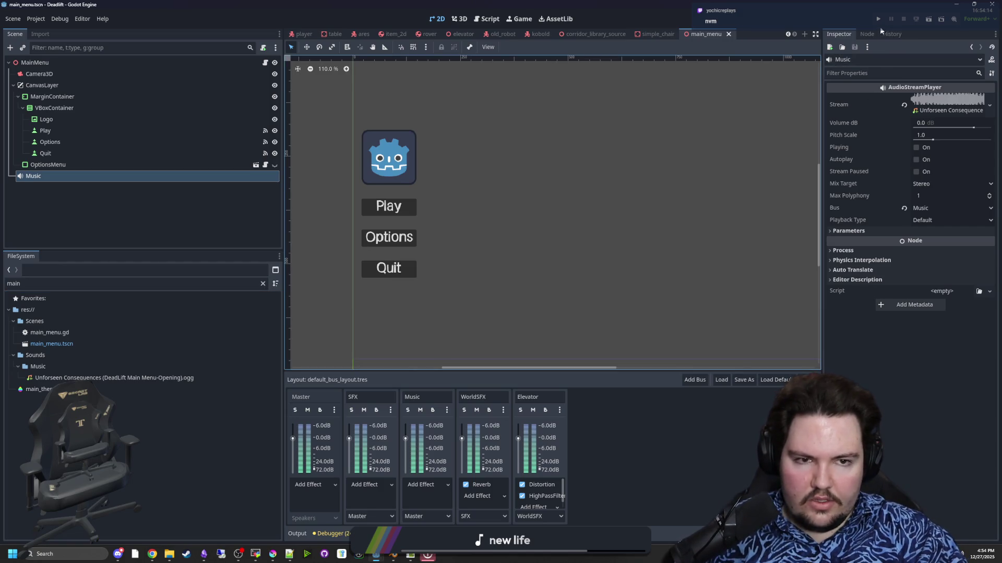
pyautogui.click(879, 20)
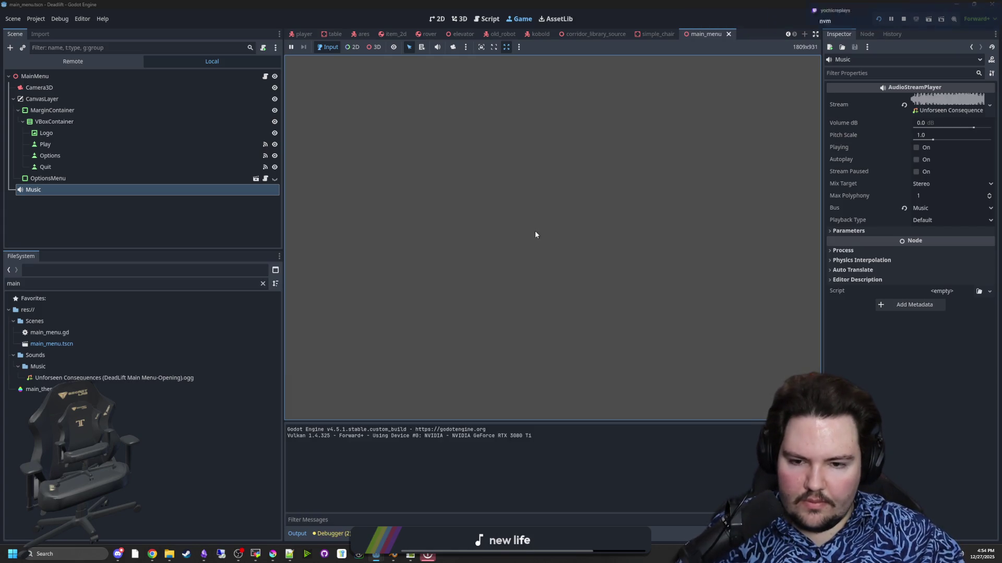
# Raise the menu's Master volume to about 64, stop the game, and open main_menu.gd.
pyautogui.click(332, 265)
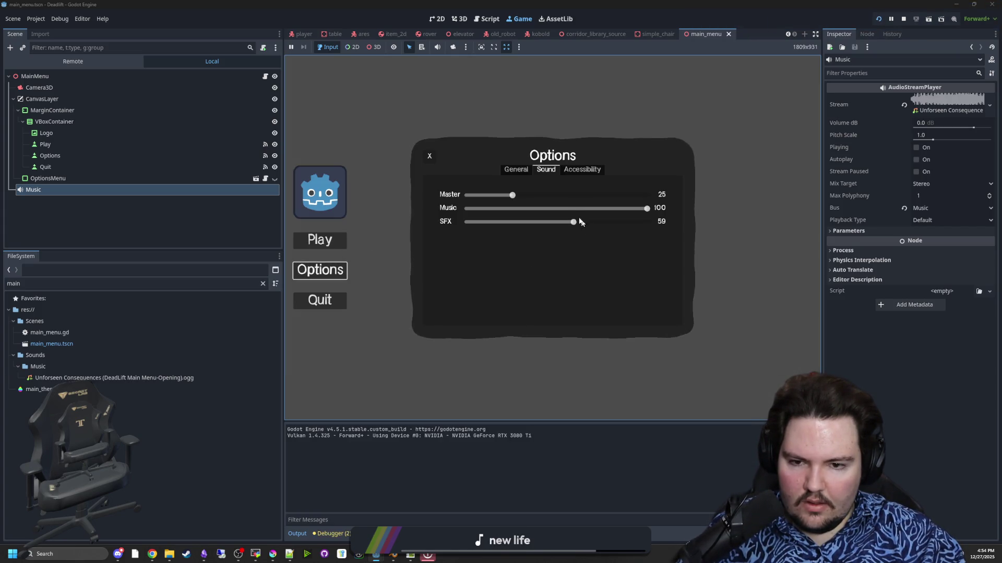
pyautogui.moveTo(522, 195); pyautogui.dragTo(584, 201)
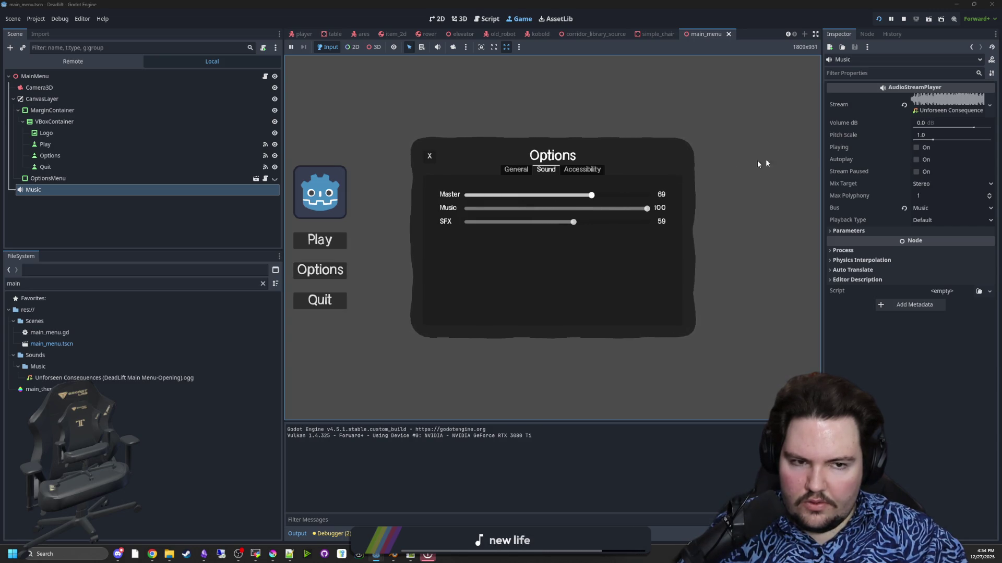
pyautogui.click(903, 18)
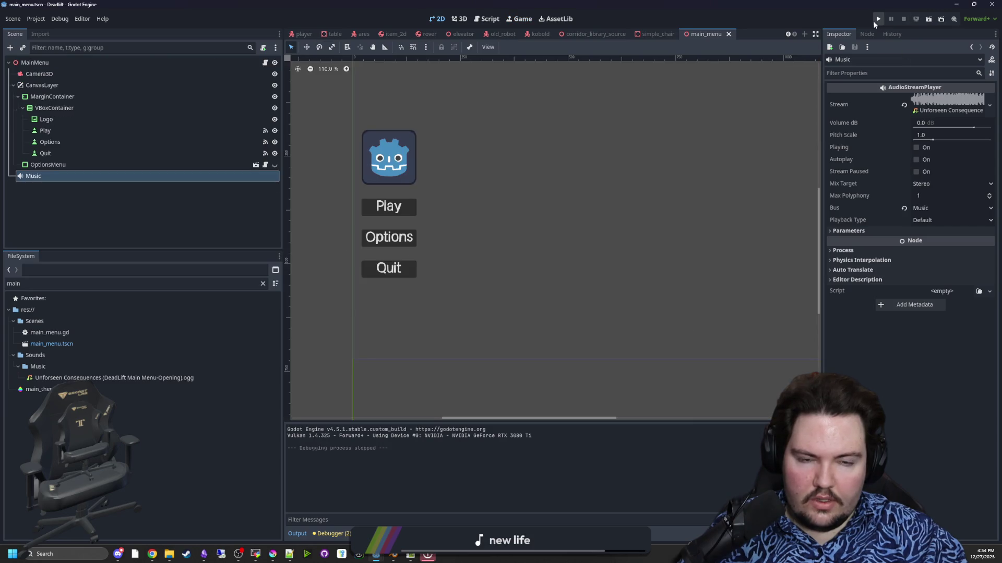
pyautogui.click(266, 63)
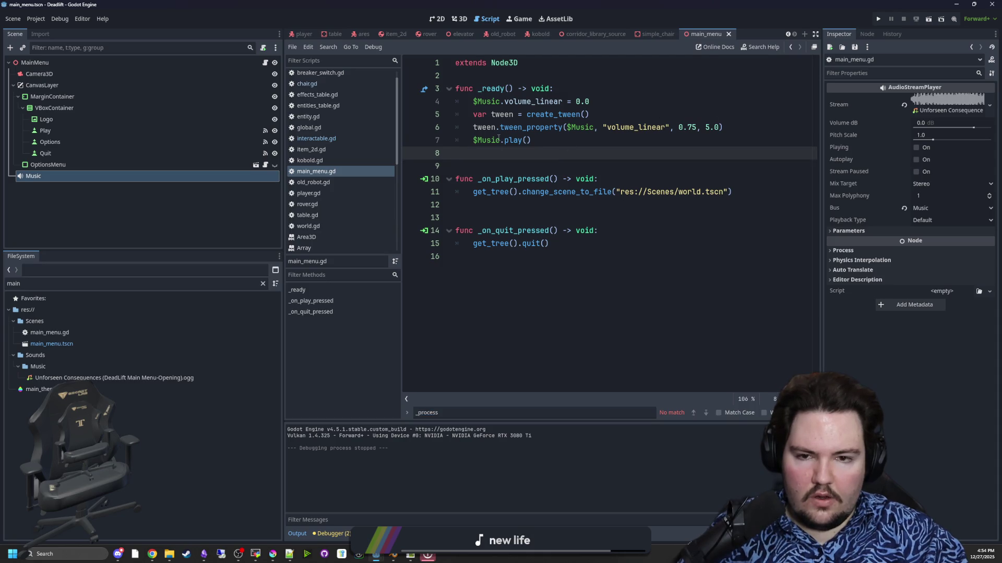
# Comment out the Music volume fade lines in _ready, keeping $Music.play(), and rerun with F5.
pyautogui.click(472, 129)
pyautogui.hotkey('ctrl', 'k')
pyautogui.press('Up')
pyautogui.hotkey('ctrl', 'k')
pyautogui.press('Up')
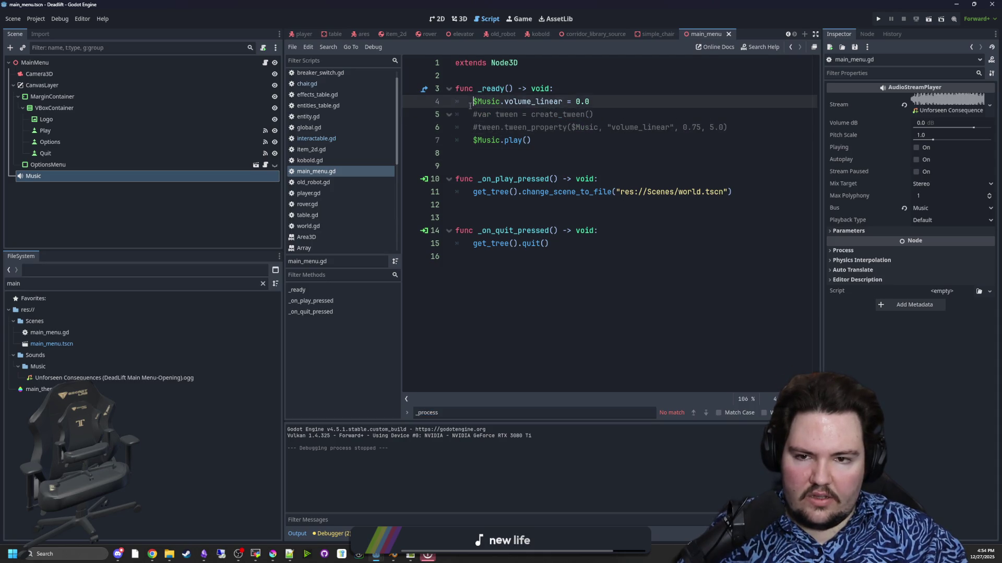
pyautogui.hotkey('ctrl', 'k')
pyautogui.click(473, 139)
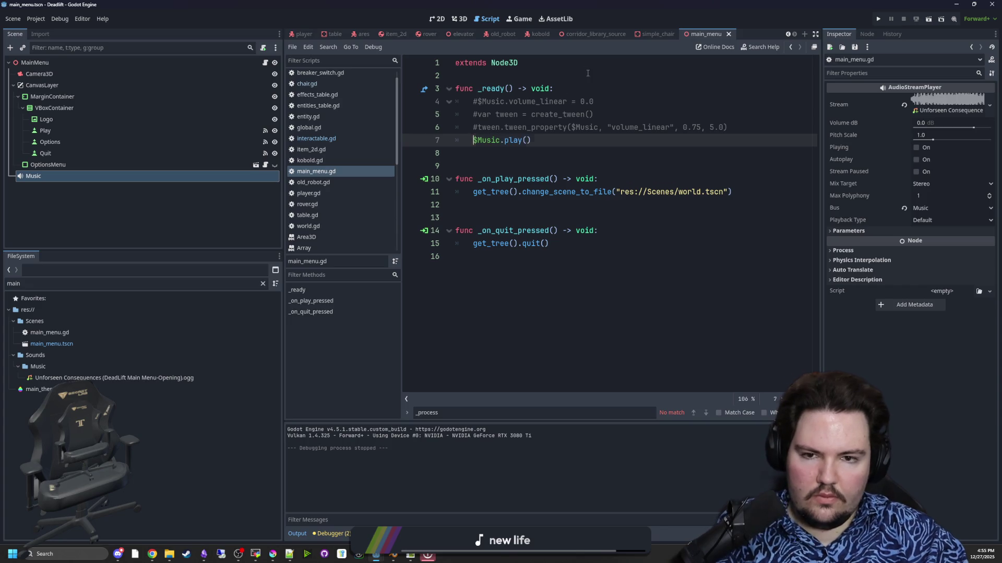
pyautogui.click(562, 89)
pyautogui.press('F5')
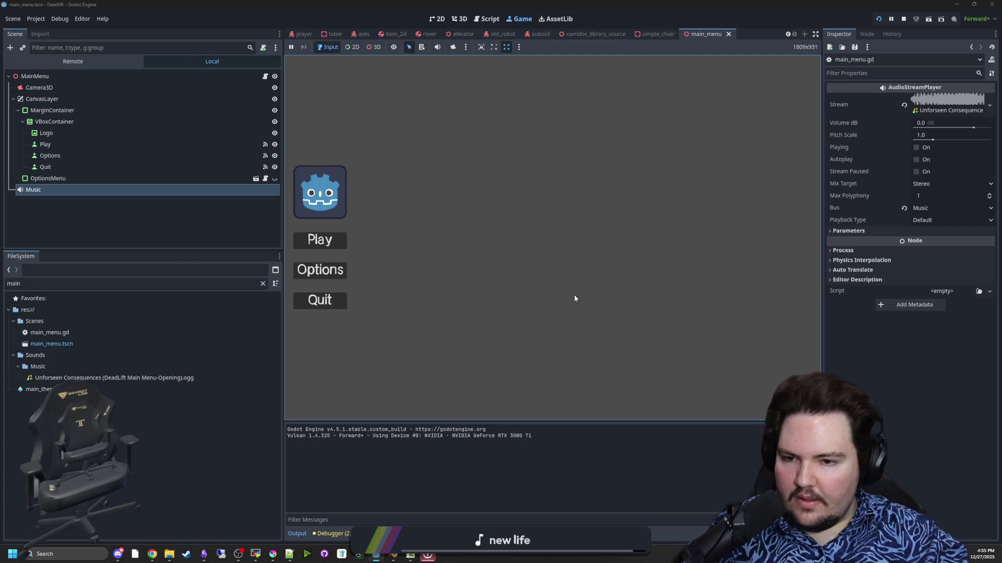
# In the in-game Options panel, lower Master volume to about 50 and turn Music down.
pyautogui.click(320, 269)
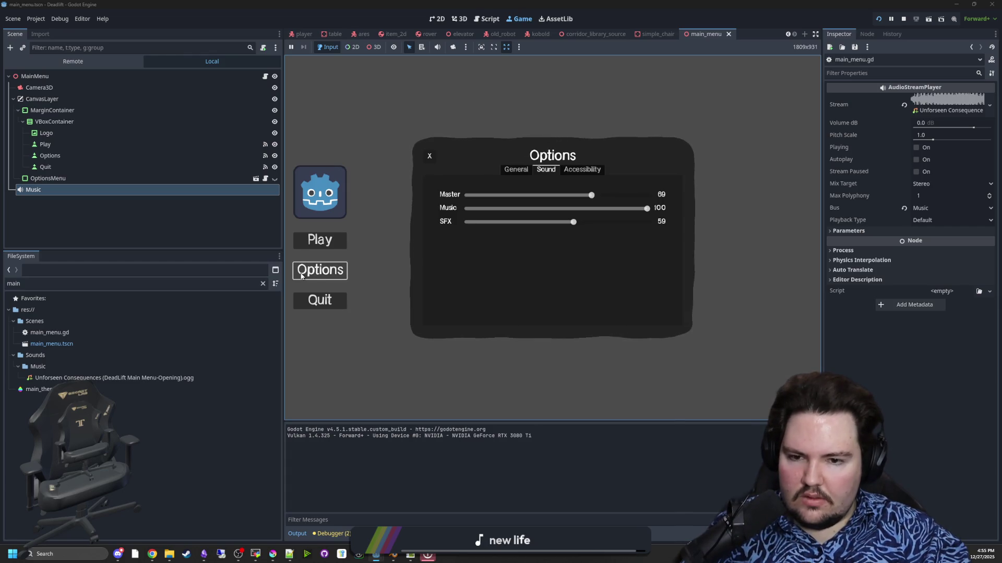
pyautogui.moveTo(591, 195); pyautogui.dragTo(557, 194)
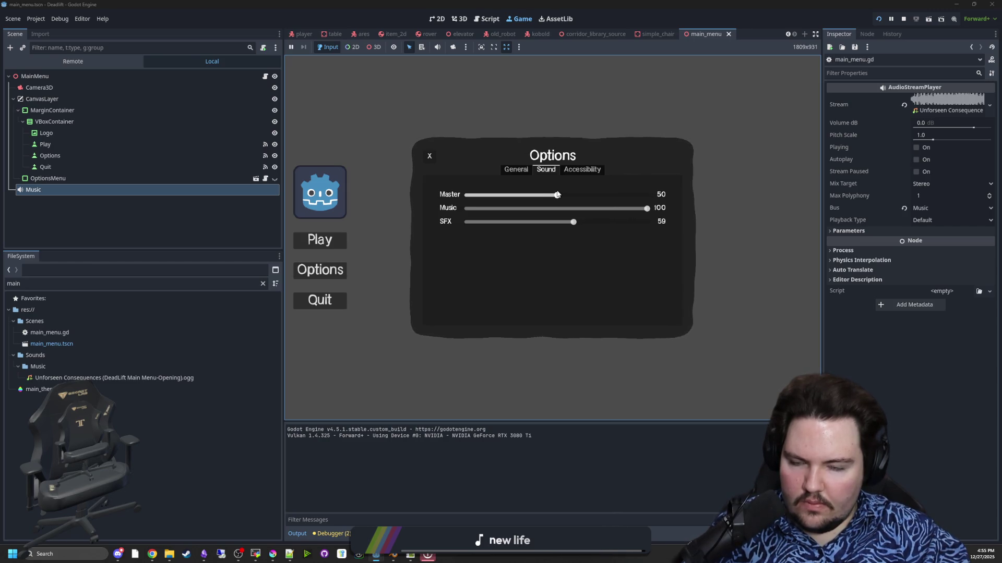
pyautogui.moveTo(634, 209); pyautogui.dragTo(543, 209)
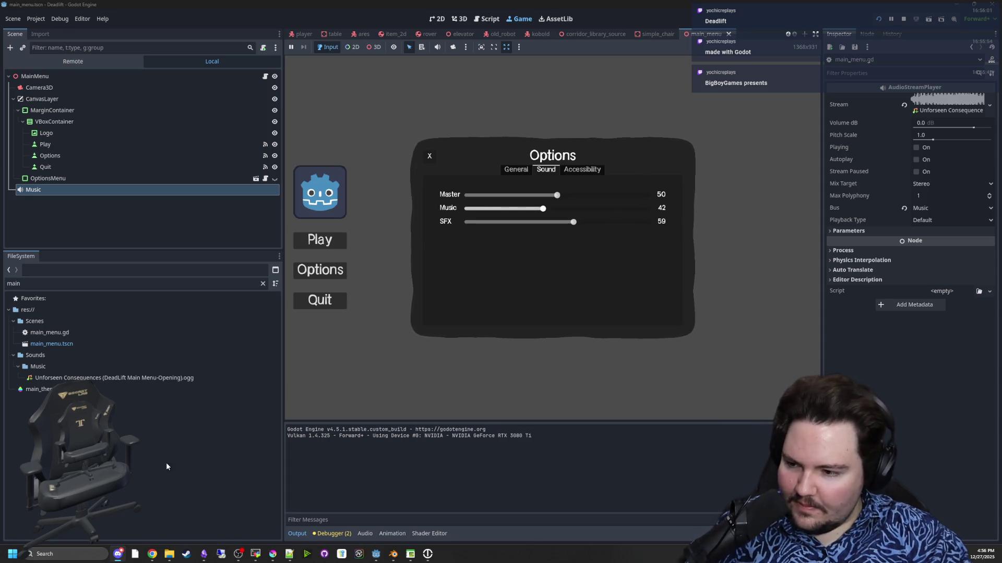
# Refocus the running game, flip through the Options pages back to Sound, and close the panel.
pyautogui.click(152, 456)
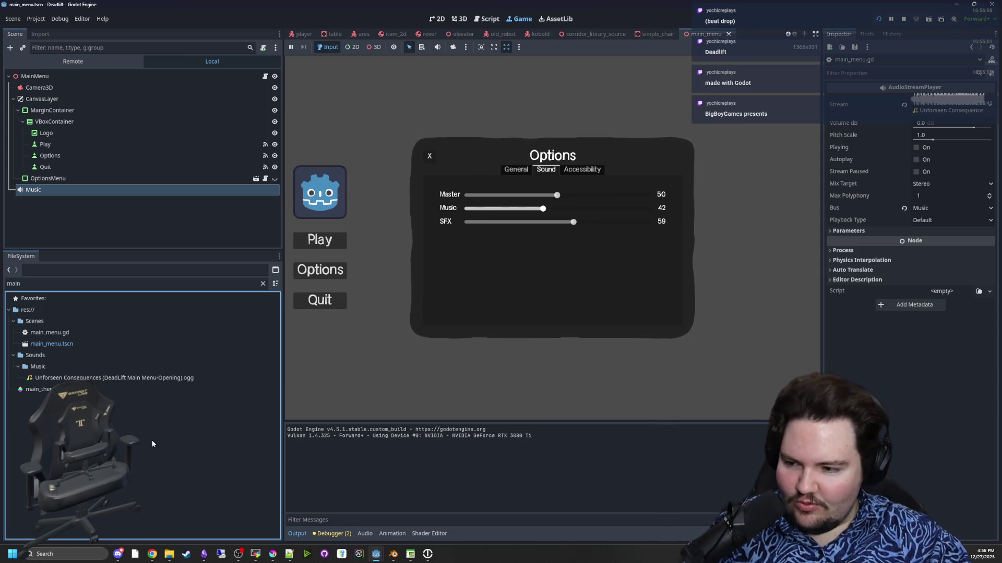
pyautogui.click(589, 408)
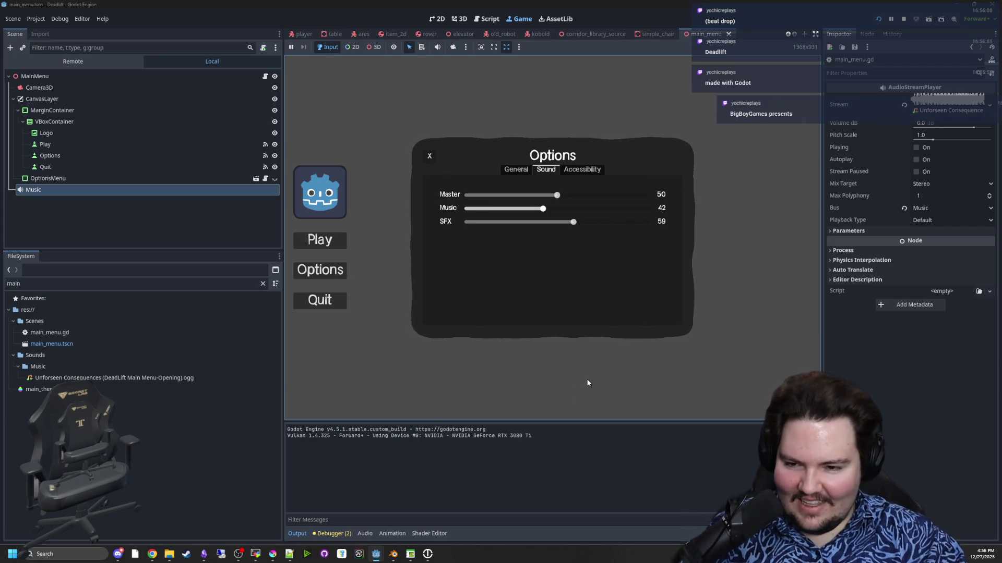
pyautogui.click(516, 170)
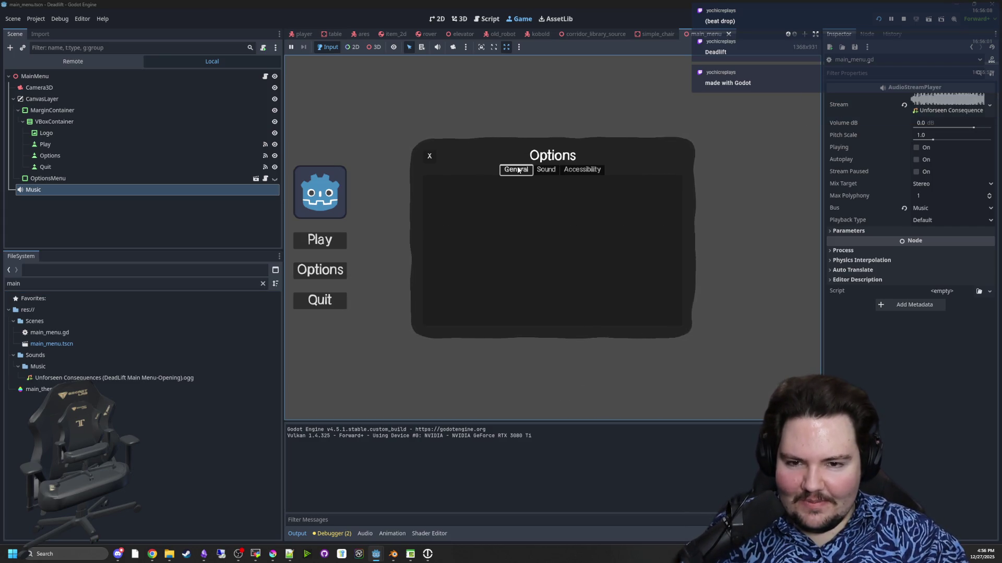
pyautogui.click(594, 164)
pyautogui.click(546, 170)
pyautogui.click(518, 168)
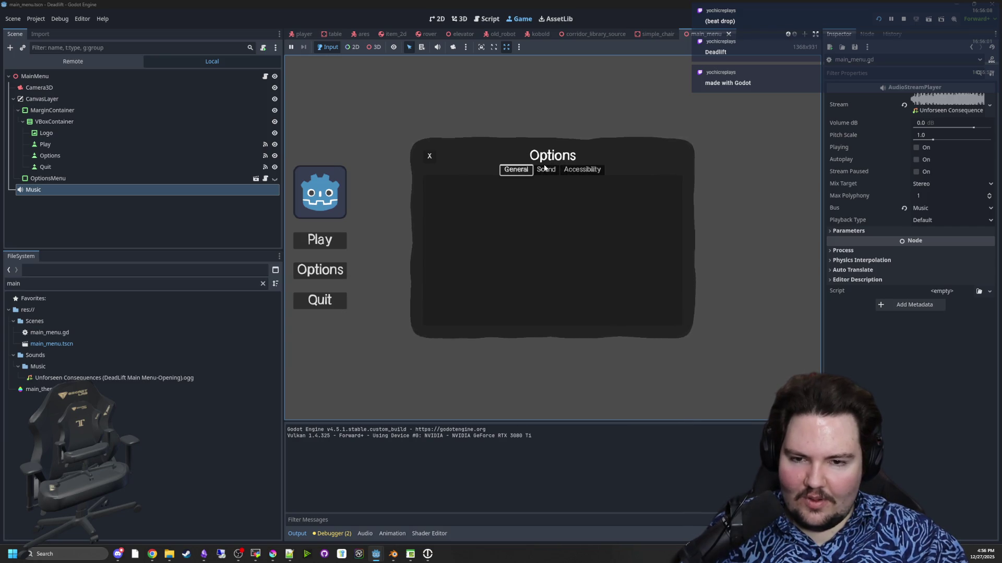
pyautogui.click(545, 170)
pyautogui.click(429, 156)
# Recheck the Options pages, then start the game with Play on the main menu.
pyautogui.click(320, 270)
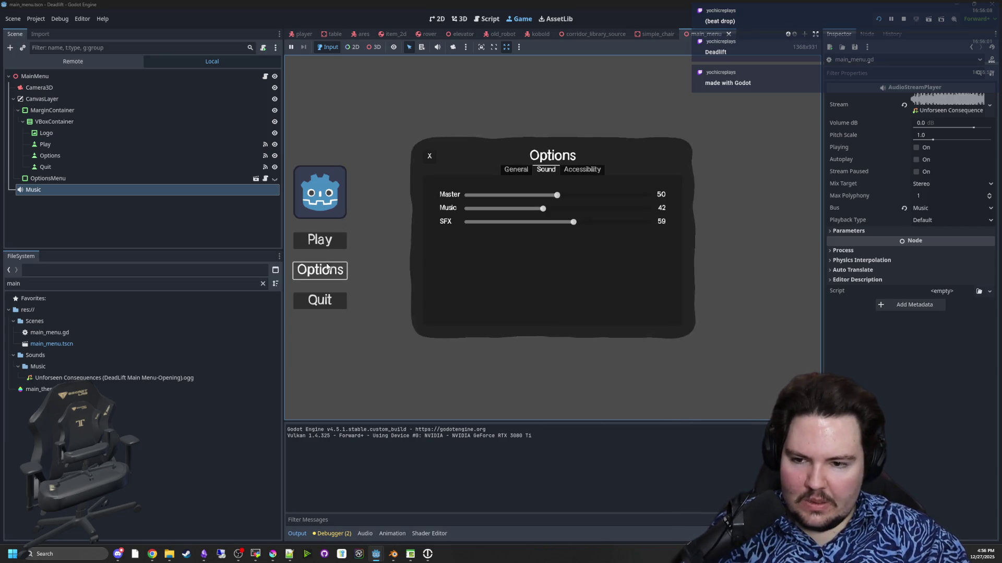
pyautogui.click(593, 168)
pyautogui.click(545, 170)
pyautogui.click(519, 170)
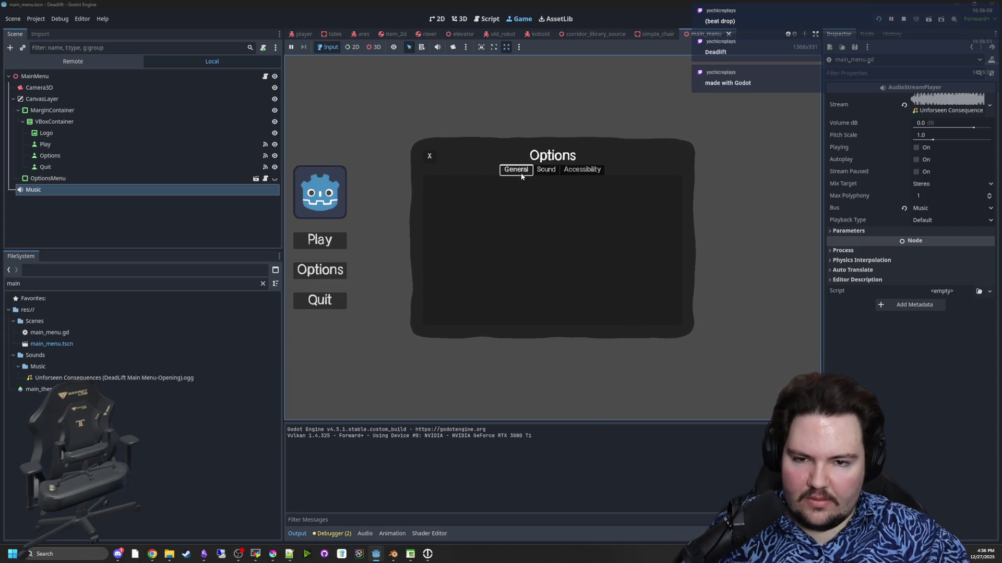
pyautogui.click(546, 170)
pyautogui.click(429, 156)
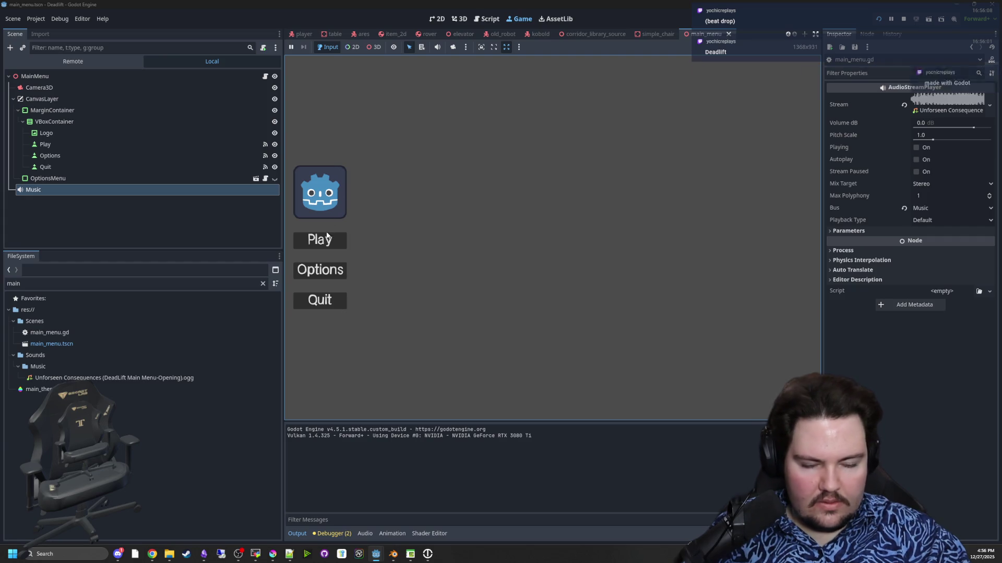
pyautogui.press('Down')
pyautogui.press('Return')
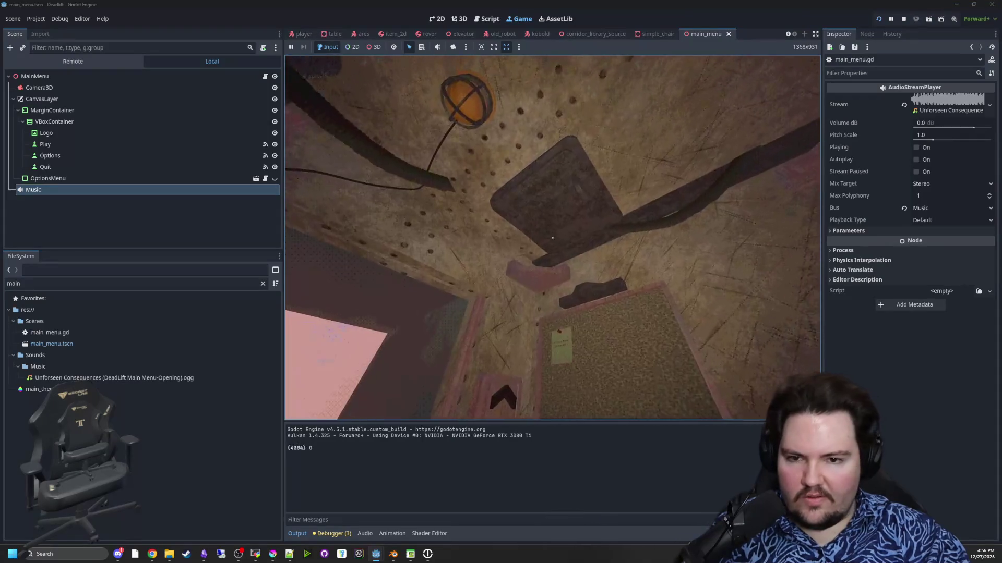
# Stop the playtest and open world.gd in the script editor, widening the code area.
pyautogui.press('super')
pyautogui.click(903, 18)
pyautogui.click(521, 256)
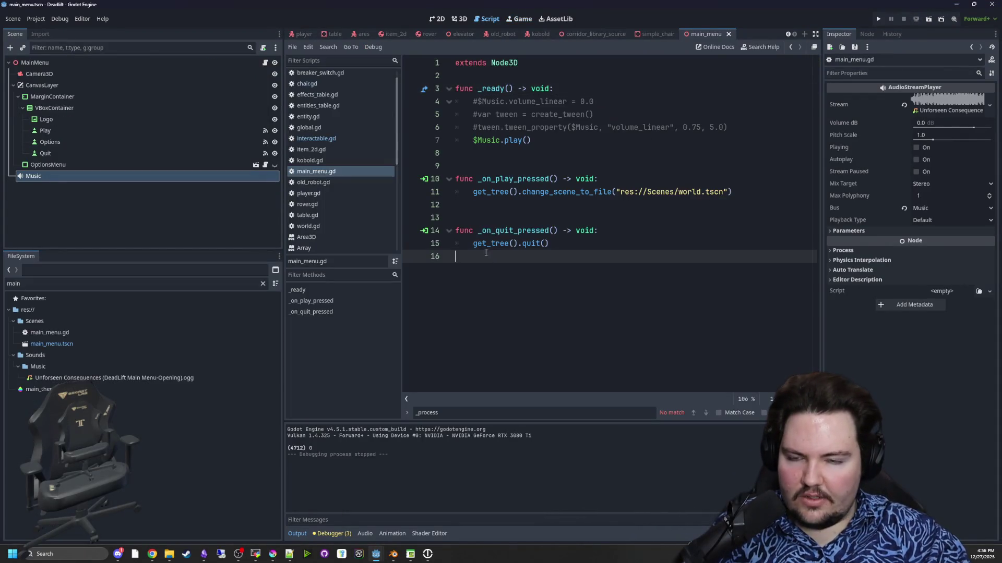
pyautogui.scroll(1, 316, 152)
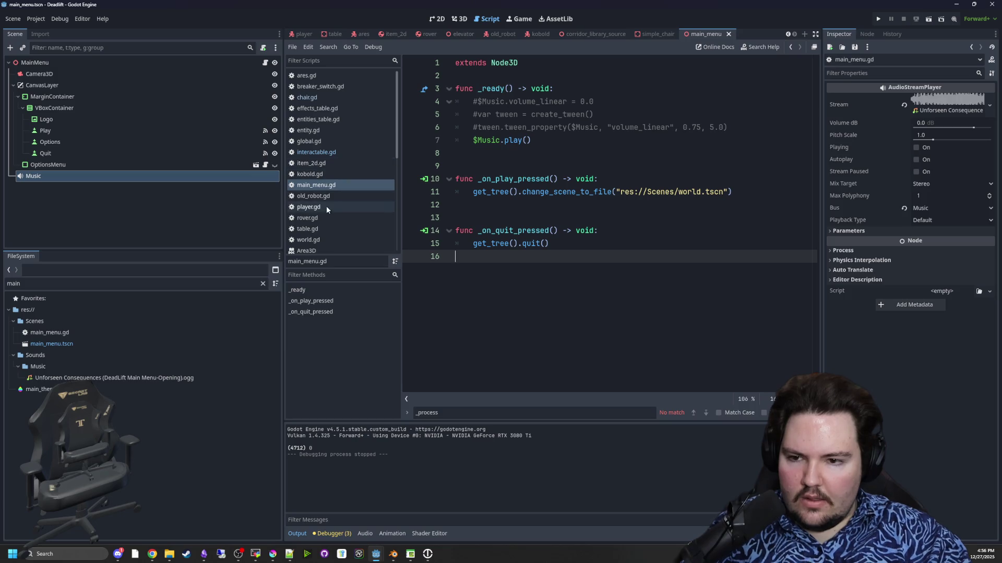
pyautogui.click(365, 141)
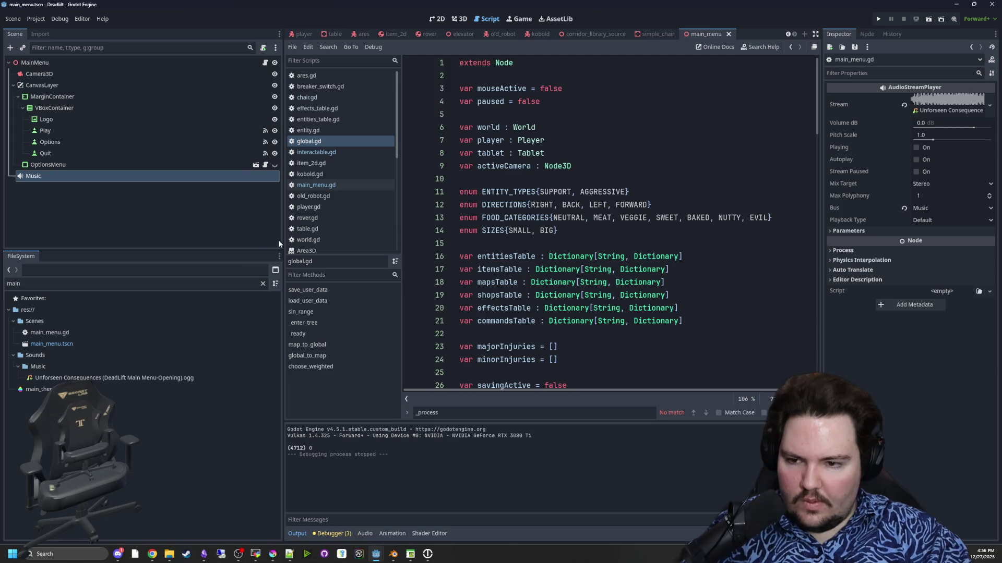
pyautogui.moveTo(282, 241); pyautogui.dragTo(117, 240)
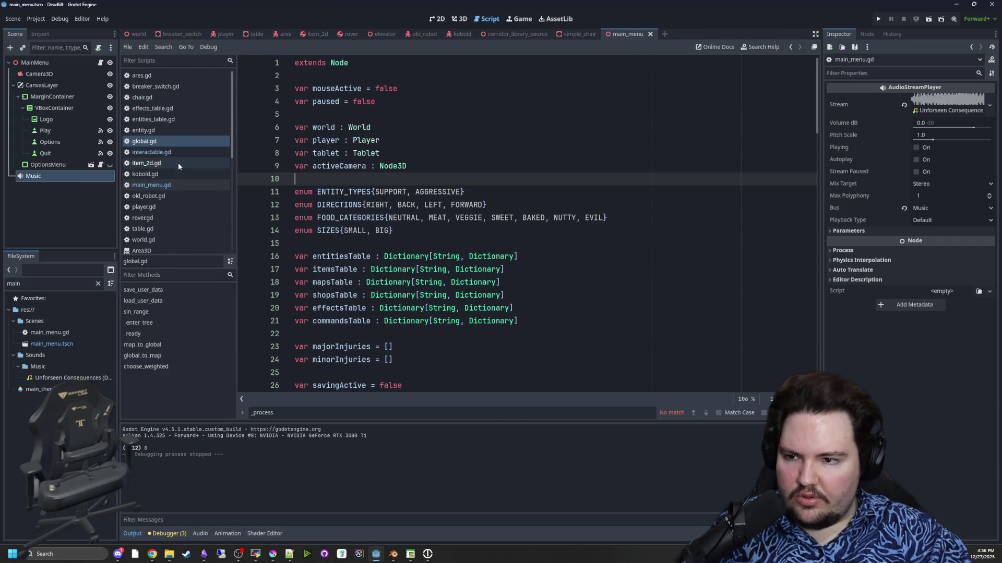
pyautogui.click(101, 63)
pyautogui.click(332, 205)
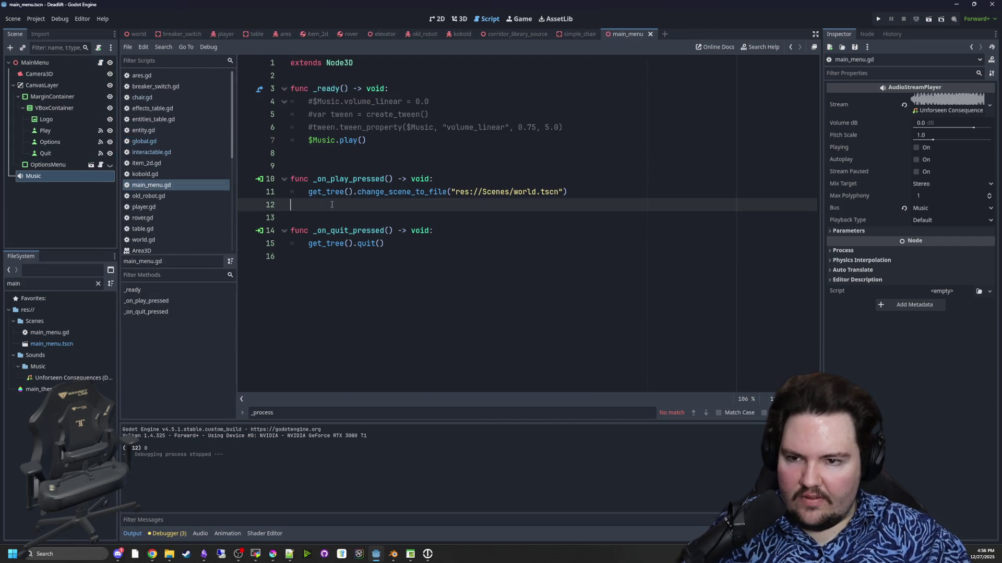
pyautogui.click(334, 171)
pyautogui.click(158, 139)
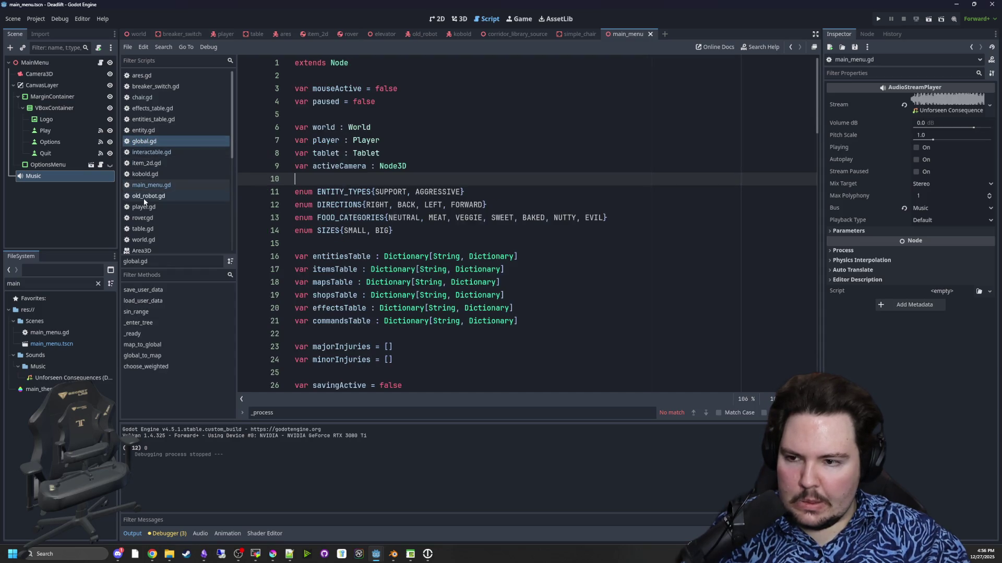
pyautogui.click(154, 228)
pyautogui.click(146, 239)
pyautogui.click(388, 203)
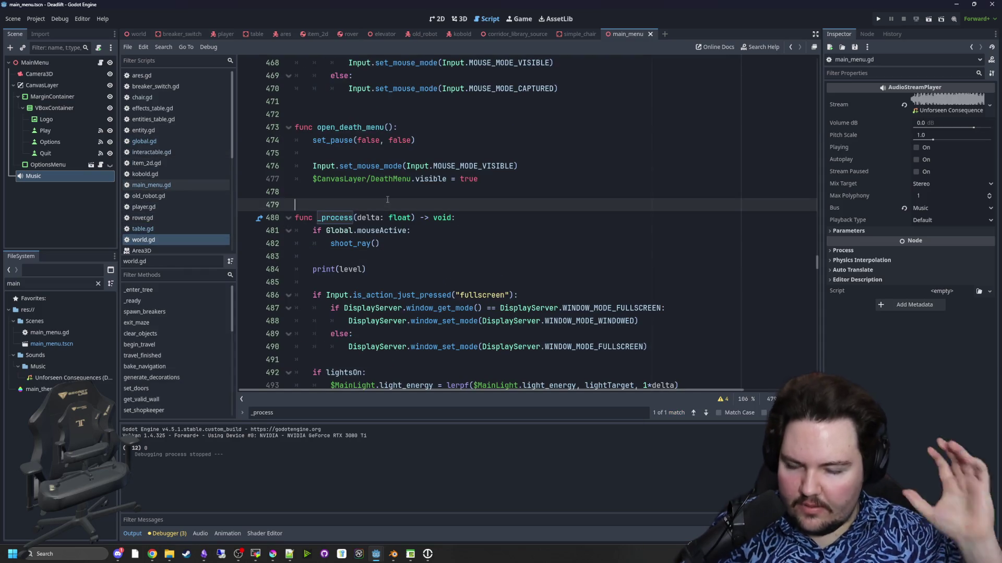
# Find generate_maze in world.gd, tidy blank lines, and delete the commented-out multimesh block.
pyautogui.hotkey('ctrl', 'f')
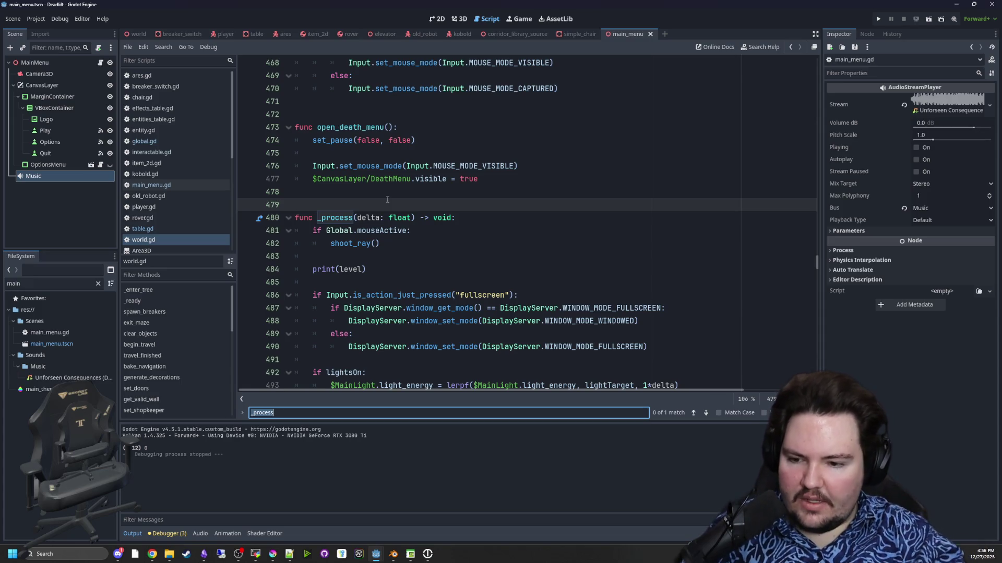
pyautogui.write('generate_maze')
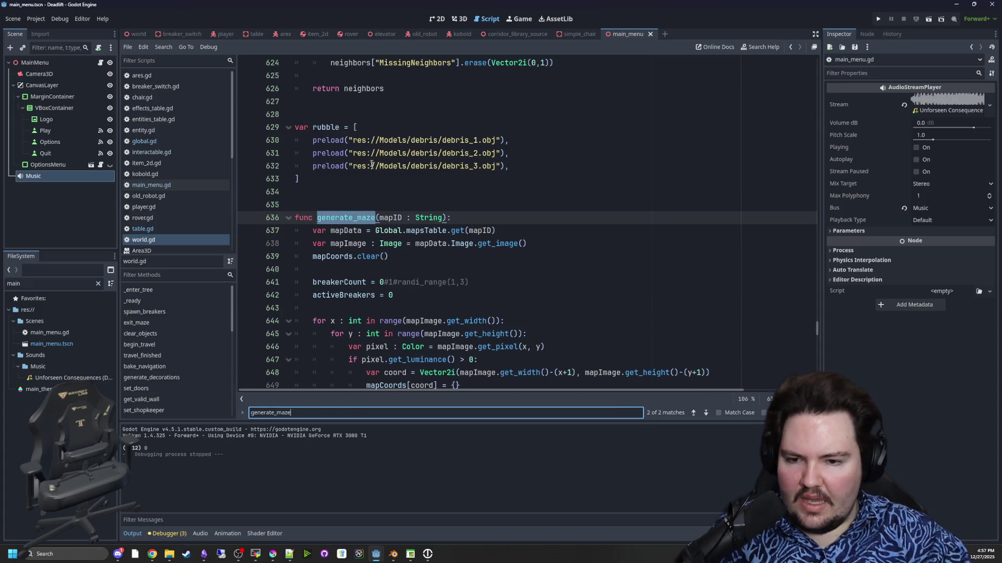
pyautogui.scroll(-10, 417, 219)
pyautogui.scroll(-5, 434, 232)
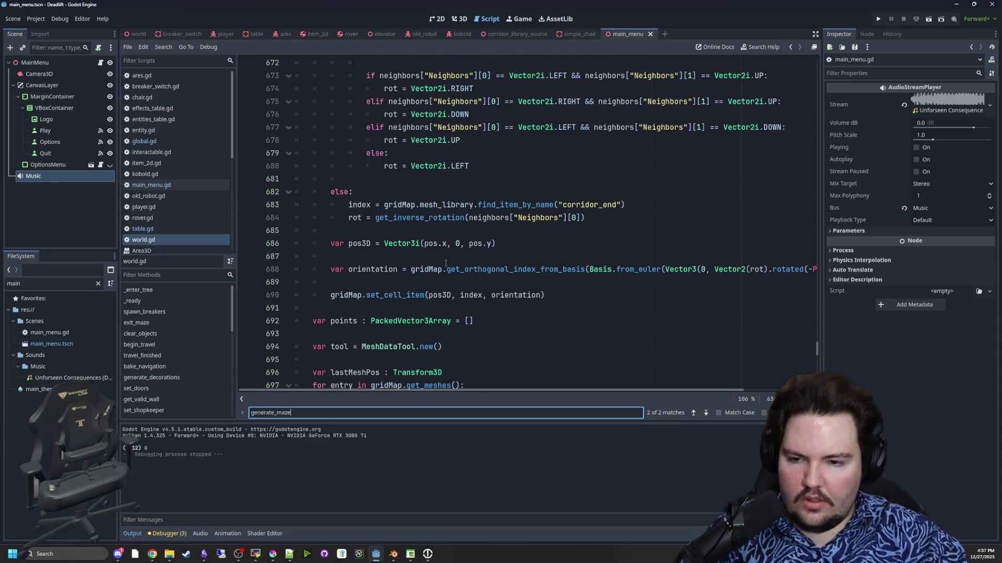
pyautogui.click(396, 217)
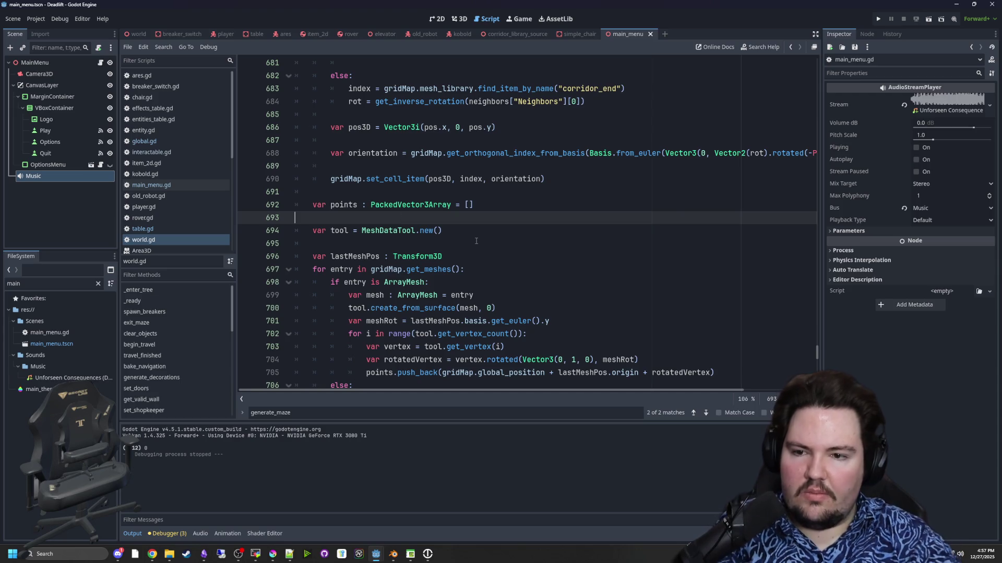
pyautogui.press('BackSpace')
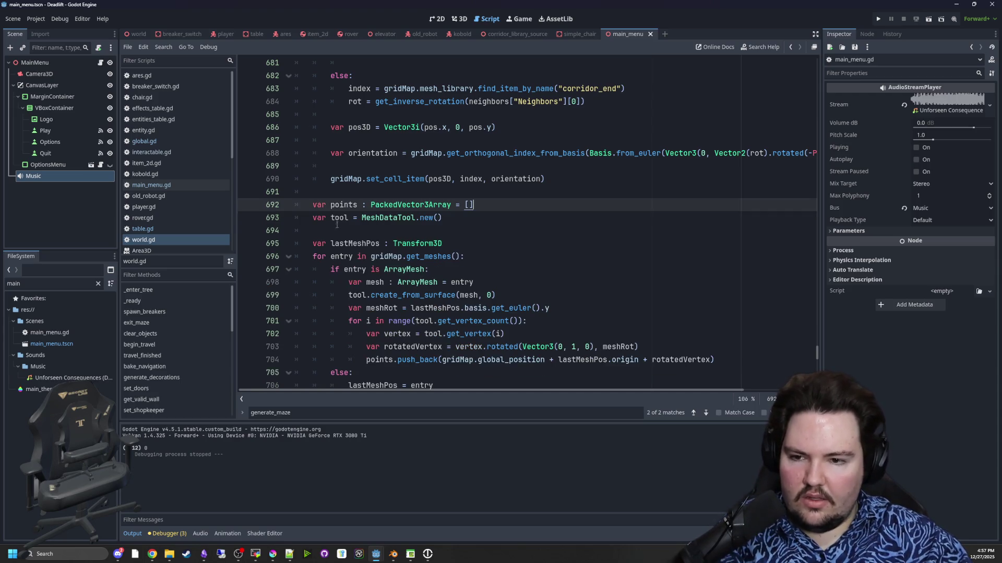
pyautogui.press('Down')
pyautogui.press('Down')
pyautogui.press('BackSpace')
pyautogui.scroll(-5, 426, 239)
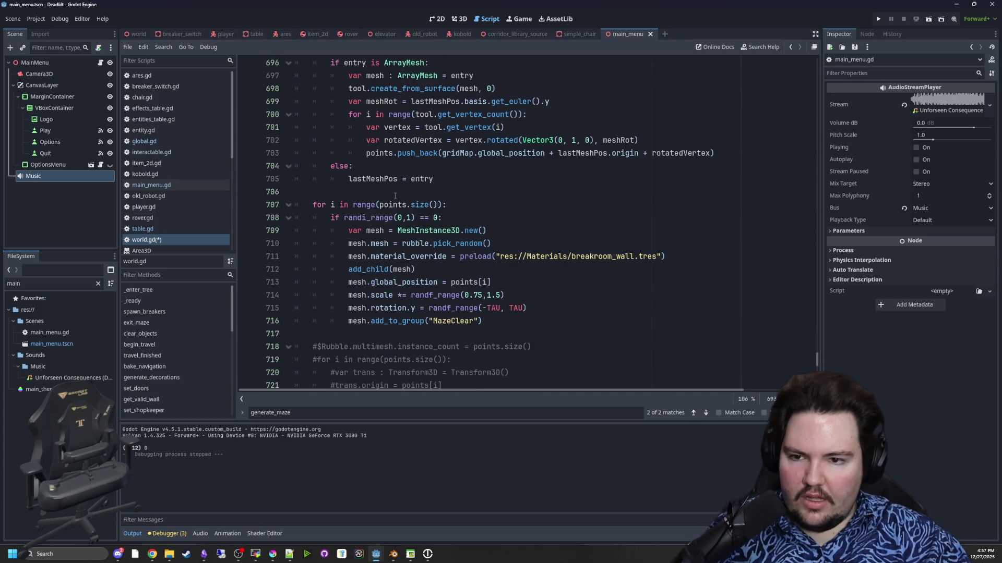
pyautogui.scroll(-2, 456, 323)
pyautogui.moveTo(602, 334)
pyautogui.mouseDown()
pyautogui.moveTo(574, 292)
pyautogui.moveTo(501, 245)
pyautogui.mouseUp()
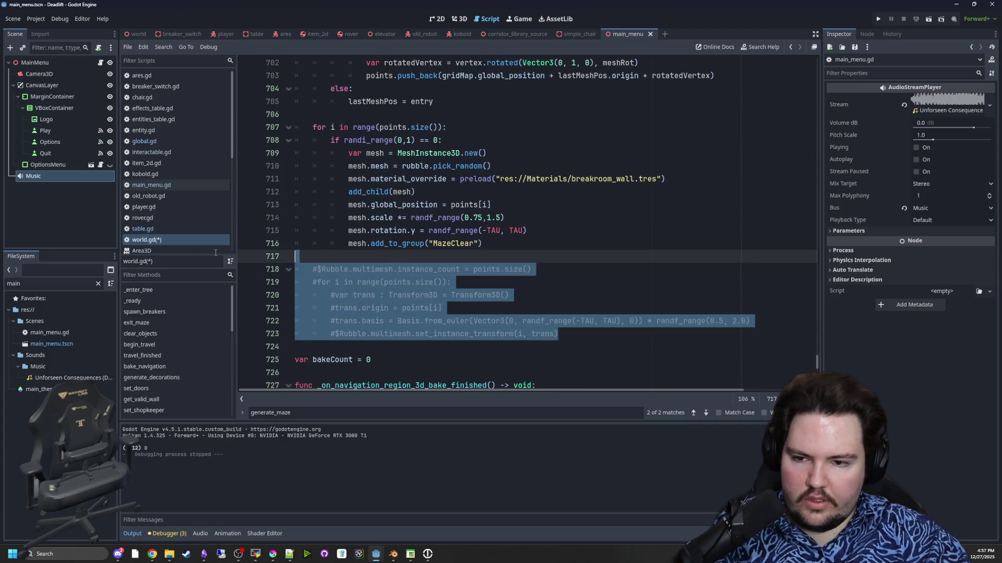
pyautogui.press('BackSpace')
# Cut the rubble-scattering code out of generate_maze and remove the leftover empty lines.
pyautogui.scroll(1, 452, 277)
pyautogui.moveTo(487, 282)
pyautogui.mouseDown()
pyautogui.moveTo(365, 217)
pyautogui.moveTo(344, 260)
pyautogui.moveTo(230, 207)
pyautogui.mouseUp()
pyautogui.hotkey('ctrl', 'c')
pyautogui.press('BackSpace')
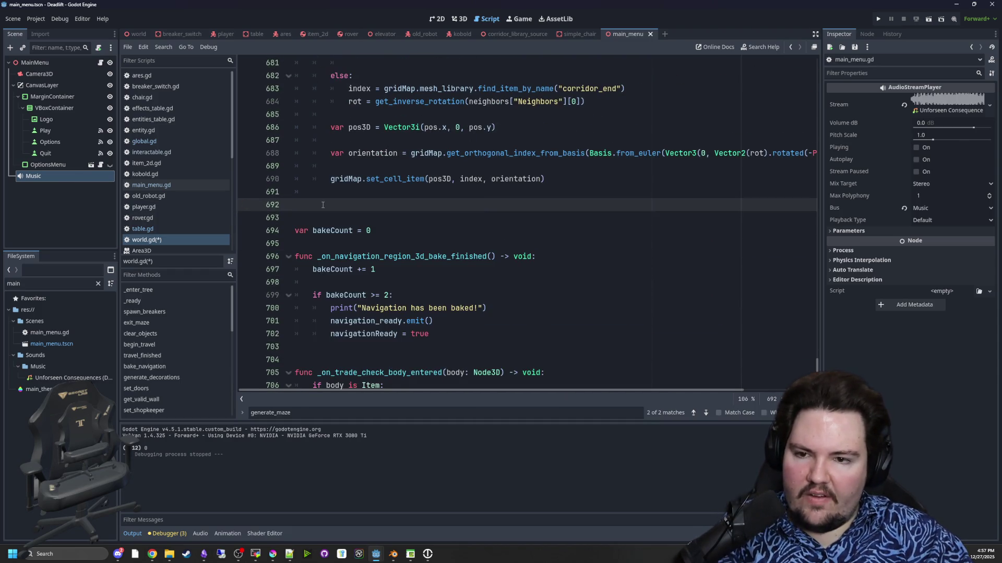
pyautogui.press('BackSpace')
pyautogui.press('BackSpace')
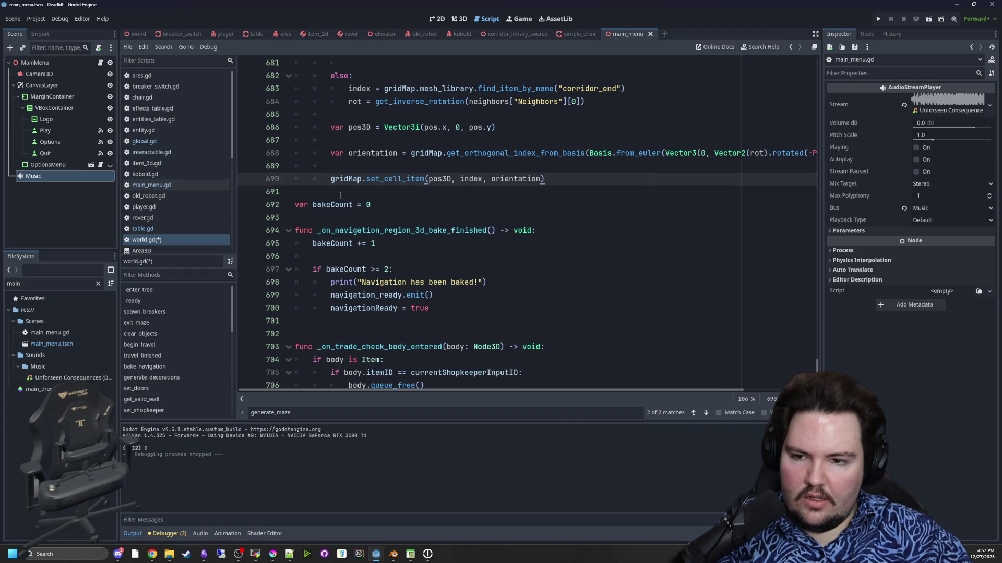
pyautogui.press('Down')
pyautogui.scroll(7, 409, 211)
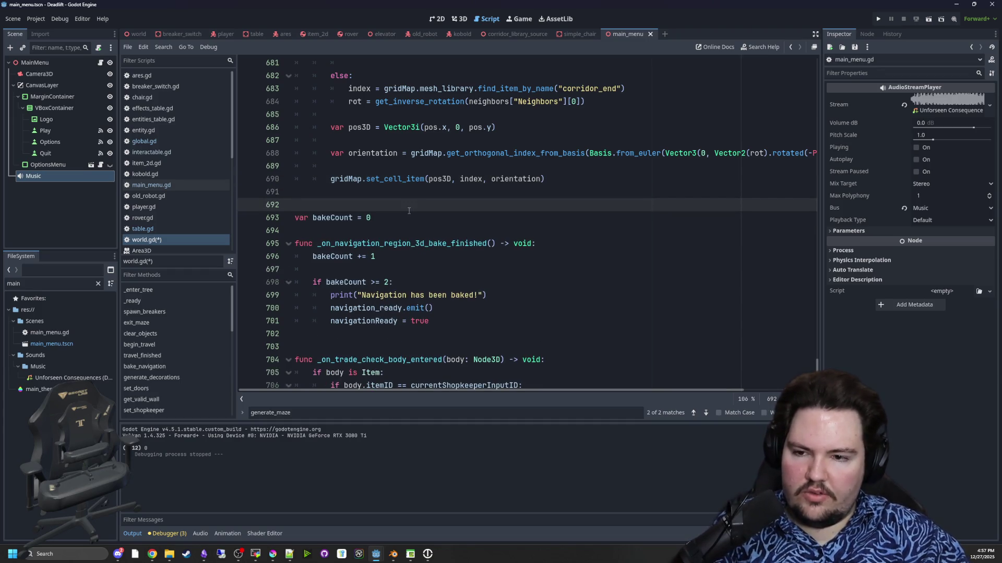
pyautogui.scroll(6, 436, 204)
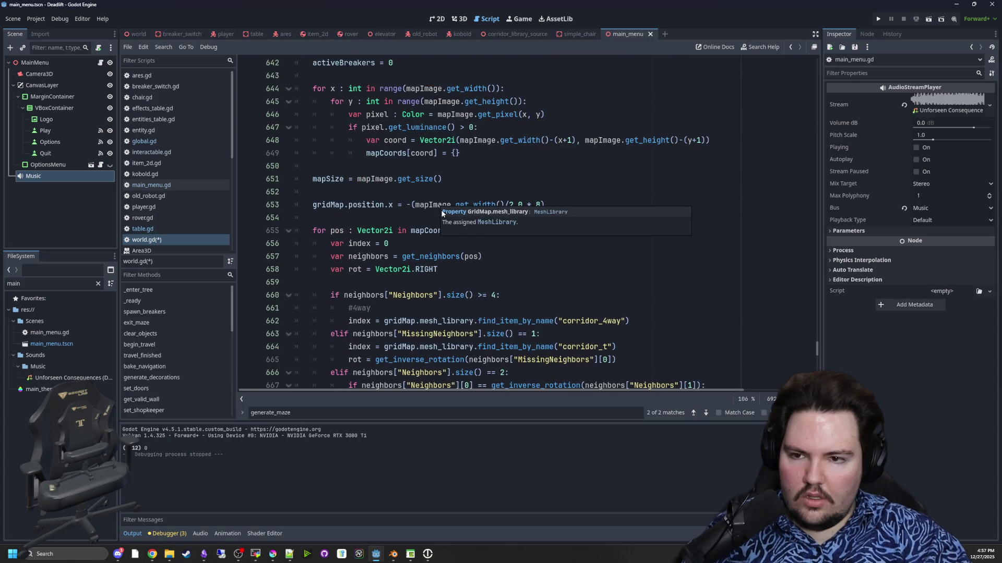
# Locate where generate_maze is called and position the caret after spawn_breakers().
pyautogui.click(539, 75)
pyautogui.hotkey('ctrl', 'f')
pyautogui.write('genre')
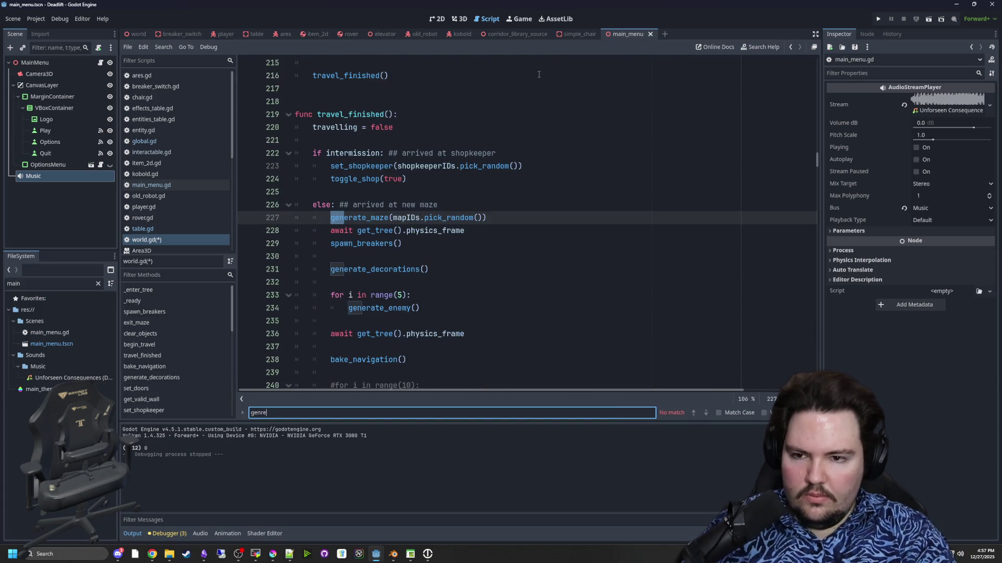
pyautogui.scroll(-2, 573, 97)
pyautogui.click(507, 166)
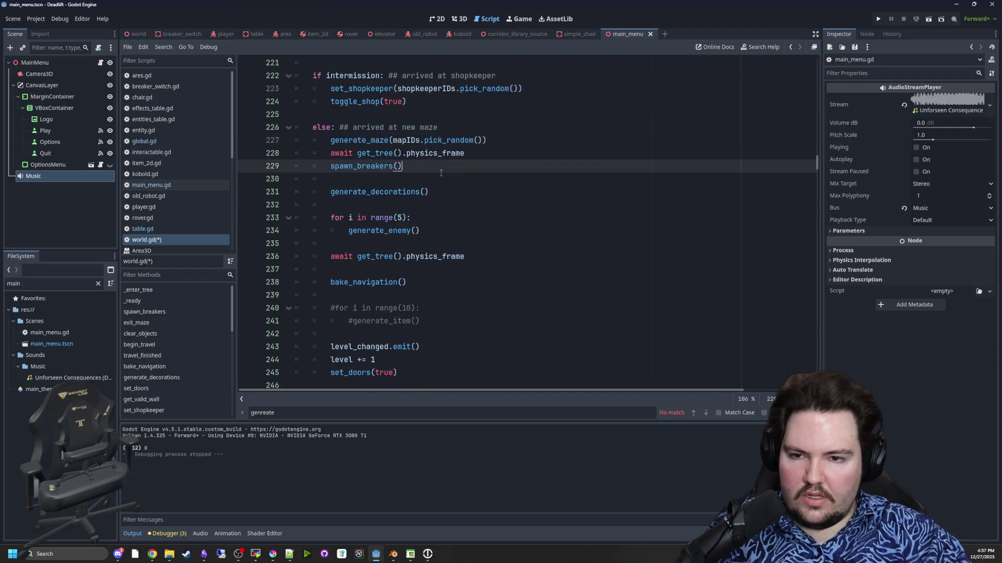
pyautogui.click(507, 142)
pyautogui.click(433, 164)
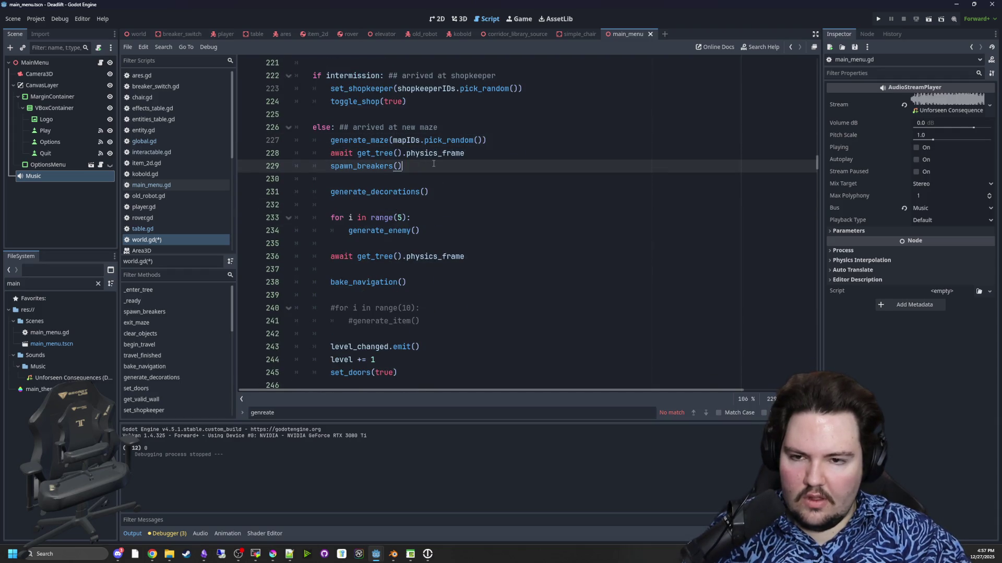
# Call generate_debris() after spawn_breakers() and paste the rubble code into a new generate_debris function.
pyautogui.press('Return')
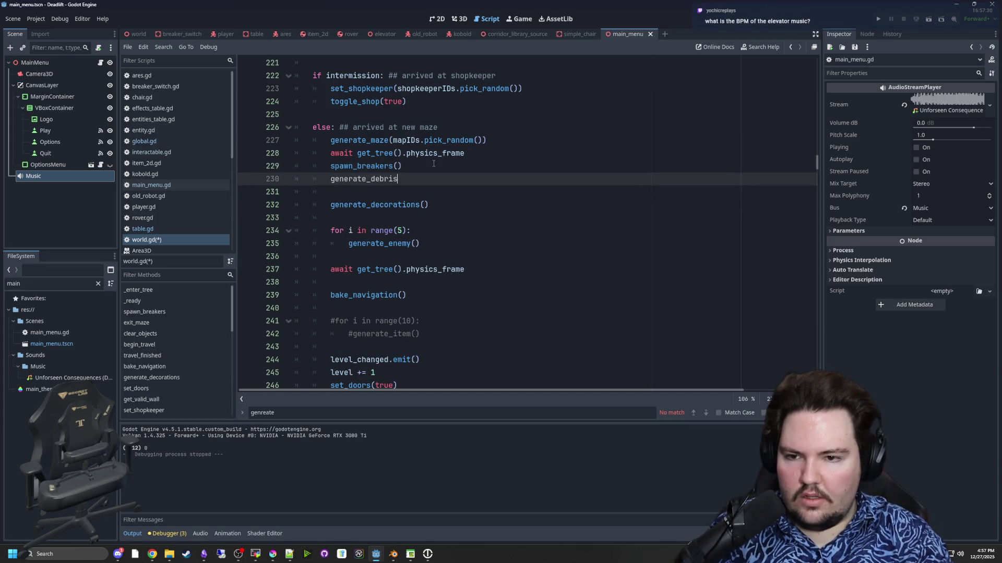
pyautogui.scroll(-6, 364, 218)
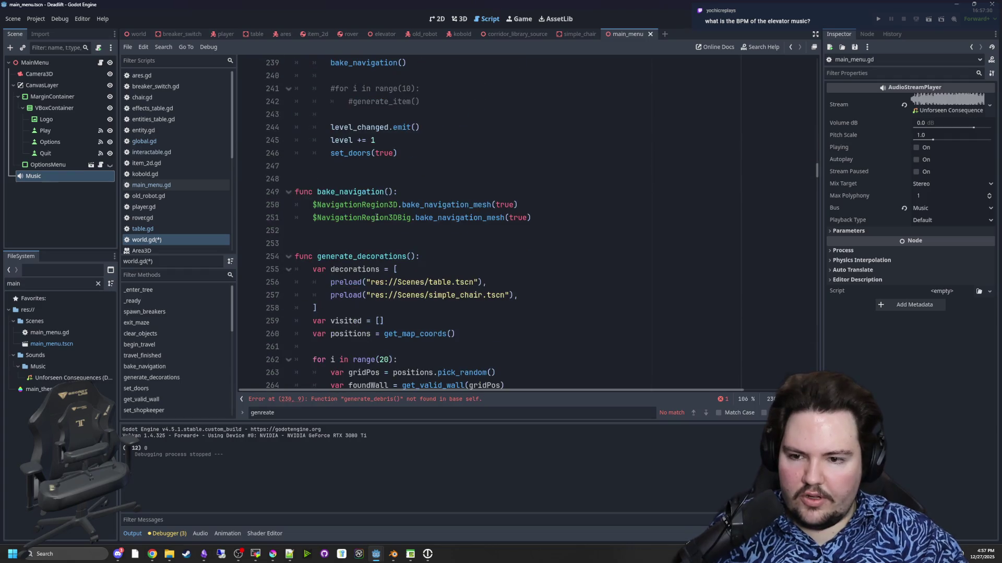
pyautogui.click(351, 172)
pyautogui.press('Return')
pyautogui.press('Return')
pyautogui.press('Return')
pyautogui.press('Up')
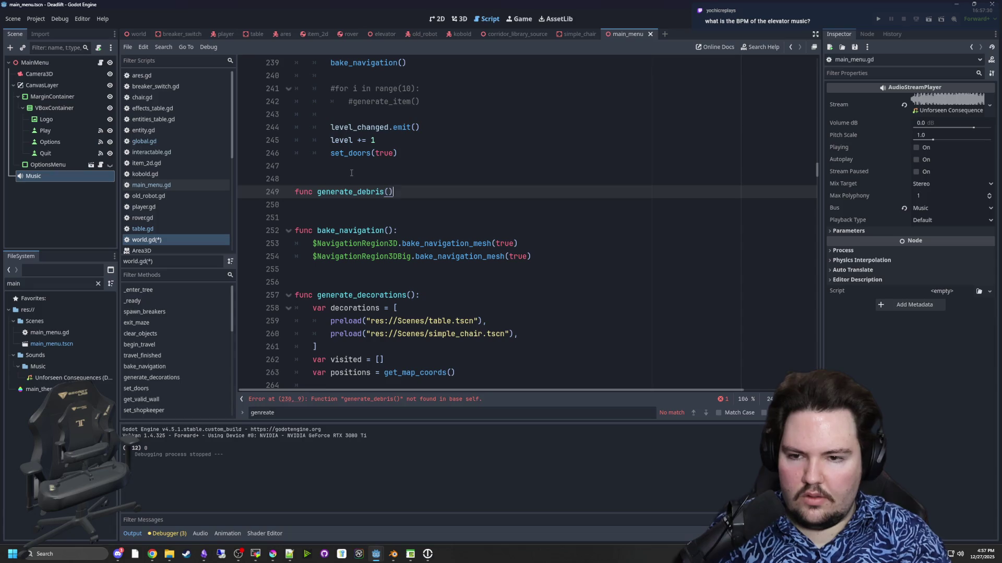
pyautogui.write(':')
pyautogui.press('Return')
pyautogui.hotkey('ctrl', 'v')
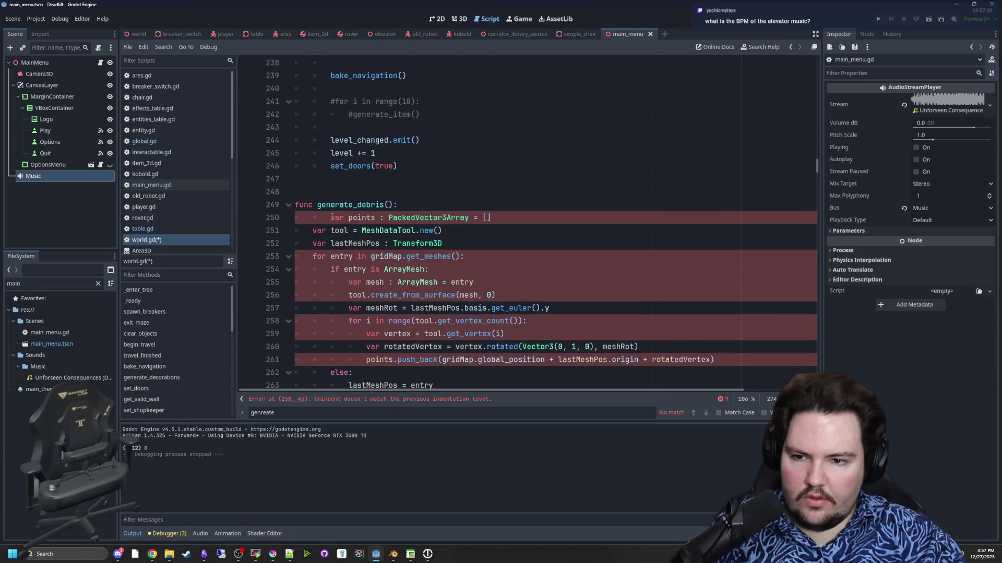
# Fix the indentation of the pasted generate_debris code and save world.gd.
pyautogui.click(332, 217)
pyautogui.press('BackSpace')
pyautogui.scroll(-6, 431, 223)
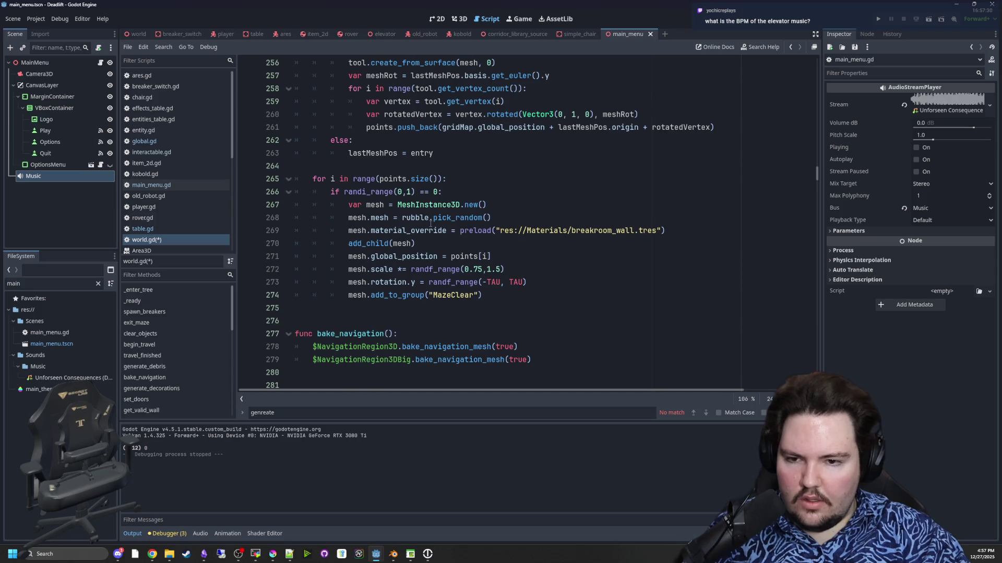
pyautogui.scroll(5, 430, 223)
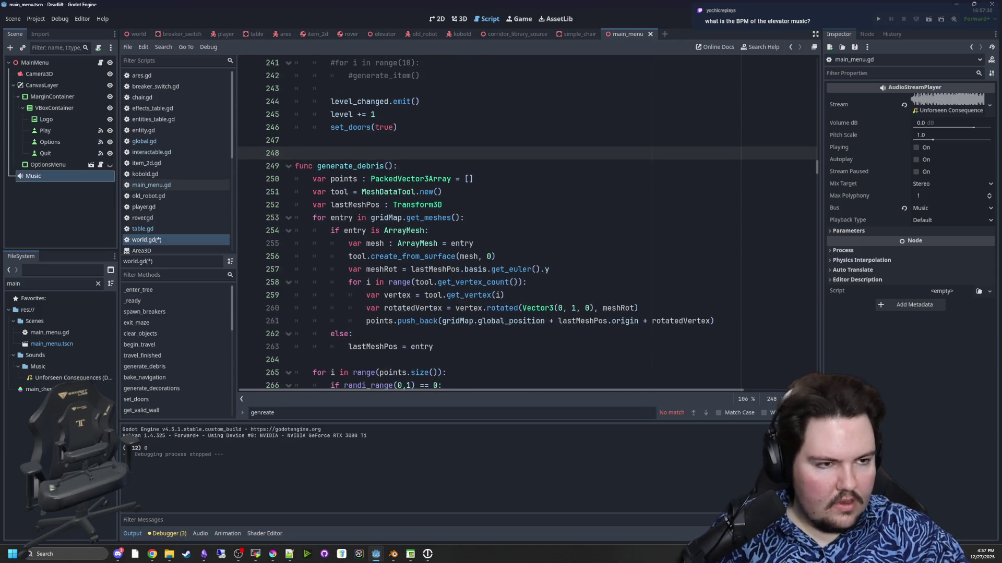
pyautogui.click(572, 231)
pyautogui.hotkey('ctrl', 's')
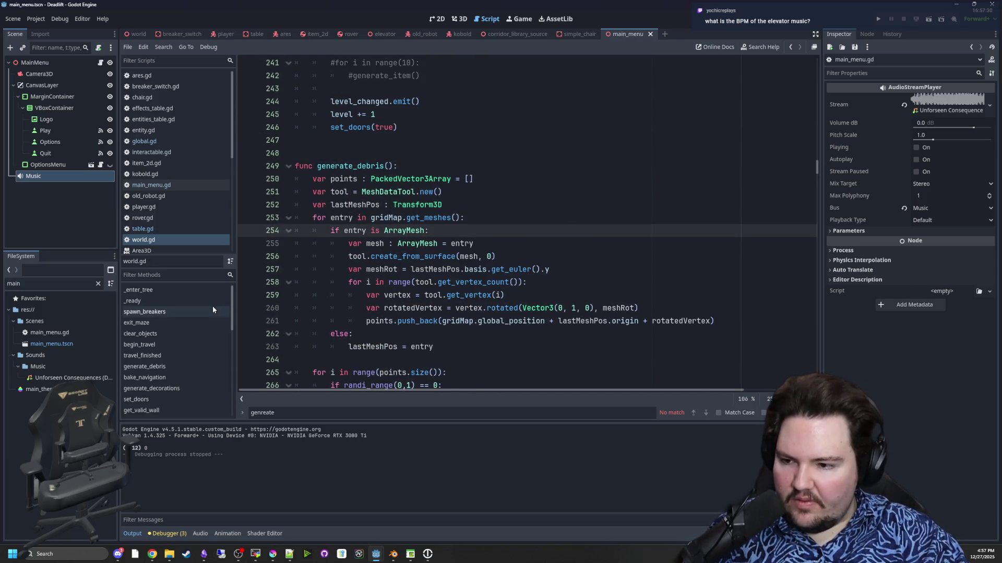
pyautogui.click(344, 149)
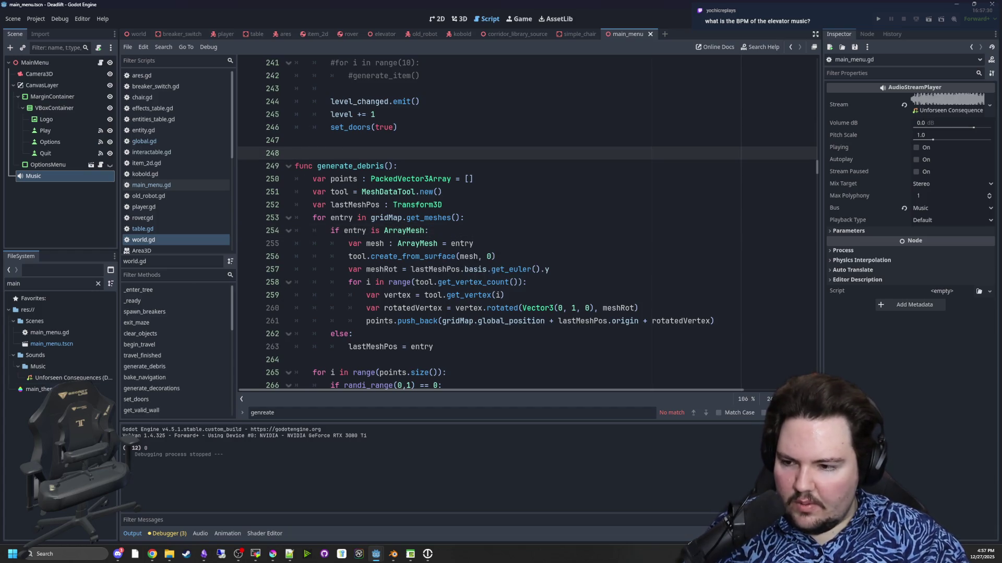
pyautogui.click(100, 283)
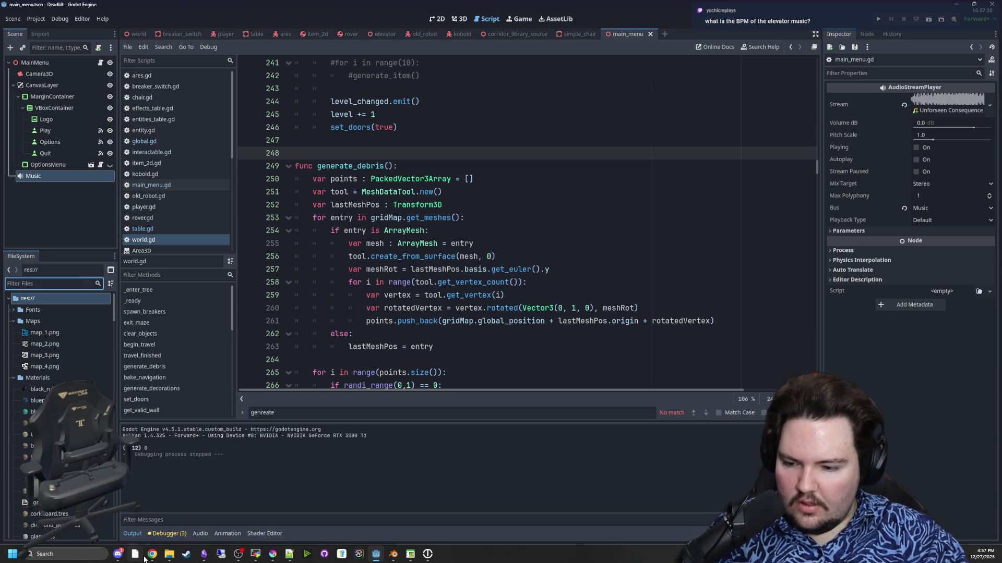
# Search 'bpm calculator', open the Tap BPM page, and launch the Godot project.
pyautogui.moveTo(151, 554)
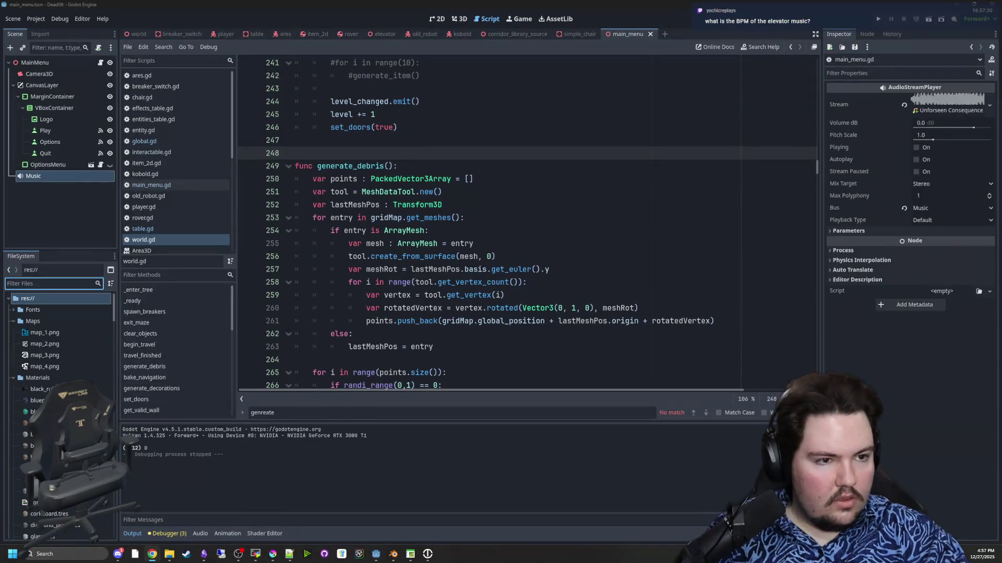
pyautogui.write('bpm c')
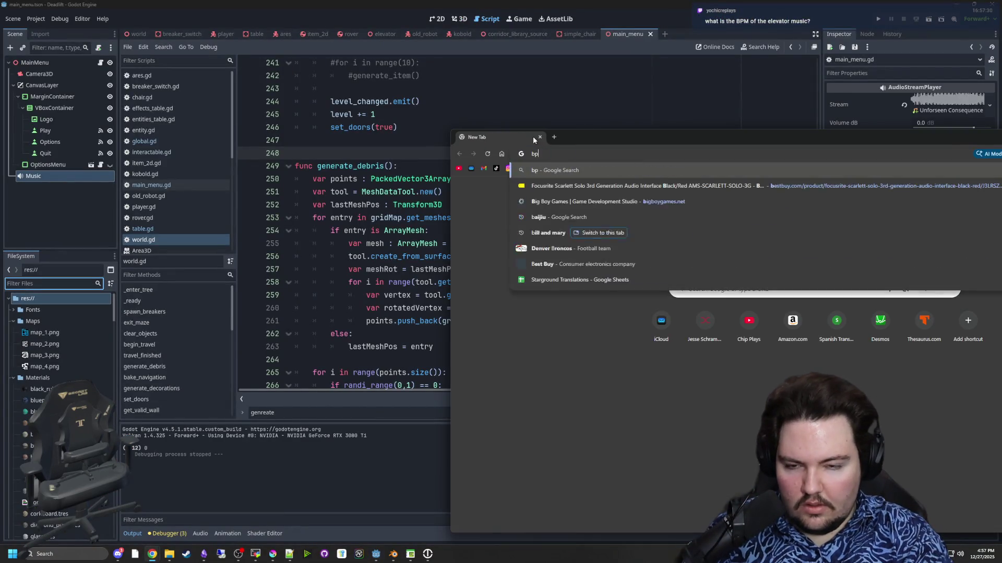
pyautogui.write('alculator')
pyautogui.press('Return')
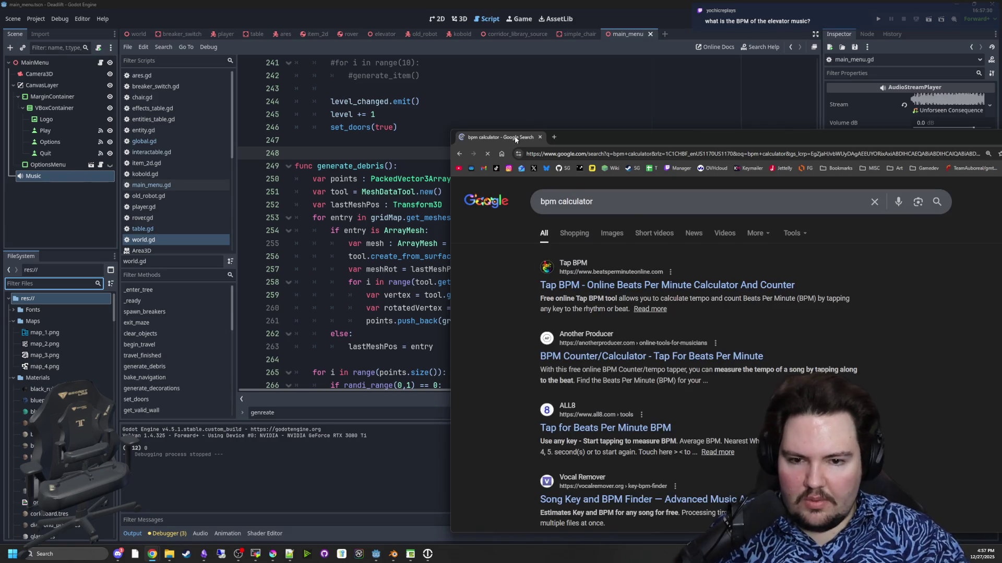
pyautogui.click(626, 287)
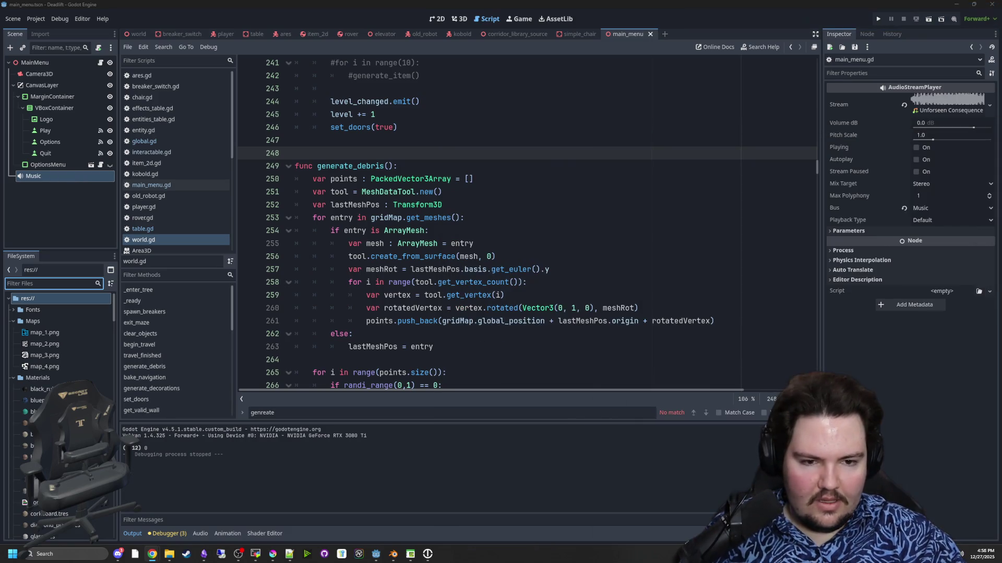
pyautogui.click(879, 18)
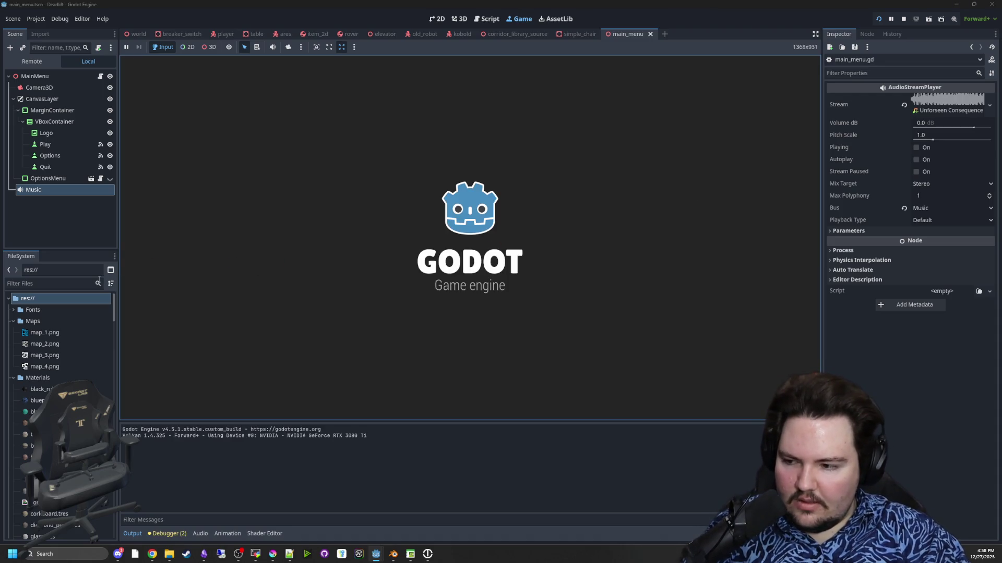
# Tap along to the menu music on the tap pad, measuring about 116 BPM.
pyautogui.hotkey('alt', 'Tab')
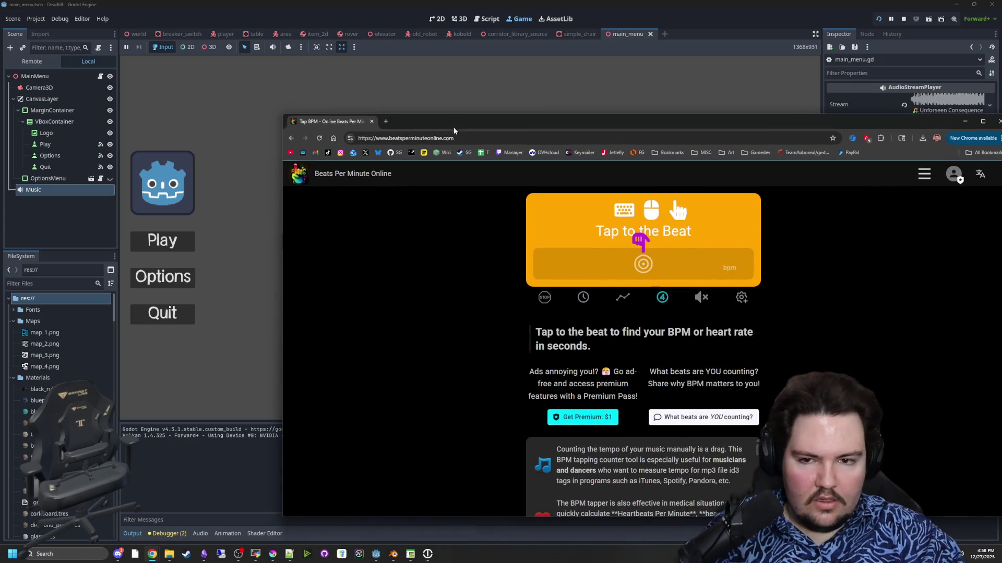
pyautogui.click(647, 261)
pyautogui.click(647, 263)
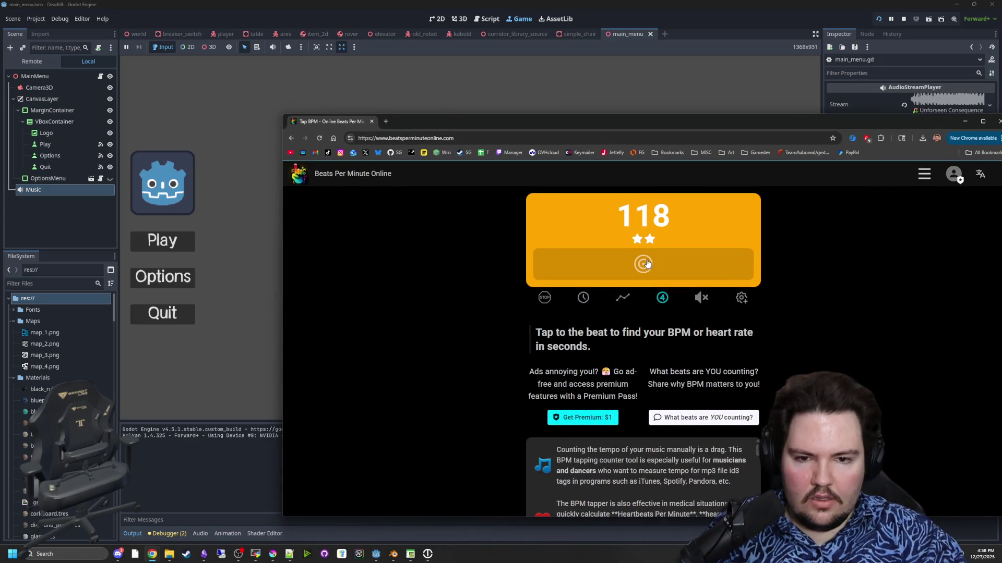
pyautogui.click(647, 264)
pyautogui.click(647, 263)
pyautogui.click(647, 264)
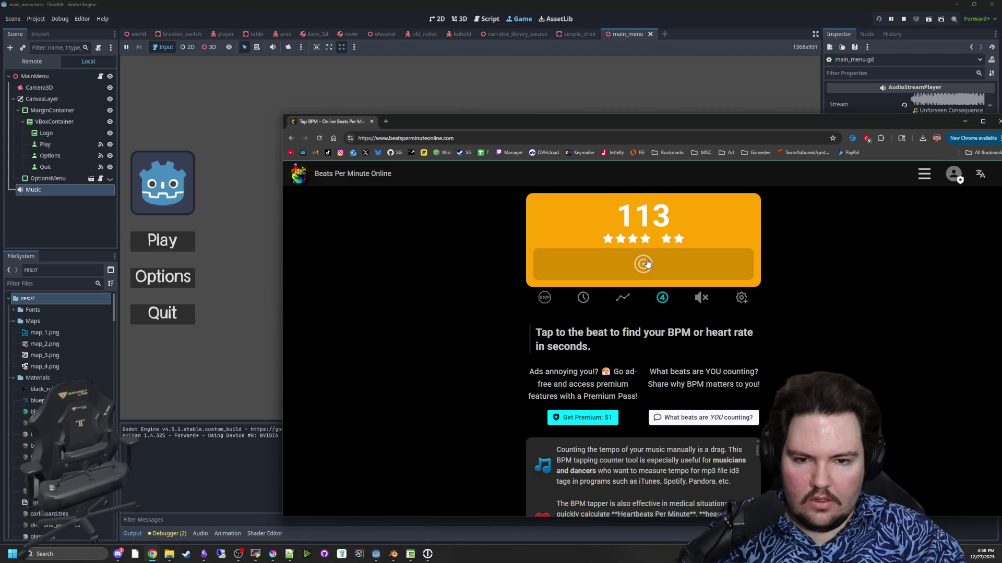
pyautogui.click(647, 263)
pyautogui.click(647, 263)
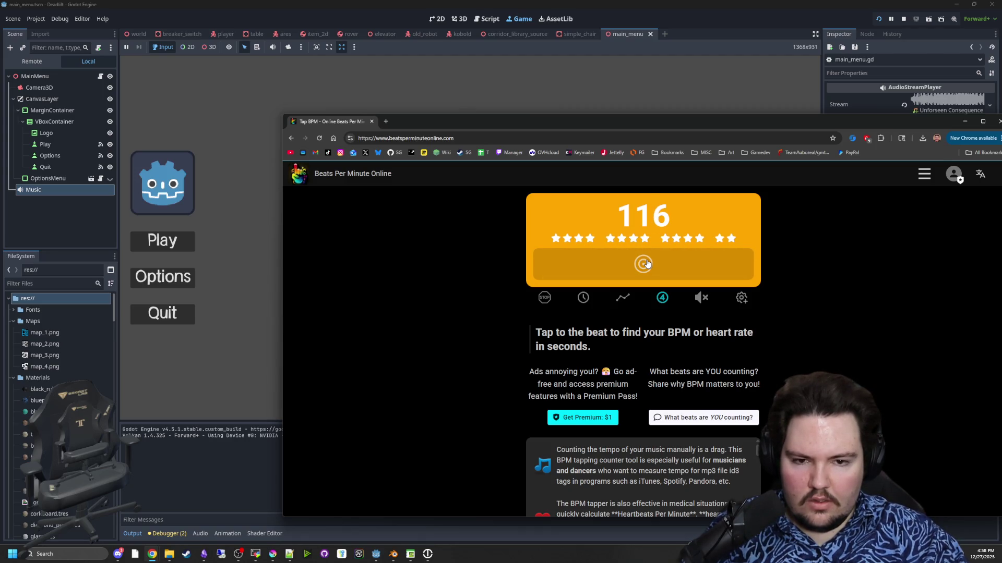
pyautogui.hotkey('alt', 'Tab')
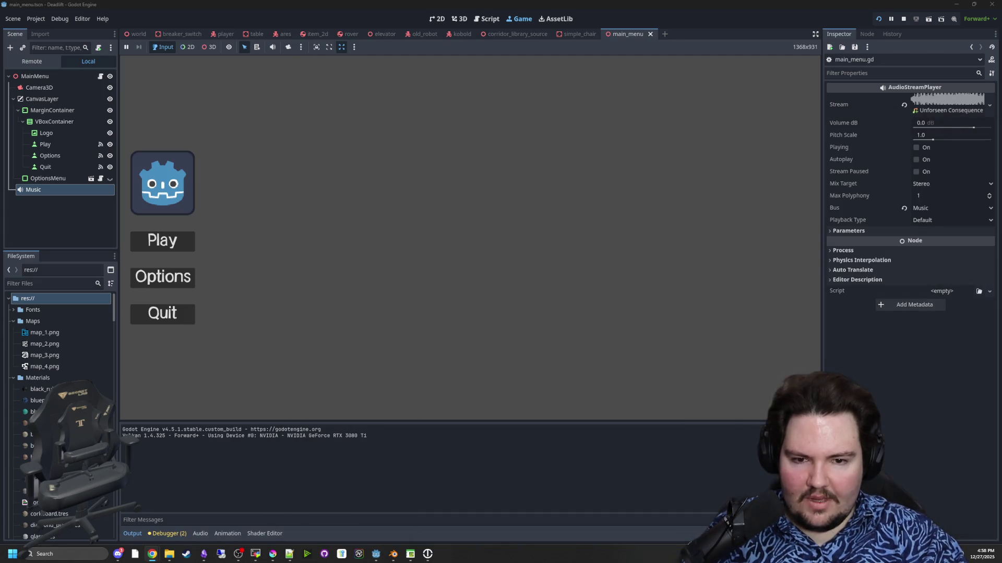
# Start a new game from the main menu and pause once inside the building.
pyautogui.click(166, 242)
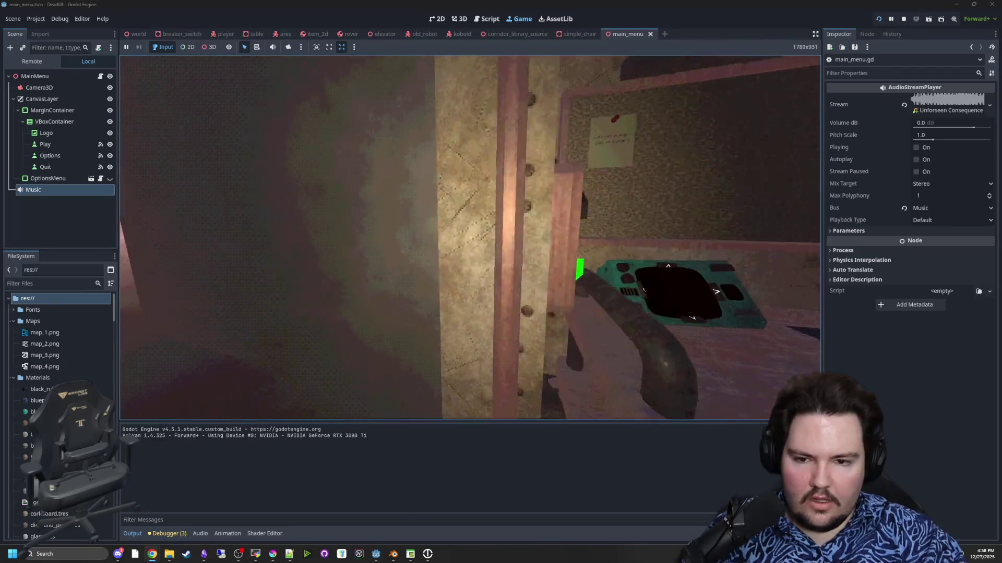
pyautogui.press('Escape')
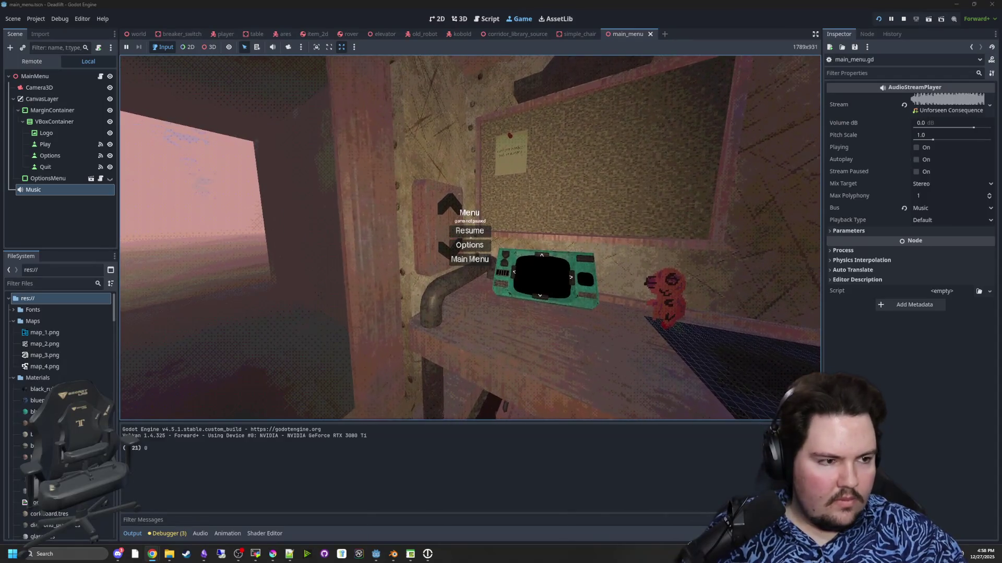
# Re-tap the gameplay music from a fresh count until it reads 112 BPM, then move the window aside.
pyautogui.hotkey('alt', 'Tab')
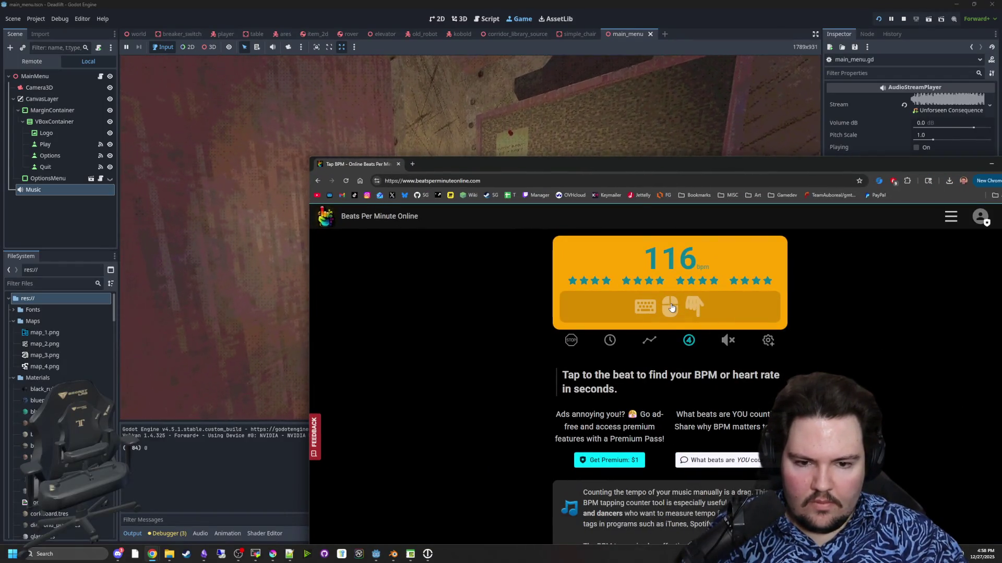
pyautogui.click(671, 308)
pyautogui.click(671, 308)
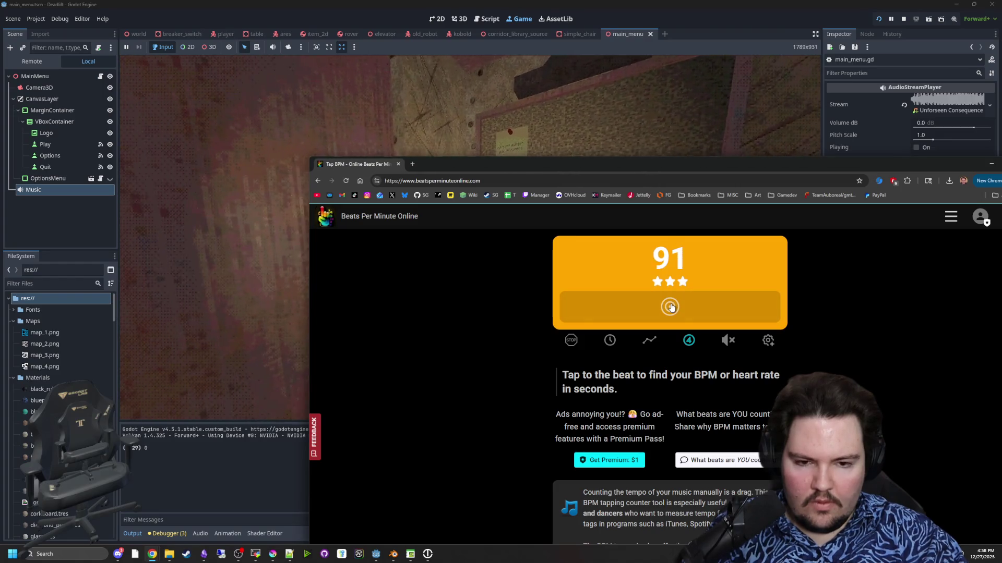
pyautogui.click(672, 308)
pyautogui.click(672, 308)
pyautogui.click(672, 308)
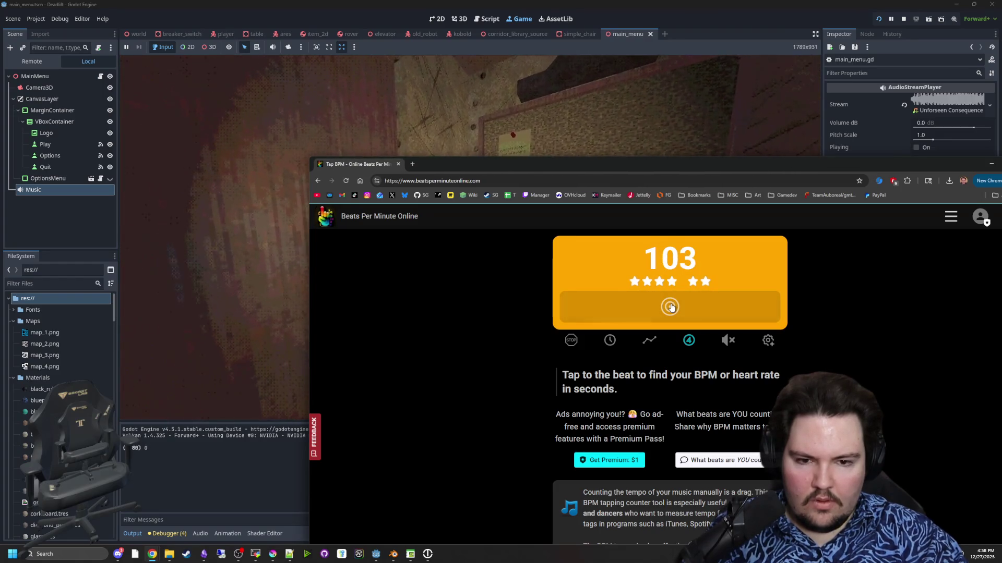
pyautogui.click(671, 308)
pyautogui.click(672, 308)
pyautogui.click(672, 307)
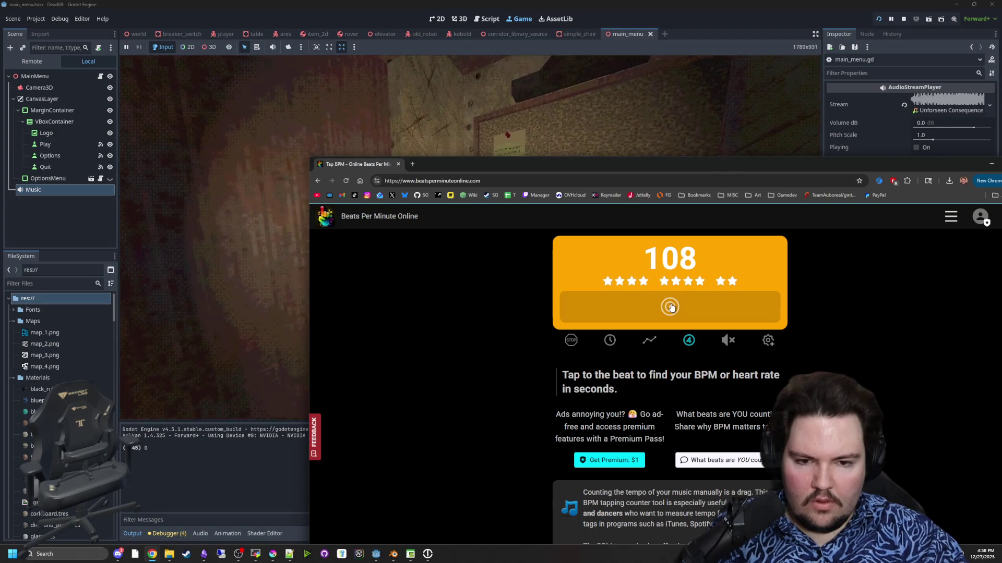
pyautogui.click(671, 308)
pyautogui.click(672, 308)
pyautogui.click(671, 308)
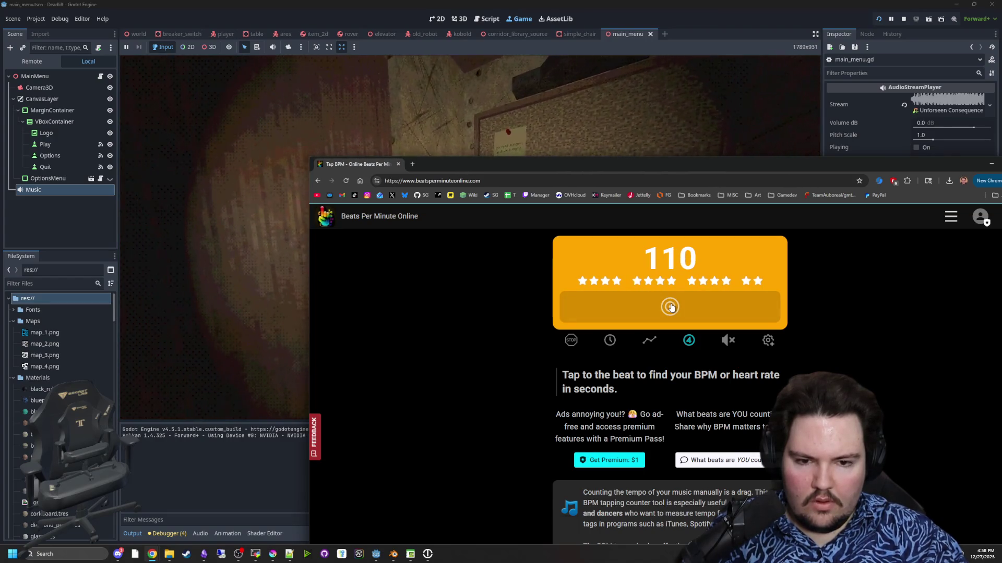
pyautogui.click(671, 308)
pyautogui.click(672, 308)
pyautogui.click(671, 308)
pyautogui.click(671, 308)
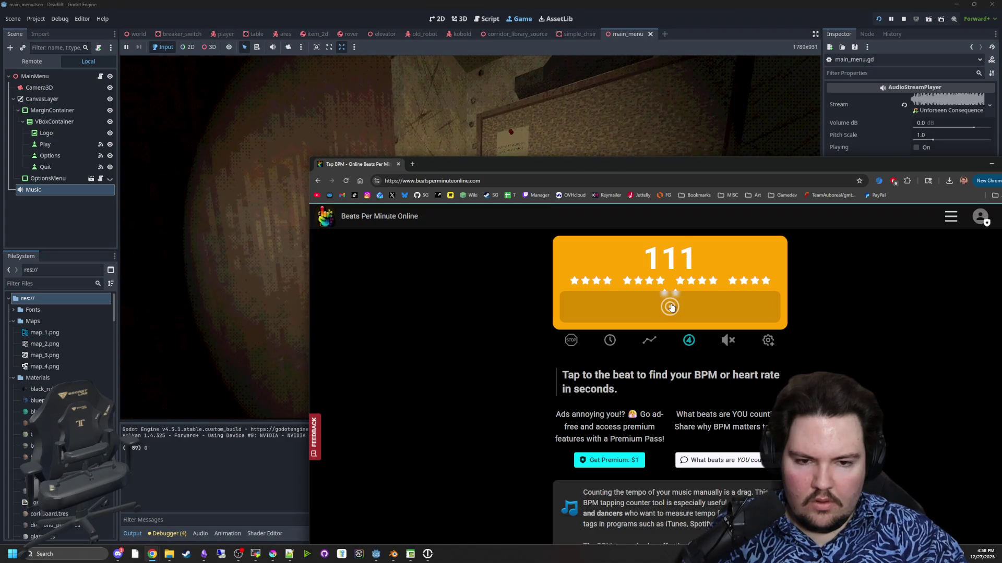
pyautogui.click(672, 308)
pyautogui.moveTo(427, 165)
pyautogui.mouseDown()
pyautogui.moveTo(577, 288)
pyautogui.moveTo(342, 191)
pyautogui.mouseUp()
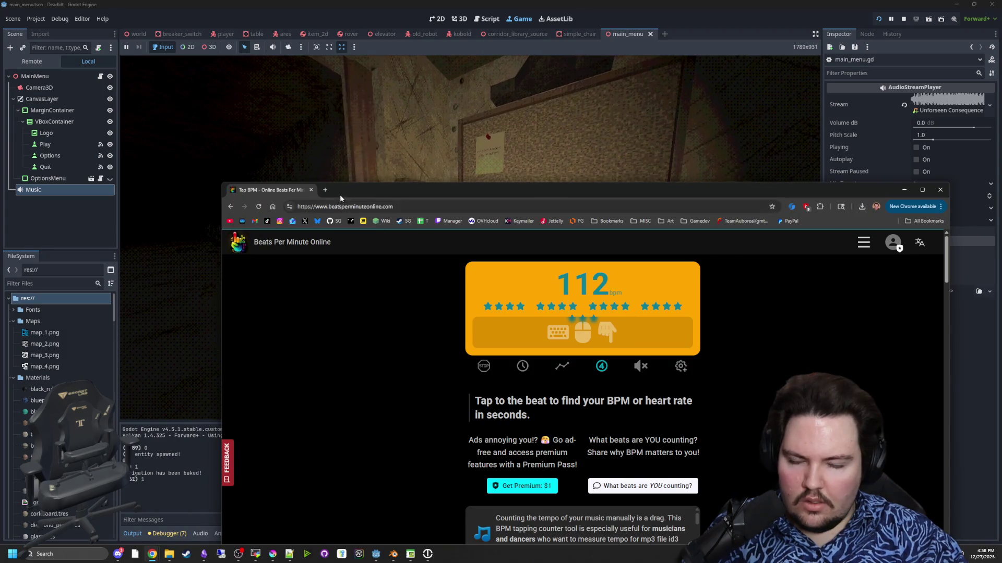
# Resume the game, walk forward down the dark tunnel, pause again and return to the BPM tapper.
pyautogui.hotkey('alt', 'Tab')
pyautogui.press('Escape')
pyautogui.press('w')
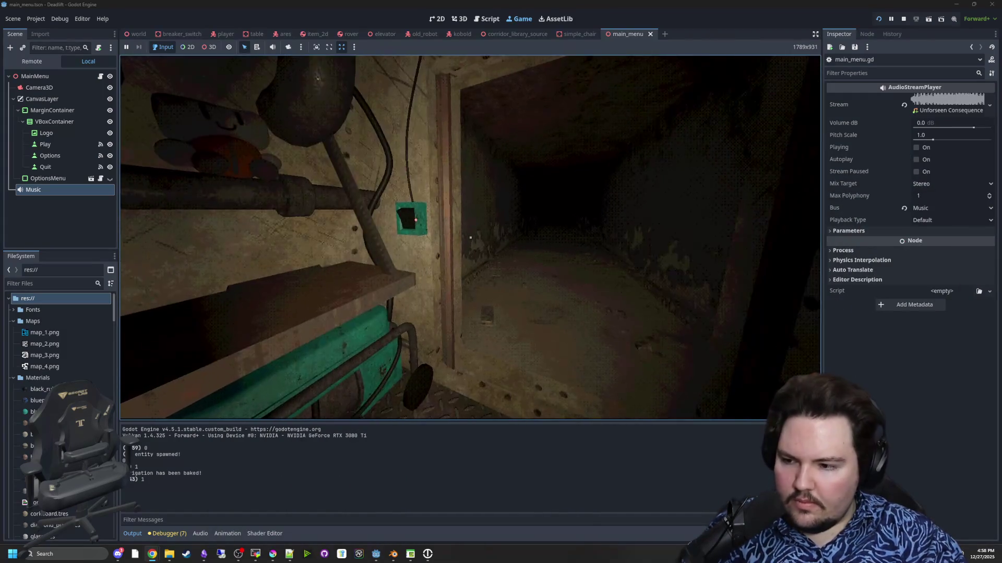
pyautogui.press('w')
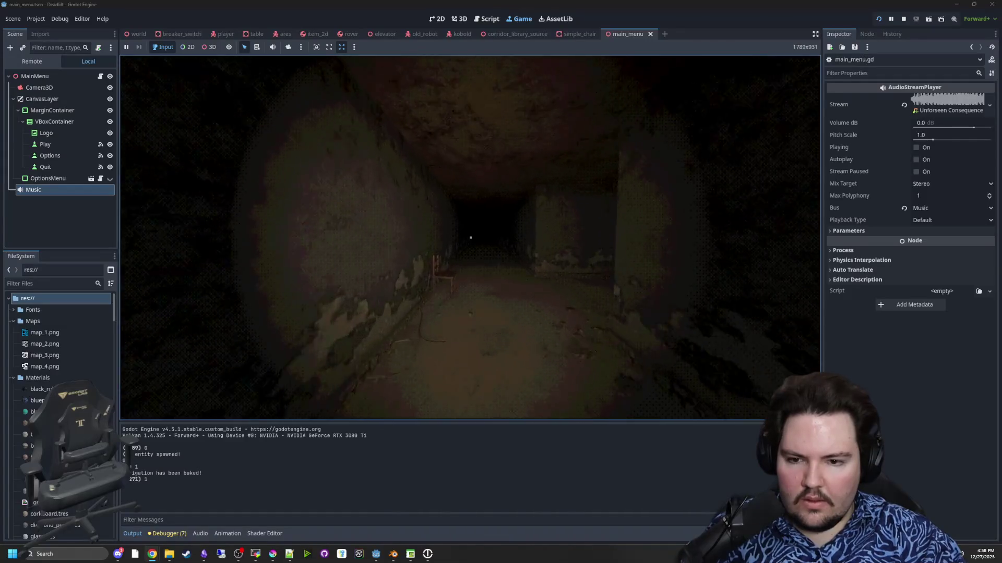
pyautogui.press('w')
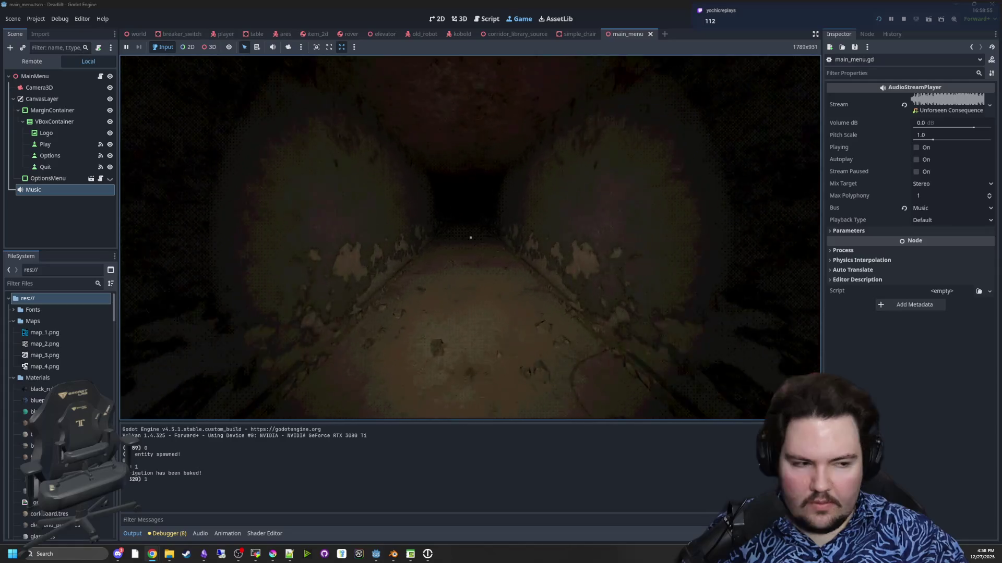
pyautogui.press('Escape')
pyautogui.hotkey('alt', 'Tab')
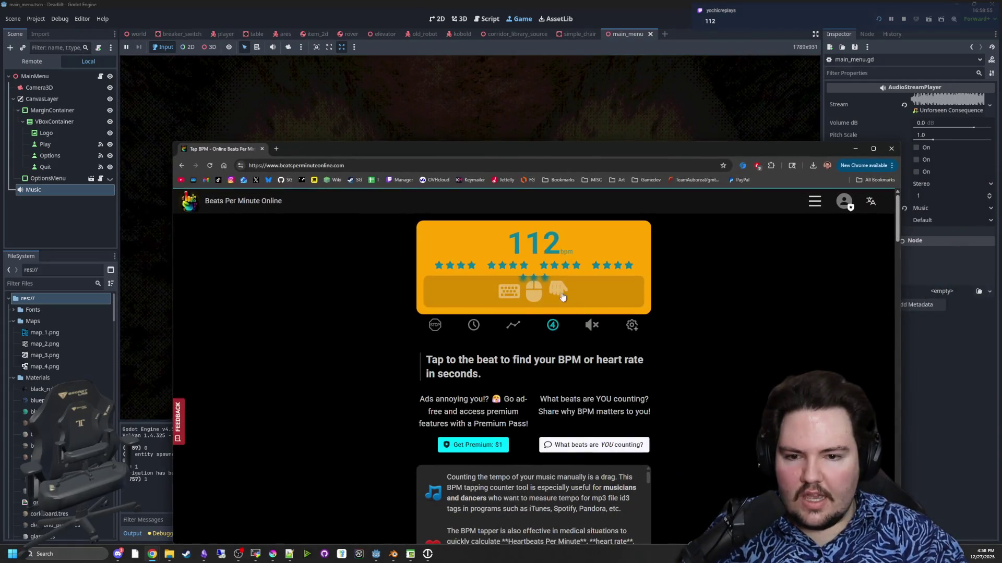
# Turn on the tapper's sound and tap a fresh count to the music, settling near 111 BPM.
pyautogui.click(588, 329)
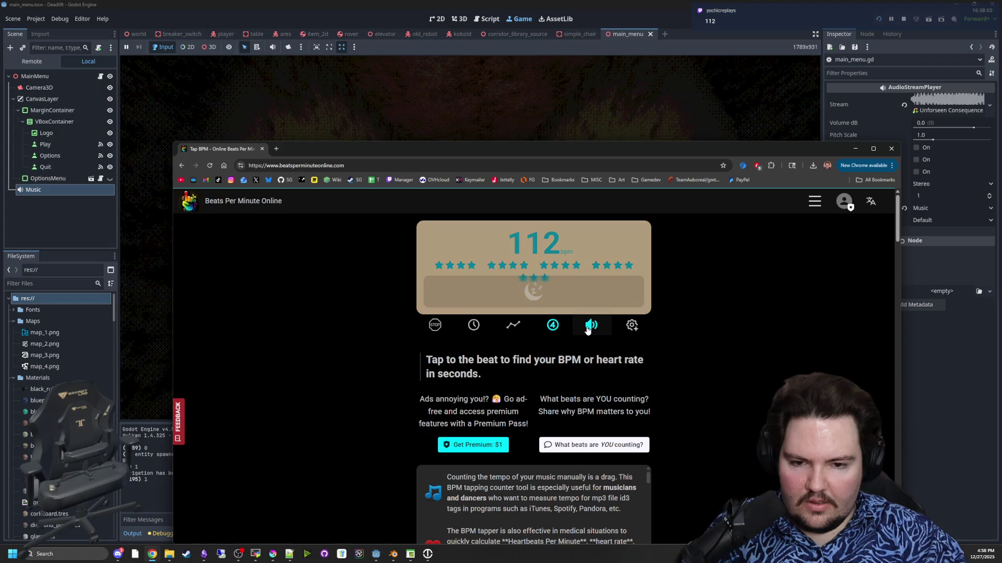
pyautogui.click(587, 330)
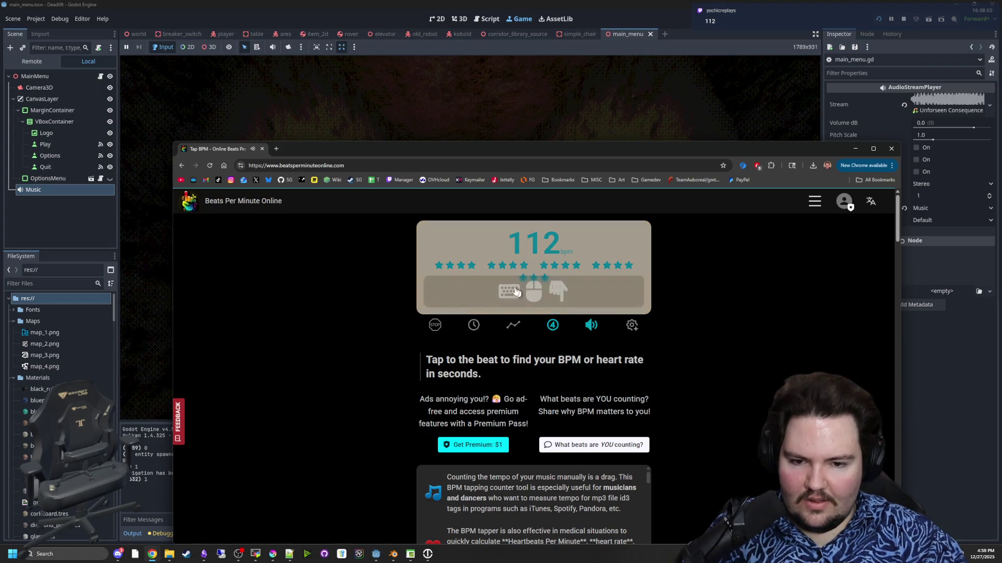
pyautogui.click(527, 291)
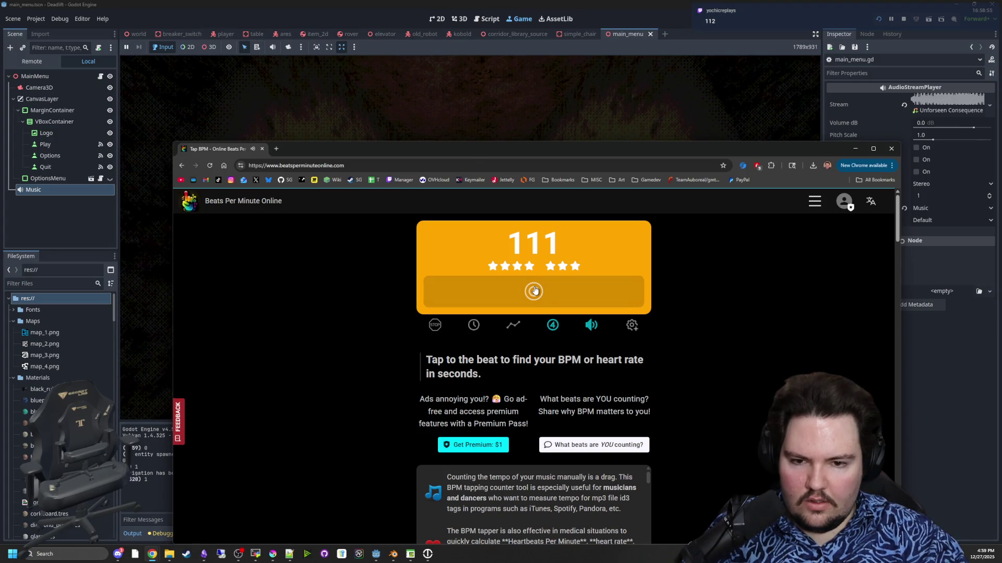
pyautogui.click(534, 291)
pyautogui.click(534, 291)
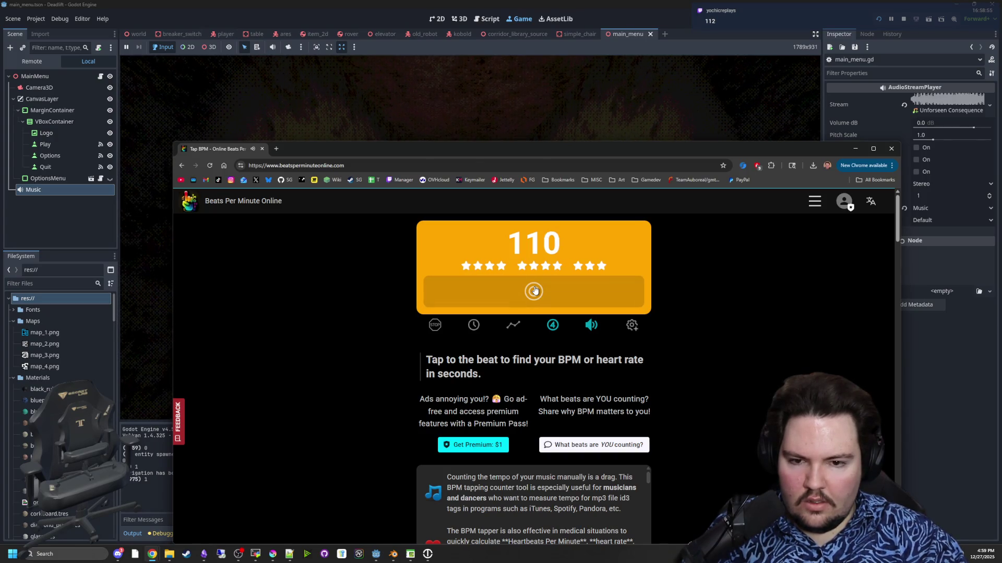
pyautogui.click(534, 290)
pyautogui.click(534, 290)
pyautogui.click(534, 290)
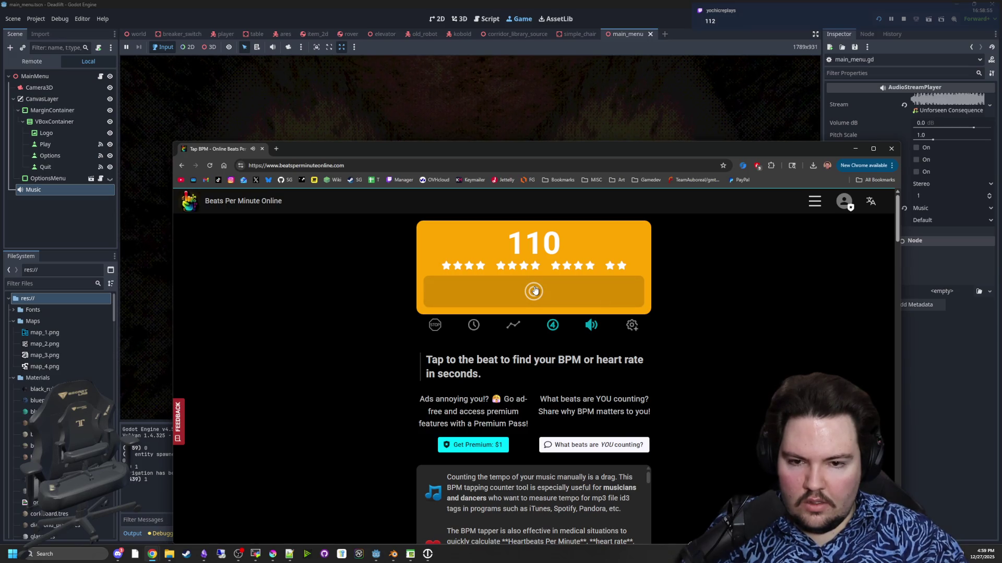
pyautogui.click(534, 291)
pyautogui.click(534, 290)
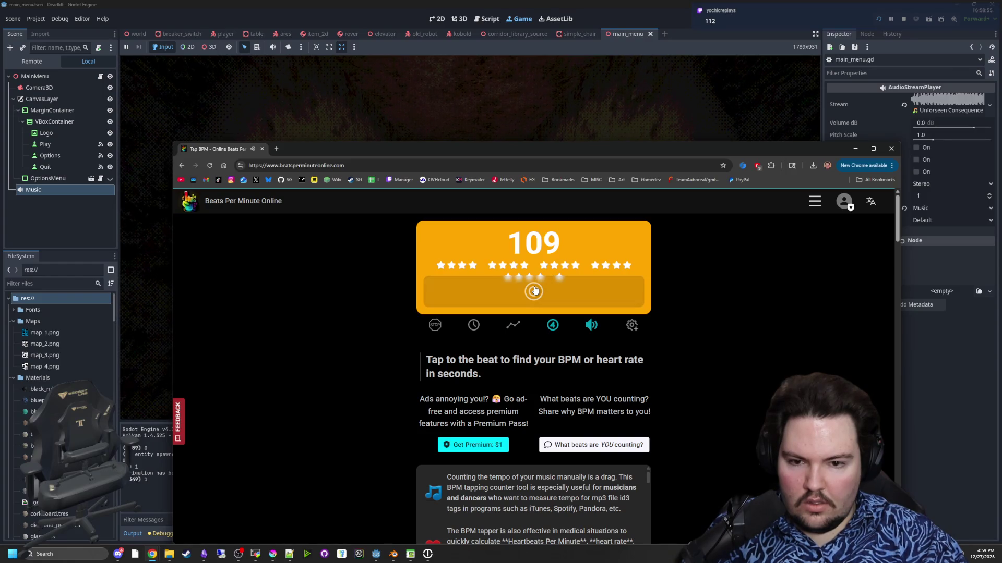
pyautogui.click(534, 290)
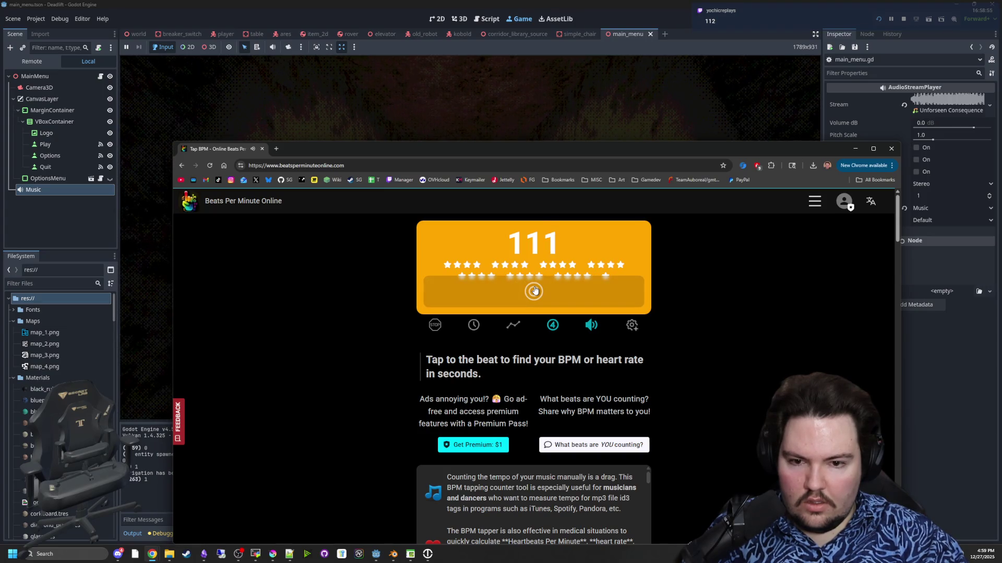
pyautogui.click(534, 290)
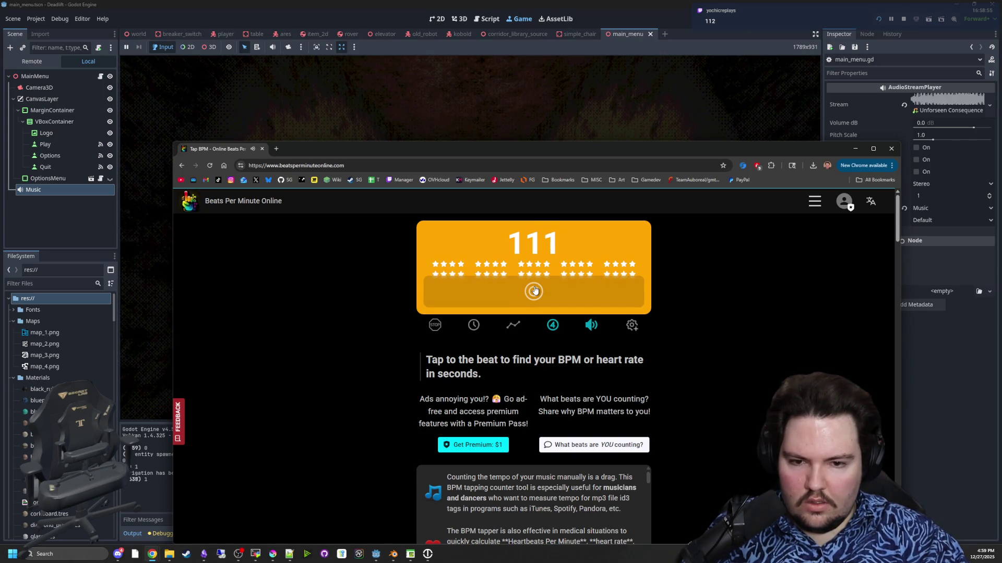
# Return to the running game, resume play and walk down the dark tunnel past the rock pillar.
pyautogui.hotkey('alt', 'Tab')
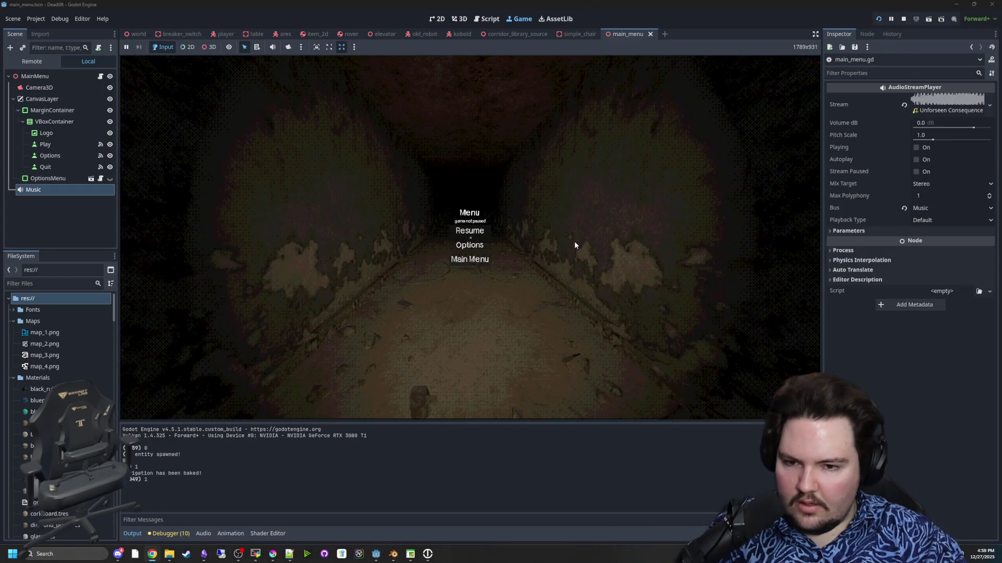
pyautogui.press('Escape')
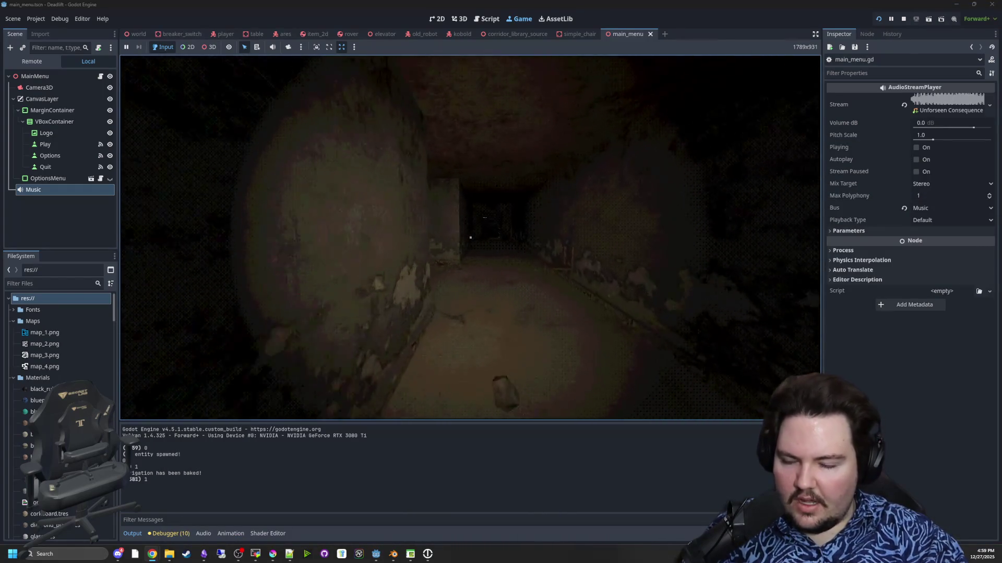
pyautogui.press('w')
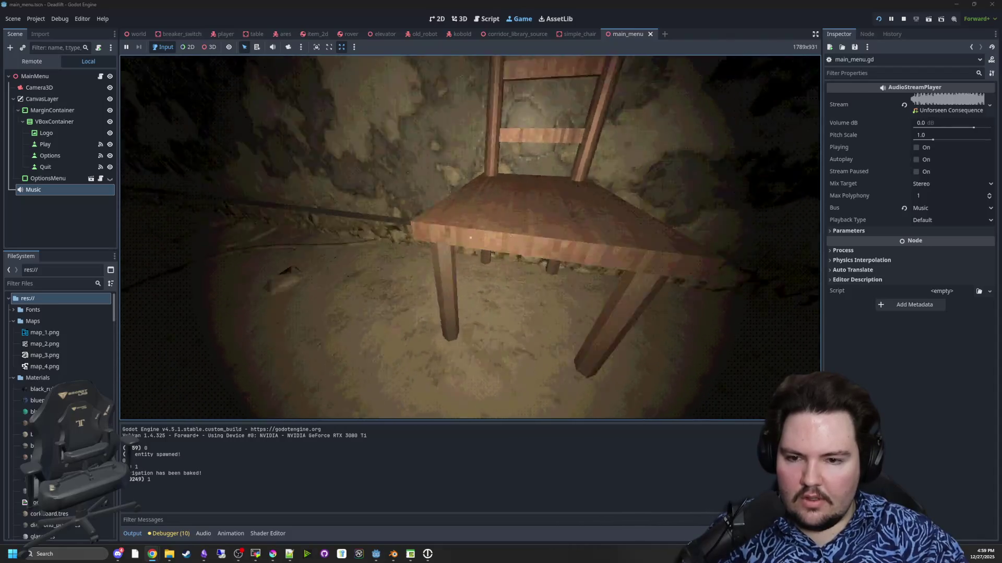
pyautogui.press('w')
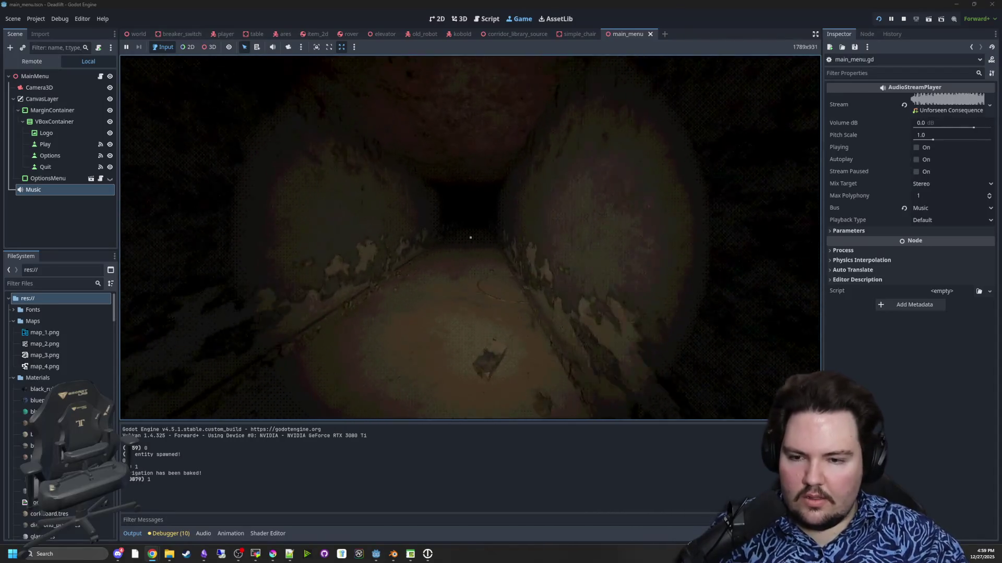
pyautogui.press('w')
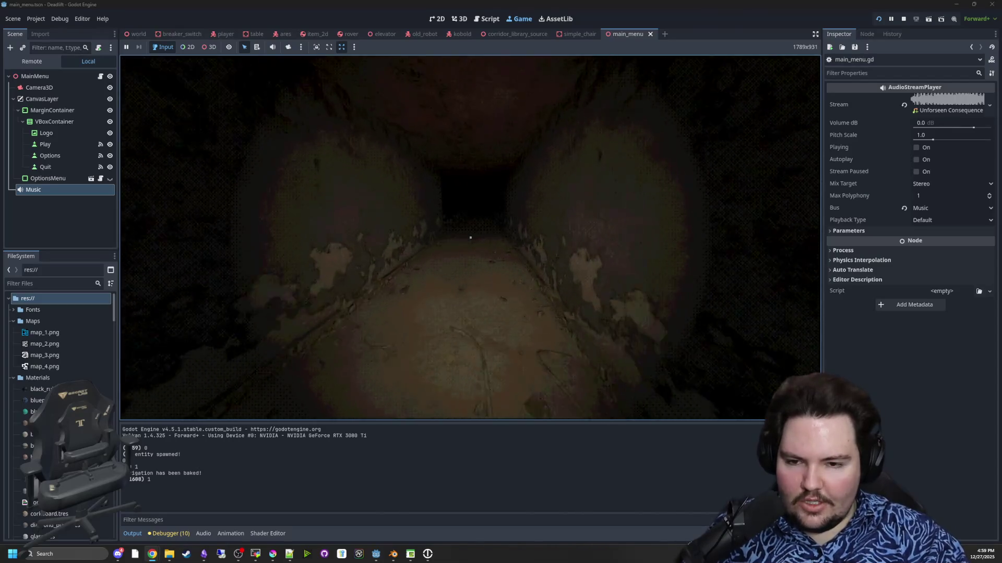
pyautogui.press('w')
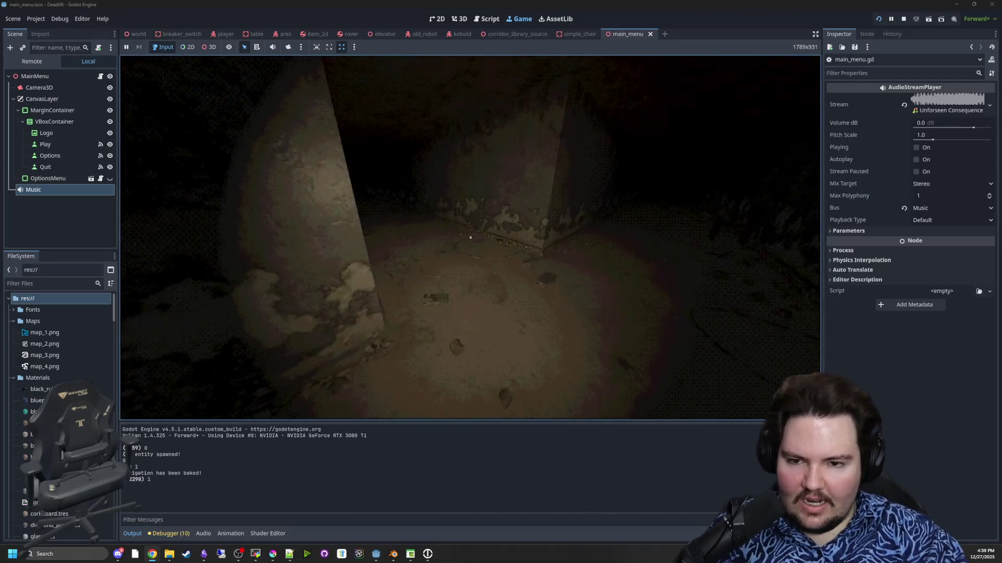
pyautogui.press('w')
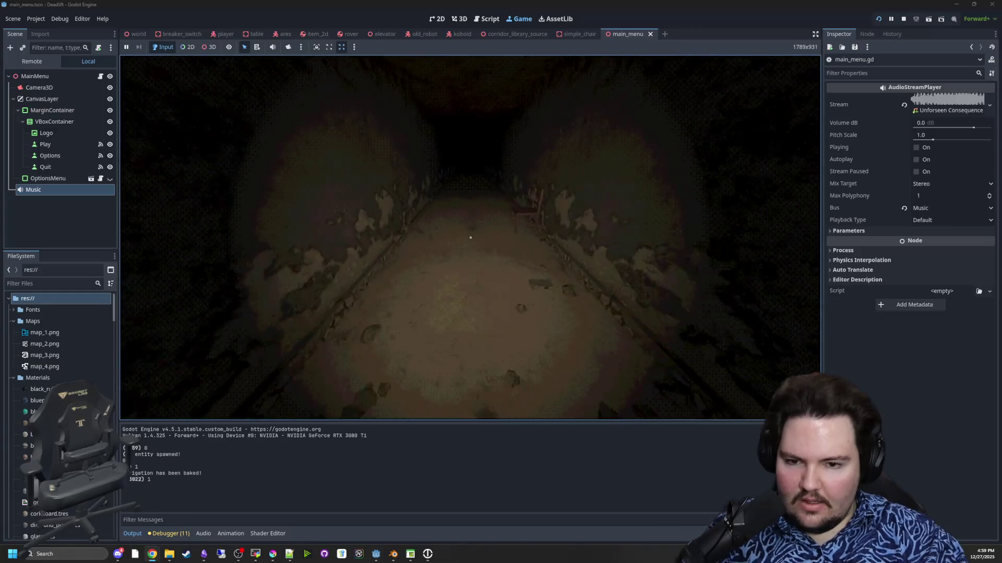
pyautogui.press('w')
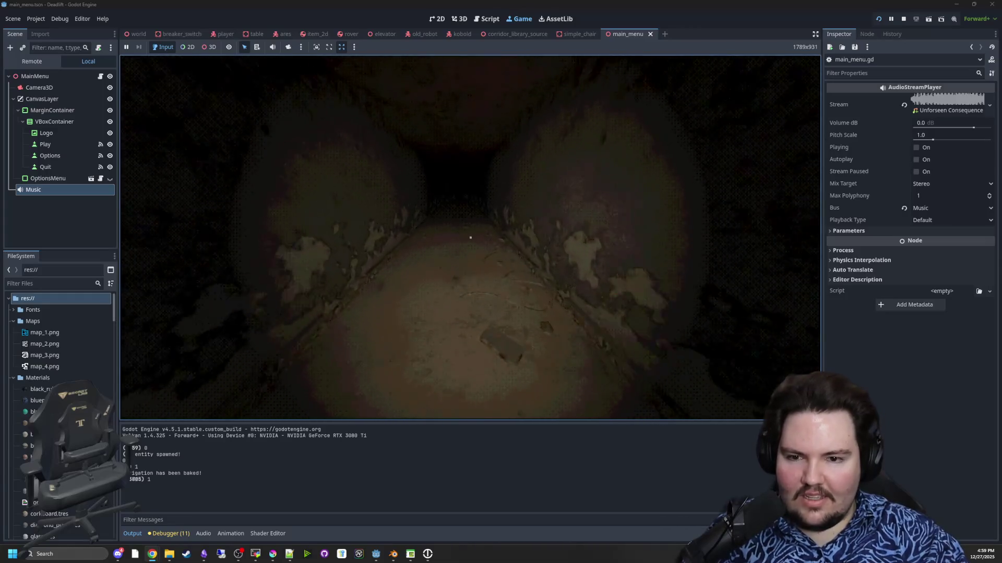
pyautogui.press('w')
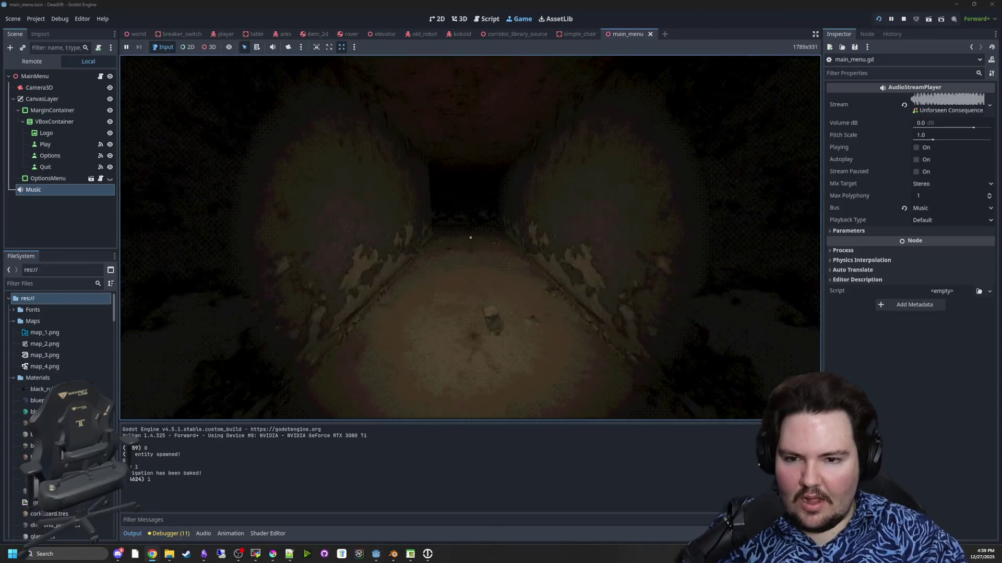
pyautogui.press('w')
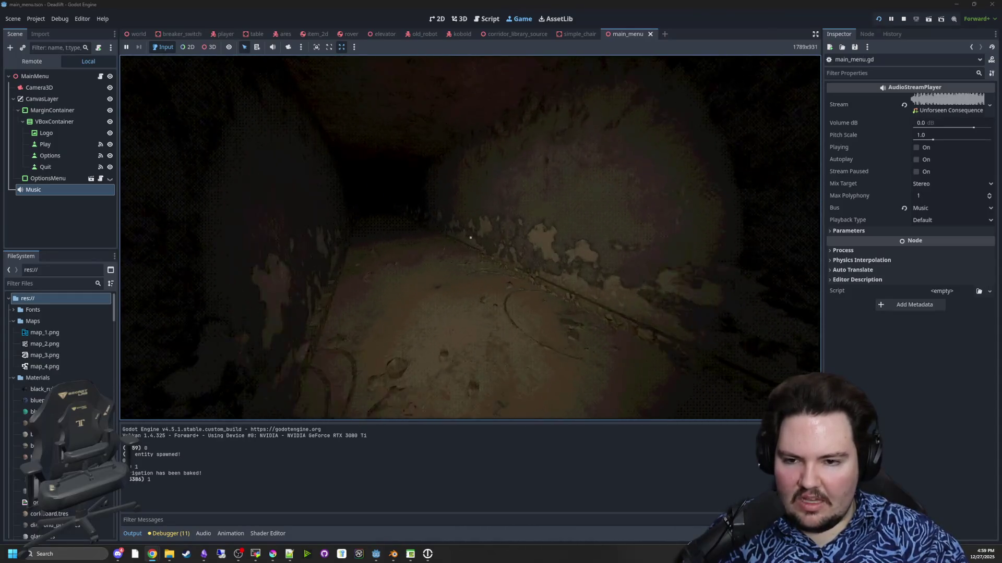
# Pause, resume to walk further along the corridor, then leave the game at its pause menu.
pyautogui.press('Escape')
pyautogui.press('super')
pyautogui.press('super')
pyautogui.scroll(1, 36, 347)
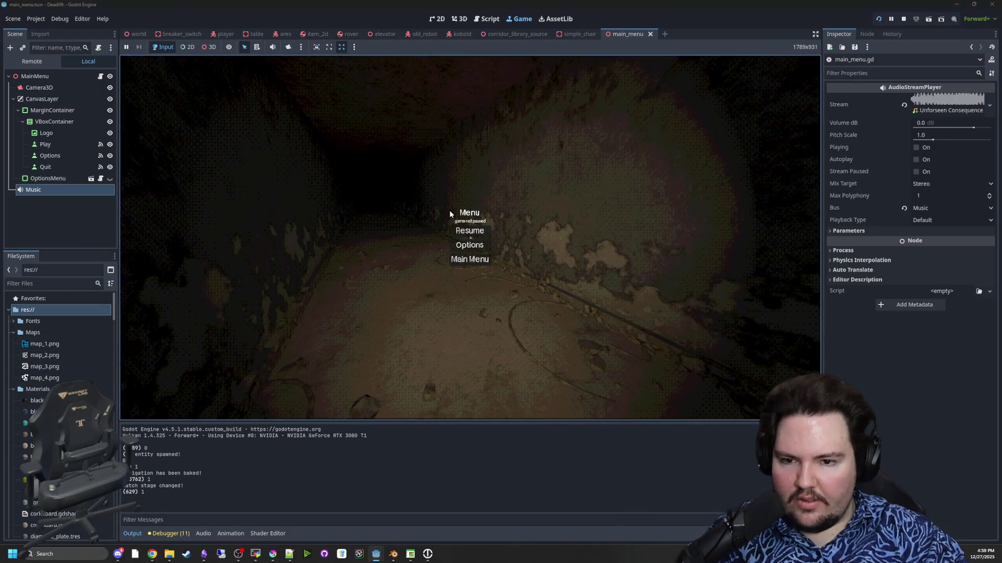
pyautogui.click(476, 228)
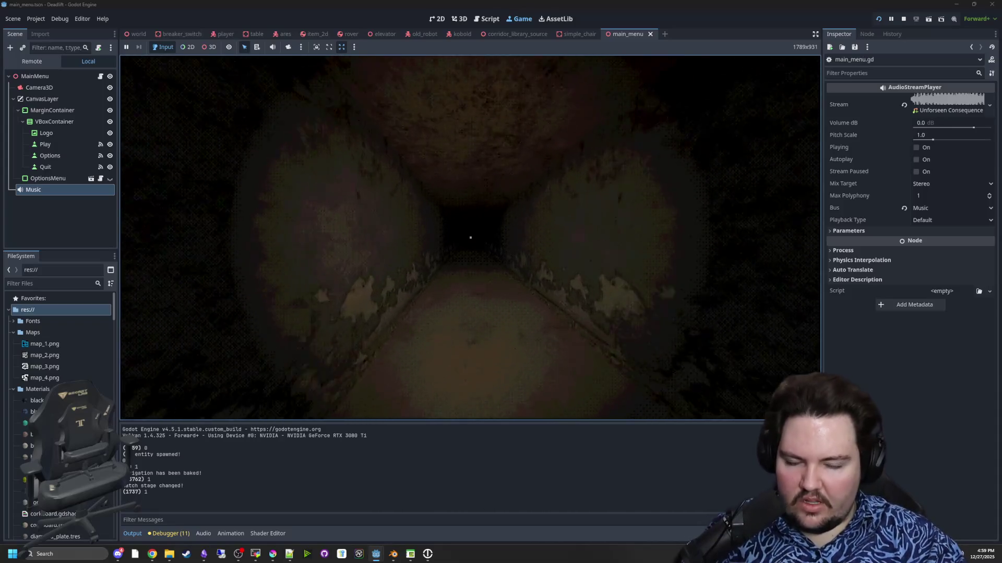
pyautogui.press('w')
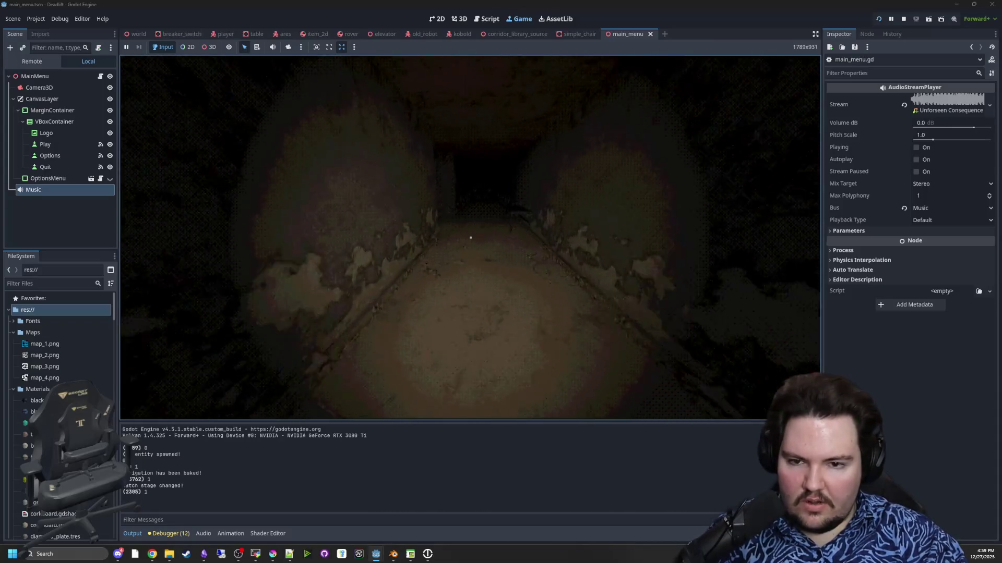
pyautogui.press('super')
pyautogui.press('Escape')
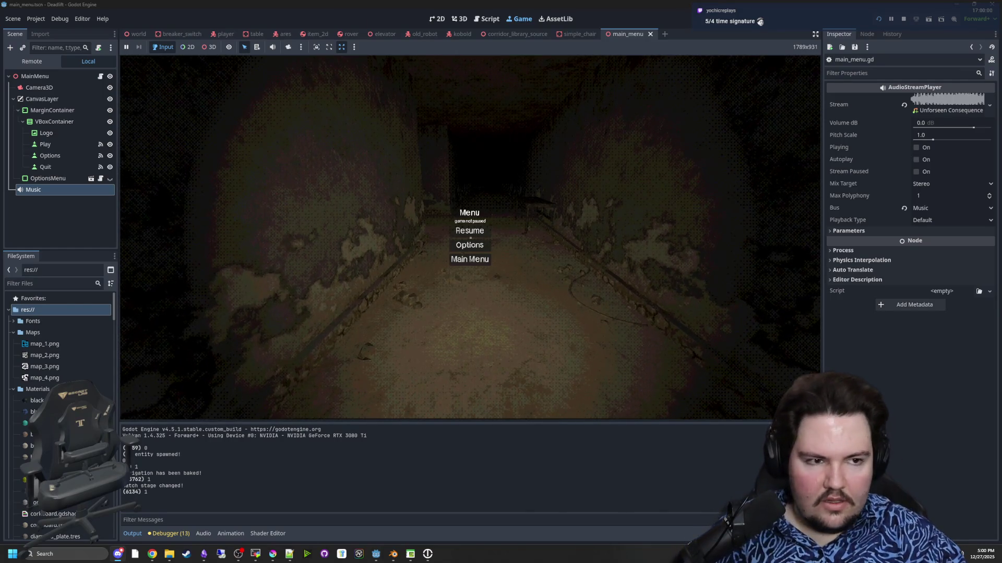
# On the tempo-tapping page, set the time signature to 5/4 and start a fresh tap count.
pyautogui.hotkey('alt', 'Tab')
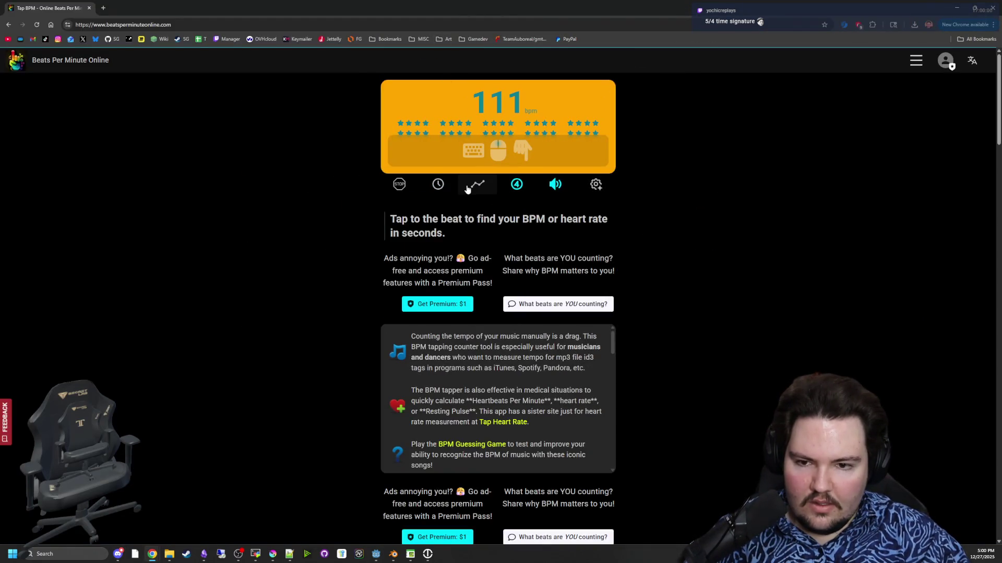
pyautogui.click(477, 184)
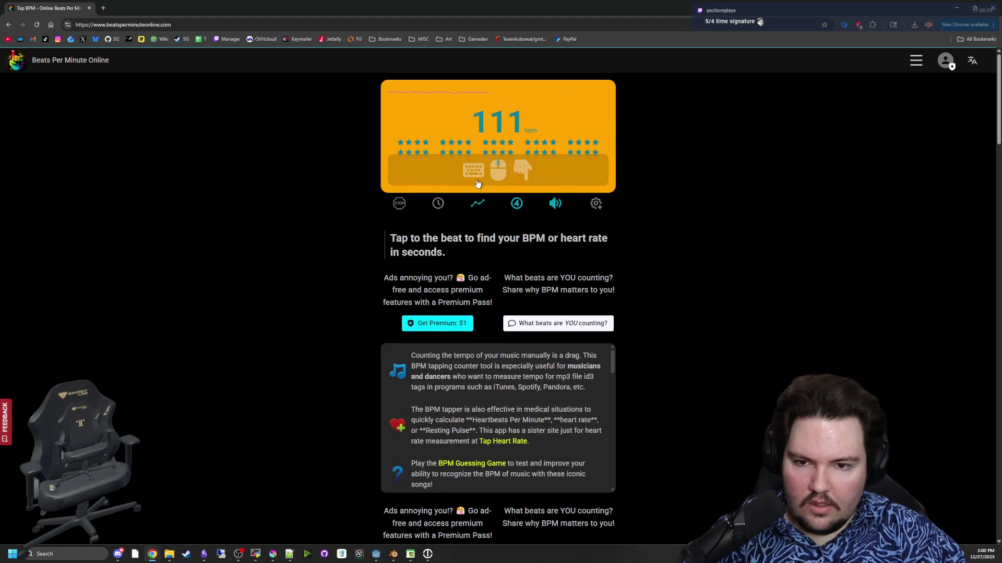
pyautogui.click(477, 201)
pyautogui.click(596, 185)
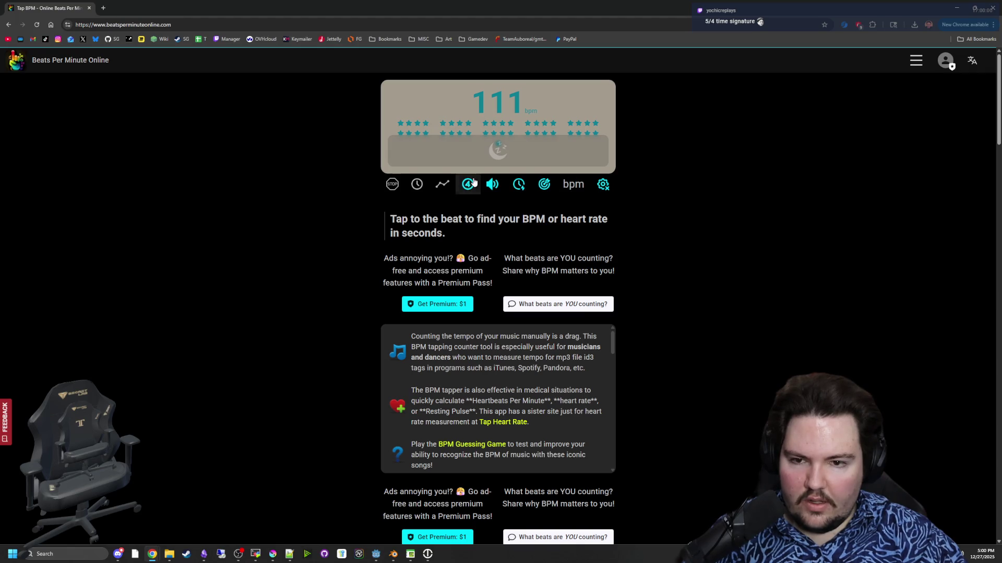
pyautogui.click(472, 182)
pyautogui.click(512, 320)
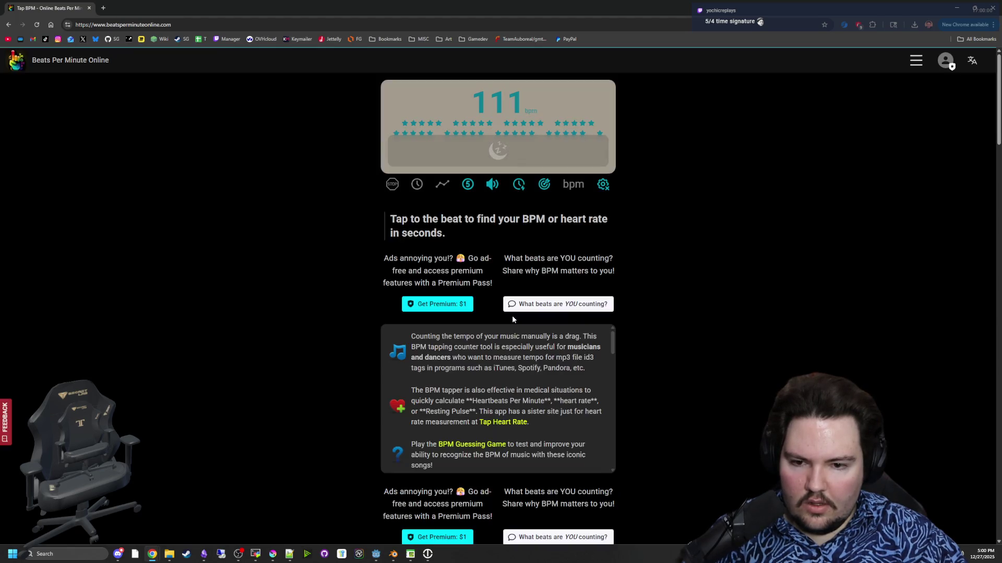
pyautogui.click(498, 140)
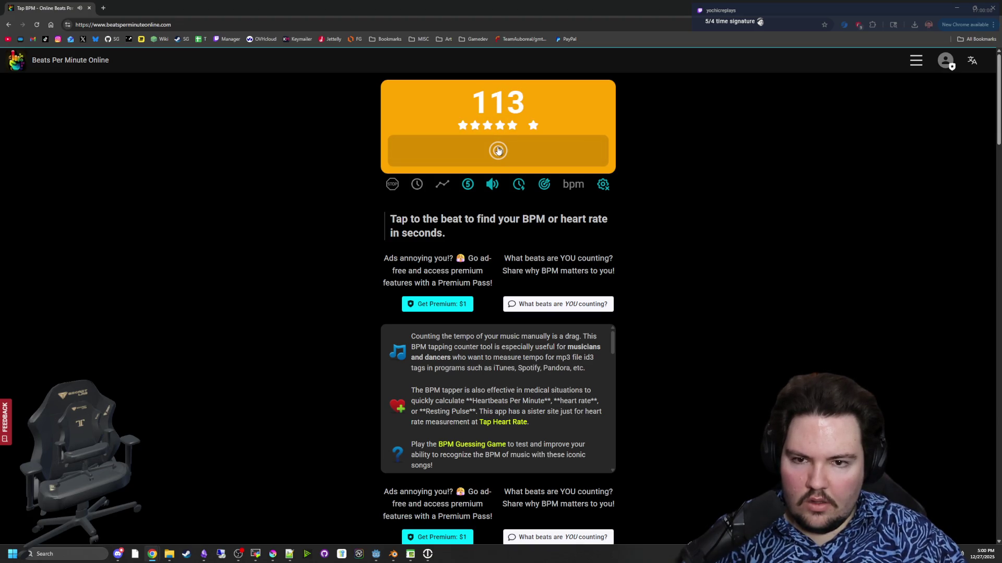
# Tap along with the tunnel music to measure its tempo.
pyautogui.click(498, 150)
pyautogui.click(498, 151)
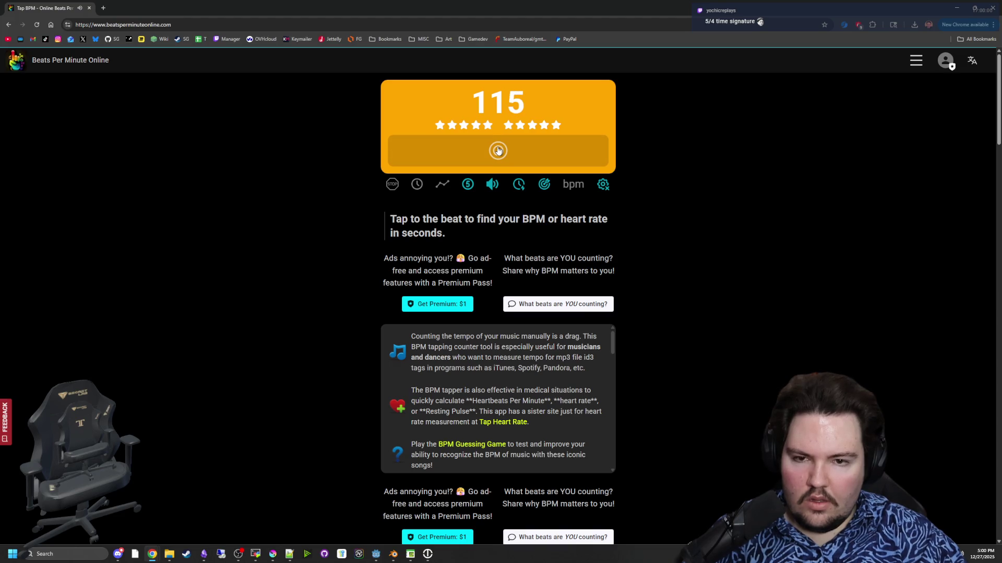
pyautogui.click(498, 151)
pyautogui.click(498, 151)
pyautogui.click(498, 151)
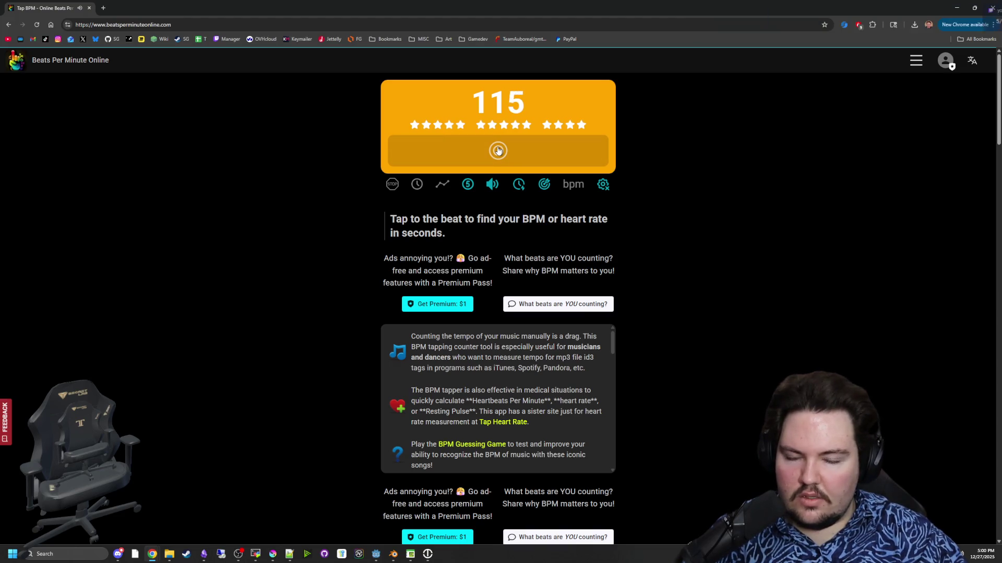
pyautogui.click(497, 151)
pyautogui.click(498, 151)
pyautogui.click(498, 151)
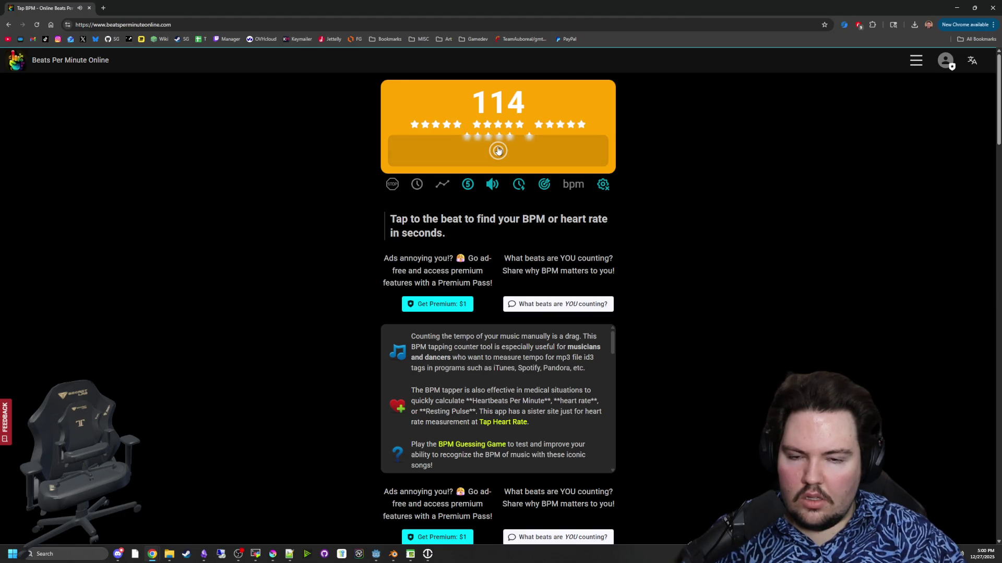
pyautogui.click(498, 151)
pyautogui.click(498, 151)
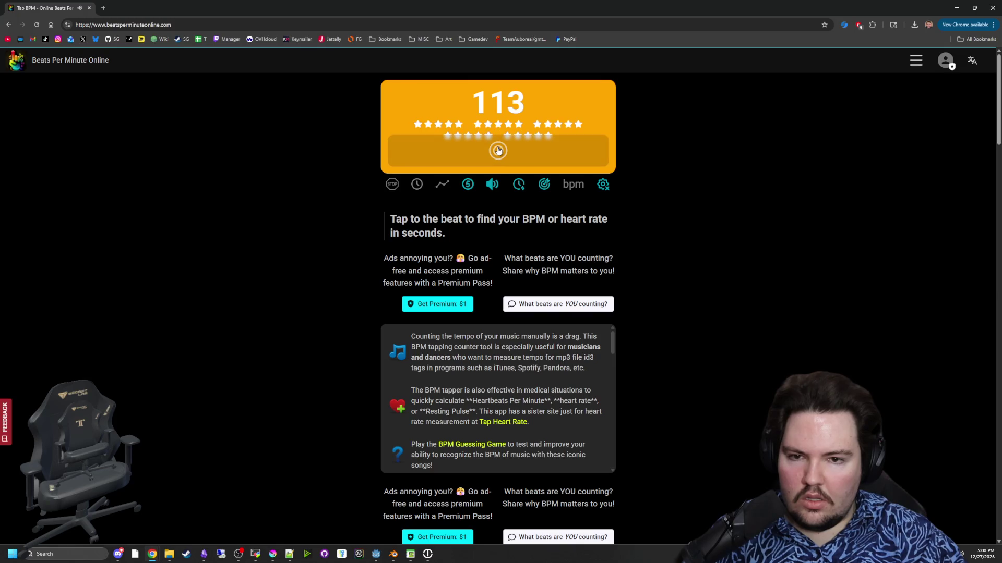
pyautogui.click(498, 151)
pyautogui.click(497, 151)
pyautogui.click(497, 151)
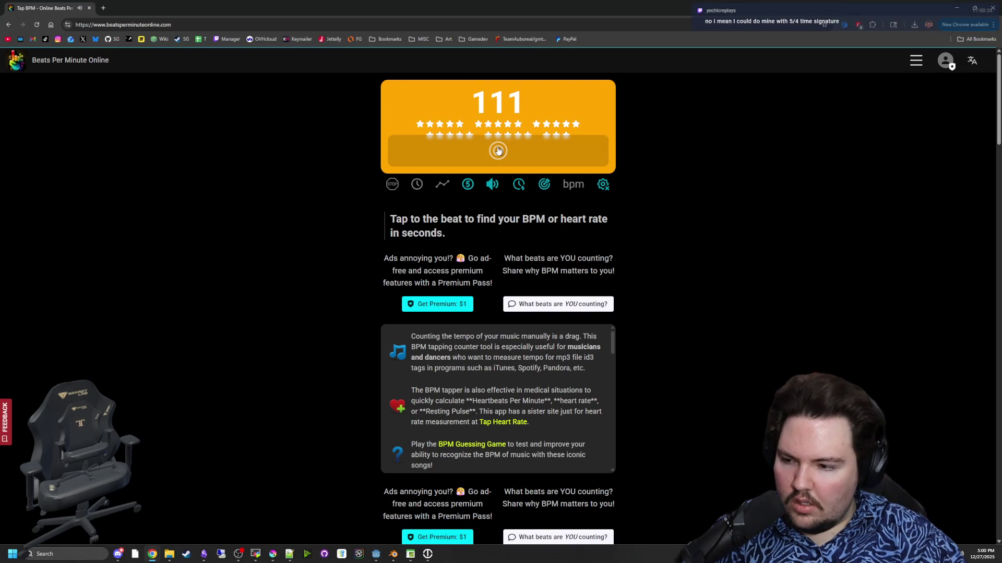
pyautogui.click(498, 150)
pyautogui.click(498, 151)
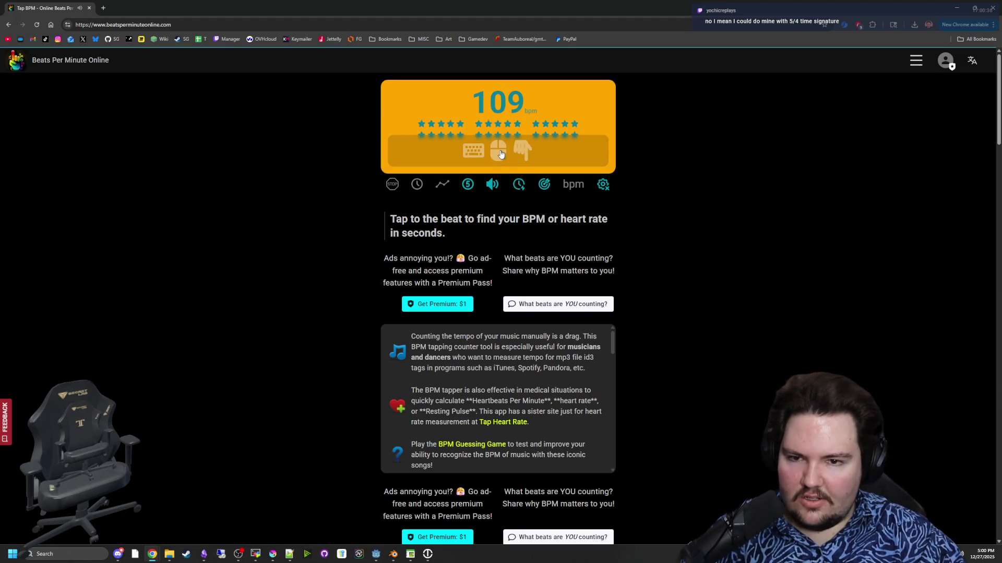
# Reset and re-tap until the reading settles near 108 BPM, then un-maximize the browser.
pyautogui.click(501, 154)
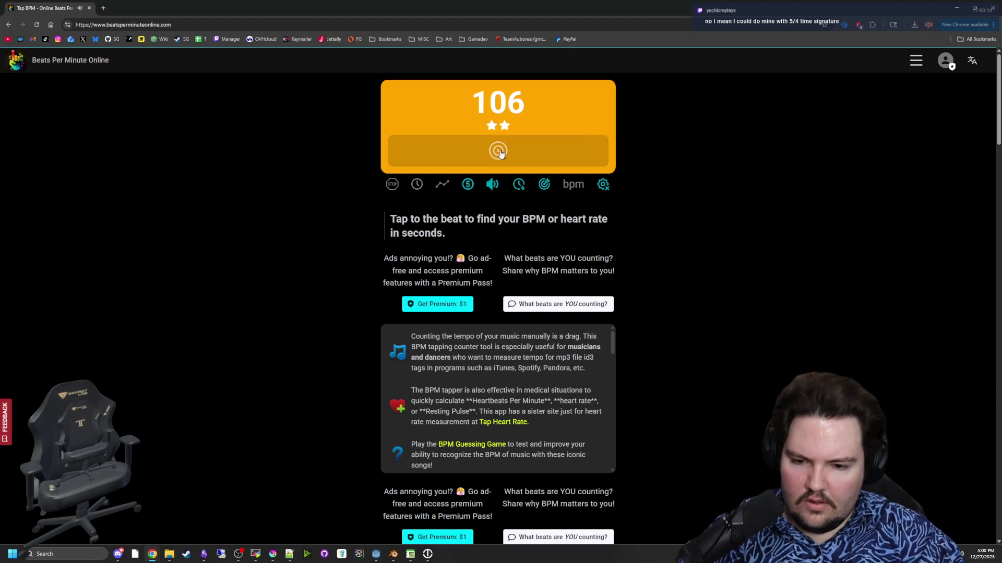
pyautogui.click(500, 153)
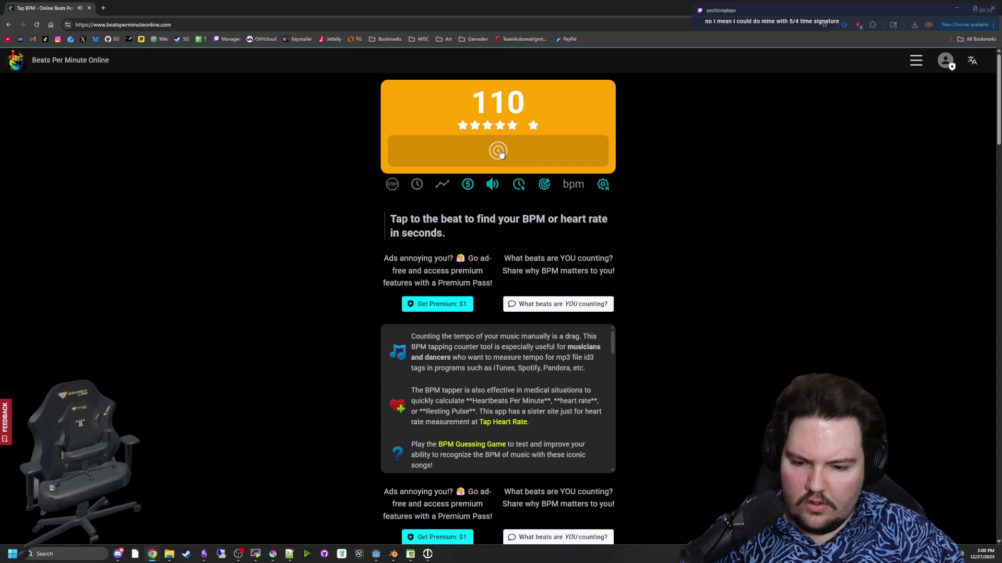
pyautogui.click(500, 152)
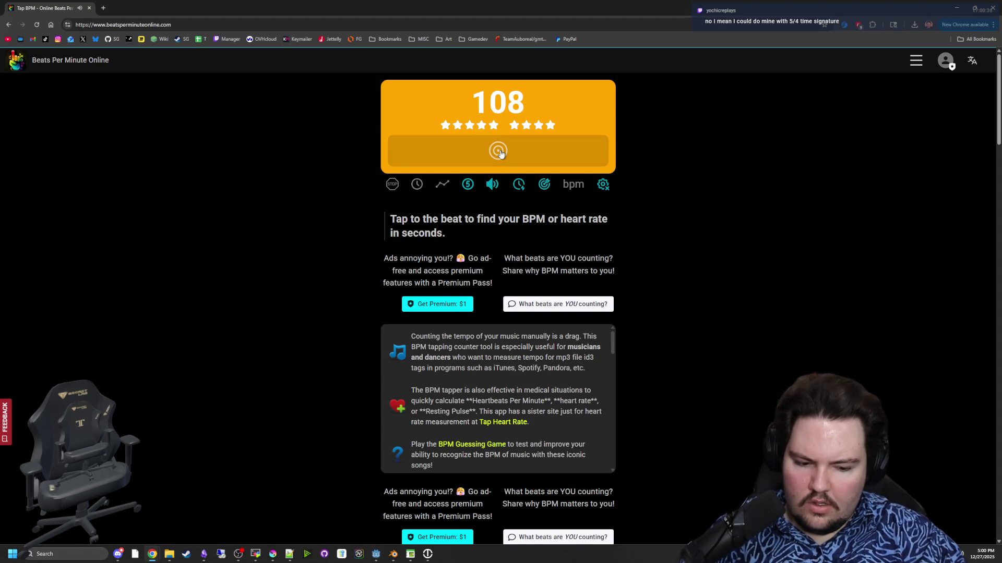
pyautogui.click(501, 152)
pyautogui.click(500, 153)
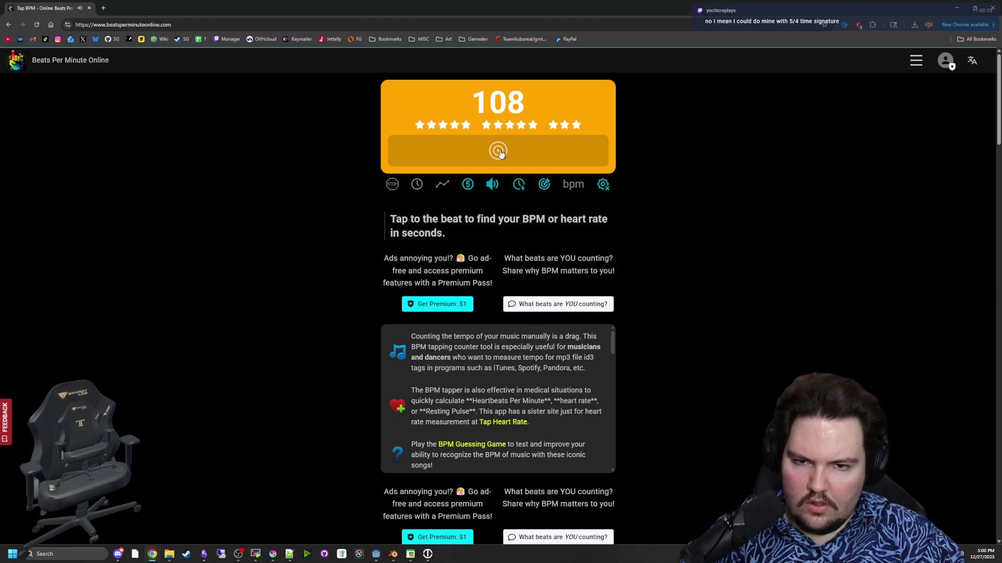
pyautogui.click(500, 152)
pyautogui.click(501, 152)
pyautogui.click(501, 152)
pyautogui.click(500, 152)
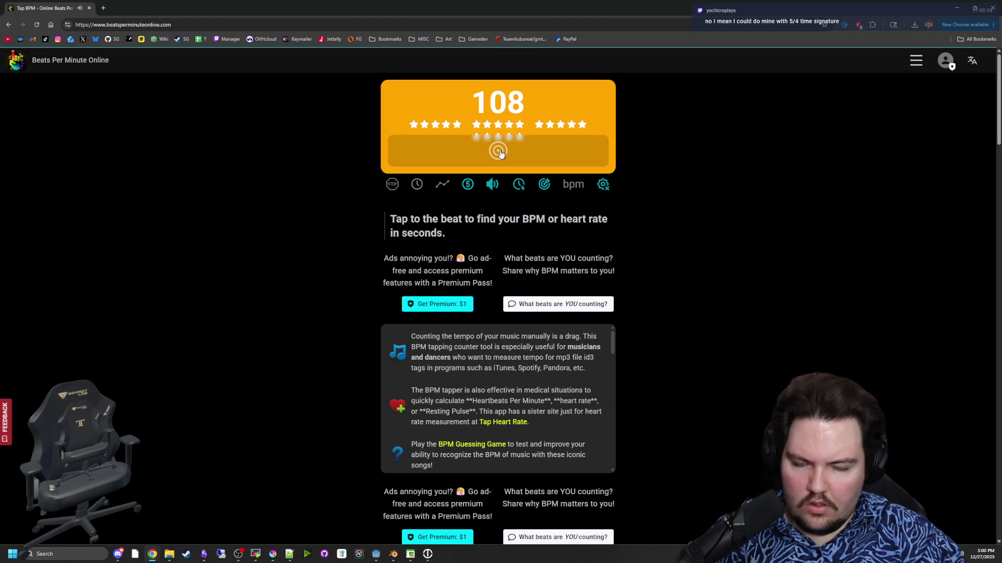
pyautogui.moveTo(112, 8)
pyautogui.mouseDown()
pyautogui.moveTo(192, 130)
pyautogui.moveTo(356, 286)
pyautogui.mouseUp()
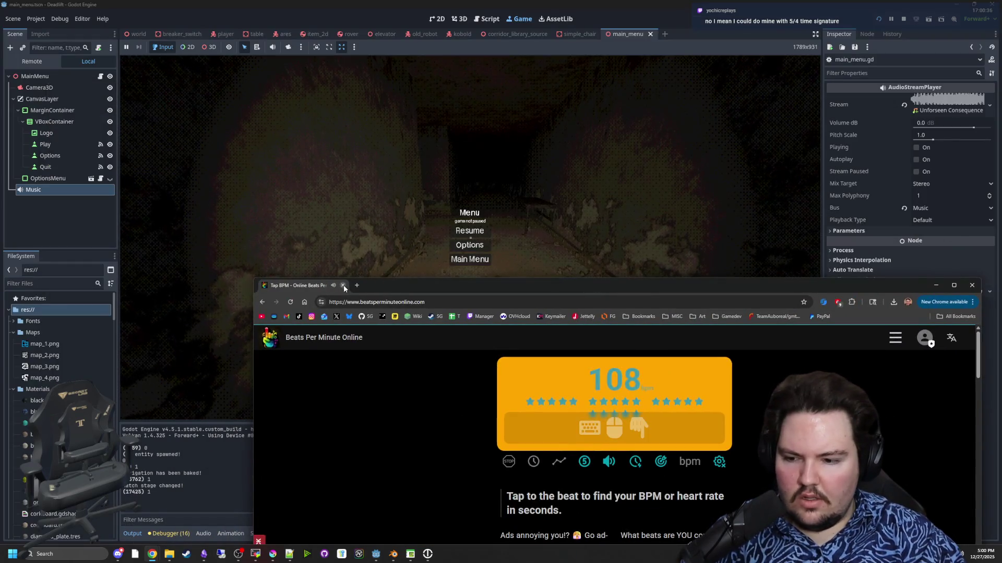
# Close the tempo page, walk the player down the corridor to the mossy robot, then pause.
pyautogui.click(343, 285)
pyautogui.press('Escape')
pyautogui.press('w')
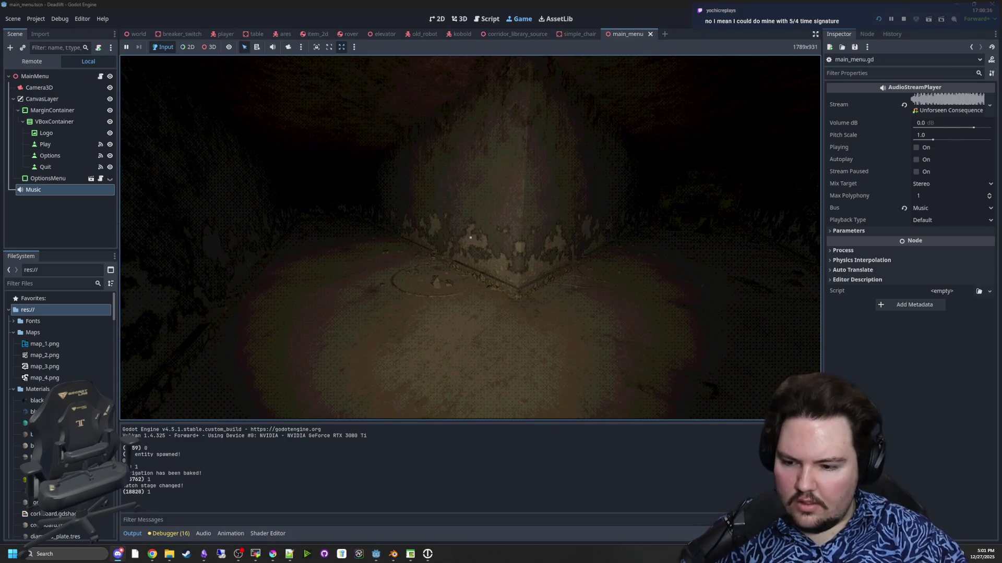
pyautogui.press('w')
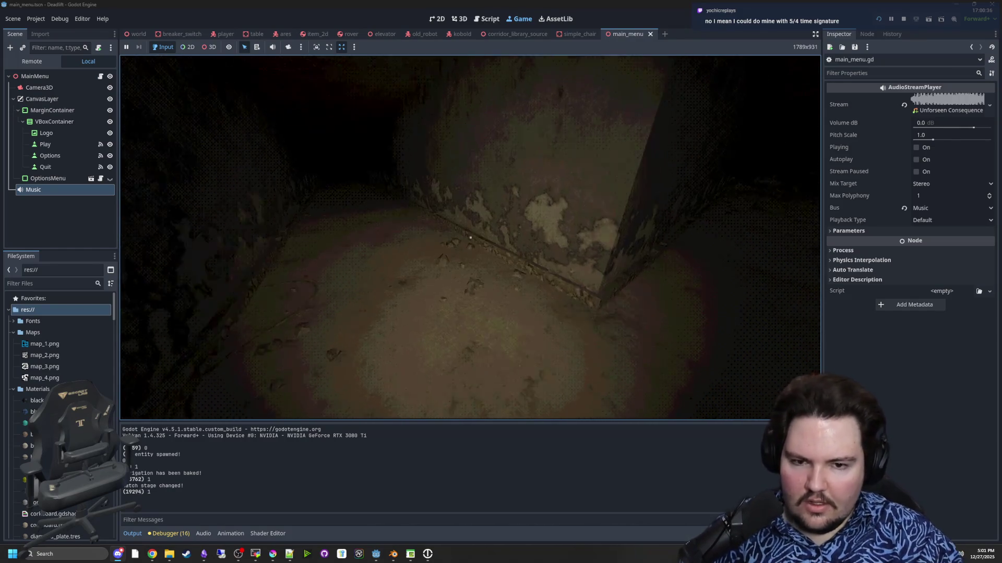
pyautogui.press('w')
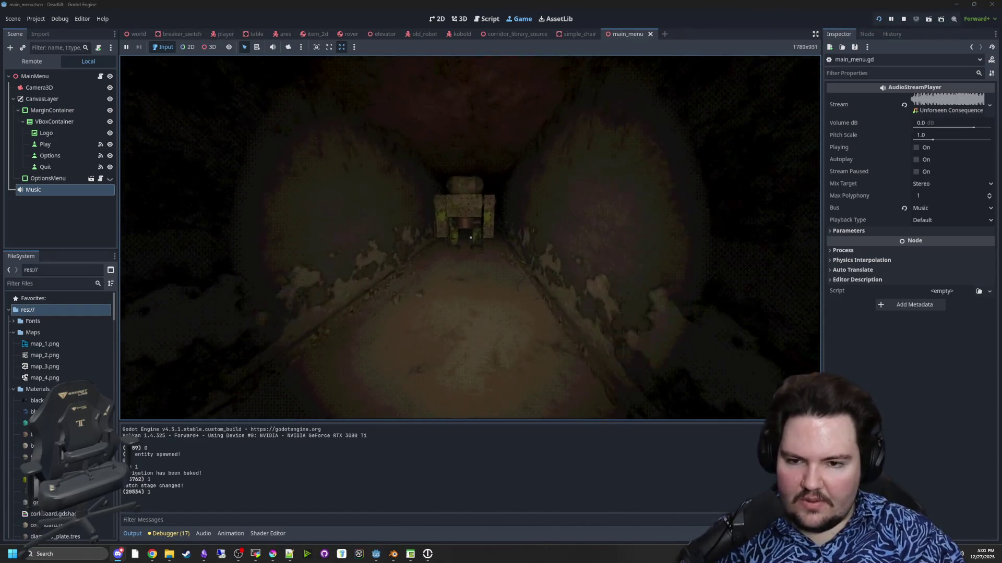
pyautogui.press('w')
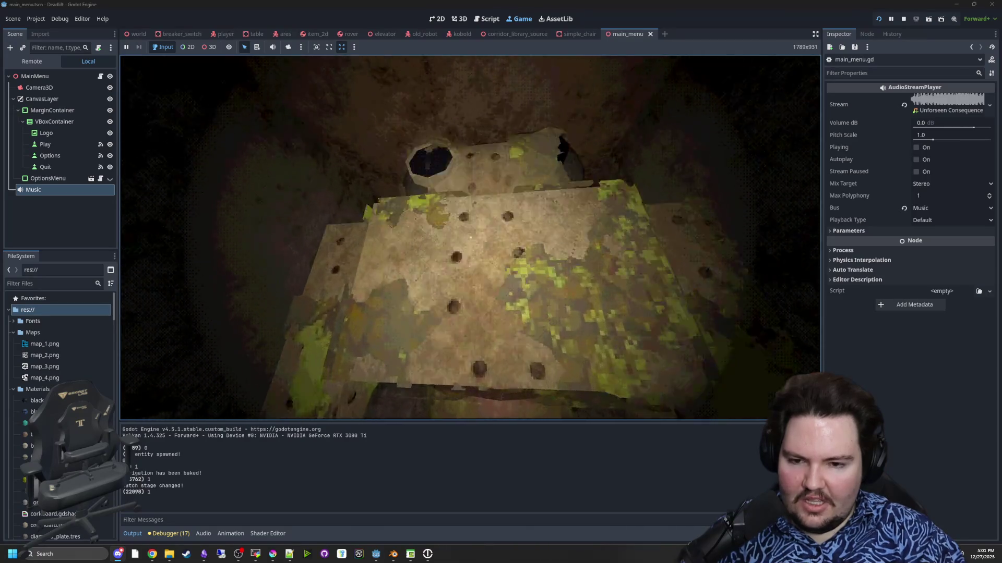
pyautogui.press('Escape')
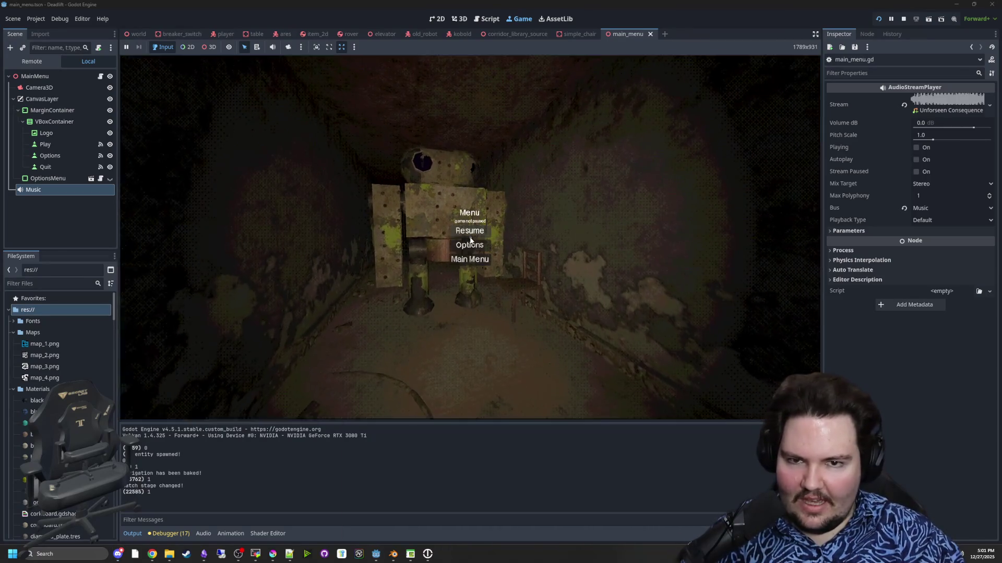
# Read through old_robot.gd in the old_robot scene and follow its 'extends Entity' to entity.gd.
pyautogui.click(424, 35)
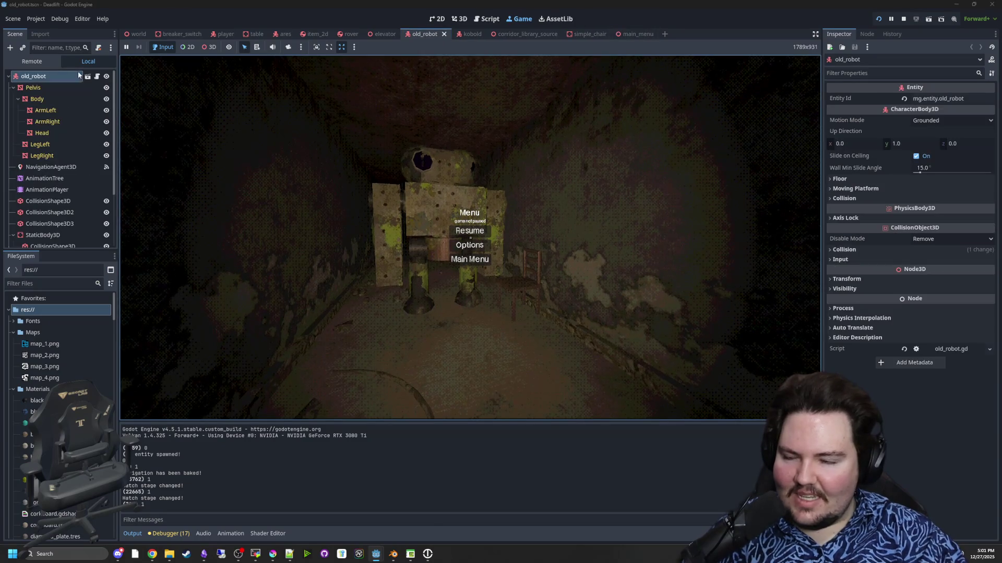
pyautogui.click(97, 77)
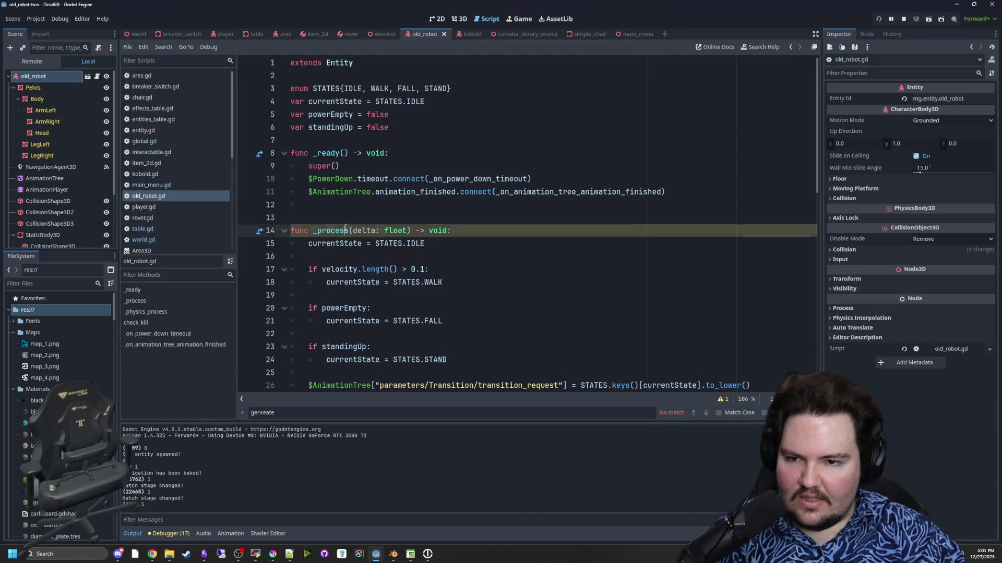
pyautogui.scroll(-6, 352, 209)
pyautogui.scroll(-6, 352, 209)
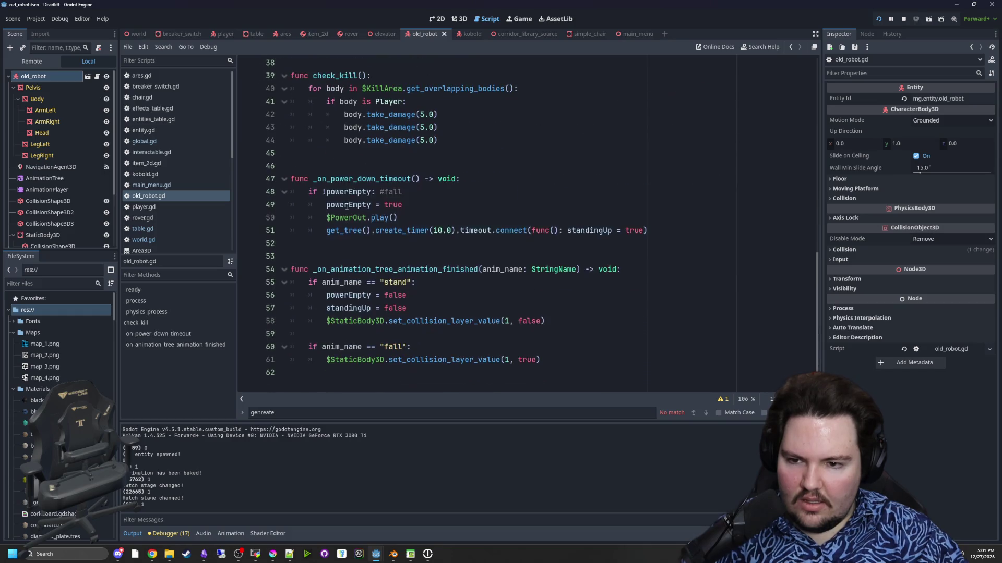
pyautogui.click(373, 240)
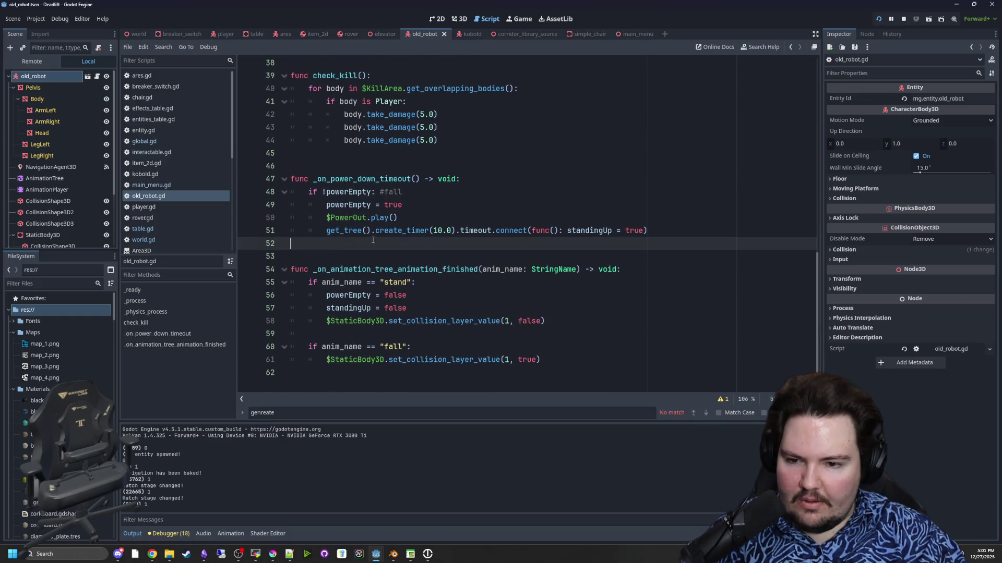
pyautogui.scroll(6, 351, 282)
pyautogui.click(353, 281)
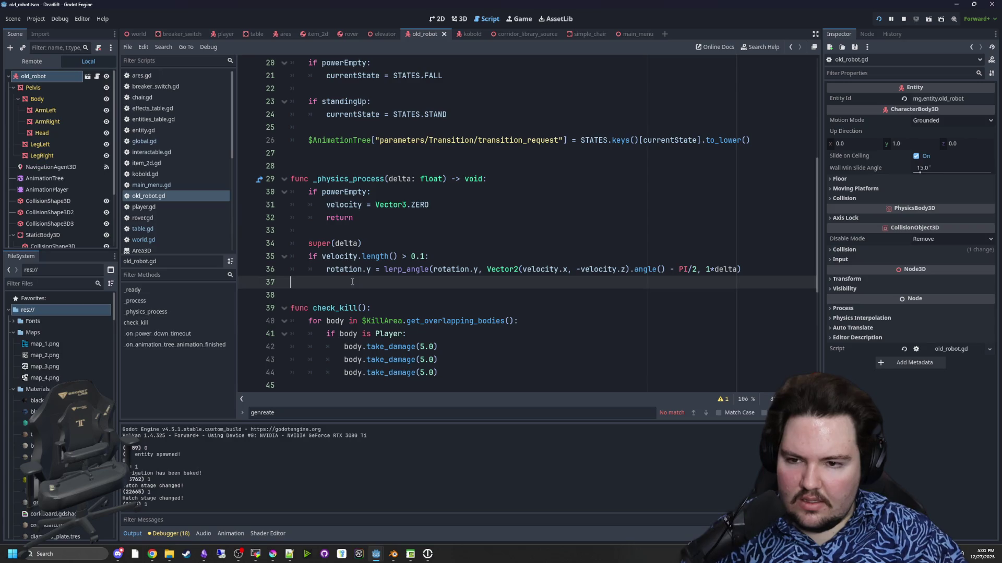
pyautogui.scroll(6, 506, 73)
pyautogui.click(350, 128)
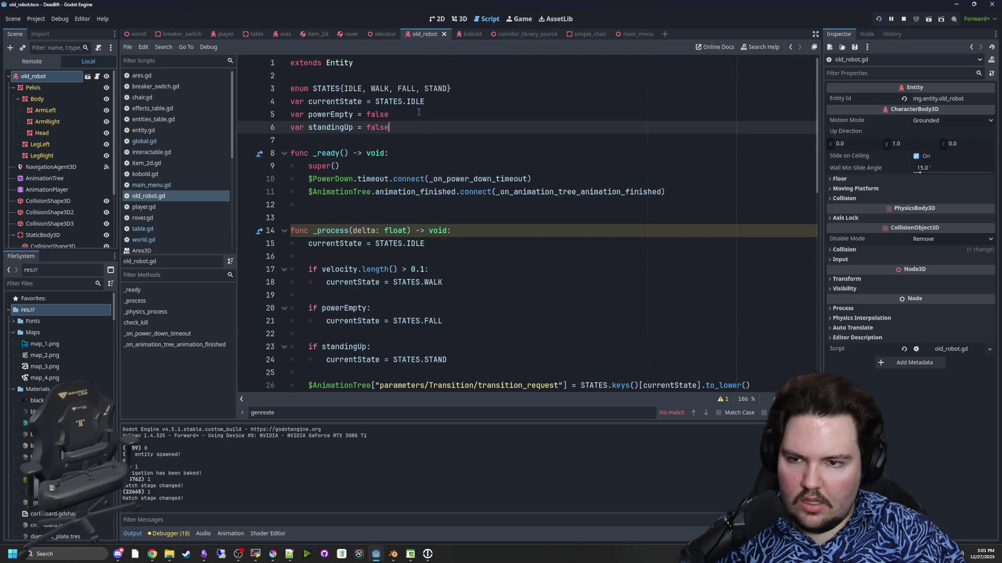
pyautogui.click(349, 62)
pyautogui.keyDown('ctrl'); pyautogui.click(349, 61); pyautogui.keyUp('ctrl')
# Select the NavigationAgent3D node and review its signals alongside the entity.gd code.
pyautogui.click(51, 167)
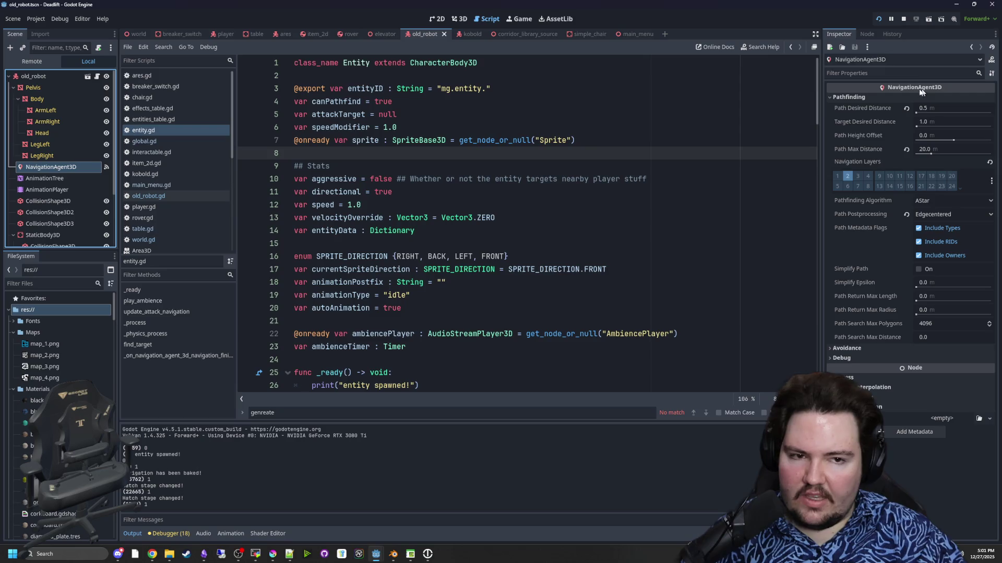
pyautogui.click(875, 31)
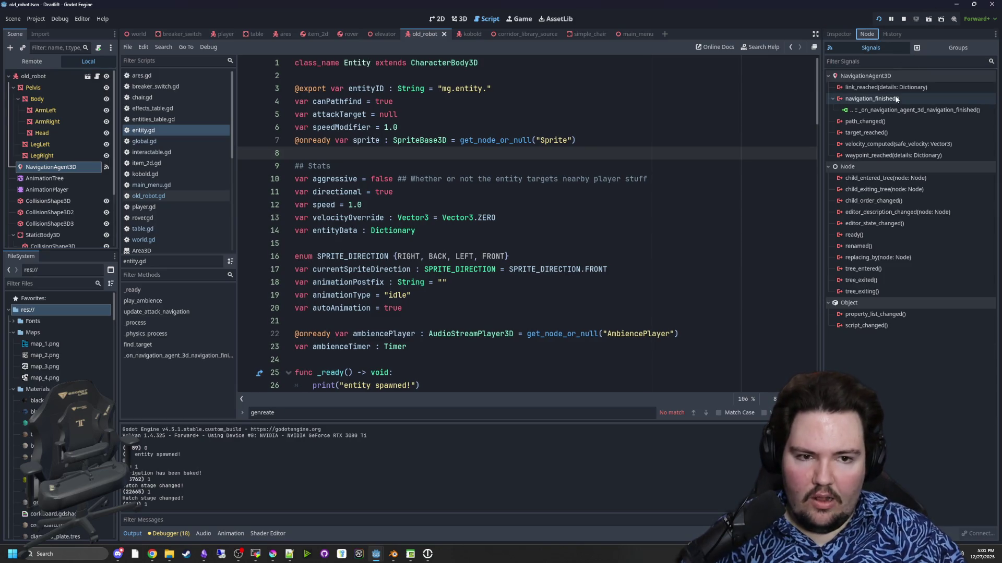
pyautogui.click(711, 123)
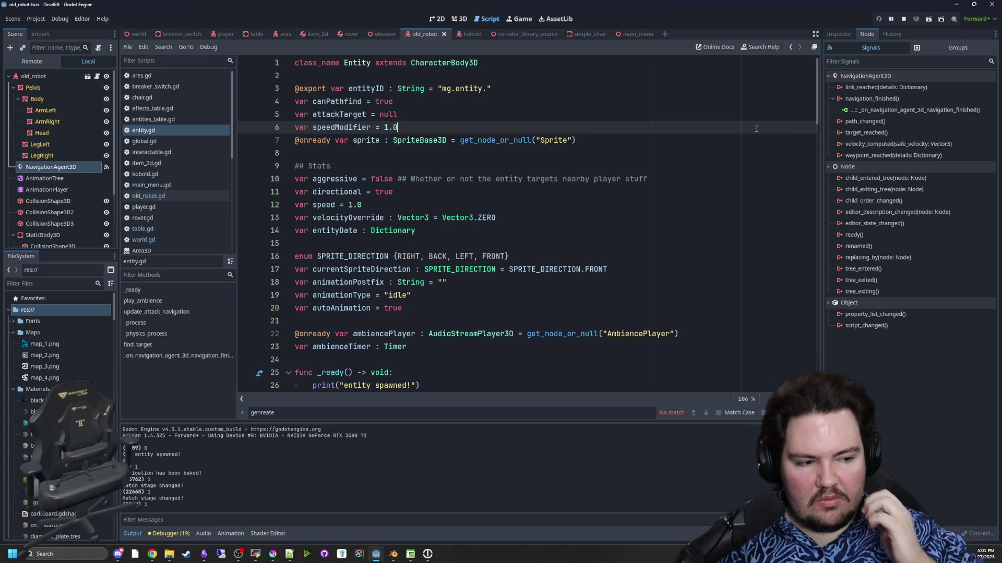
pyautogui.click(731, 110)
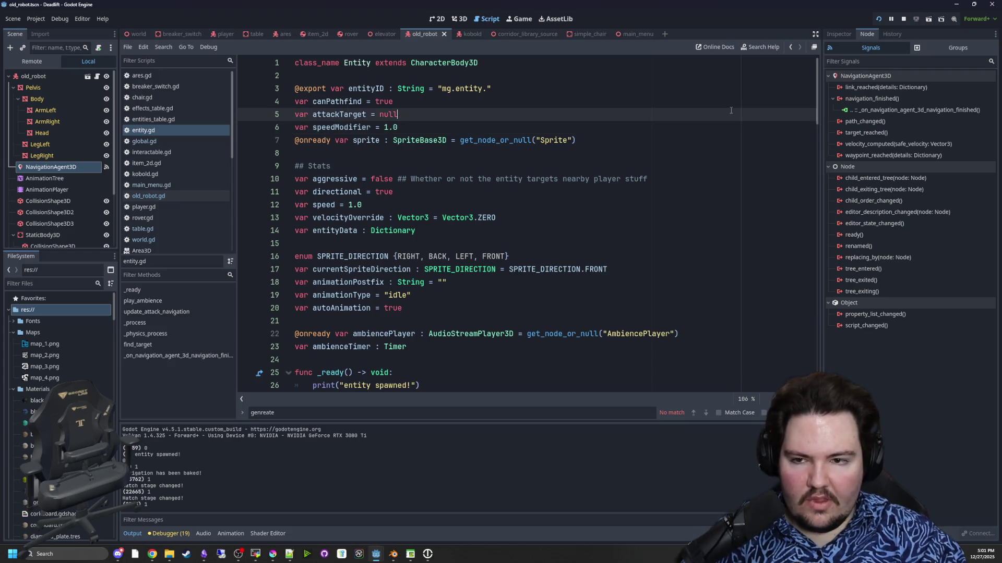
pyautogui.click(393, 175)
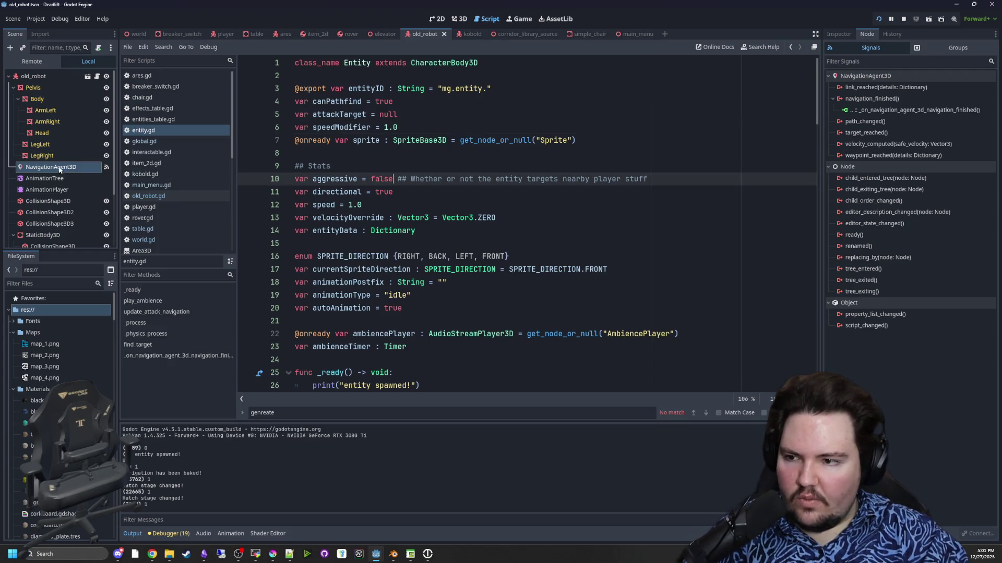
pyautogui.click(459, 167)
pyautogui.scroll(-10, 458, 167)
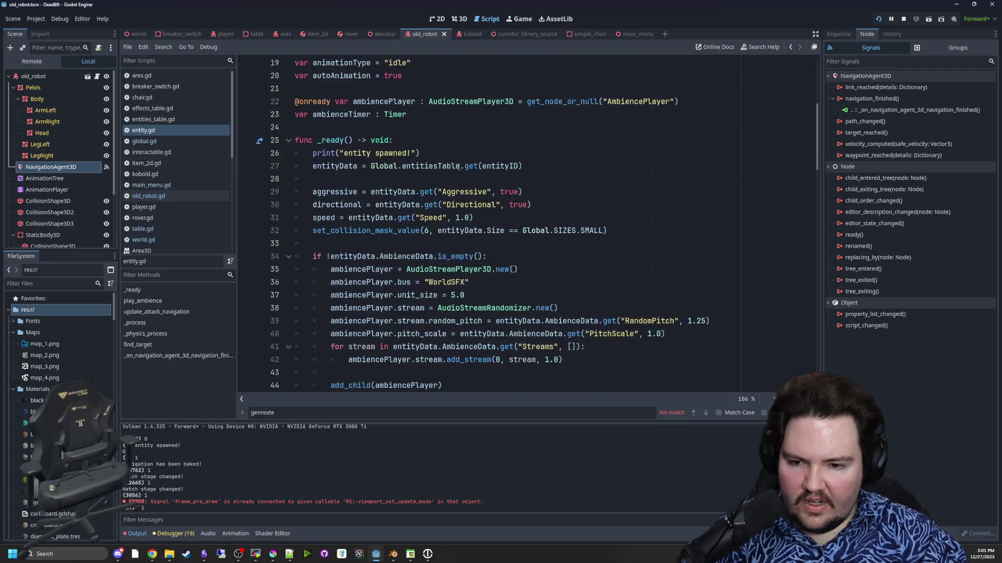
# Read the NavigationAgent3D documentation's Methods section, then return to entity.gd.
pyautogui.click(838, 34)
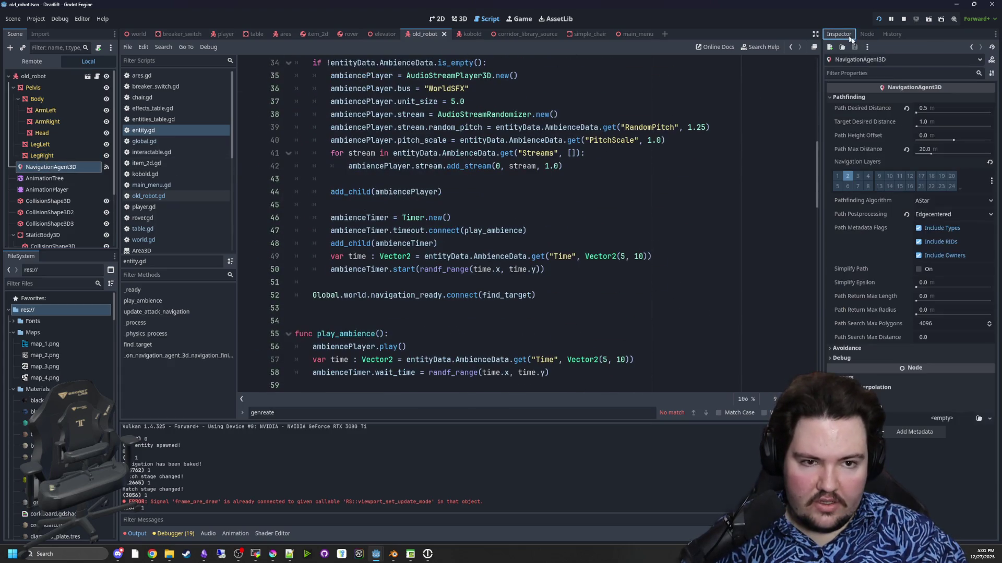
pyautogui.click(991, 59)
pyautogui.scroll(-10, 462, 268)
pyautogui.scroll(-3, 462, 268)
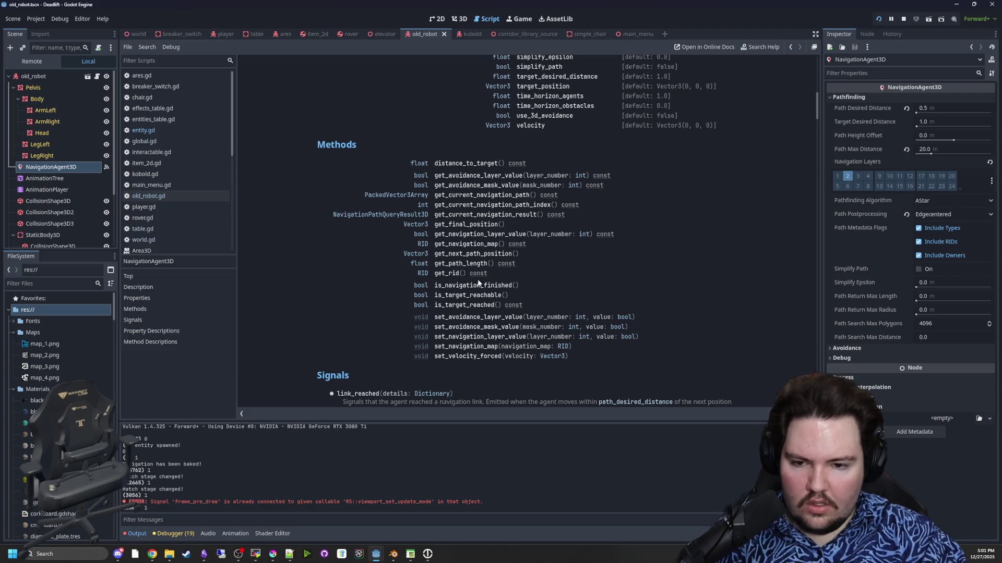
pyautogui.hotkey('alt', 'Left')
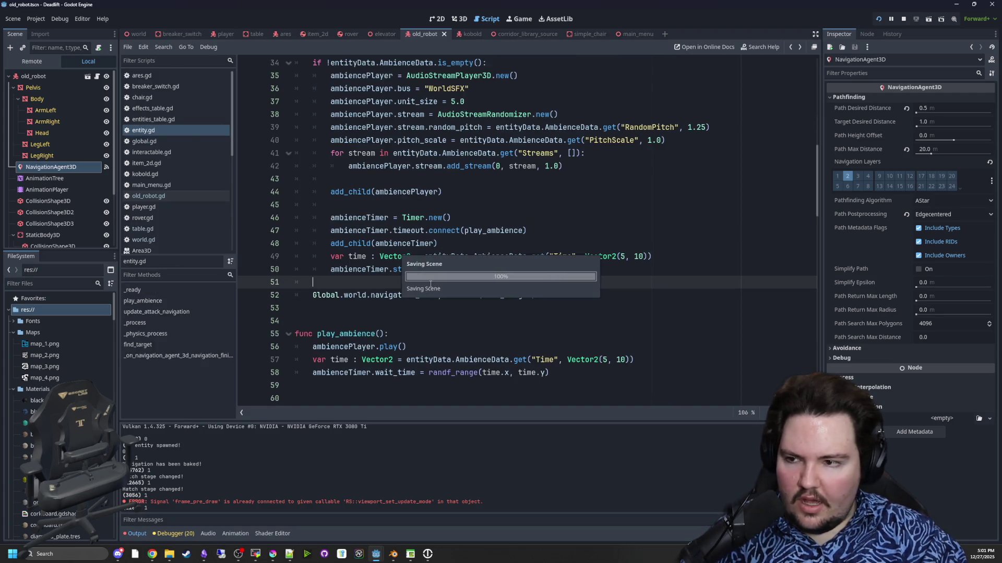
pyautogui.scroll(4, 468, 210)
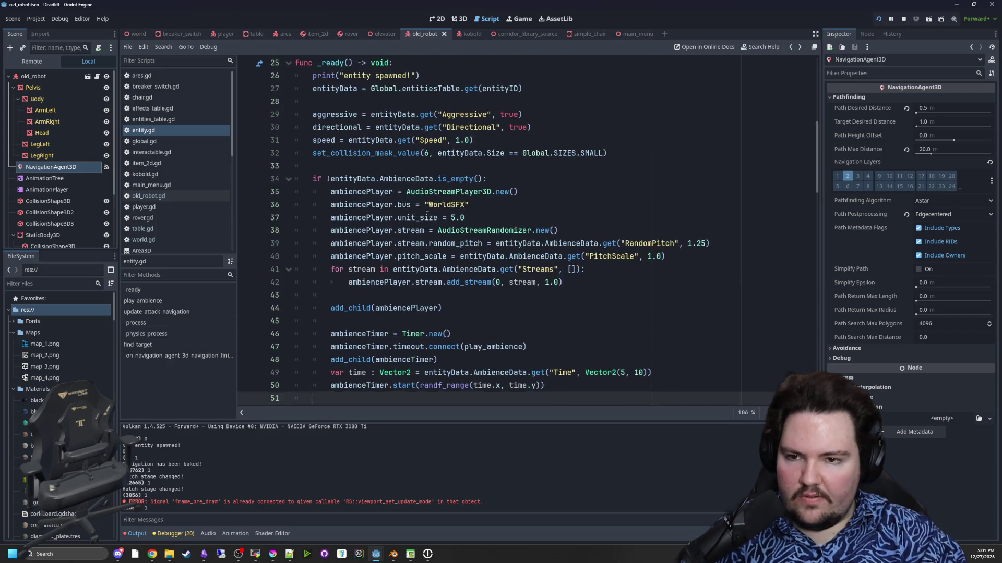
pyautogui.scroll(-3, 433, 229)
pyautogui.scroll(4, 403, 250)
pyautogui.scroll(3, 402, 250)
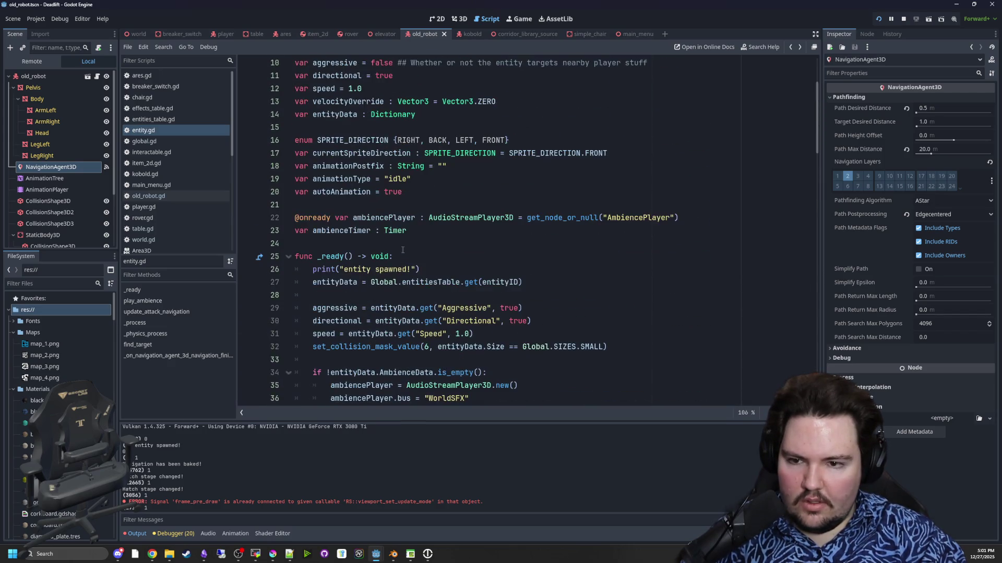
pyautogui.click(427, 252)
pyautogui.scroll(-4, 426, 252)
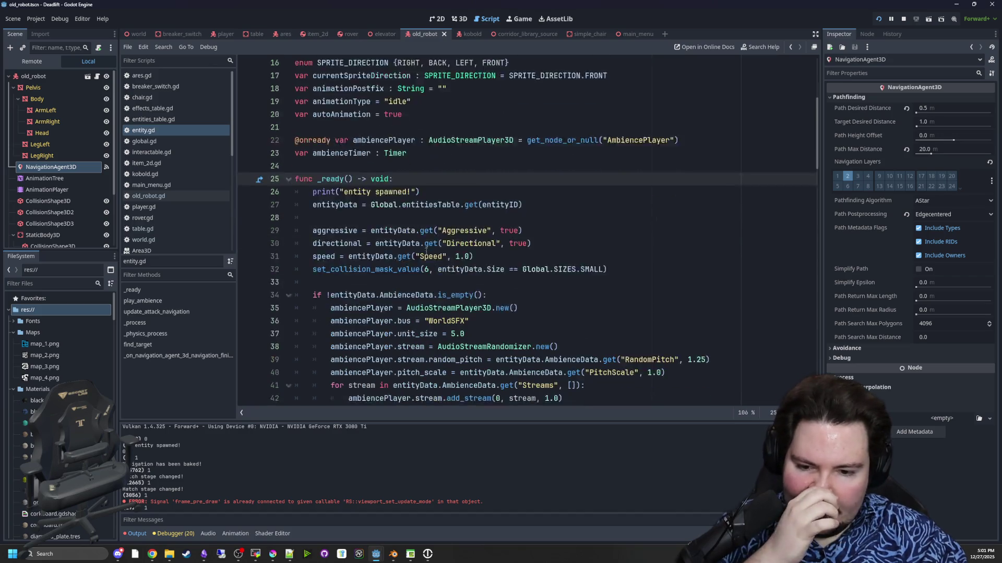
pyautogui.click(373, 205)
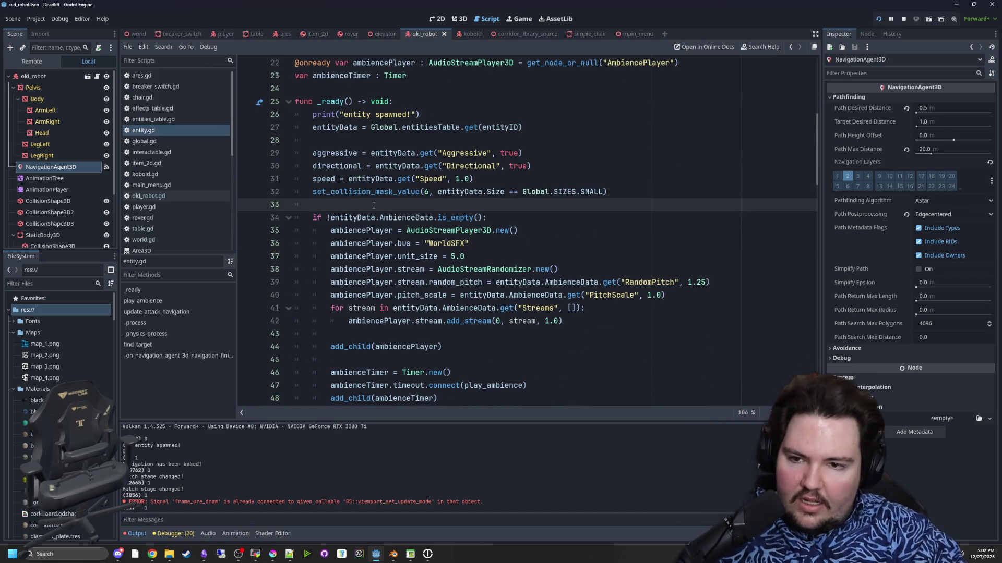
pyautogui.press('Return')
pyautogui.press('Return')
pyautogui.press('Return')
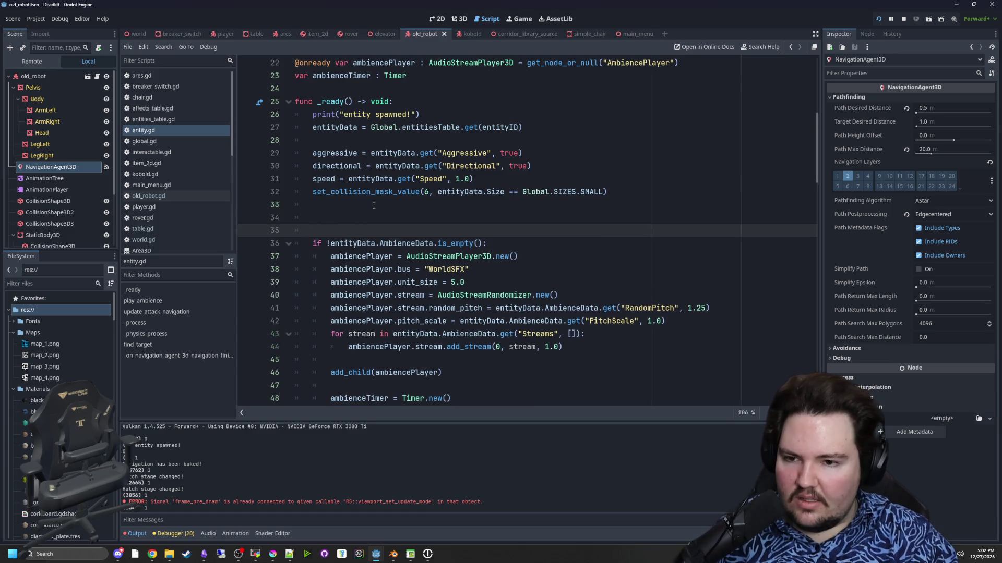
pyautogui.press('Up')
pyautogui.press('Up')
pyautogui.press('Delete')
pyautogui.press('End')
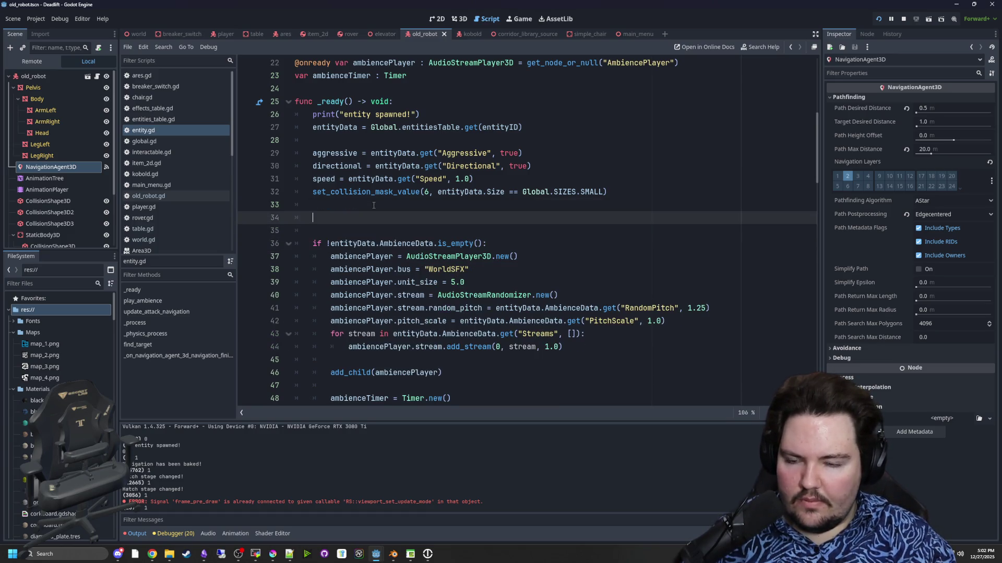
pyautogui.scroll(-12, 352, 203)
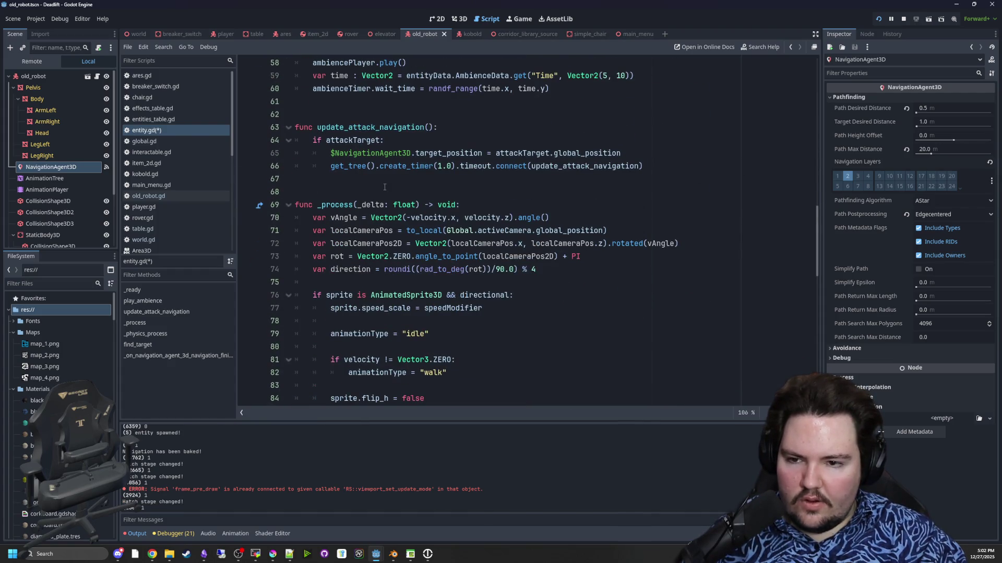
pyautogui.scroll(-3, 385, 187)
pyautogui.scroll(-11, 402, 252)
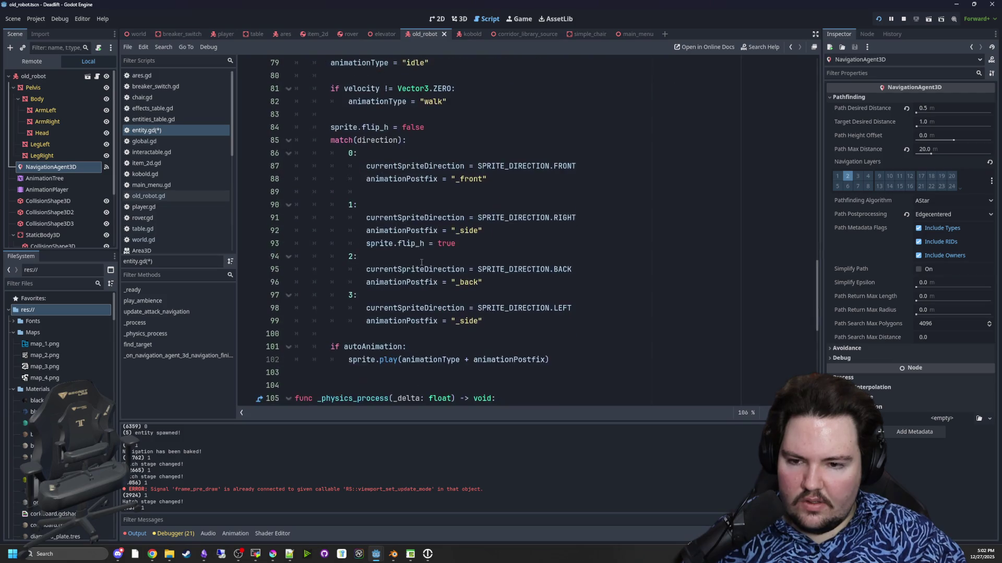
pyautogui.click(409, 219)
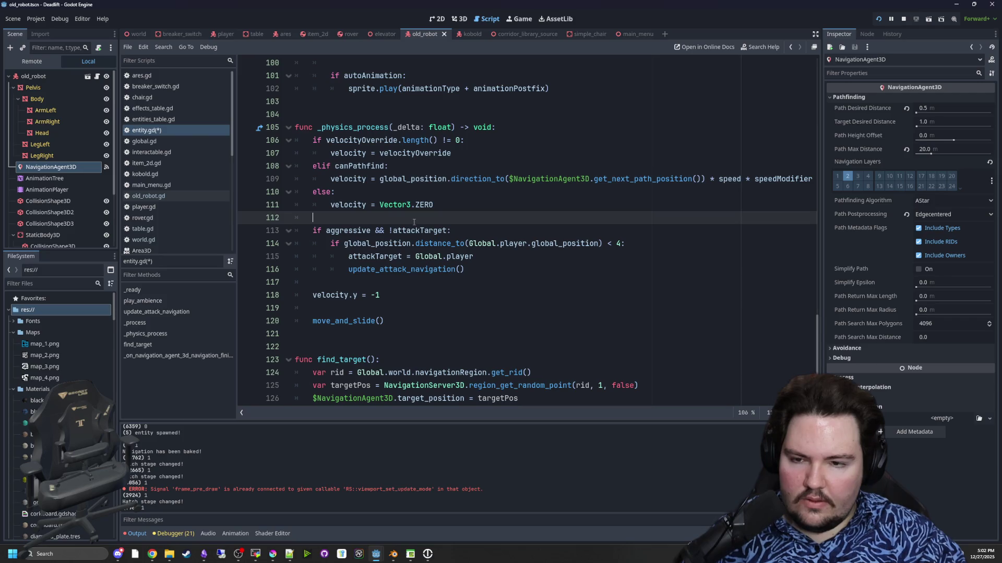
pyautogui.doubleClick(358, 165)
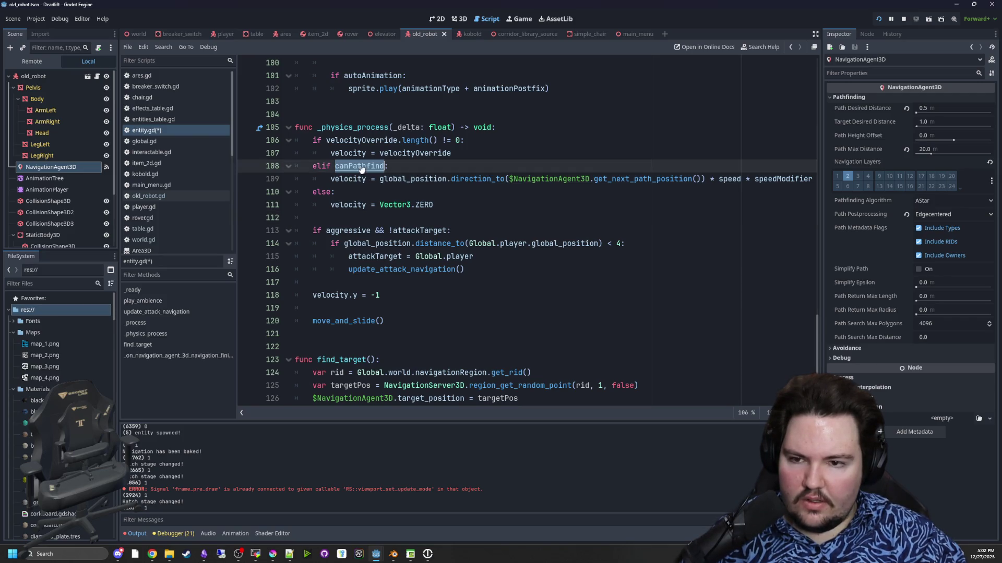
pyautogui.scroll(20, 470, 244)
pyautogui.scroll(2, 470, 245)
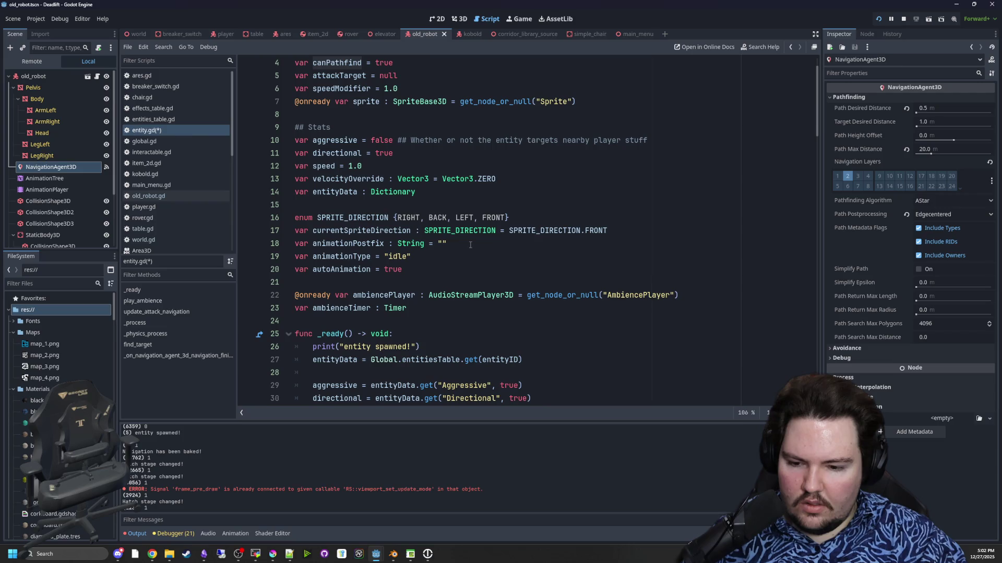
pyautogui.scroll(1, 371, 212)
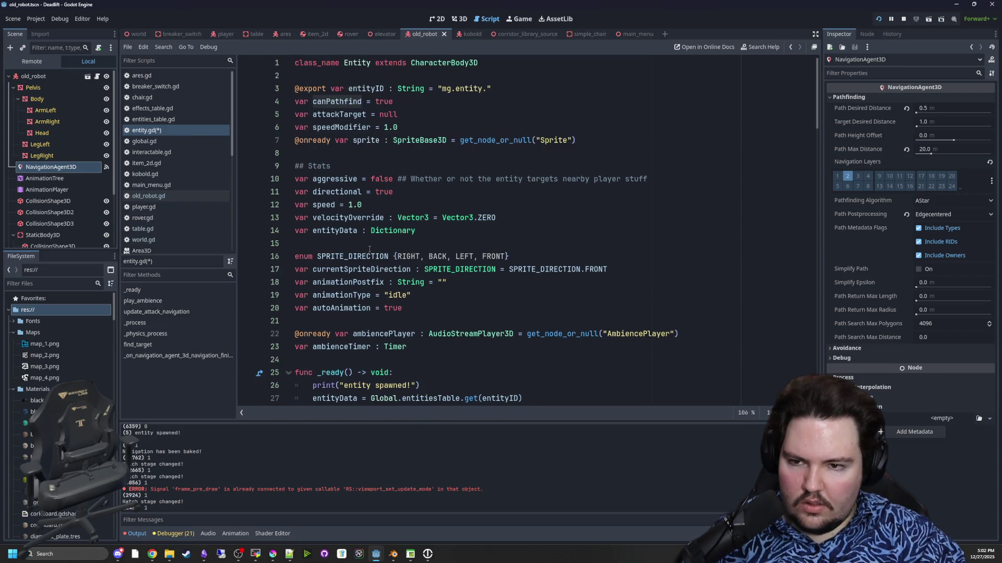
pyautogui.scroll(-7, 372, 212)
pyautogui.click(372, 213)
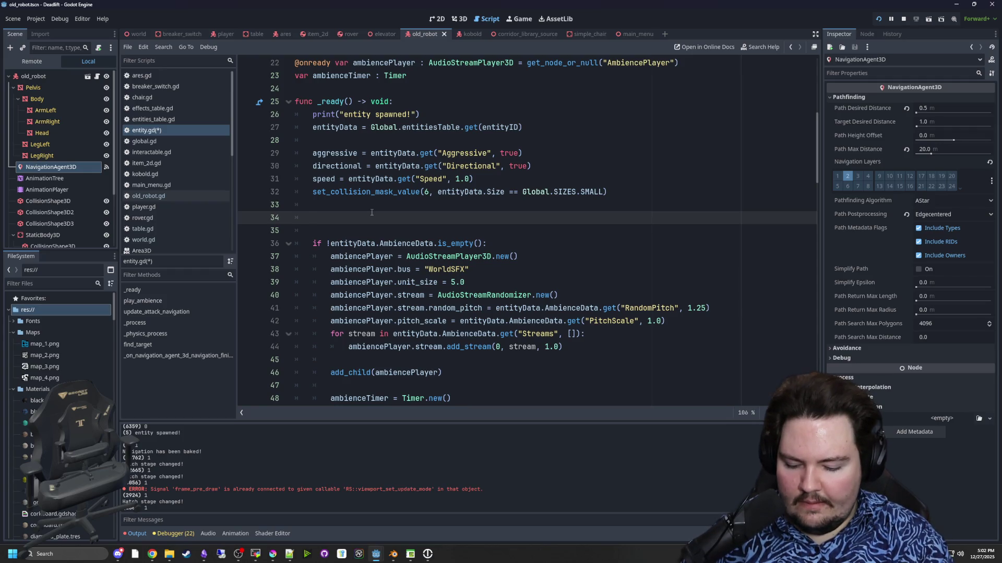
# In _ready, write 'var repathTimer = Timer.new()' indented under 'if canPathfind:'.
pyautogui.write('imer.new()')
pyautogui.hotkey('ctrl', 'shift', 'Return')
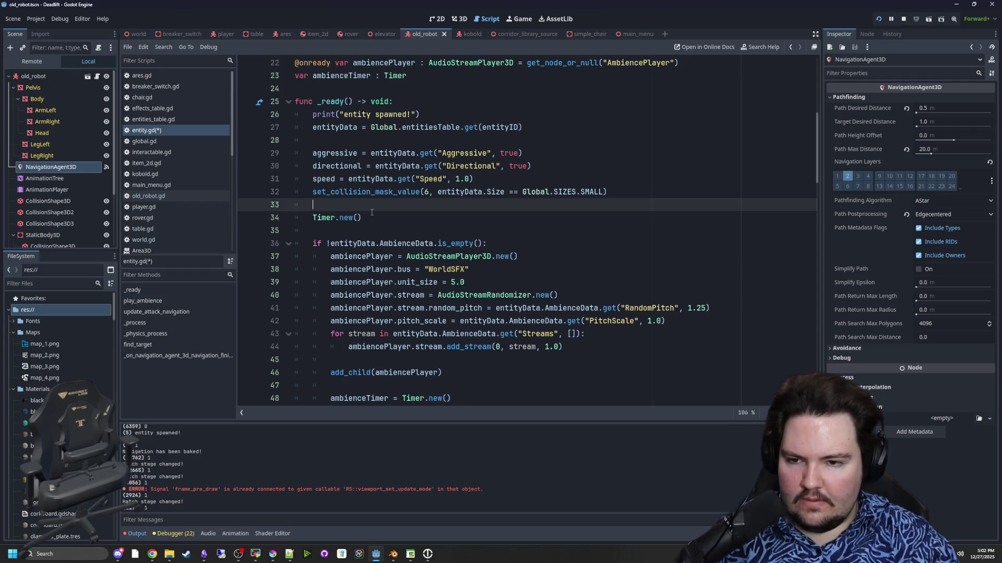
pyautogui.write('canPathfind:')
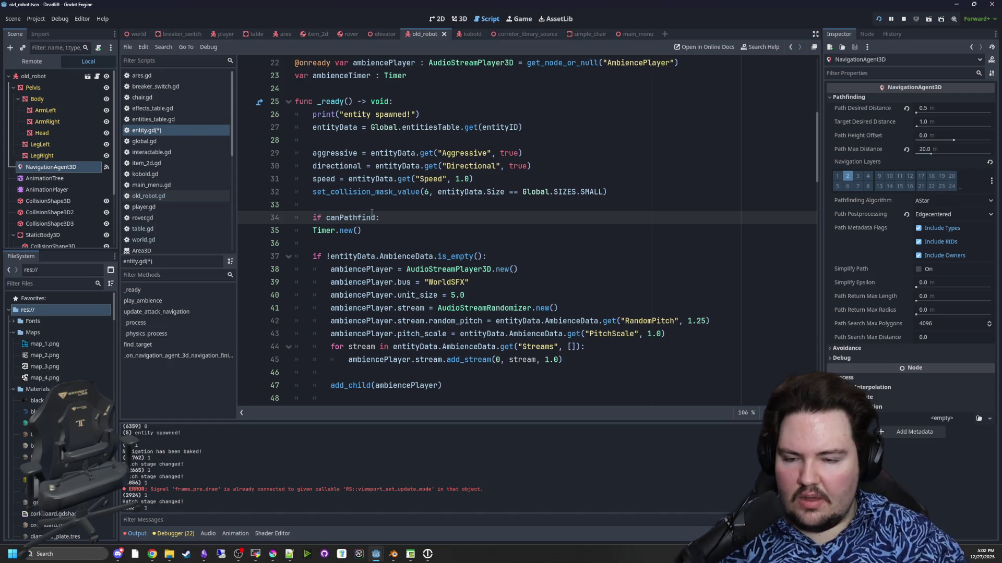
pyautogui.click(290, 231)
pyautogui.press('Tab')
pyautogui.write('create')
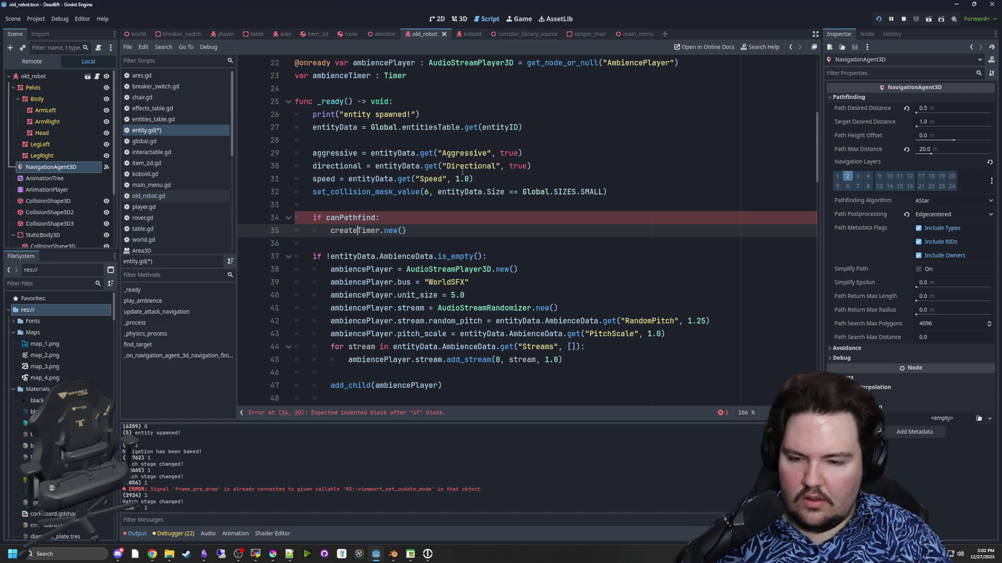
pyautogui.press('BackSpace')
pyautogui.press('BackSpace')
pyautogui.press('BackSpace')
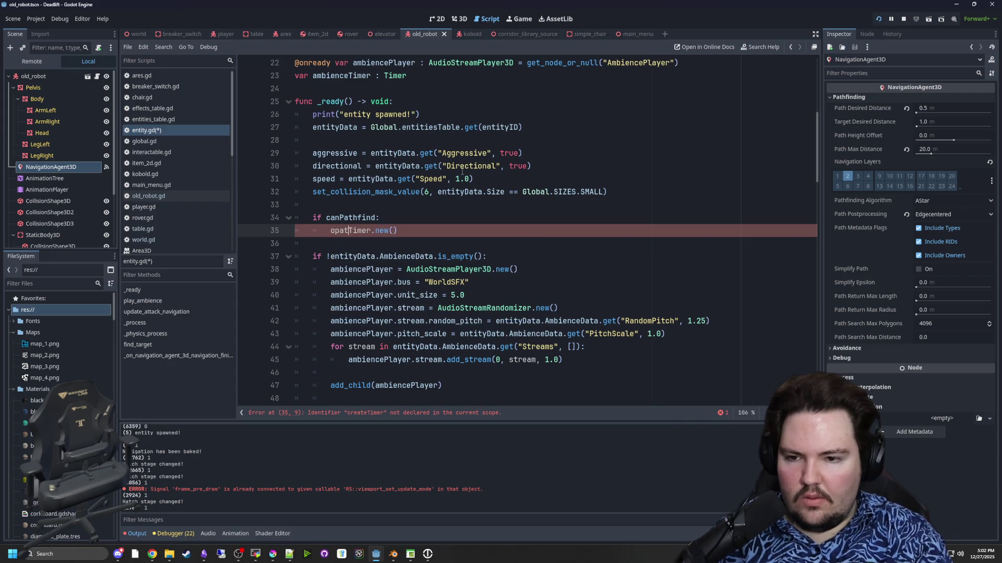
pyautogui.write('path')
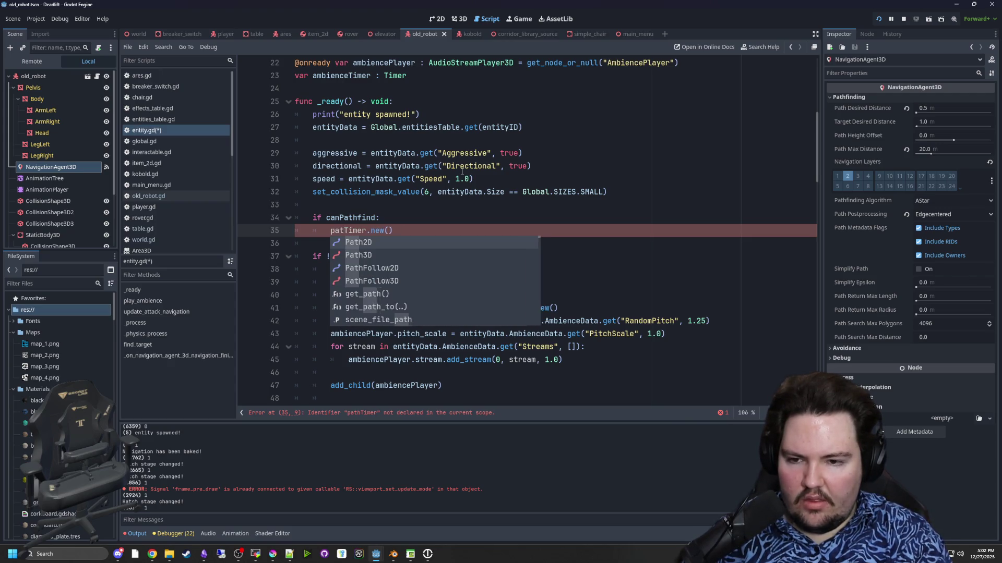
pyautogui.press('BackSpace')
pyautogui.press('BackSpace')
pyautogui.press('BackSpace')
pyautogui.write('repathTimer =')
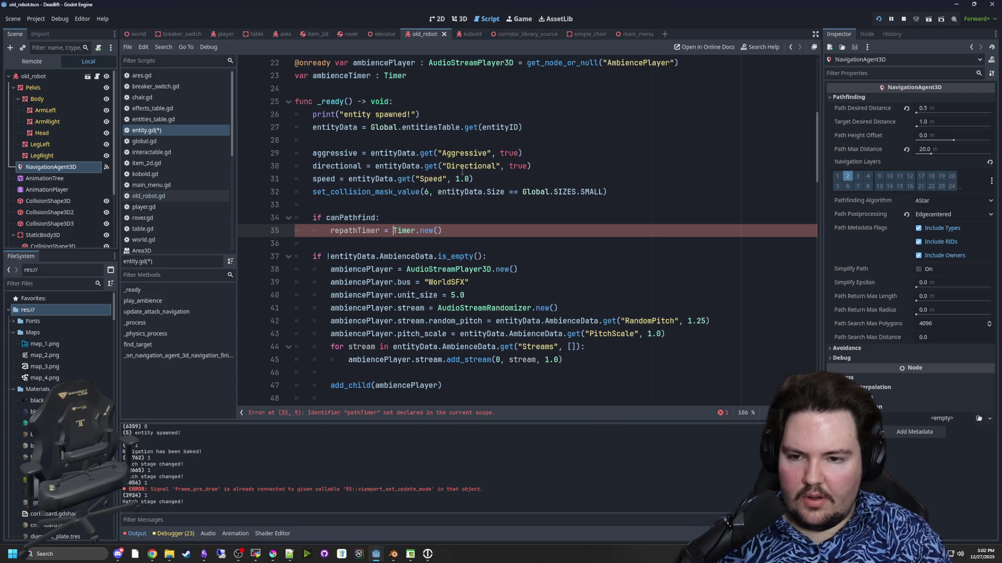
pyautogui.press('Home')
pyautogui.write('var')
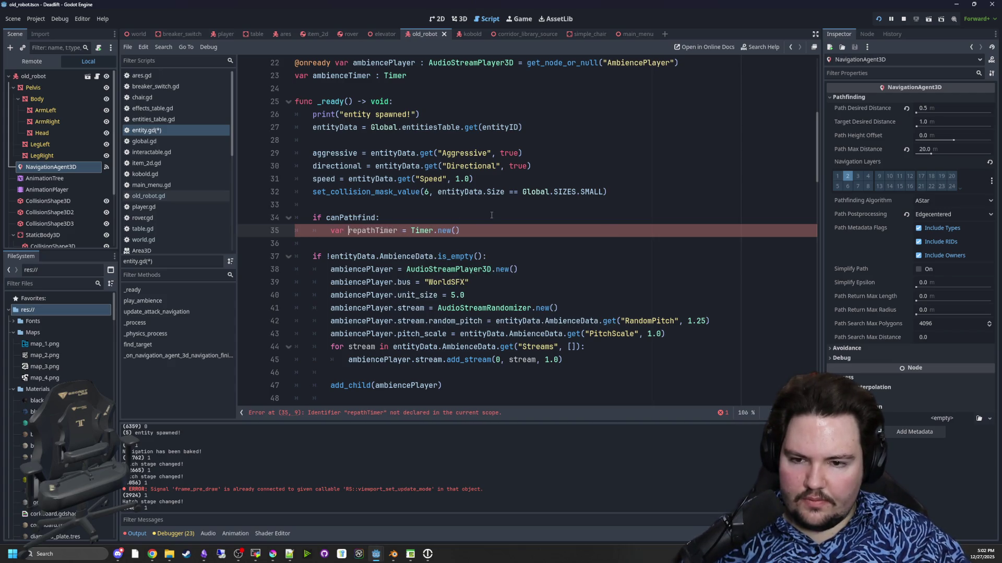
# Add add_child(repathTimer) and connect repathTimer.timeout to a lambda containing 'if canPathfind'.
pyautogui.press('Return')
pyautogui.write('add_child()')
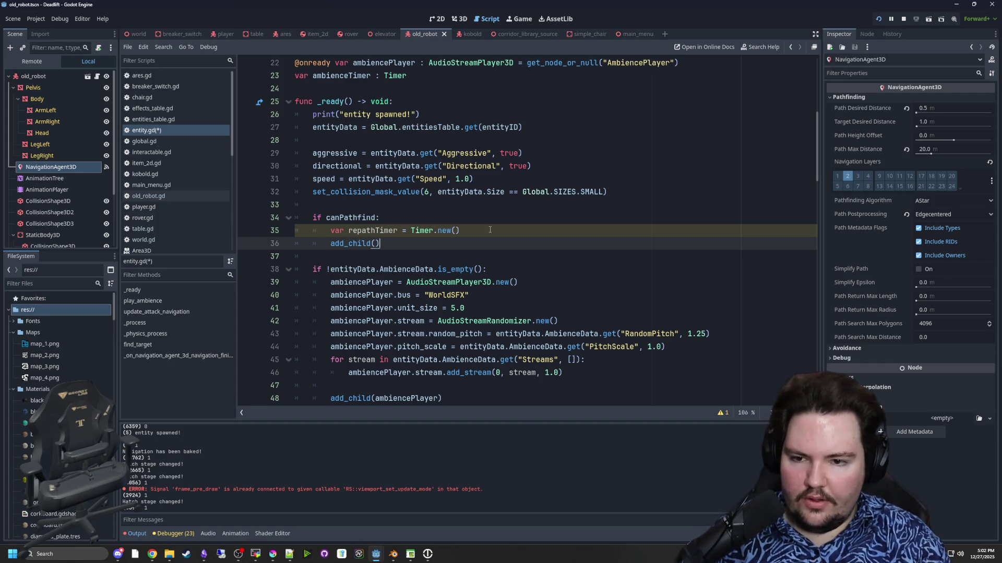
pyautogui.press('BackSpace')
pyautogui.write('repathTimer')
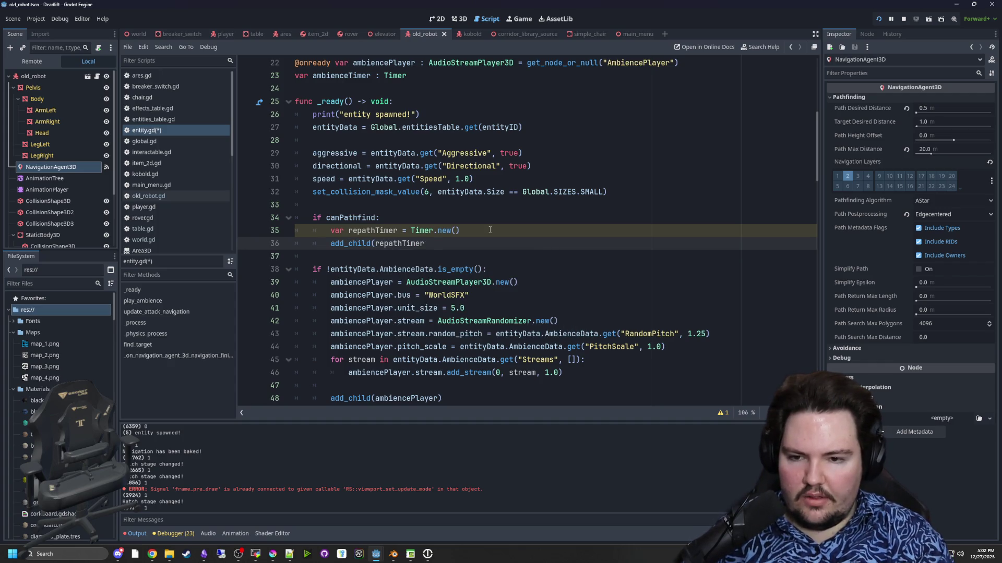
pyautogui.press('Return')
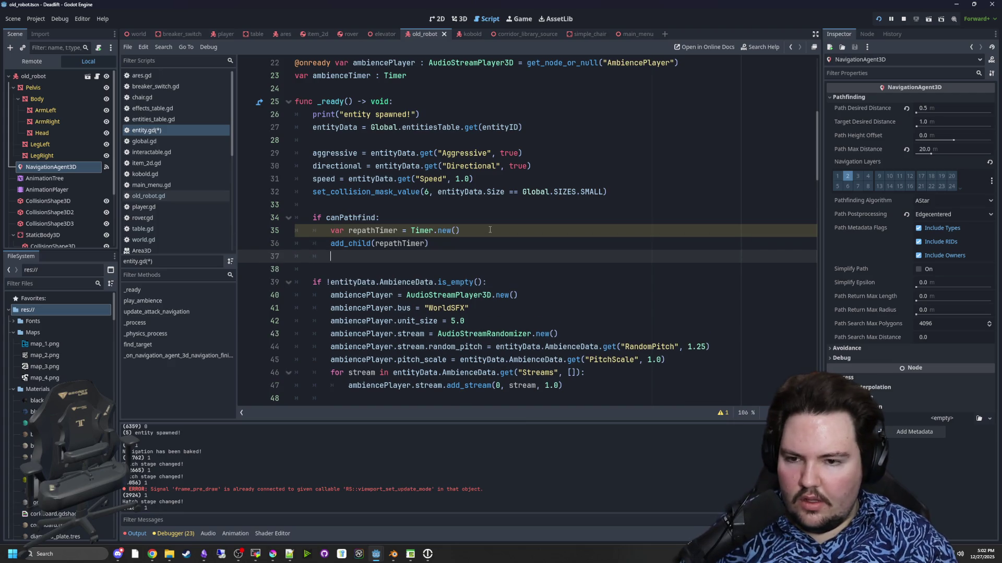
pyautogui.write('repathTimer.')
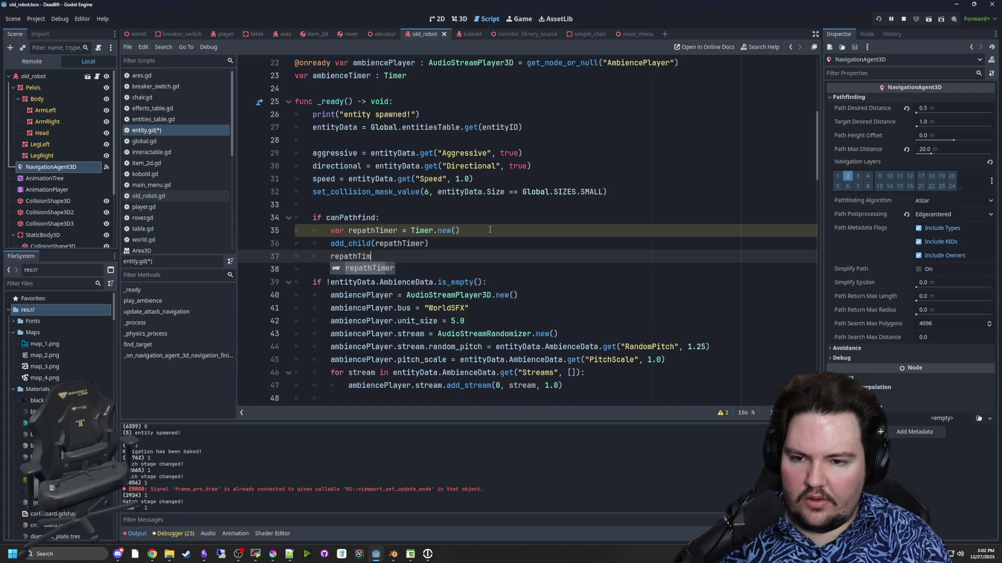
pyautogui.write('timeout.connect(')
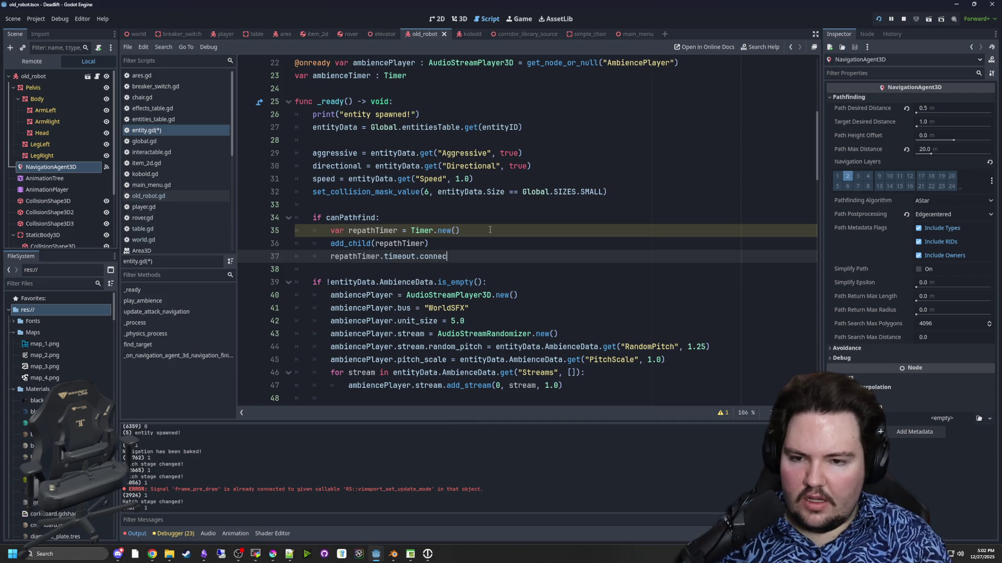
pyautogui.write('func(): canPathfind')
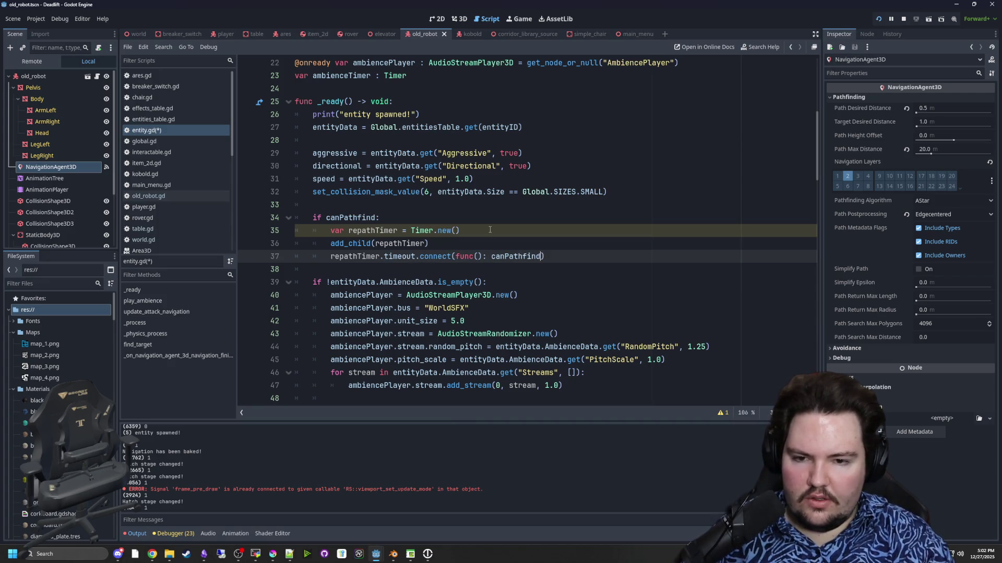
pyautogui.press('BackSpace')
pyautogui.press('BackSpace')
pyautogui.press('BackSpace')
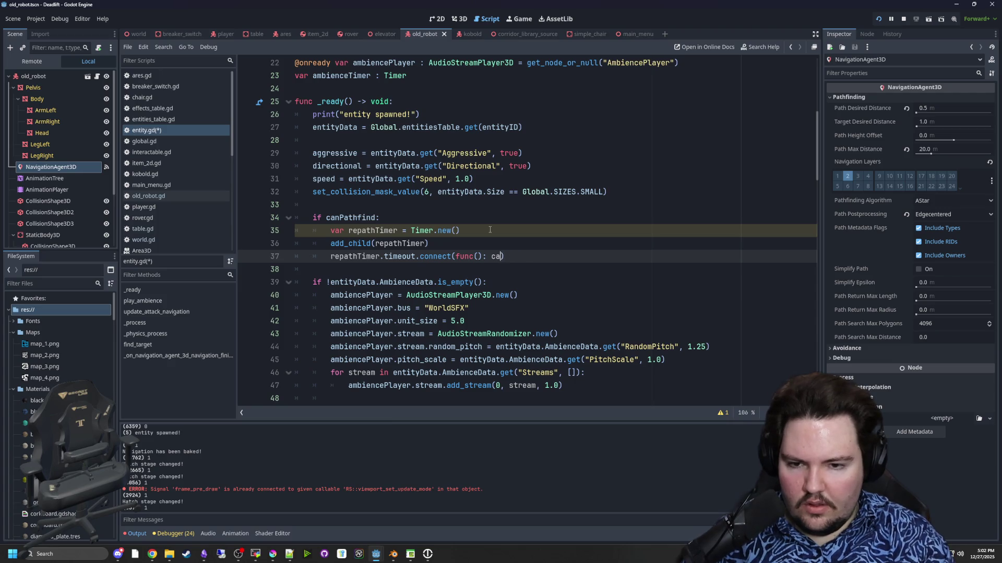
pyautogui.write('if canPathfind:')
pyautogui.press('Return')
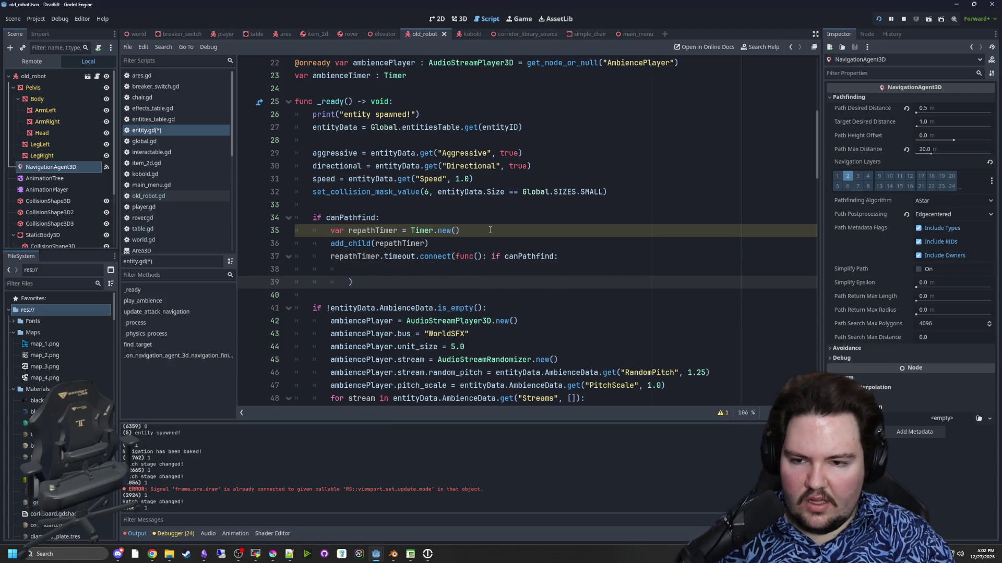
pyautogui.press('Up')
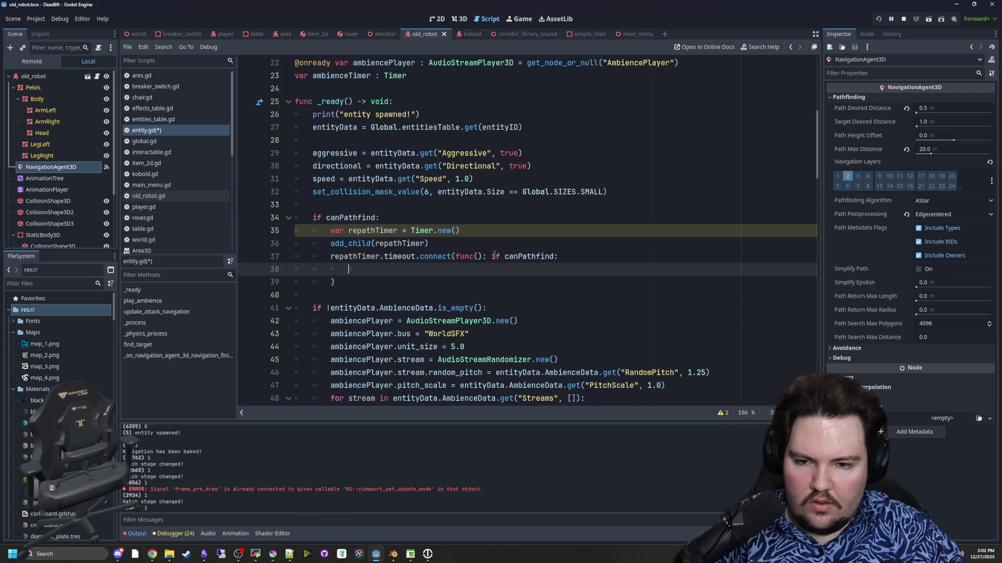
pyautogui.click(490, 256)
pyautogui.press('Return')
pyautogui.press('Down')
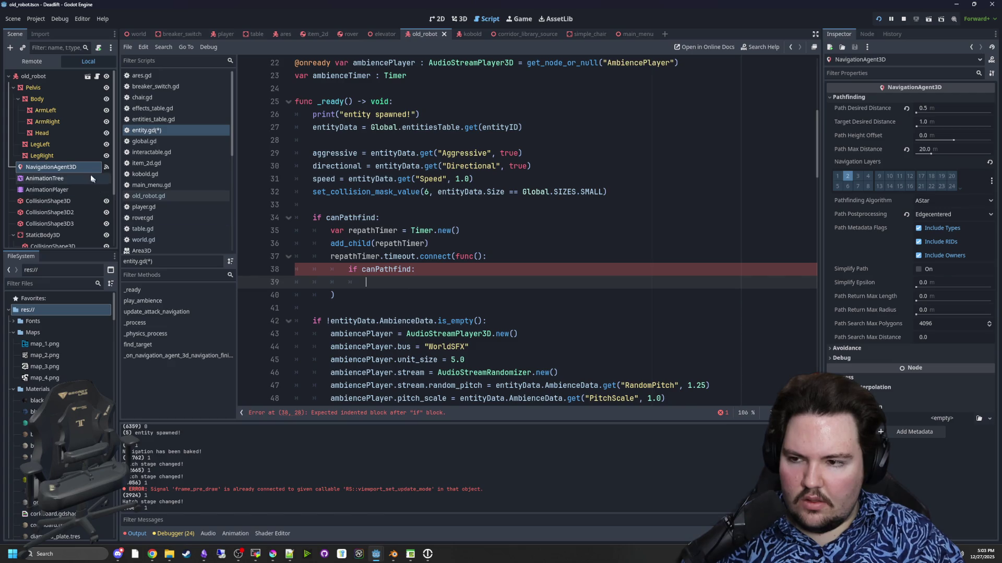
# Drag NavigationAgent3D into the lambda and begin an 'if' reachability check on it.
pyautogui.moveTo(51, 170); pyautogui.dragTo(422, 285)
pyautogui.press('Home')
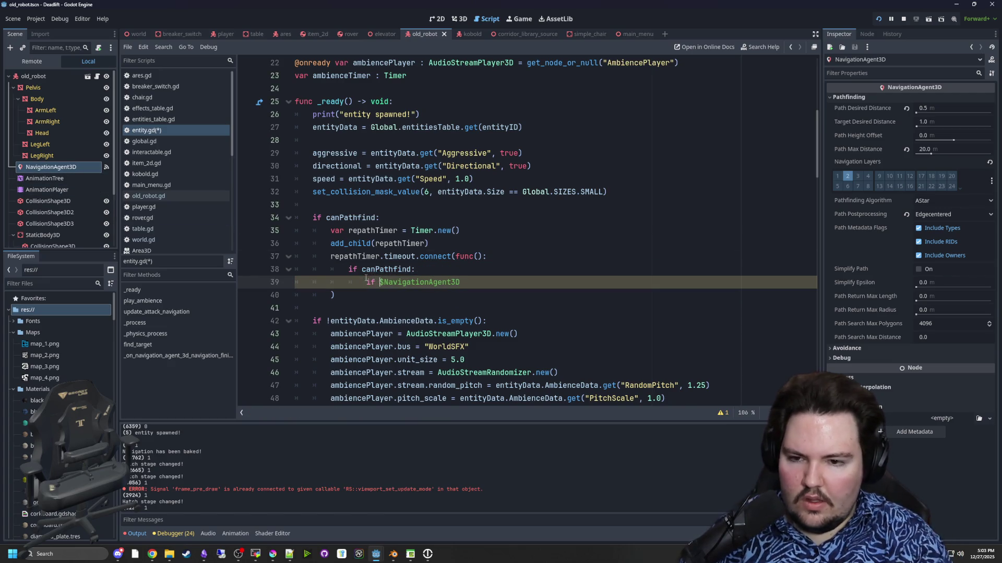
pyautogui.write('if')
pyautogui.click(468, 281)
pyautogui.write('.')
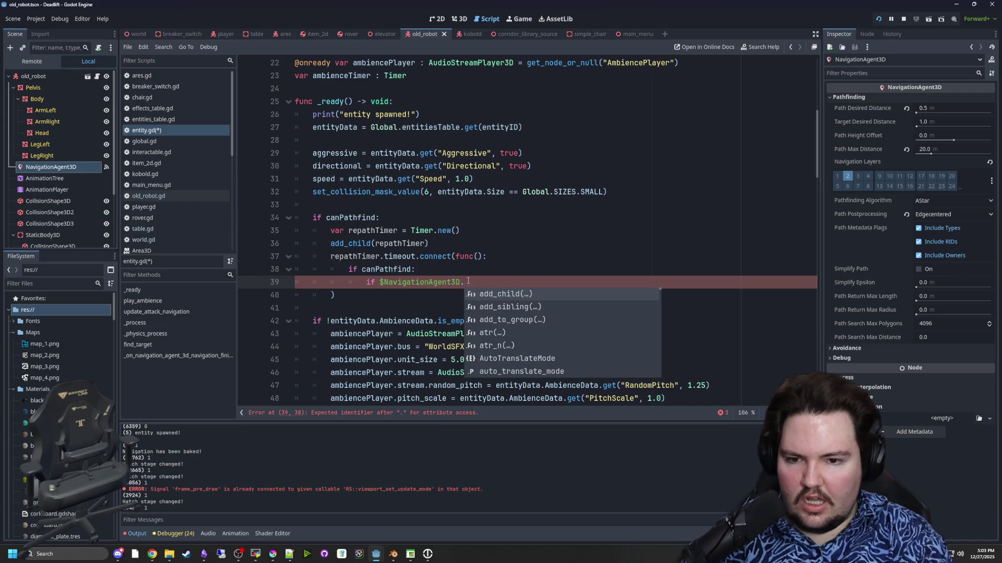
pyautogui.write('target_')
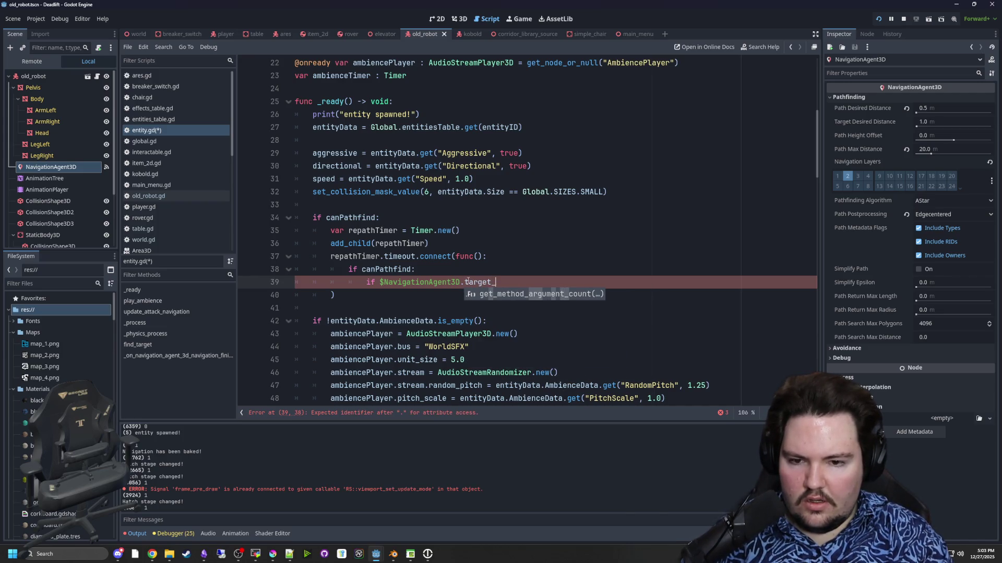
pyautogui.press('BackSpace')
pyautogui.press('BackSpace')
pyautogui.press('BackSpace')
pyautogui.write('reac')
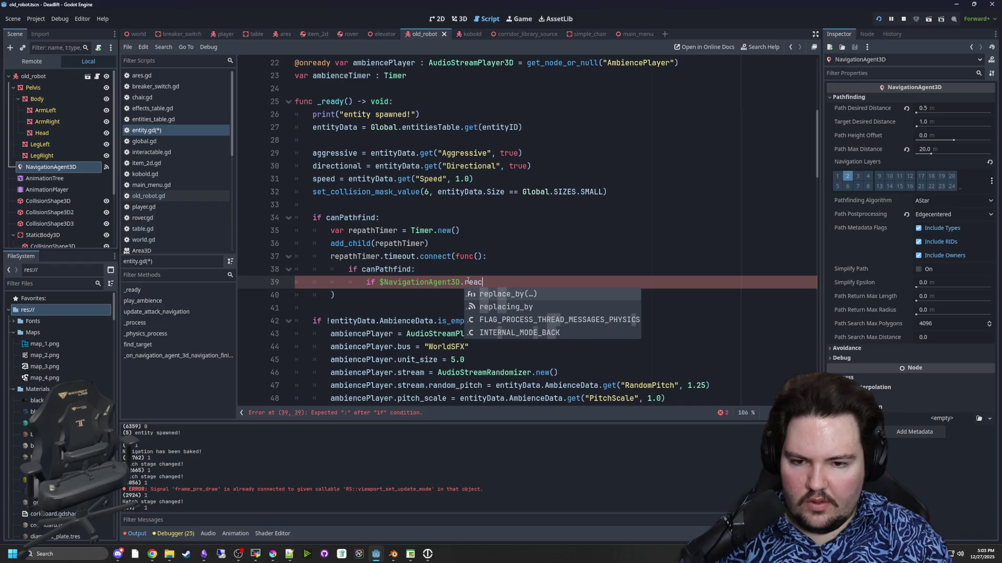
pyautogui.click(459, 264)
# Complete line 39 as 'if !$NavigationAgent3D.is_target_reachable():' after checking the class reference.
pyautogui.click(70, 169)
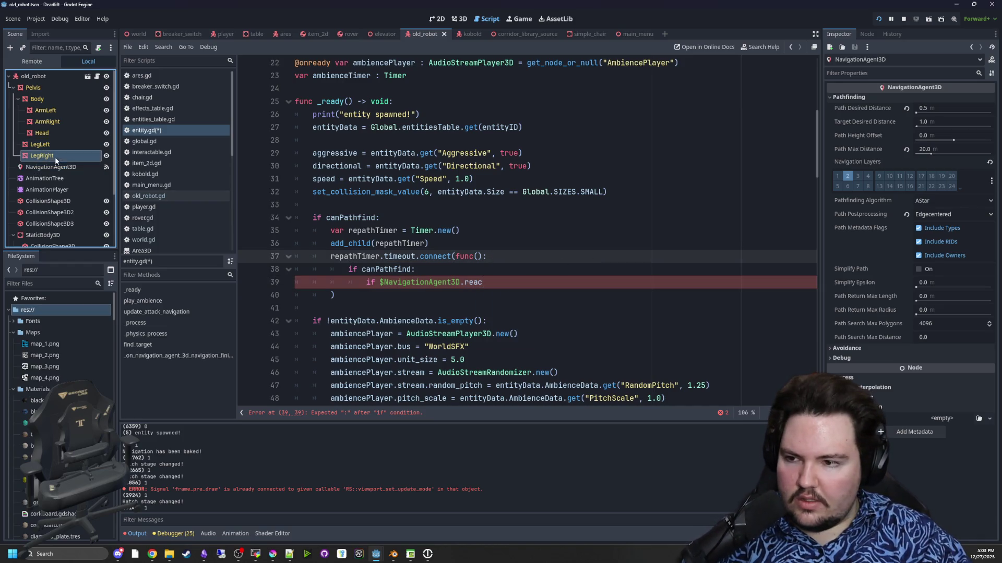
pyautogui.click(991, 59)
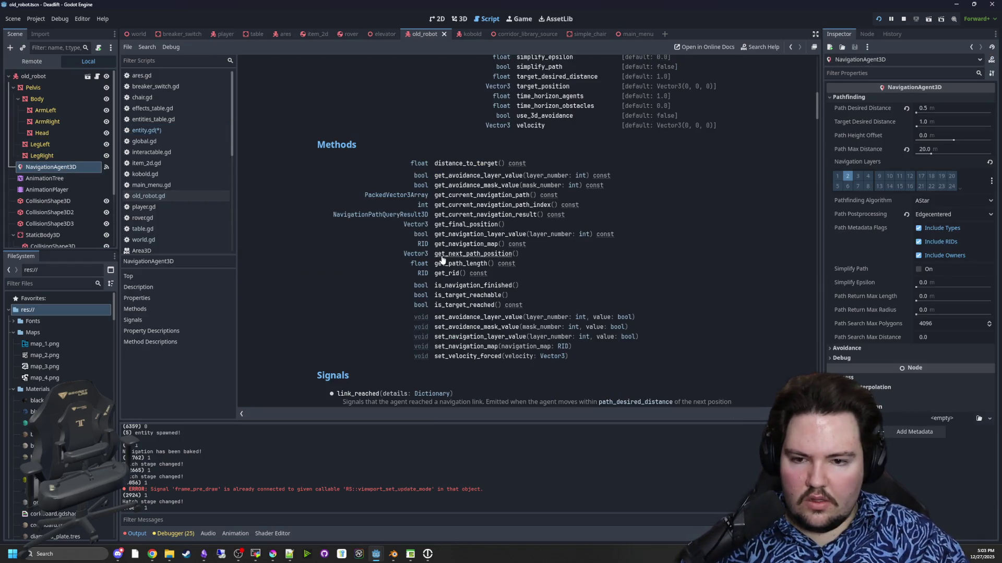
pyautogui.hotkey('alt', 'Left')
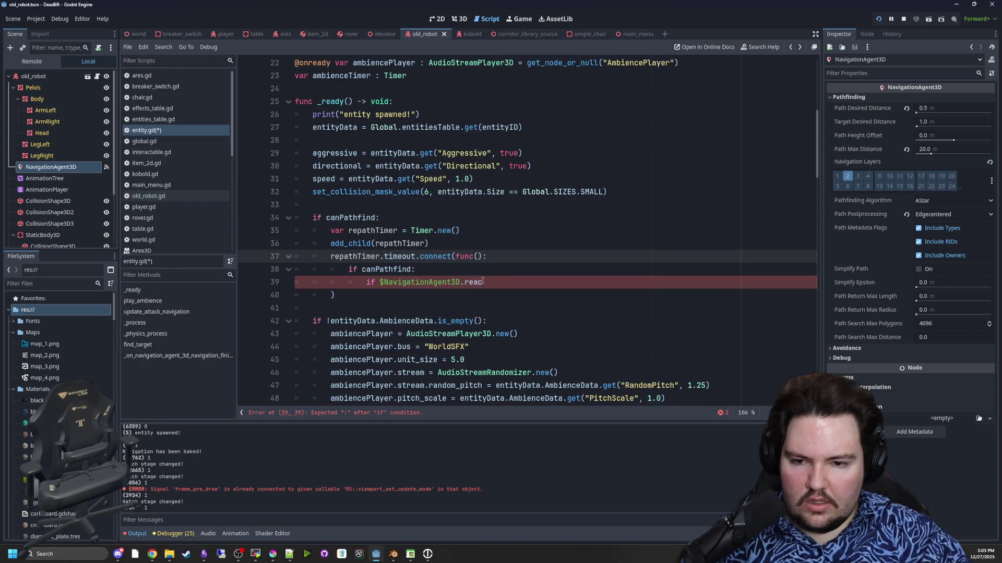
pyautogui.moveTo(482, 282); pyautogui.dragTo(465, 283)
pyautogui.write('is_target')
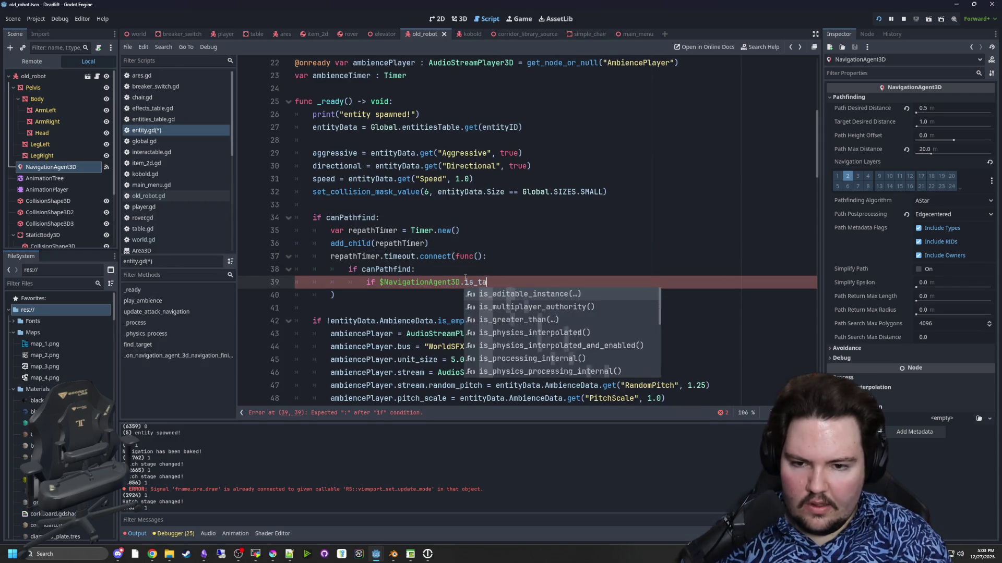
pyautogui.write('_reachable():')
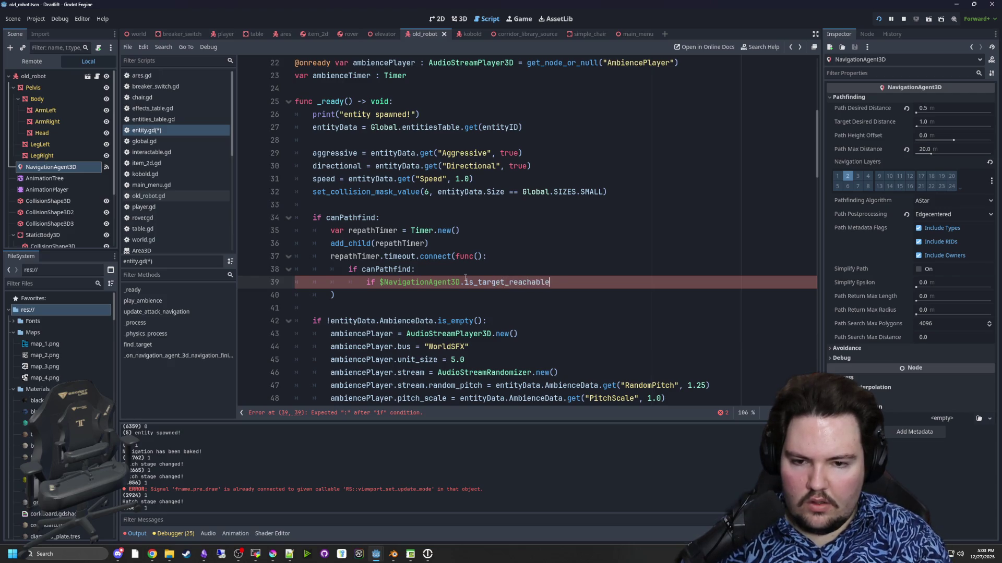
pyautogui.press('Return')
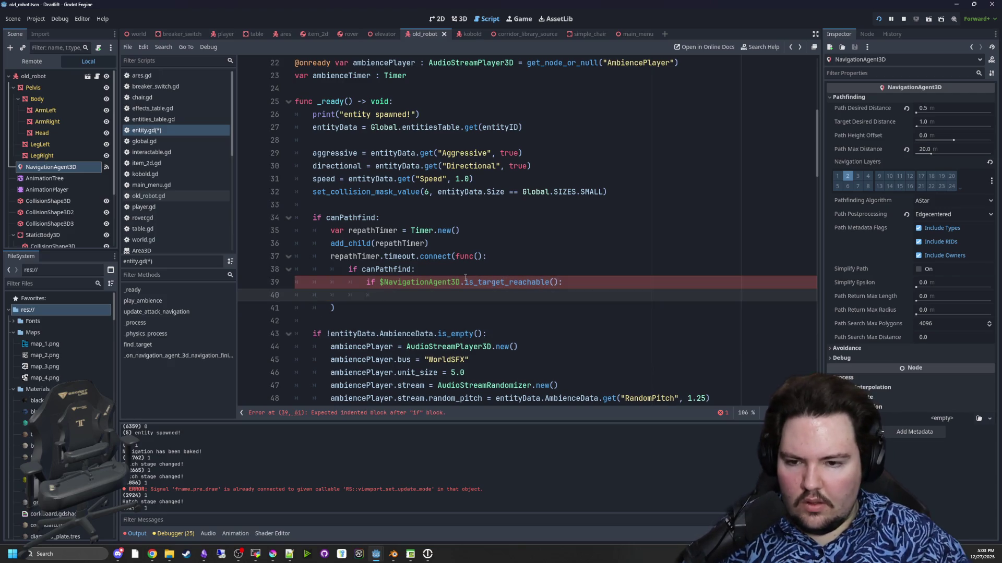
pyautogui.click(381, 284)
pyautogui.write('!')
# Add find_target() on line 40 and recheck the NavigationAgent3D documentation.
pyautogui.click(502, 290)
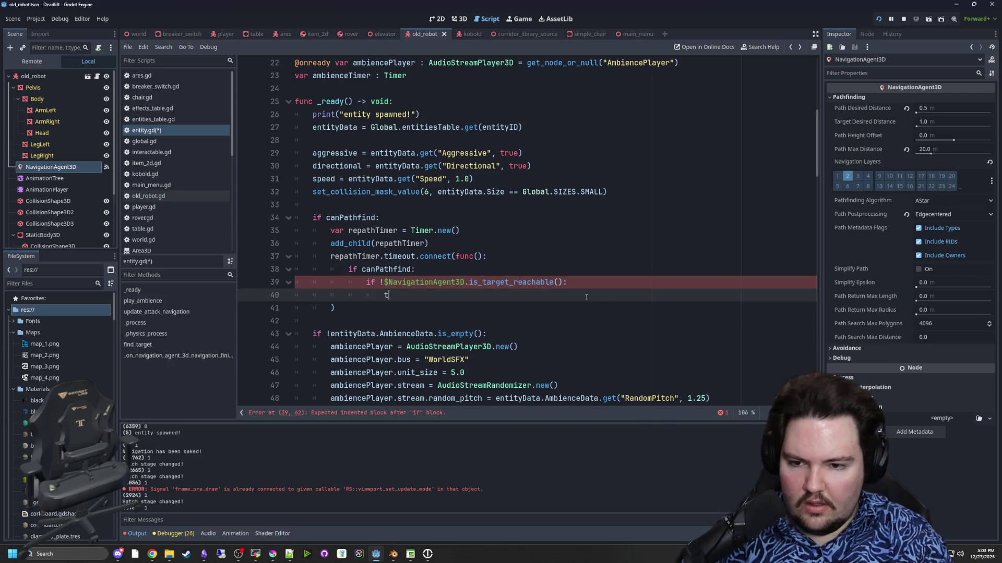
pyautogui.write('arget(')
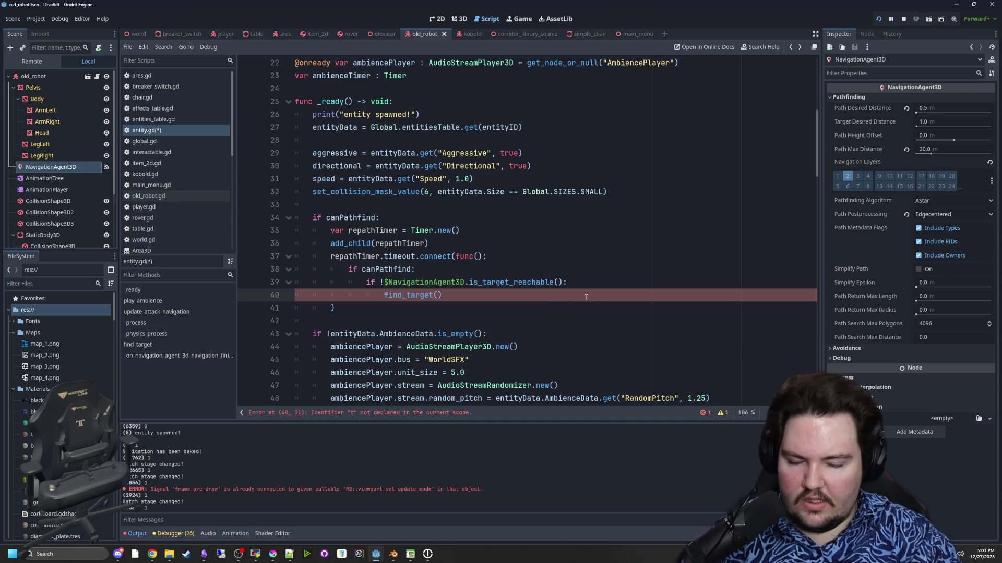
pyautogui.press('Return')
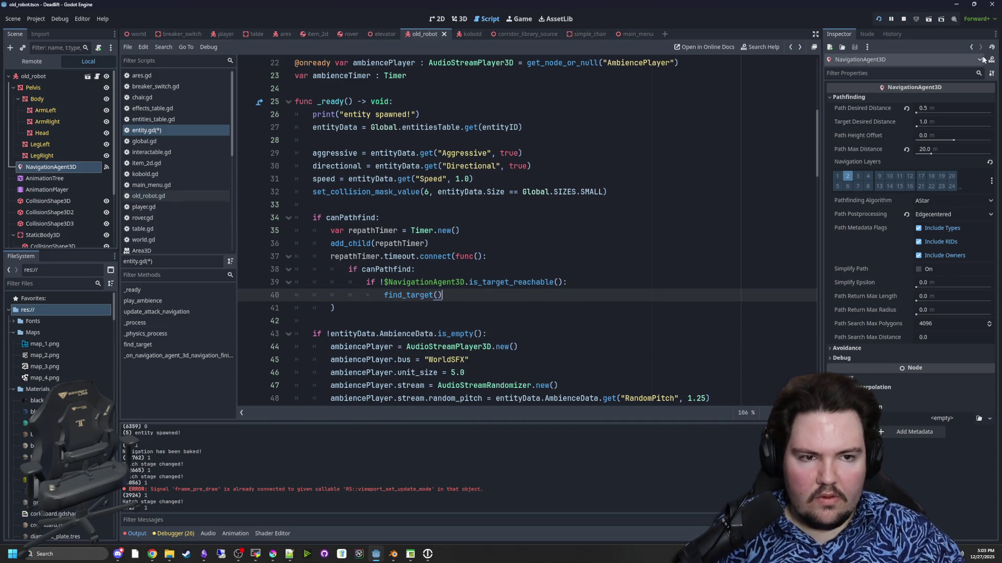
pyautogui.keyDown('ctrl'); pyautogui.click(501, 282); pyautogui.keyUp('ctrl')
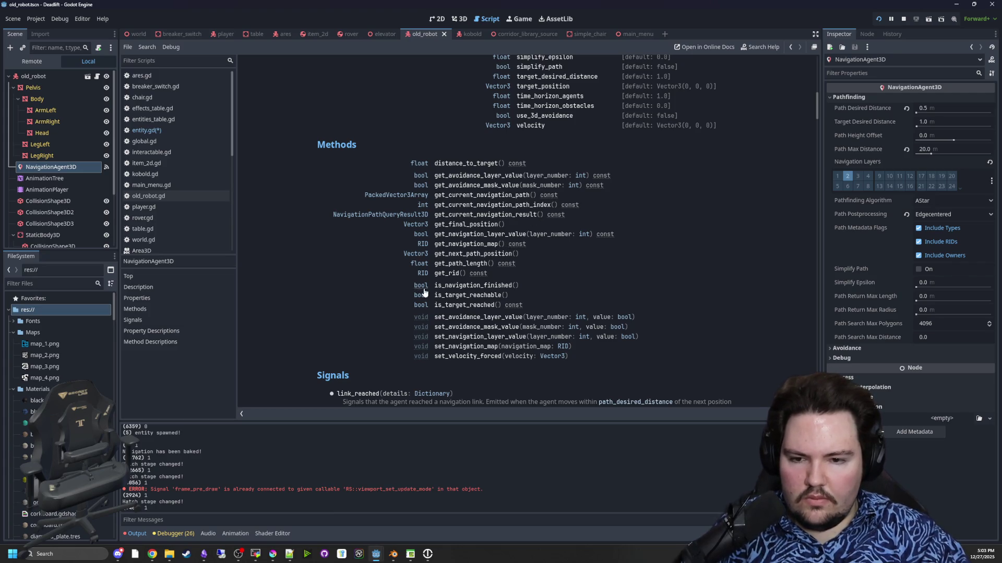
pyautogui.hotkey('alt', 'Left')
pyautogui.click(399, 269)
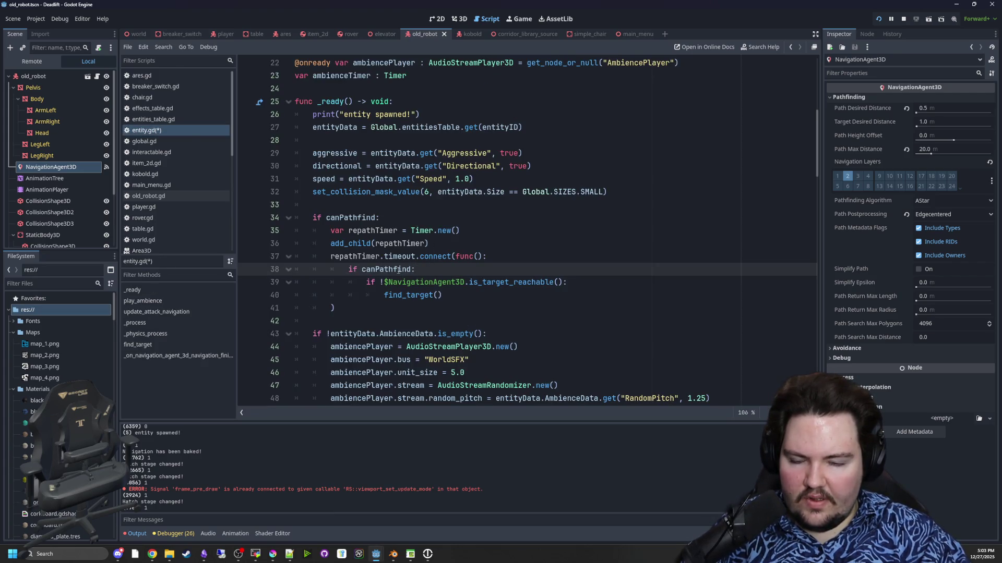
# After add_child, add 'repathTimer.timeout = 10' and 'repathTimer.start()', removing the stray empty line.
pyautogui.click(448, 243)
pyautogui.press('Return')
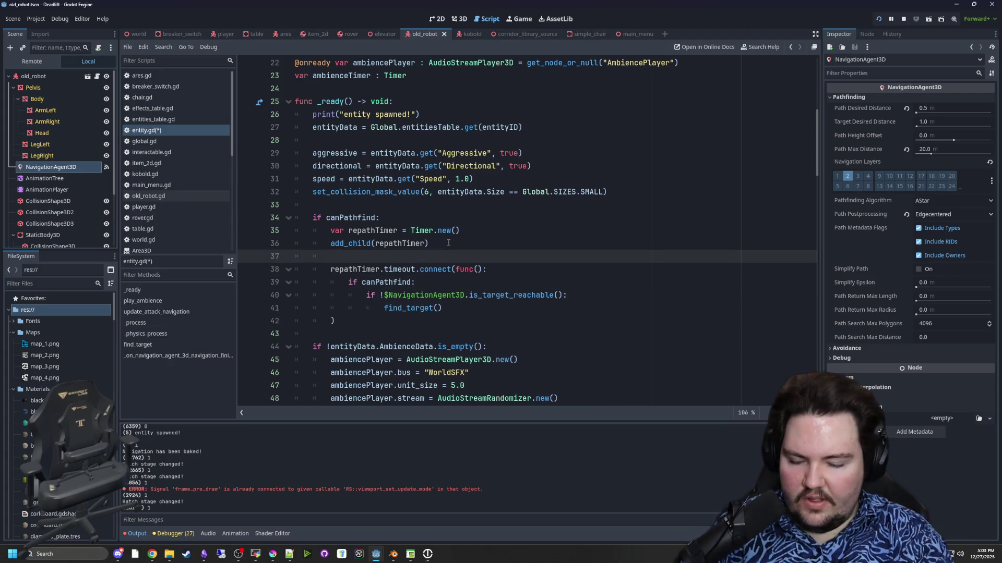
pyautogui.write('repathTimer.timeout = 10')
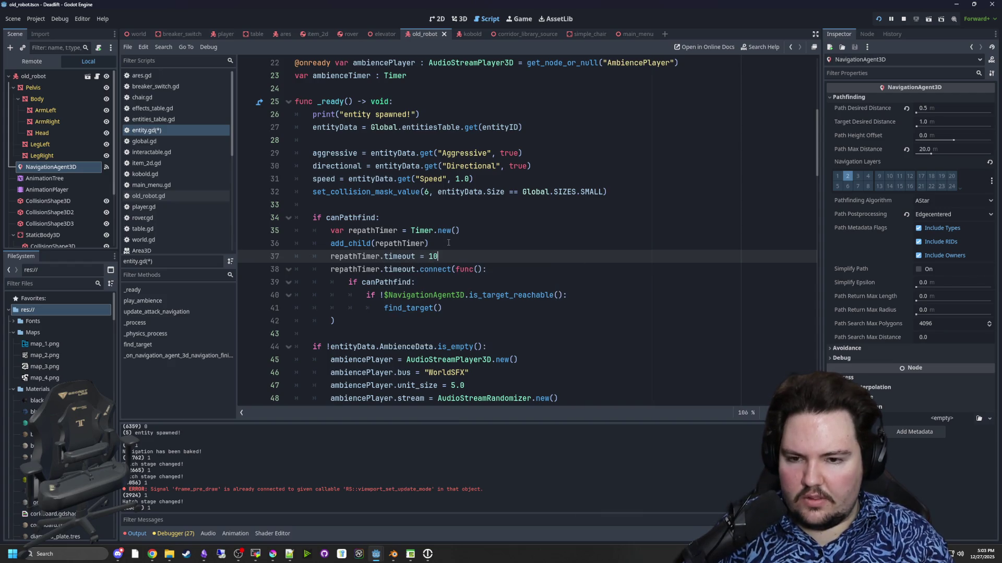
pyautogui.press('Return')
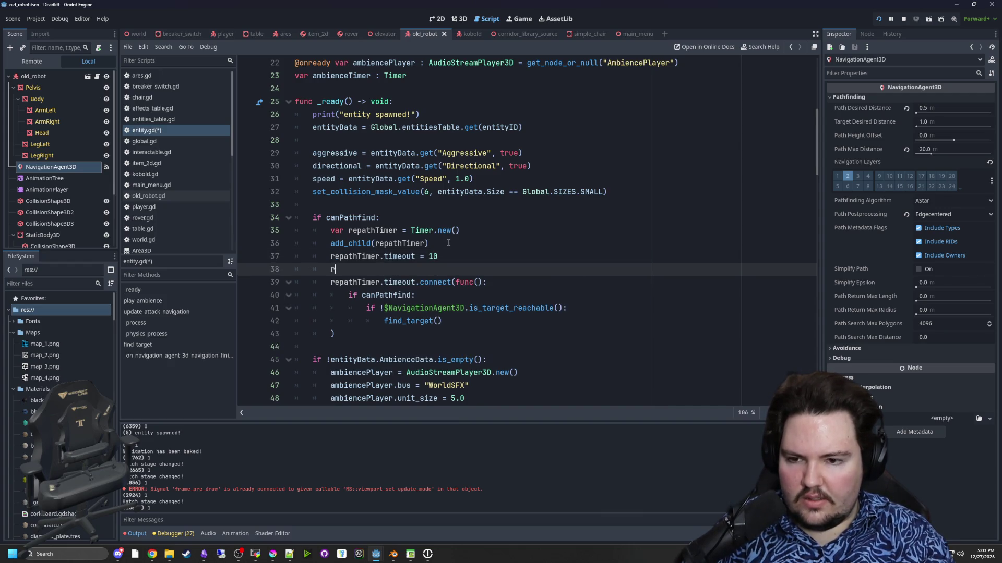
pyautogui.write('epathTimer.start()')
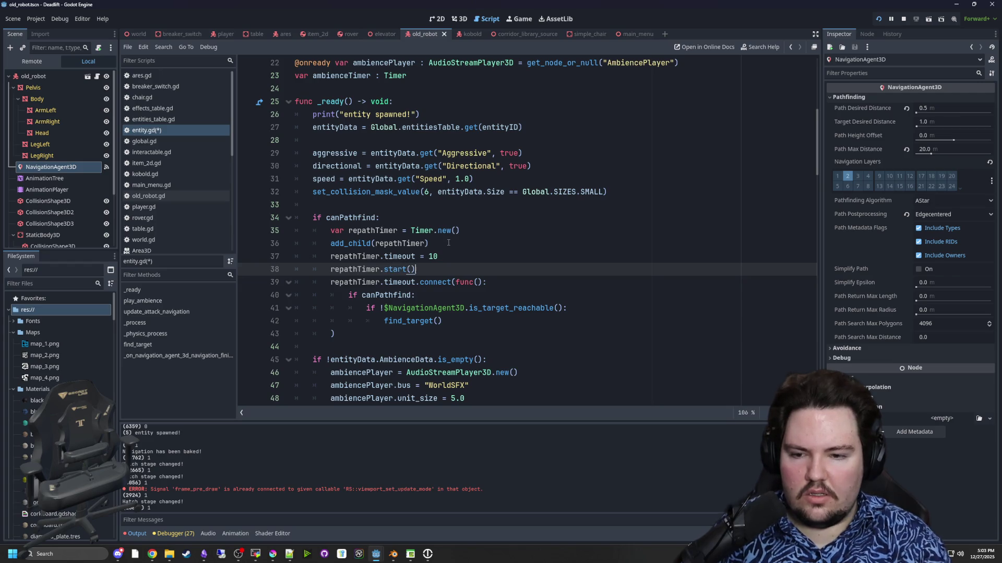
pyautogui.press('Return')
pyautogui.click(448, 243)
pyautogui.click(395, 282)
pyautogui.press('BackSpace')
pyautogui.press('BackSpace')
pyautogui.press('BackSpace')
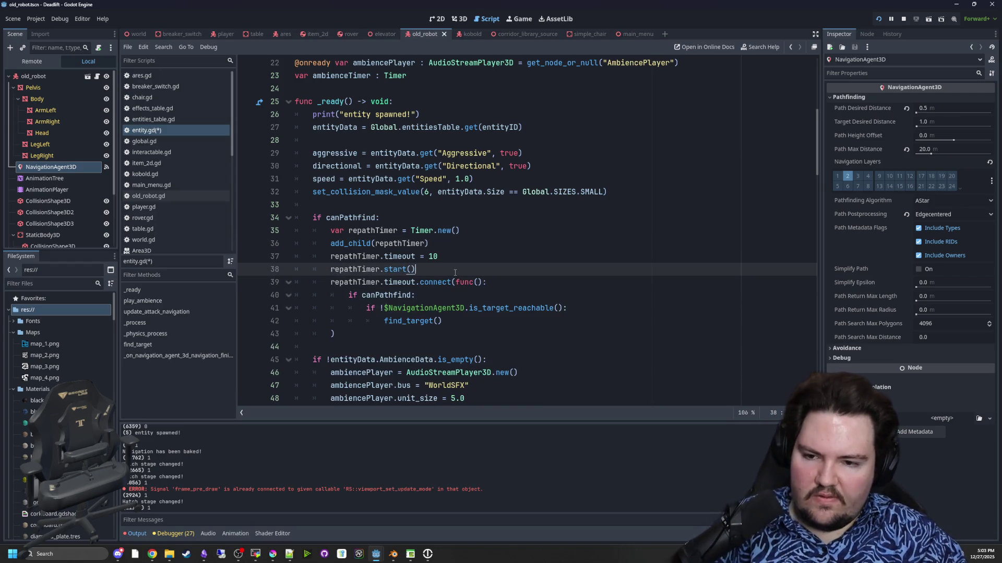
# Save entity.gd with Ctrl+S.
pyautogui.scroll(-1, 440, 307)
pyautogui.click(441, 307)
pyautogui.press('Up')
pyautogui.hotkey('ctrl', 's')
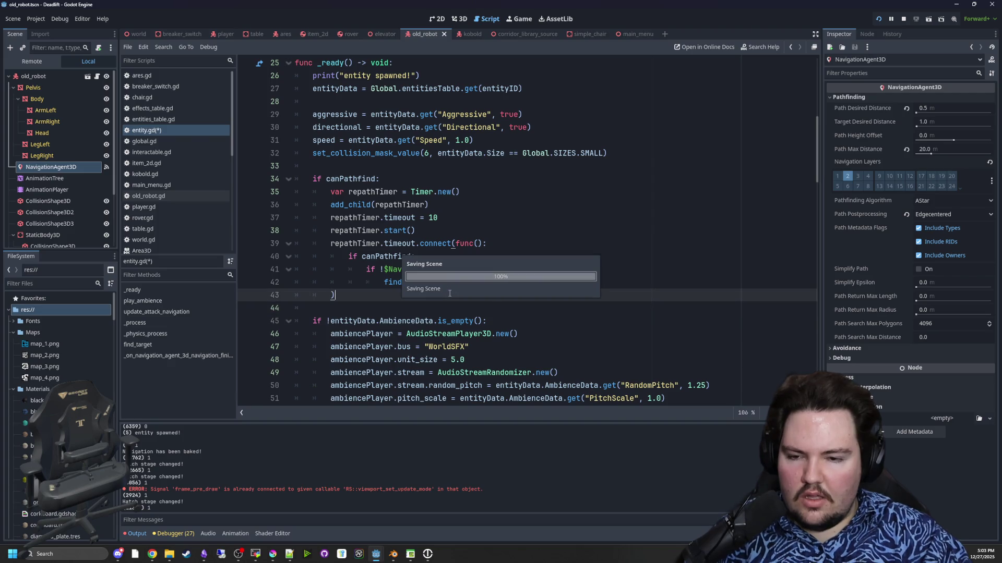
pyautogui.click(552, 209)
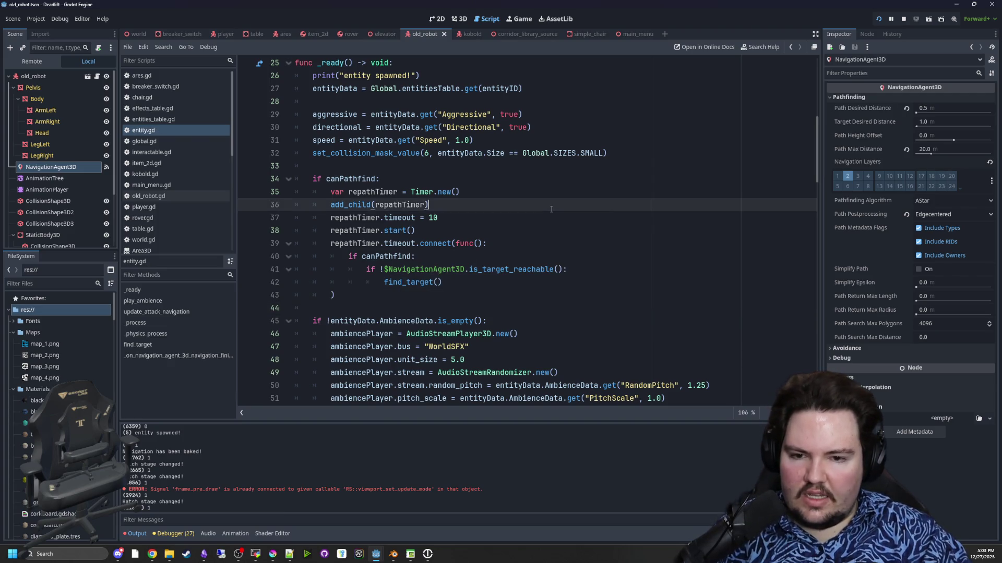
# Restart the game and start a new game until the debugger breaks at entity.gd line 37.
pyautogui.click(520, 21)
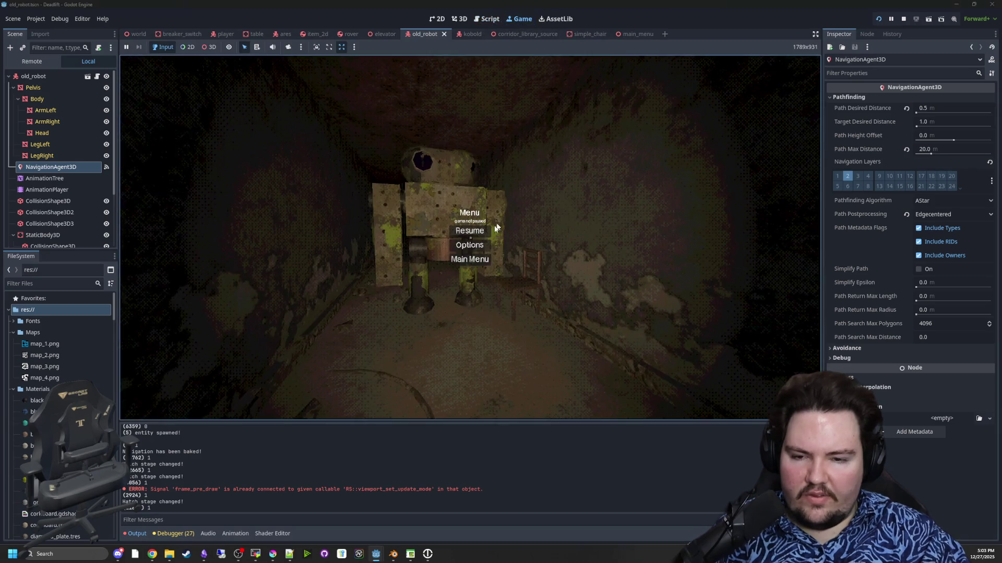
pyautogui.press('super')
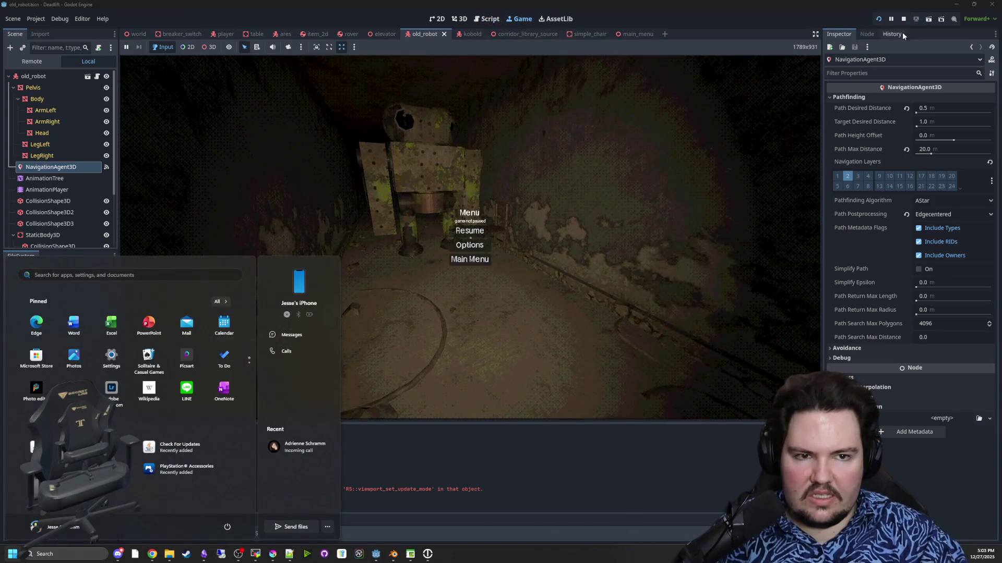
pyautogui.click(899, 21)
pyautogui.click(882, 21)
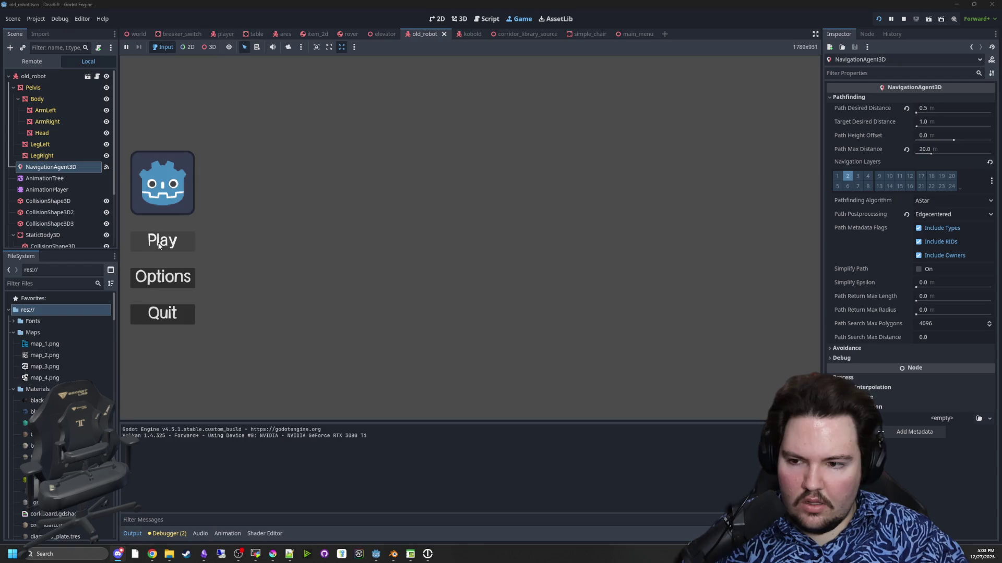
pyautogui.click(162, 241)
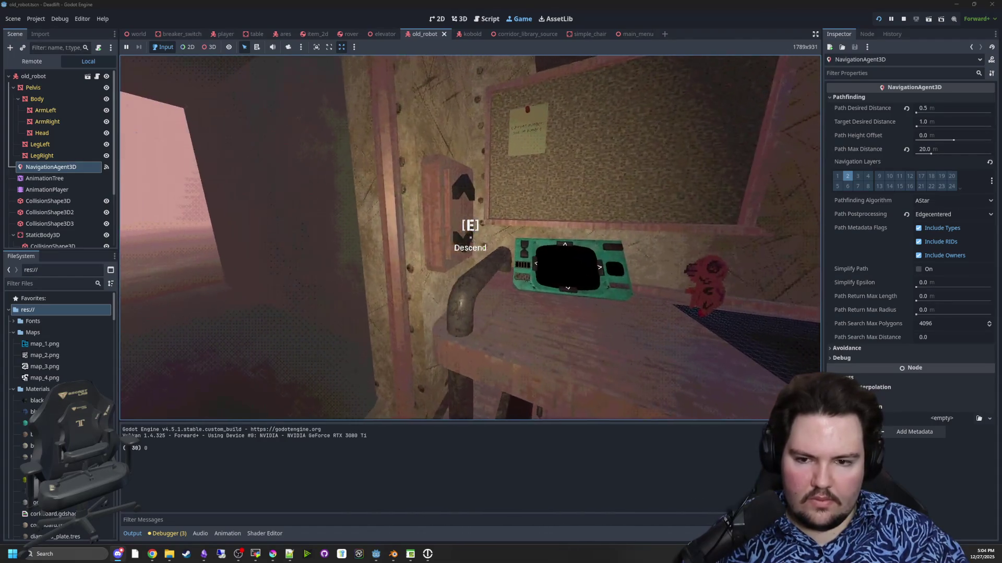
pyautogui.press('super')
pyautogui.press('super')
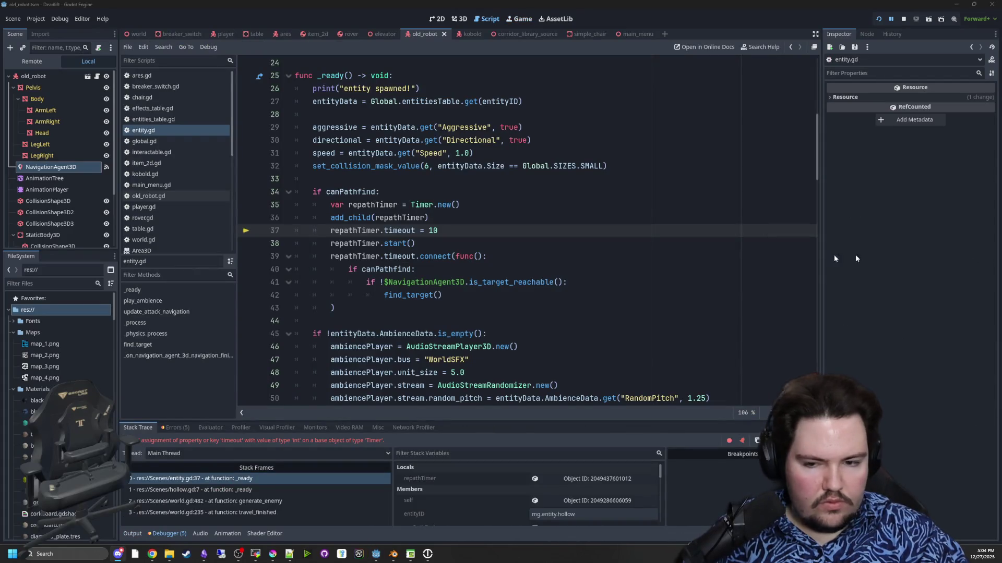
# Change line 37 from timeout to wait_time, so it reads repathTimer.wait_time = 10.
pyautogui.click(417, 243)
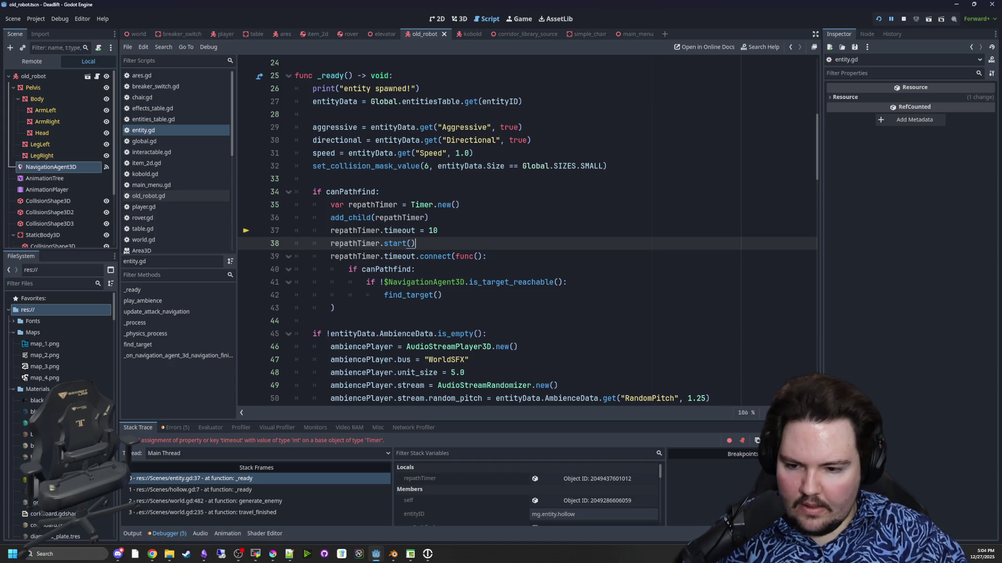
pyautogui.click(399, 230)
pyautogui.doubleClick(400, 230)
pyautogui.write('wait_')
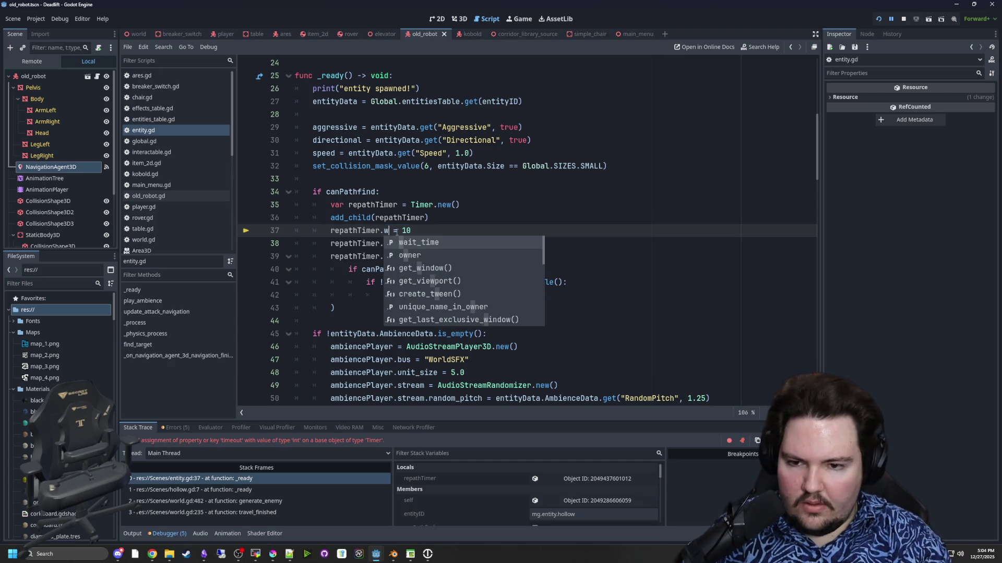
pyautogui.write('t')
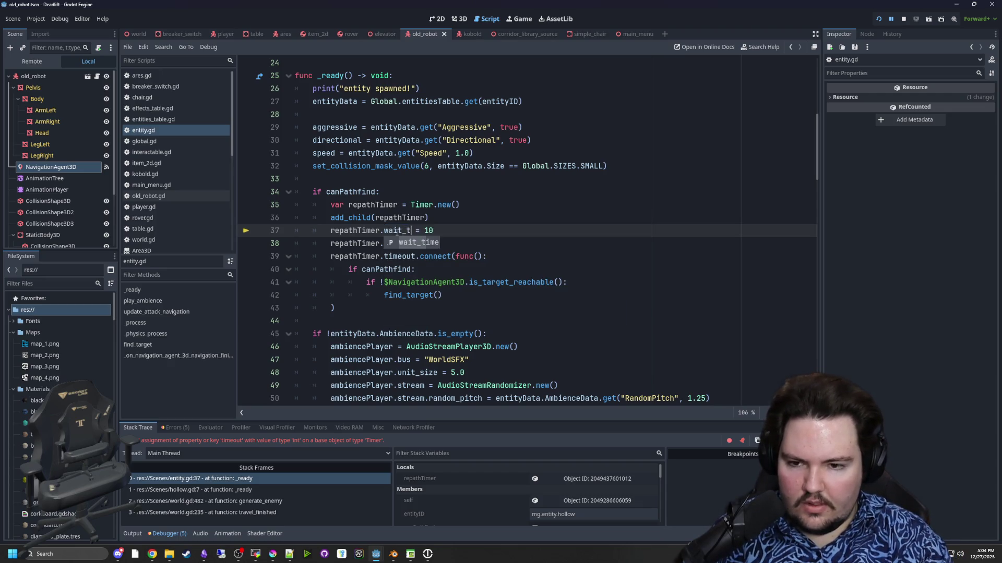
pyautogui.press('Return')
pyautogui.press('Up')
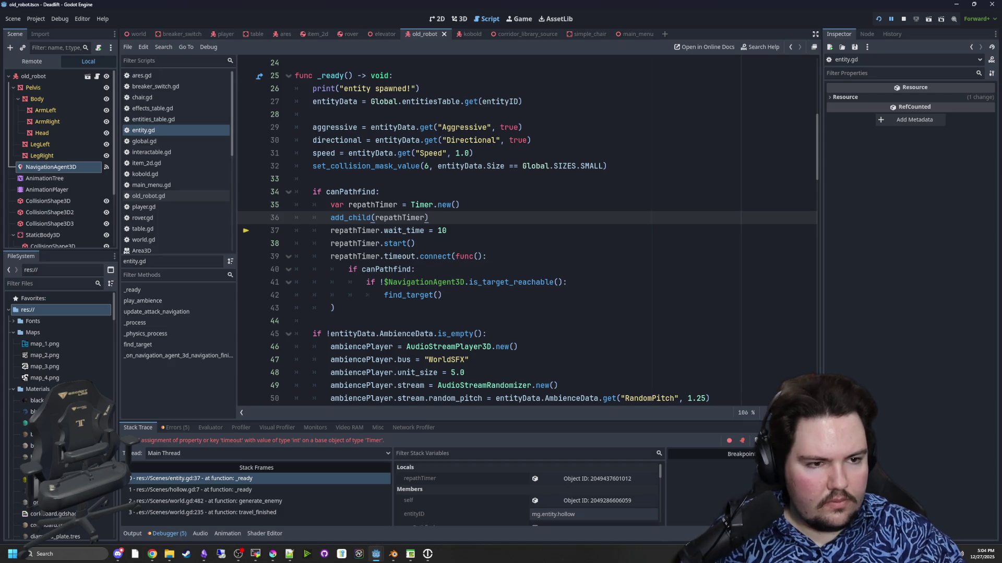
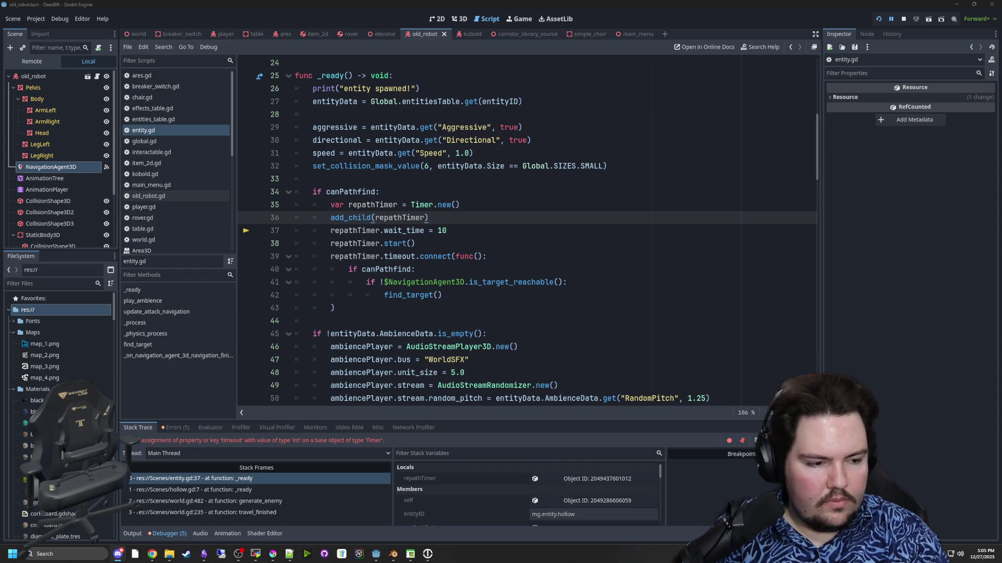
# Stop the paused debug run and relaunch the game with F5 so its main menu shows.
pyautogui.click(339, 321)
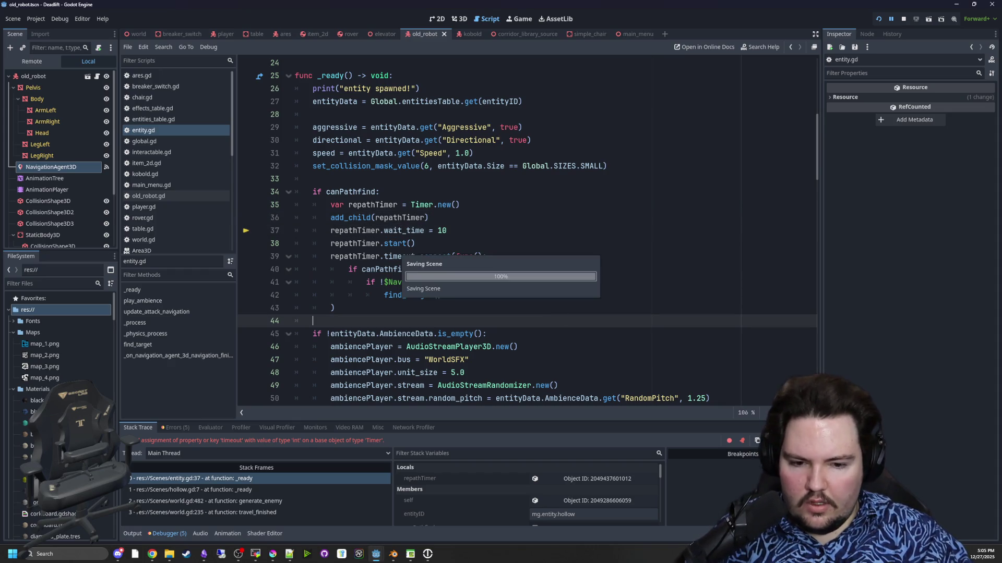
pyautogui.click(907, 17)
pyautogui.press('F5')
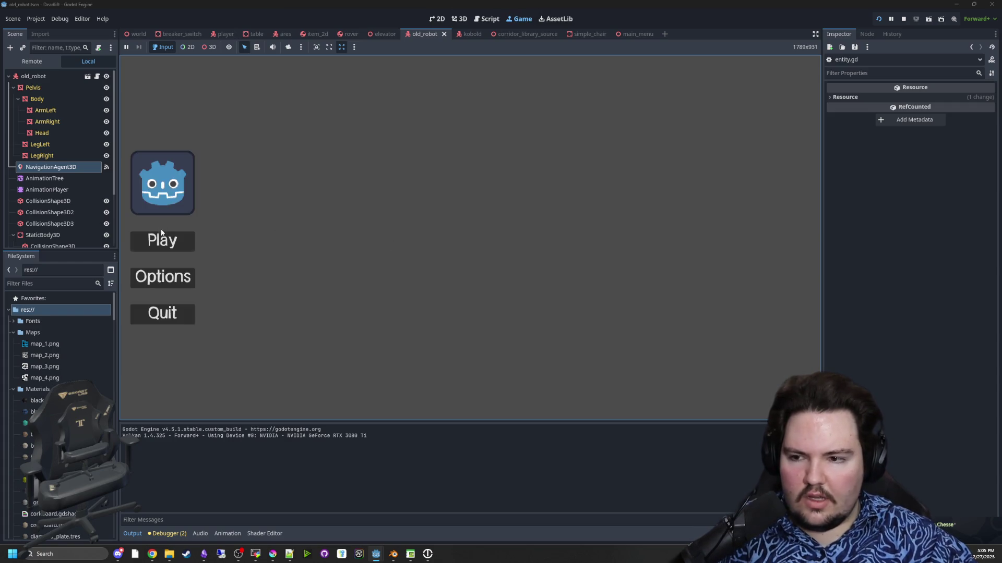
# Start a game from the main menu into the forest level, pause it, then stop the project.
pyautogui.click(164, 242)
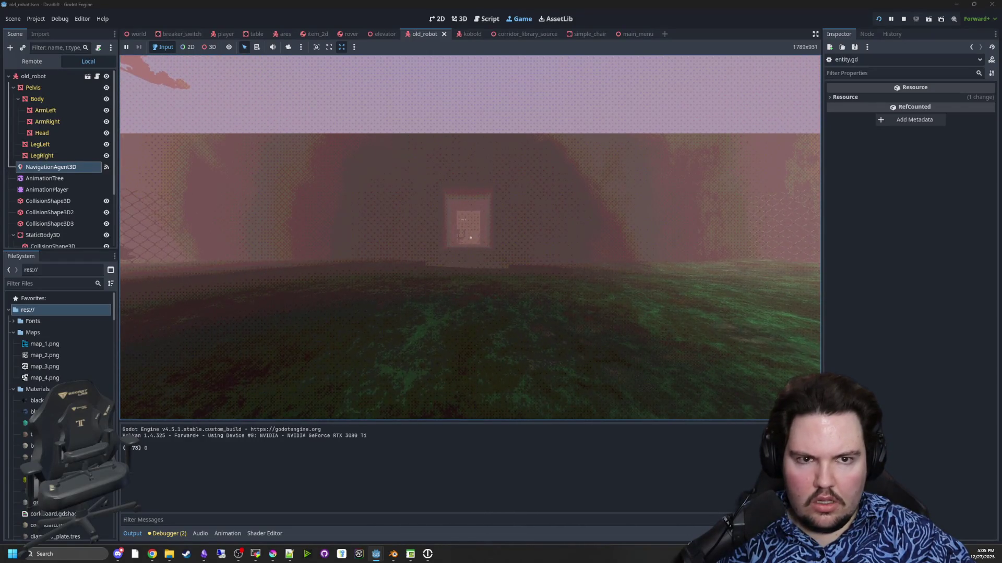
pyautogui.press('Escape')
pyautogui.press('super')
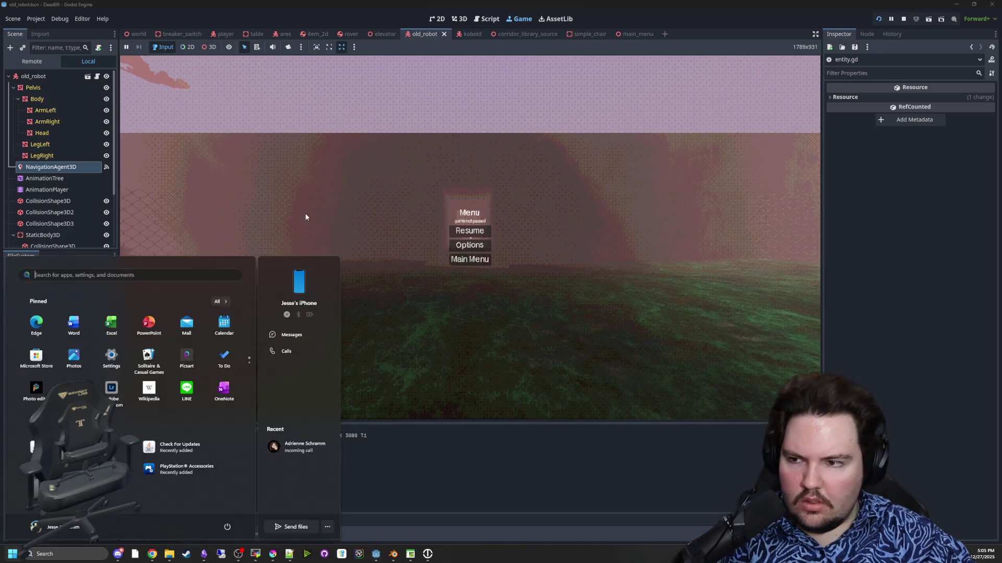
pyautogui.press('F8')
# Browse old_robot.gd from check_kill and the power-down handler back up to _ready and _process.
pyautogui.scroll(-8, 512, 287)
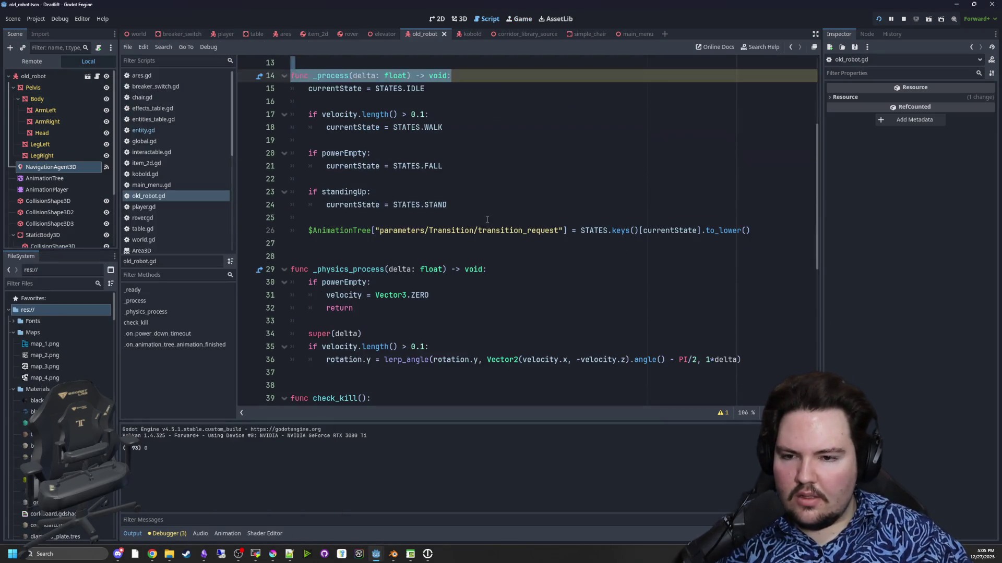
pyautogui.scroll(-4, 512, 287)
pyautogui.click(461, 175)
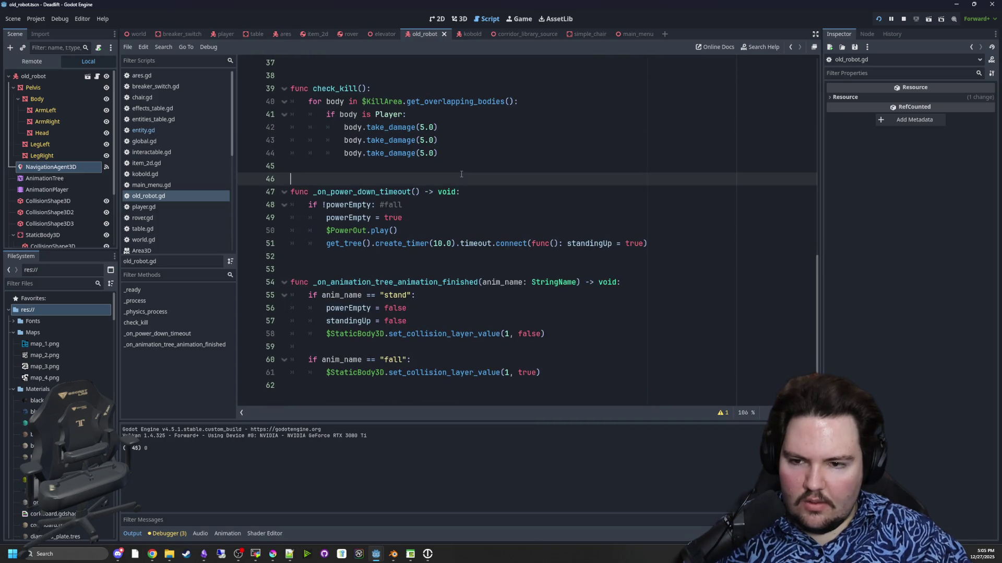
pyautogui.click(450, 243)
pyautogui.scroll(6, 463, 251)
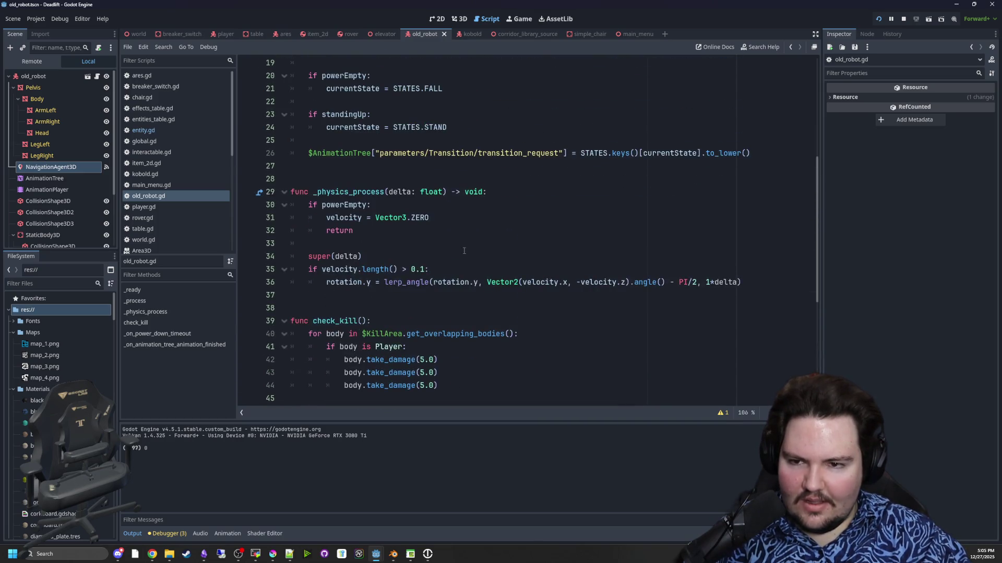
pyautogui.scroll(6, 439, 246)
pyautogui.click(426, 233)
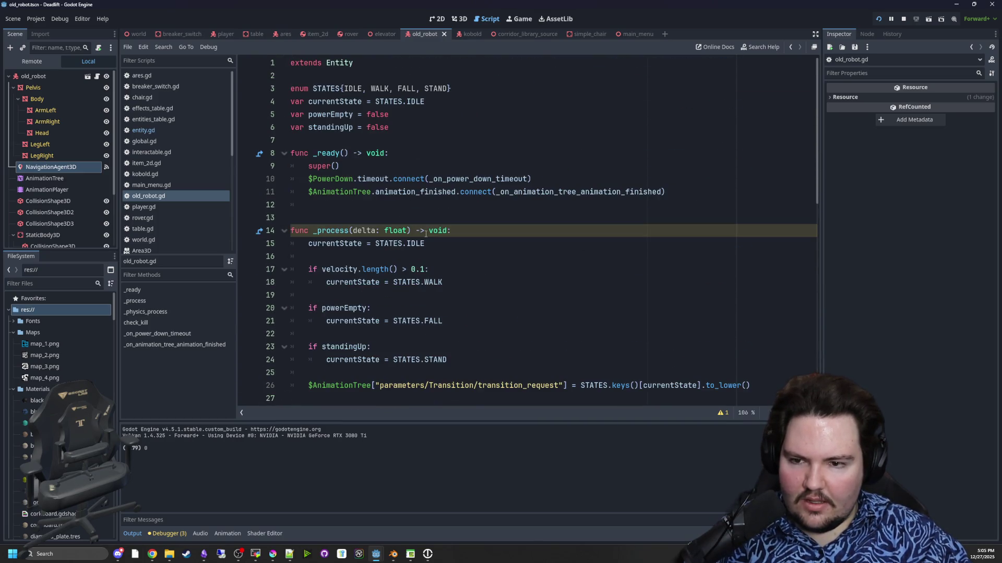
pyautogui.click(365, 202)
# Open the parent Entity script and scroll down to its find_target function.
pyautogui.keyDown('ctrl'); pyautogui.click(344, 65); pyautogui.keyUp('ctrl')
pyautogui.scroll(-12, 439, 245)
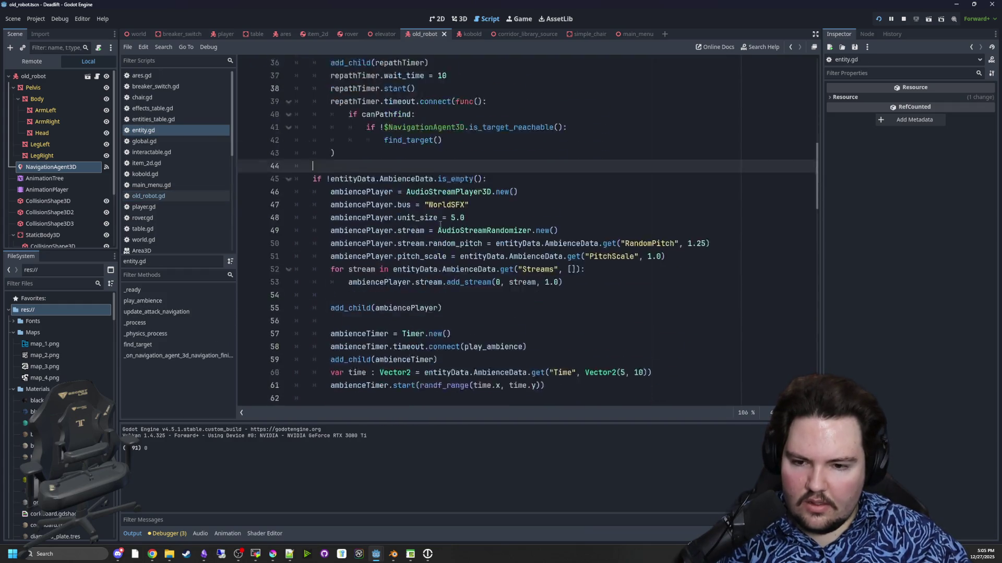
pyautogui.scroll(-16, 440, 245)
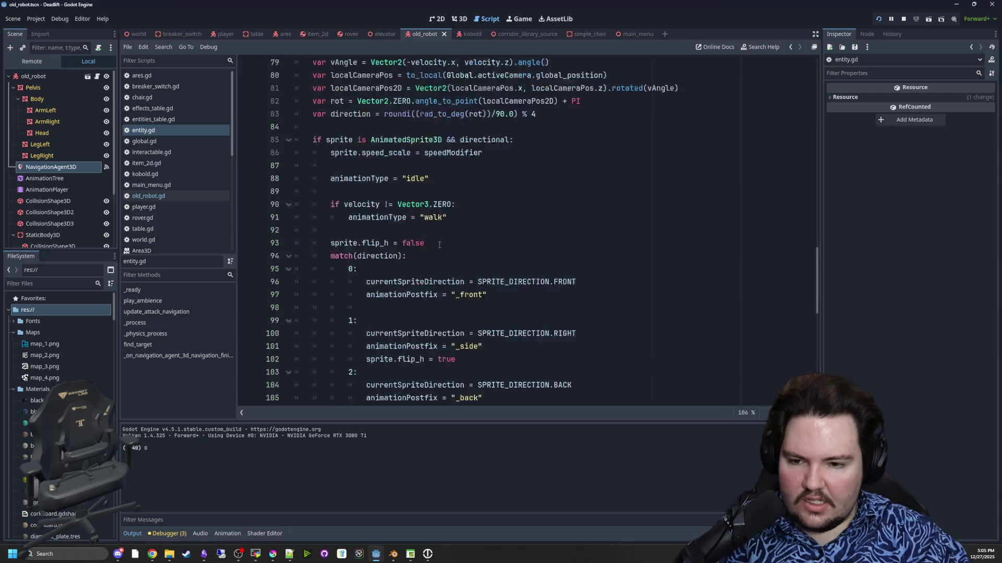
pyautogui.scroll(-4, 439, 245)
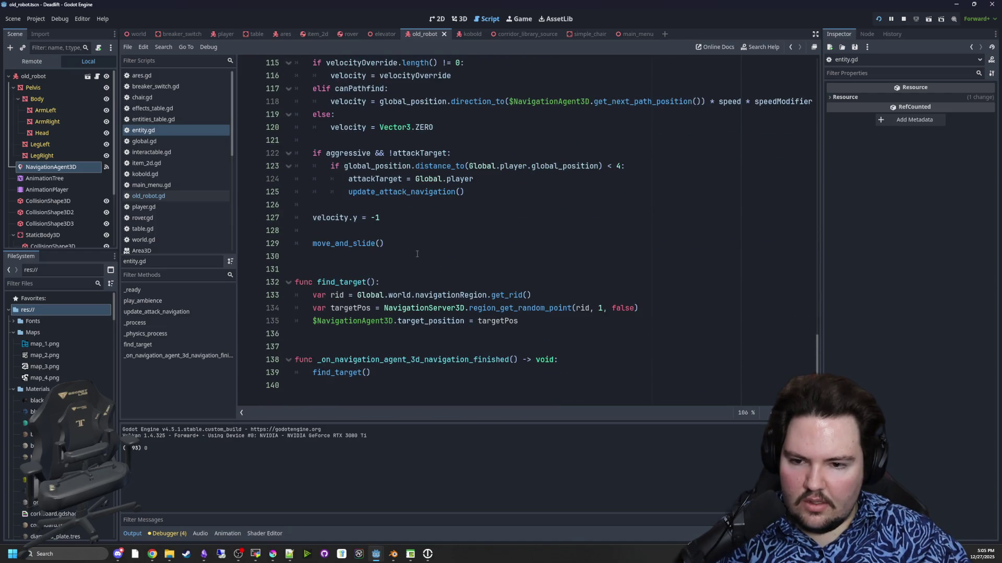
# Duplicate the rid declaration line in find_target, then delete the copy again.
pyautogui.click(451, 272)
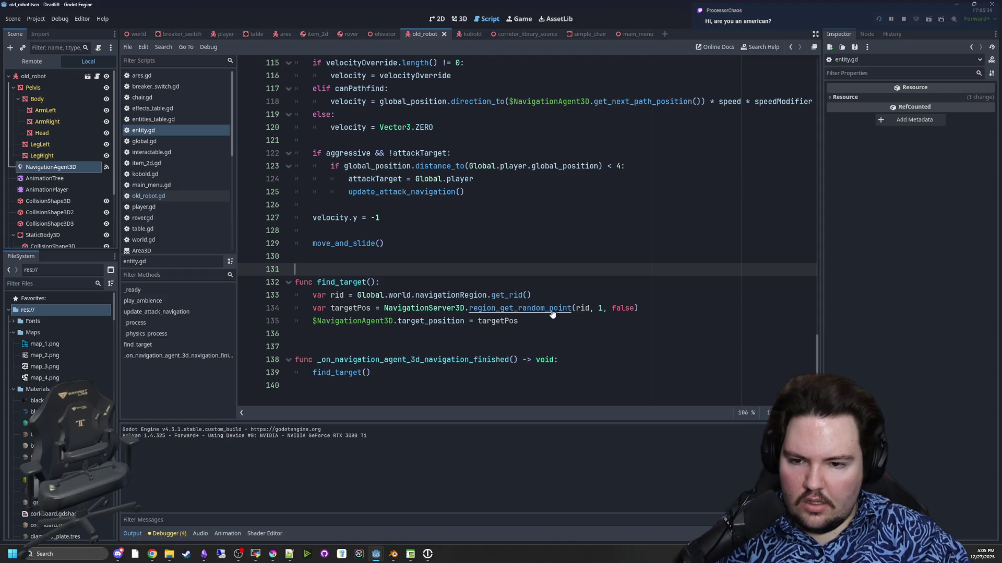
pyautogui.click(444, 282)
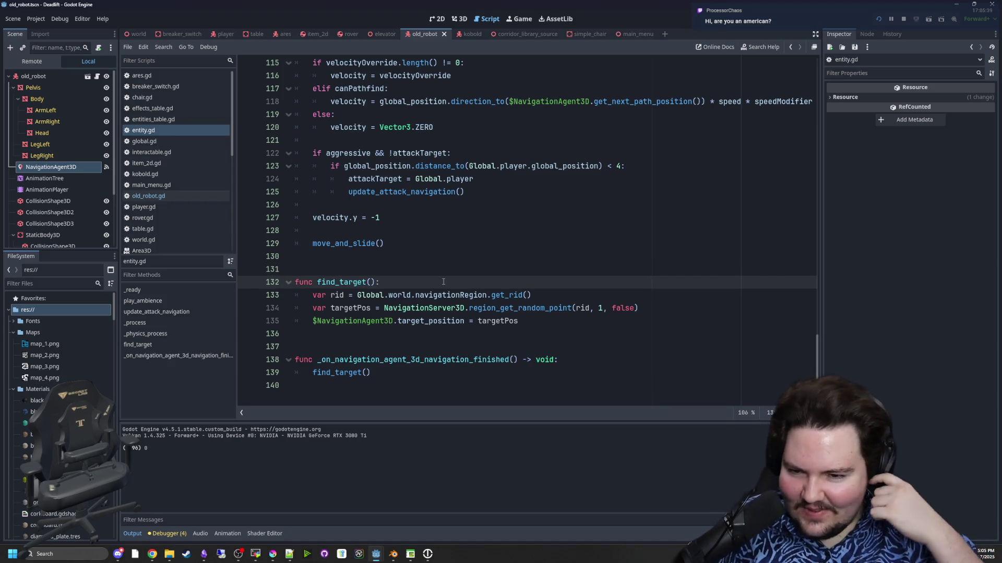
pyautogui.moveTo(540, 289); pyautogui.dragTo(313, 295)
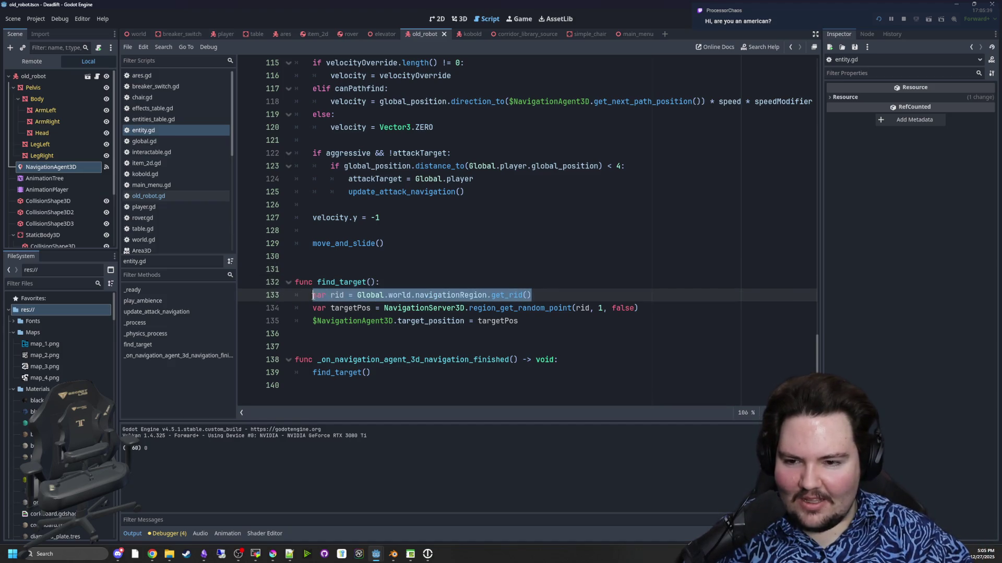
pyautogui.hotkey('ctrl', 'c')
pyautogui.press('End')
pyautogui.press('Return')
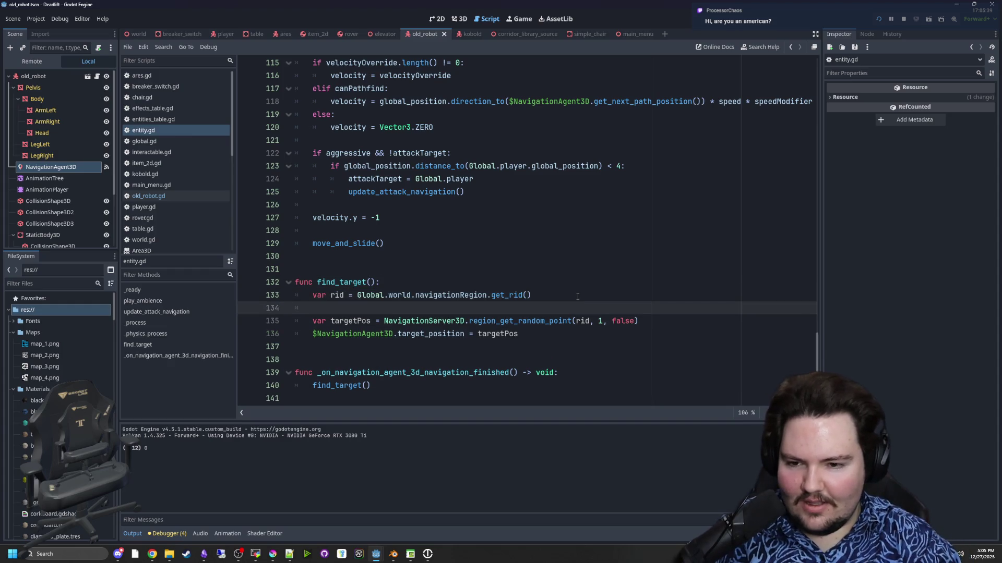
pyautogui.hotkey('ctrl', 'v')
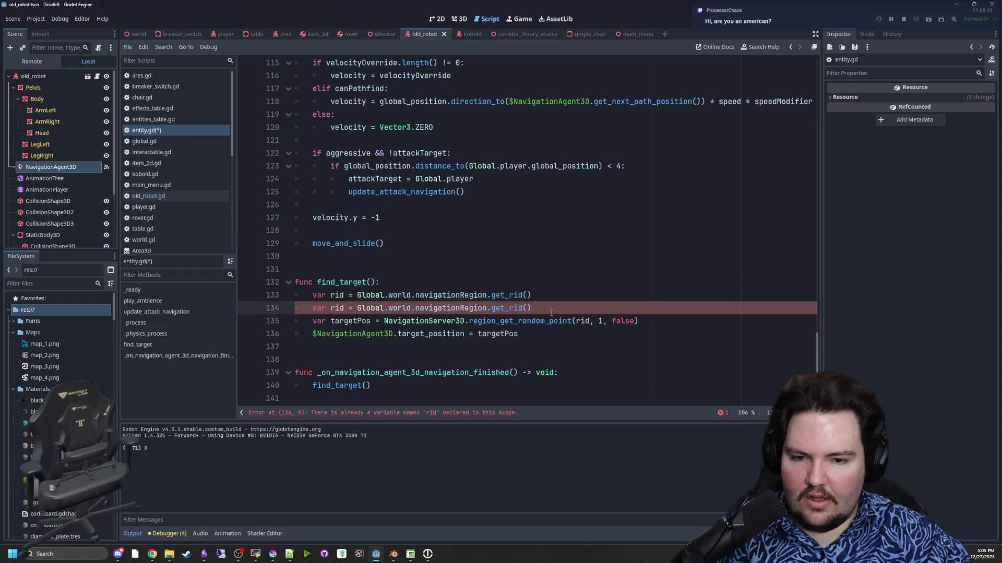
pyautogui.press('Home')
pyautogui.hotkey('shift', 'End')
pyautogui.press('BackSpace')
pyautogui.press('BackSpace')
pyautogui.press('BackSpace')
# Add a new 'if big' line at the top of find_target.
pyautogui.click(422, 286)
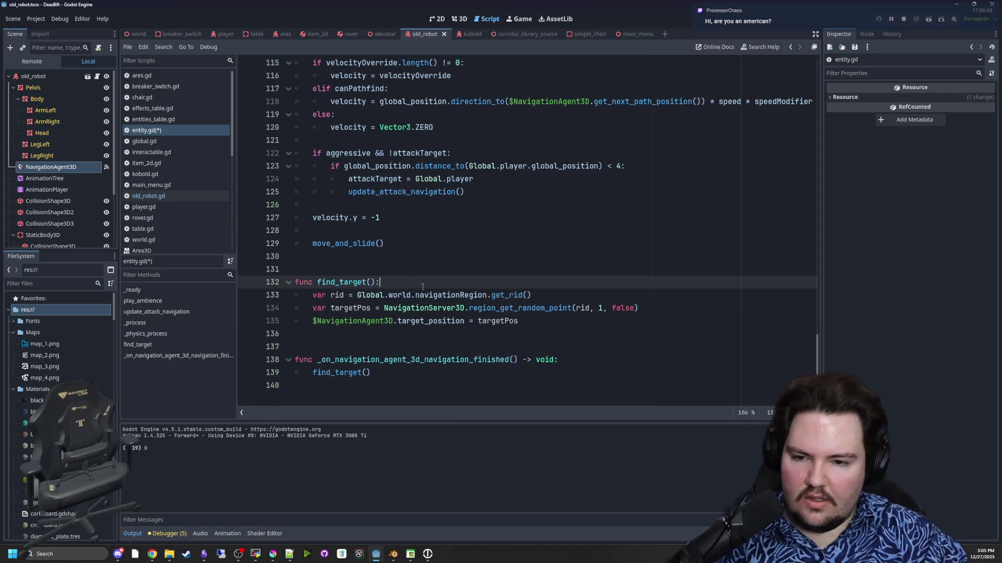
pyautogui.press('Return')
pyautogui.write('if big')
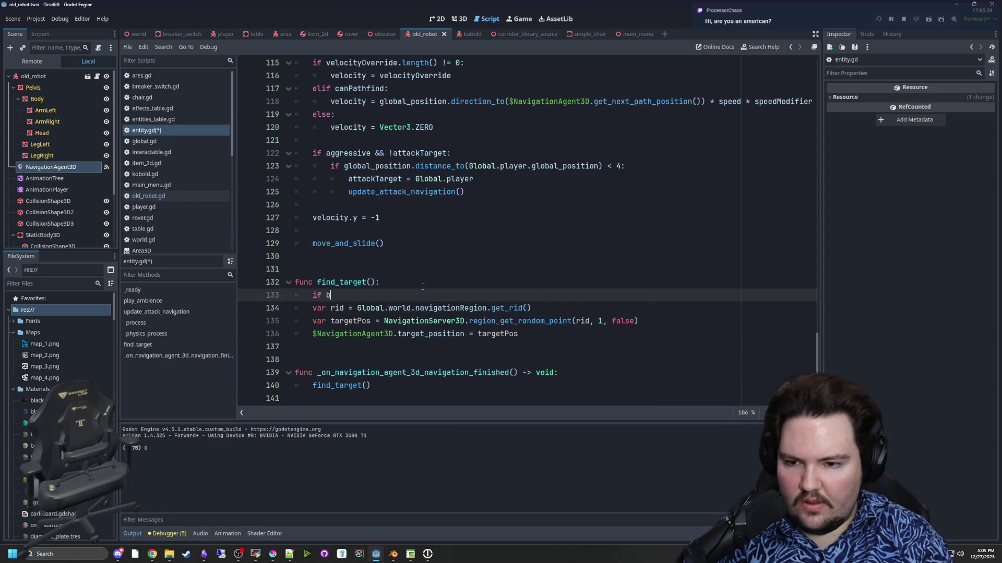
pyautogui.click(422, 287)
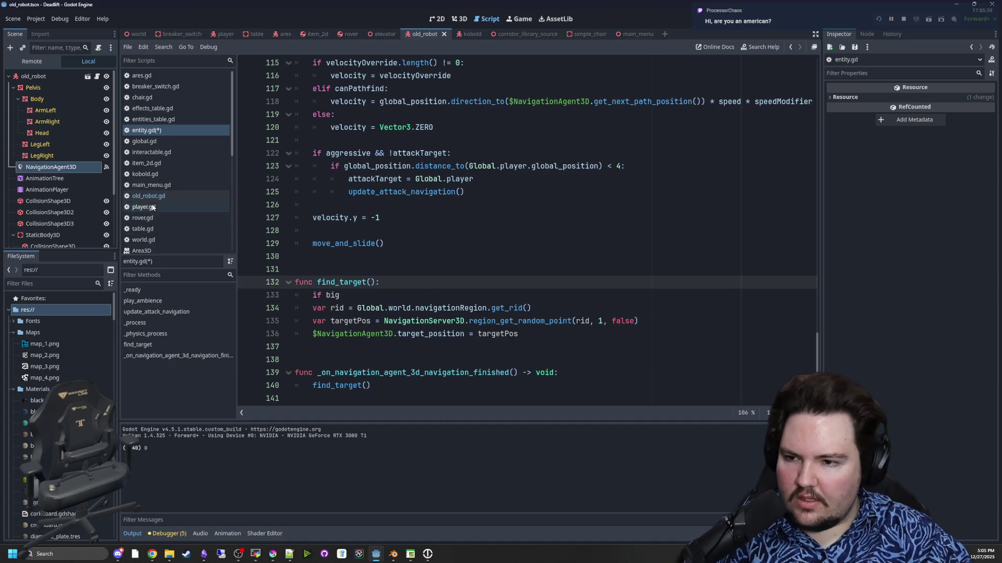
pyautogui.click(50, 283)
# Filter the FileSystem for 'entity', then 'entities', and open entities_table.gd.
pyautogui.write('entity')
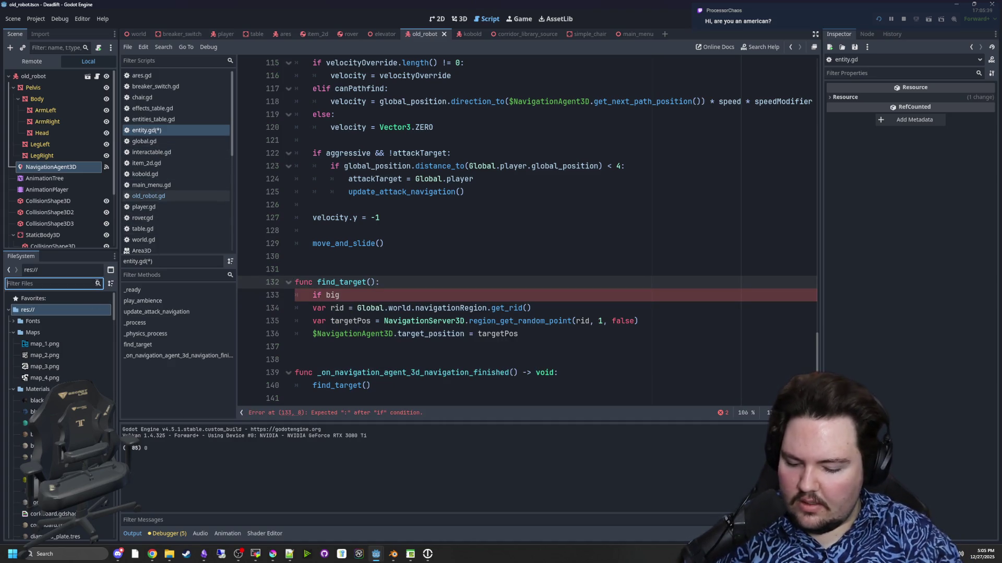
pyautogui.click(48, 332)
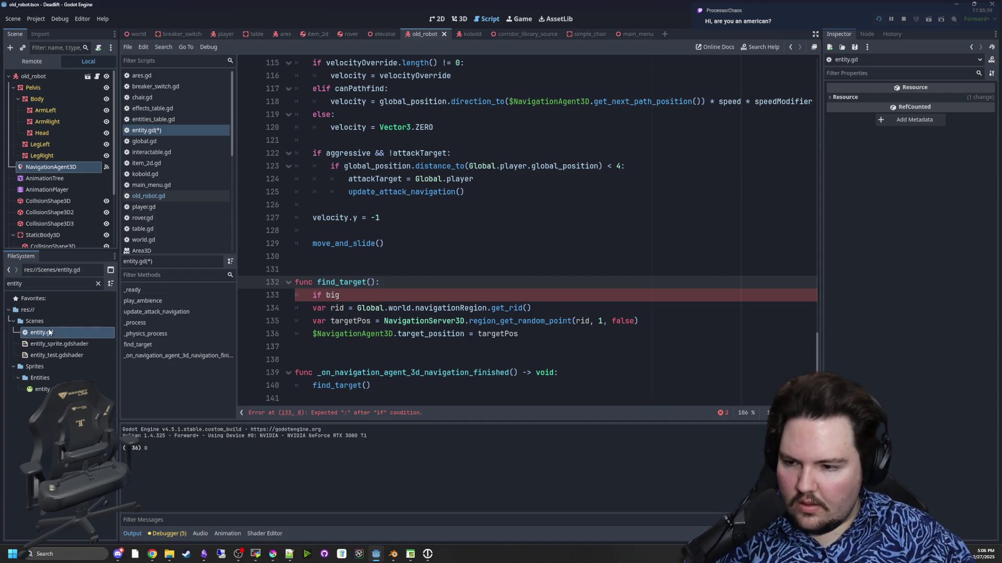
pyautogui.click(84, 284)
pyautogui.press('BackSpace')
pyautogui.write('ies')
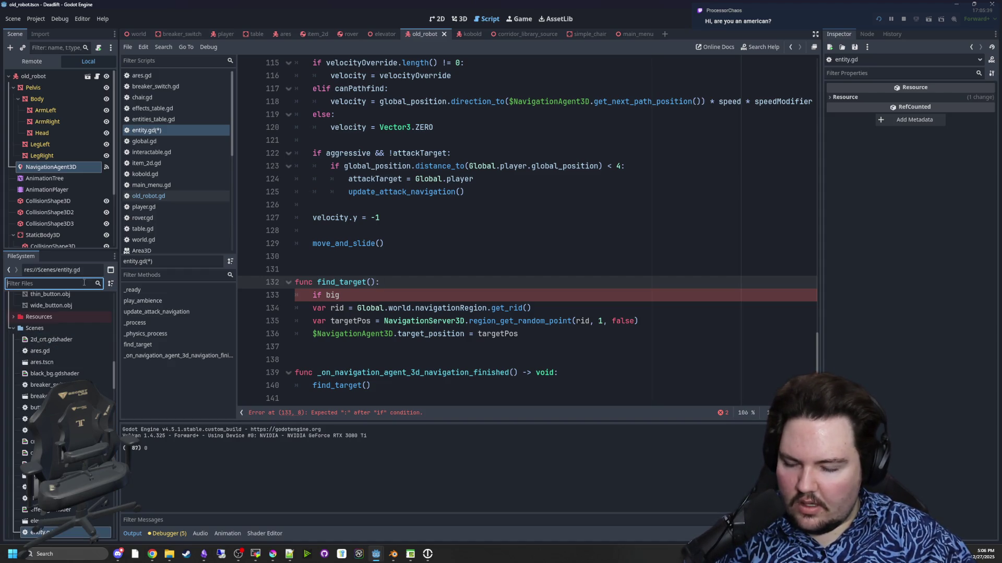
pyautogui.doubleClick(52, 332)
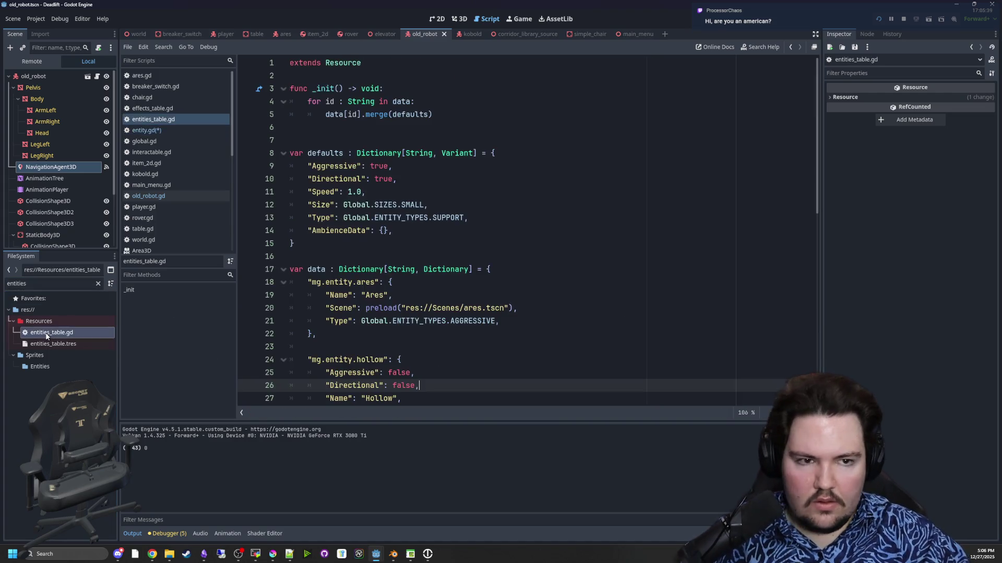
# Find old_robot's Size entry (Global.SIZES.BIG) in entities_table.gd, then return to entity.gd.
pyautogui.click(380, 268)
pyautogui.click(380, 249)
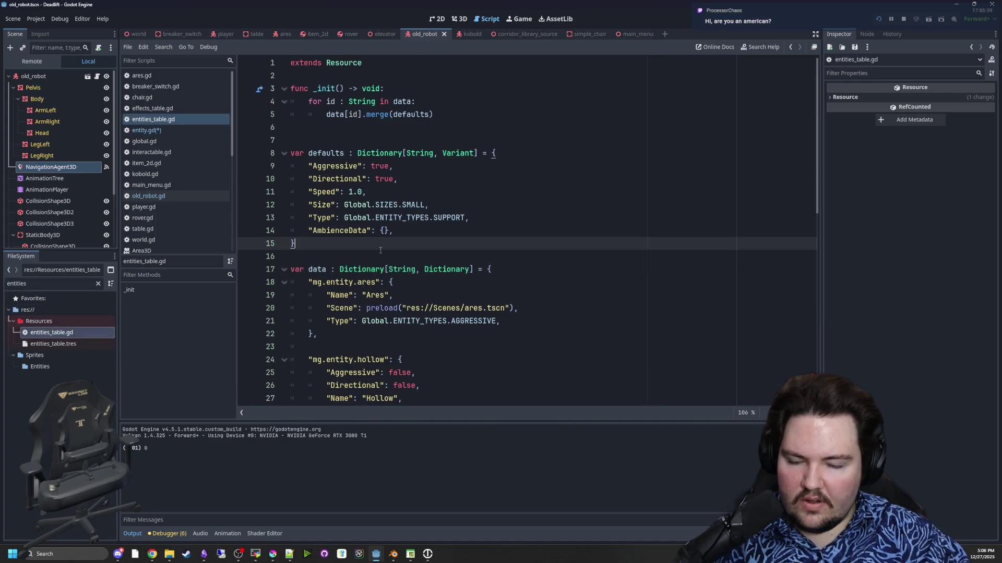
pyautogui.scroll(-5, 380, 251)
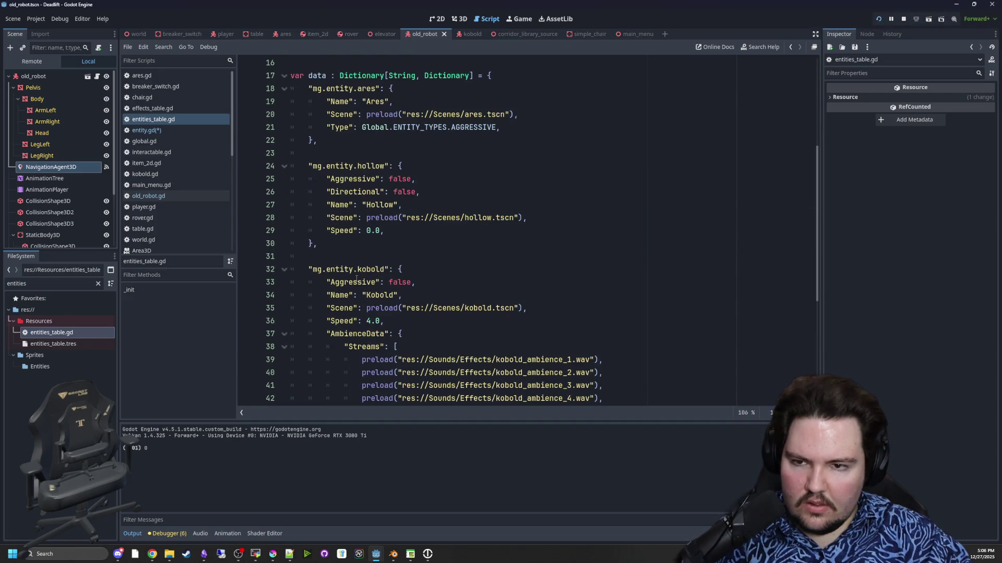
pyautogui.scroll(-5, 360, 292)
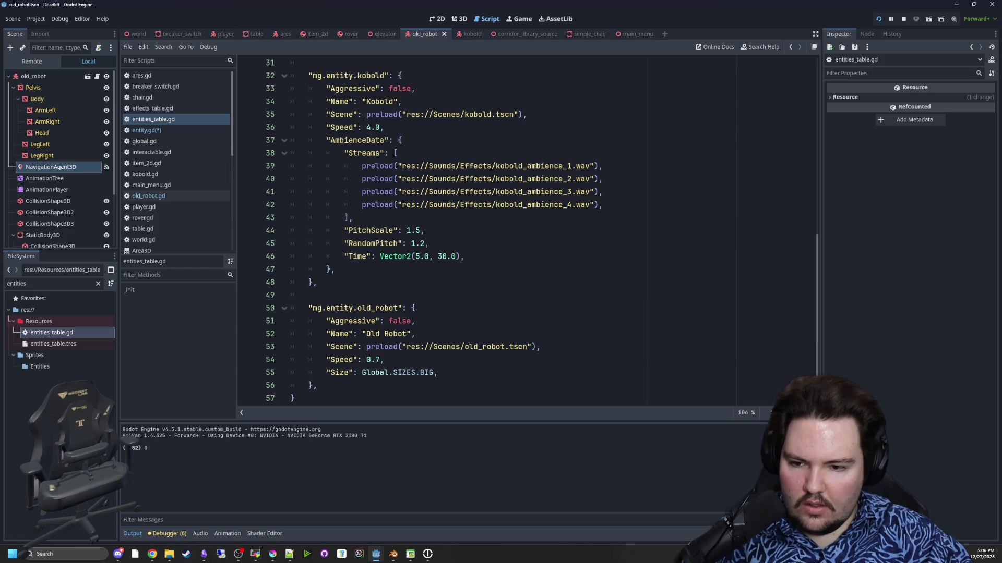
pyautogui.click(437, 373)
pyautogui.hotkey('shift', 'Home')
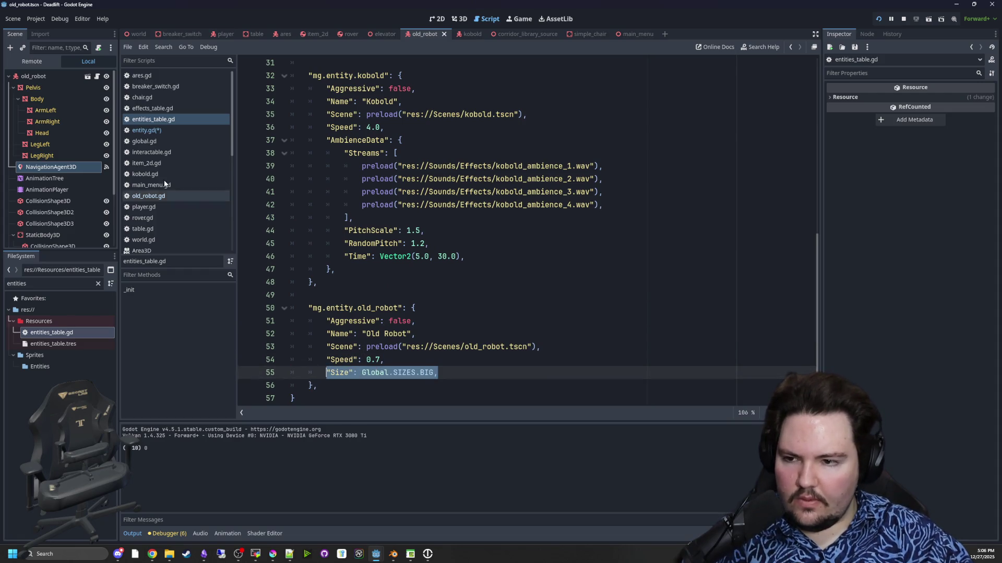
pyautogui.click(152, 130)
# Rewrite the condition as 'if entityData.Size == Global.SIZES.BIG:' and add an 'else:' branch.
pyautogui.doubleClick(332, 295)
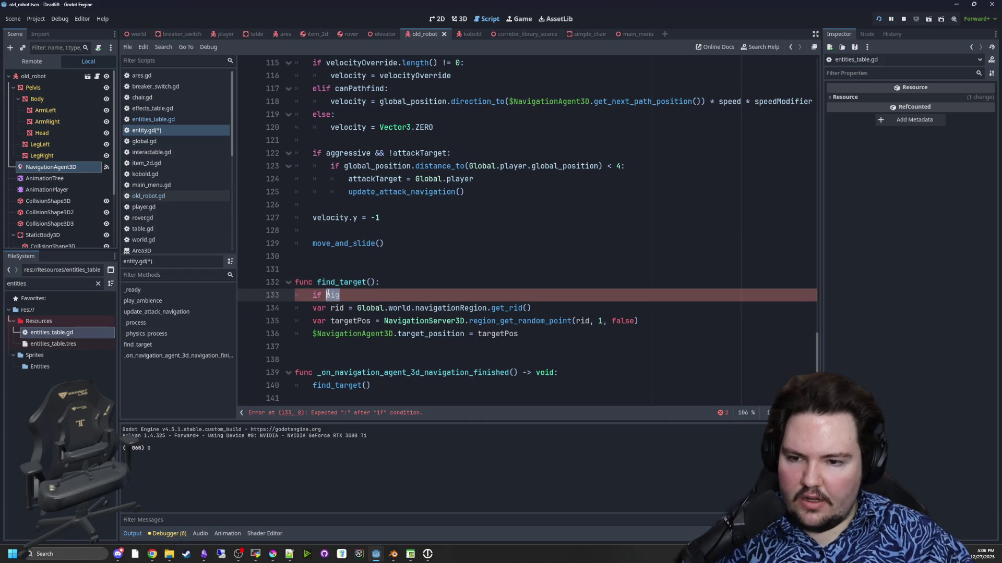
pyautogui.write('si')
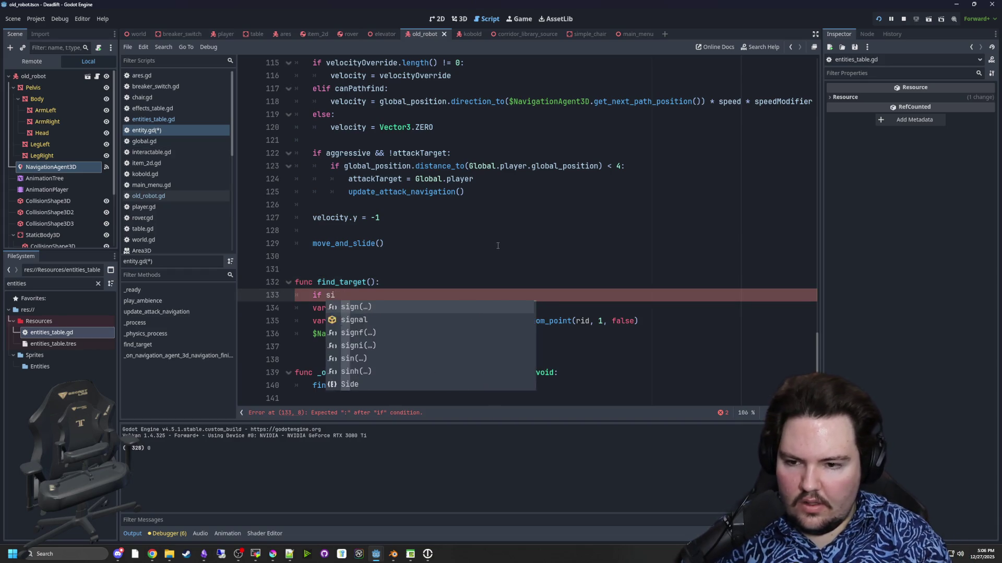
pyautogui.press('BackSpace')
pyautogui.press('BackSpace')
pyautogui.write('d')
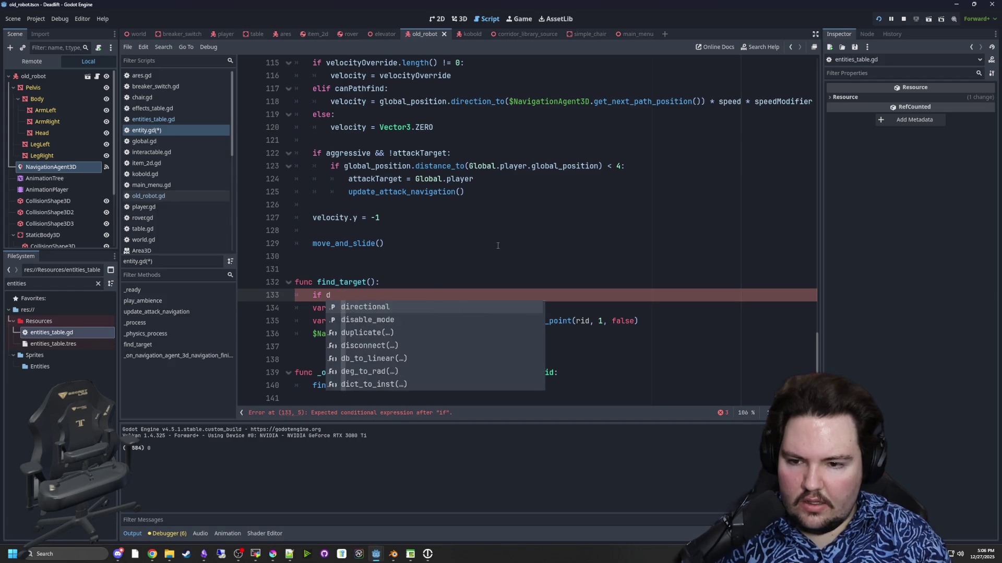
pyautogui.press('BackSpace')
pyautogui.write('entityData.Size')
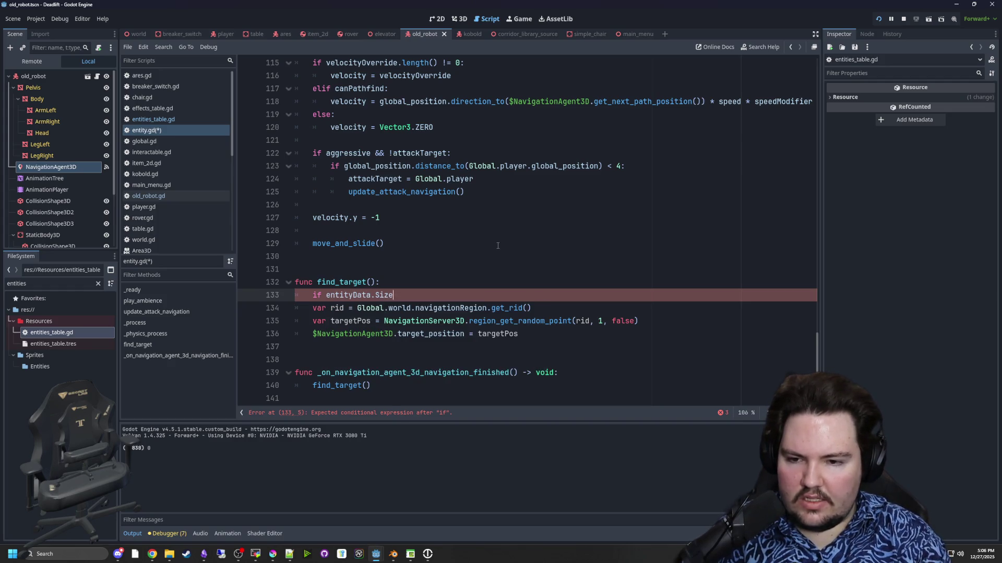
pyautogui.write(' == Global.')
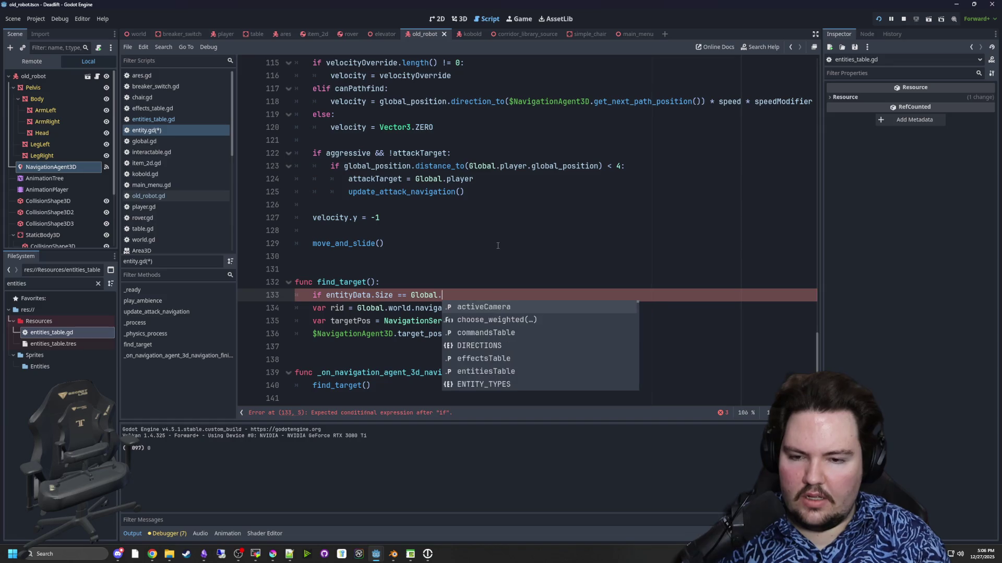
pyautogui.write('SIZES.BIG:')
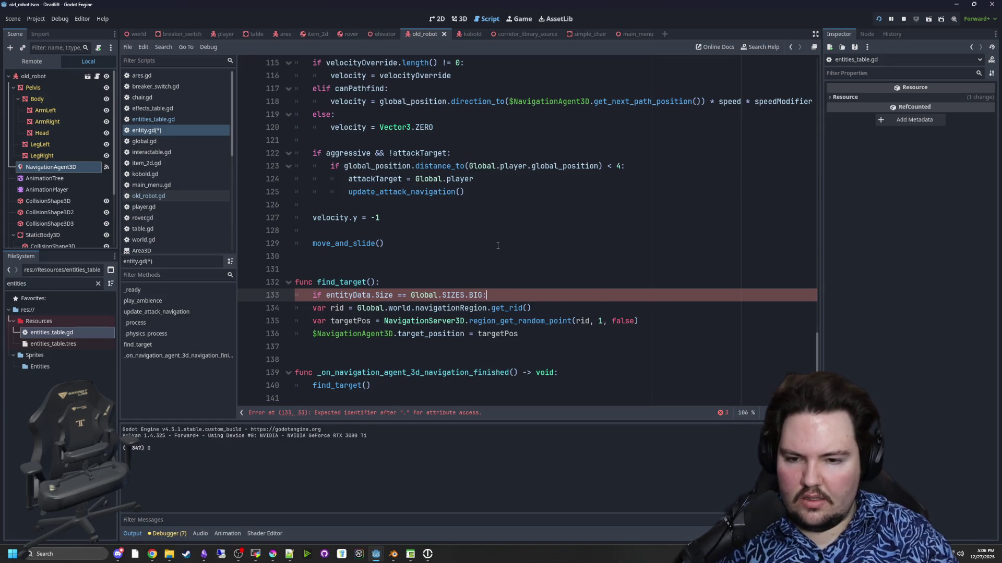
pyautogui.press('Return')
pyautogui.press('Return')
pyautogui.press('BackSpace')
pyautogui.write('else:')
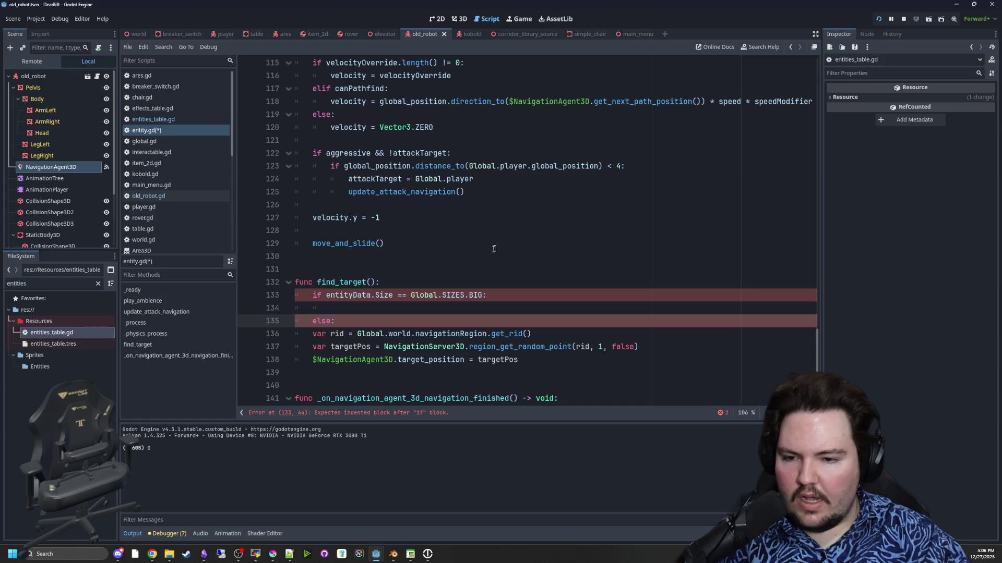
# Declare 'var rid' under the find_target header and put the rid assignment in both branches.
pyautogui.click(428, 281)
pyautogui.press('Return')
pyautogui.write('var rid')
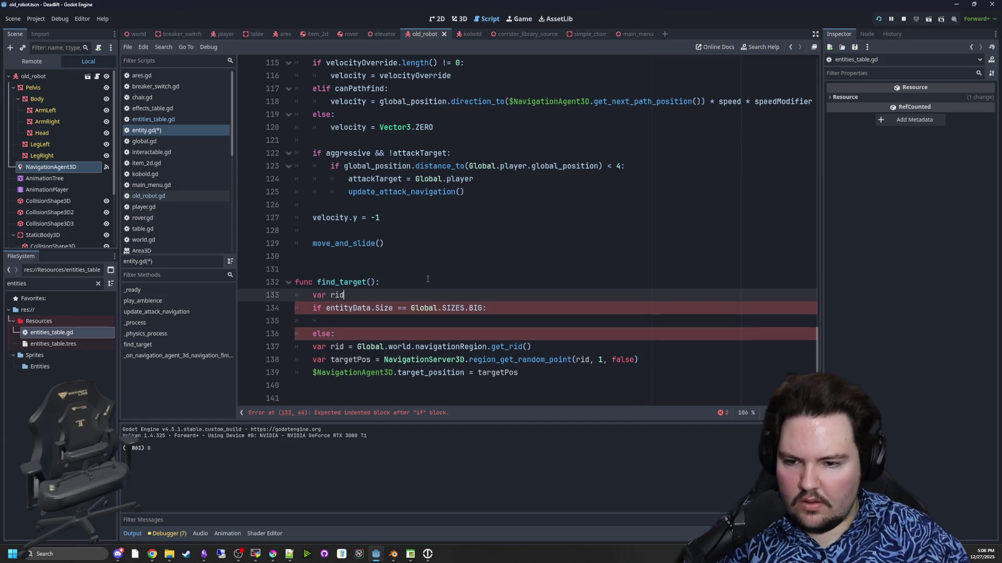
pyautogui.moveTo(313, 346); pyautogui.dragTo(529, 347)
pyautogui.press('Tab')
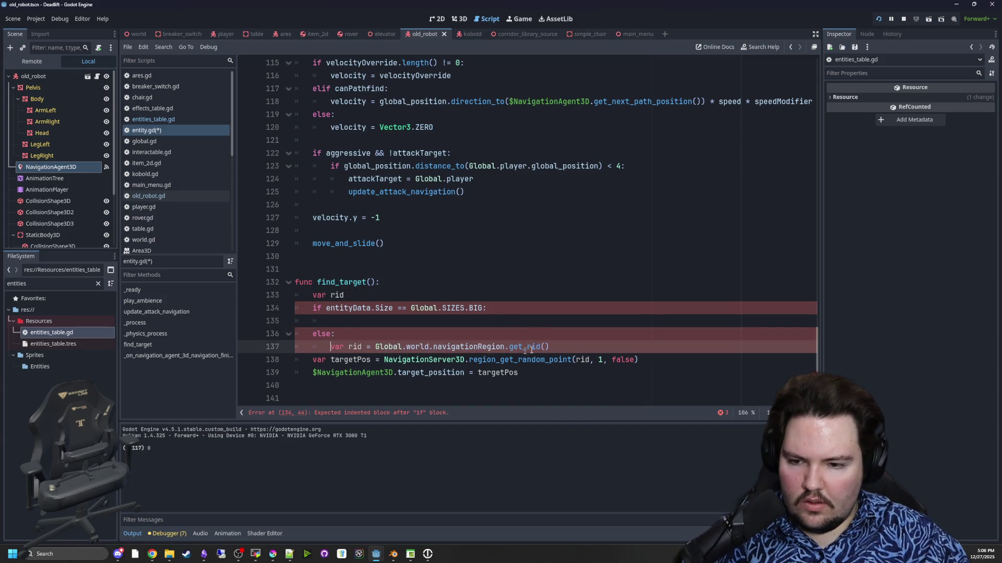
pyautogui.hotkey('shift', 'End')
pyautogui.hotkey('ctrl', 'c')
pyautogui.press('Up')
pyautogui.press('Up')
pyautogui.hotkey('ctrl', 'v')
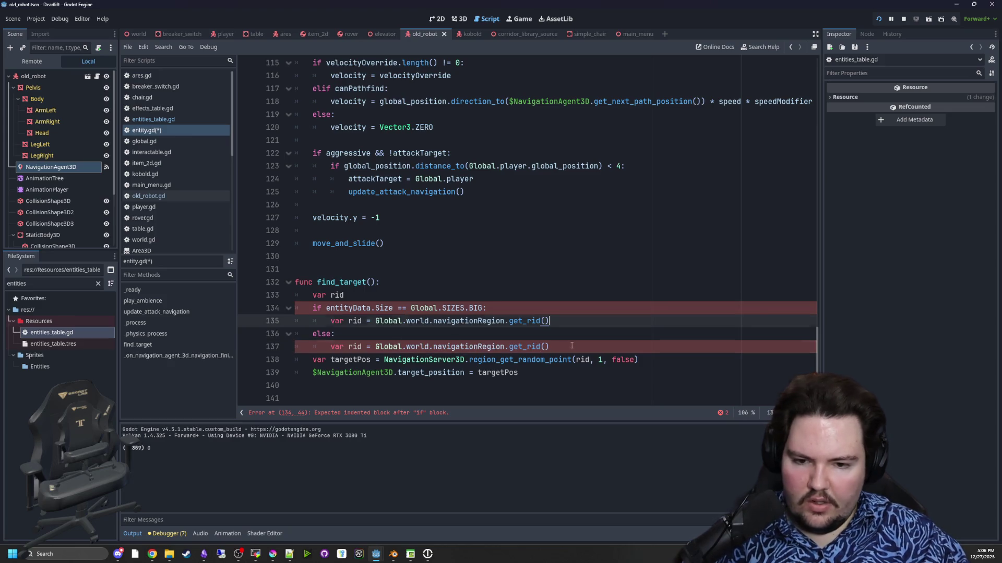
pyautogui.click(571, 346)
pyautogui.press('Return')
# Remove 'var' from the rid assignments inside the if and else branches.
pyautogui.click(390, 295)
pyautogui.scroll(-1, 449, 261)
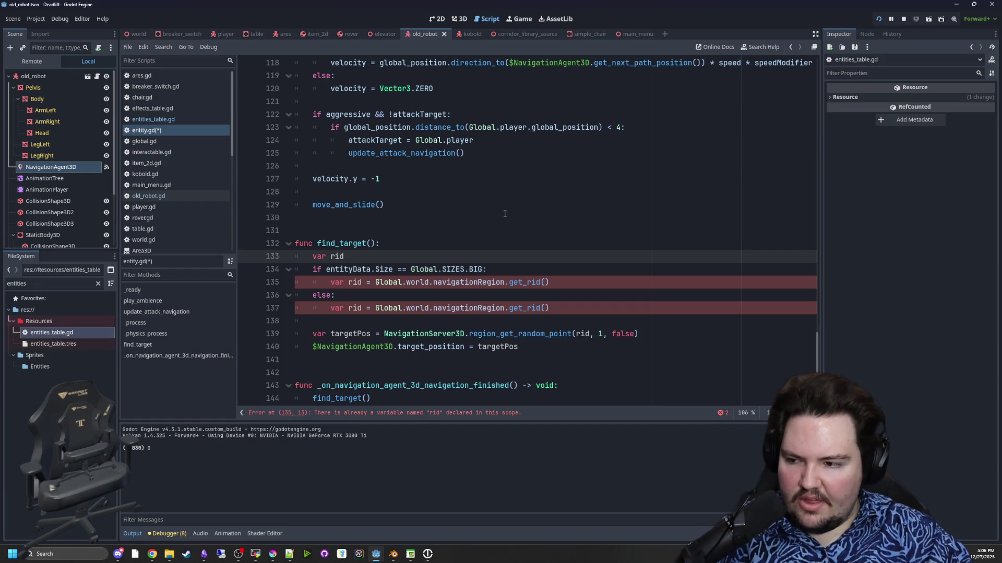
pyautogui.click(574, 284)
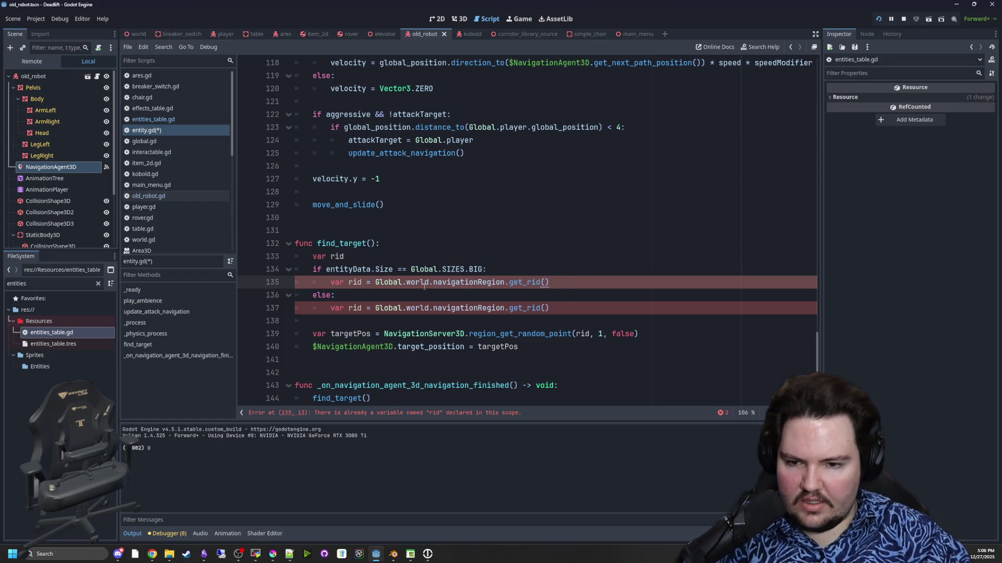
pyautogui.click(347, 307)
pyautogui.press('BackSpace')
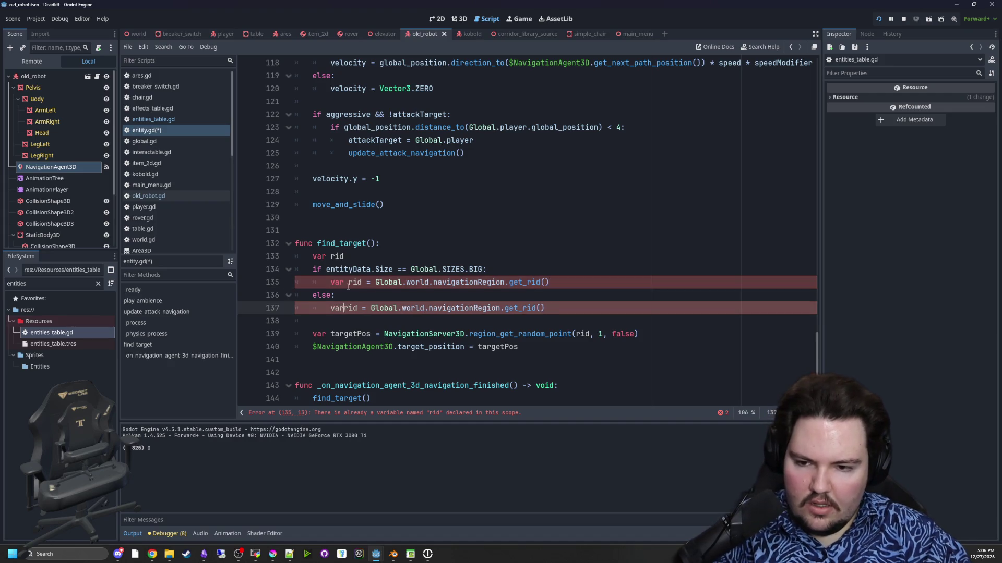
pyautogui.press('BackSpace')
pyautogui.press('BackSpace')
pyautogui.press('BackSpace')
pyautogui.click(348, 282)
pyautogui.press('BackSpace')
pyautogui.press('BackSpace')
pyautogui.press('BackSpace')
pyautogui.click(394, 247)
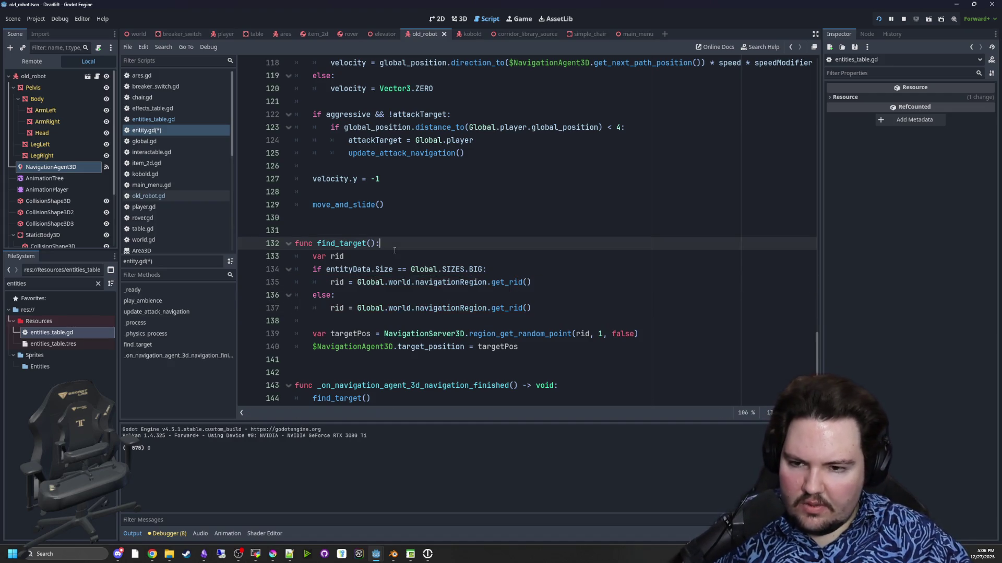
pyautogui.click(368, 258)
pyautogui.moveTo(540, 280); pyautogui.dragTo(514, 282)
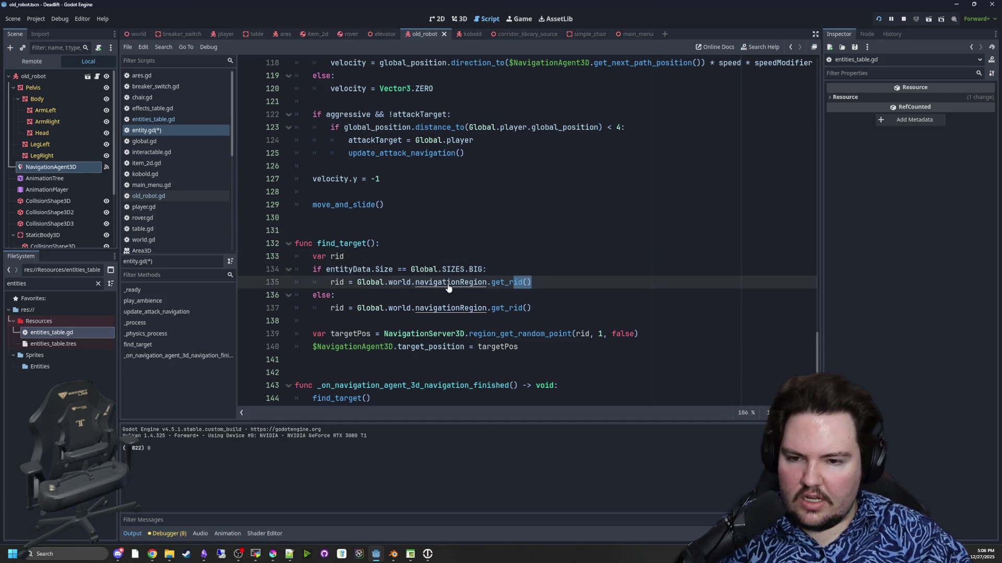
pyautogui.click(403, 268)
pyautogui.press('Up')
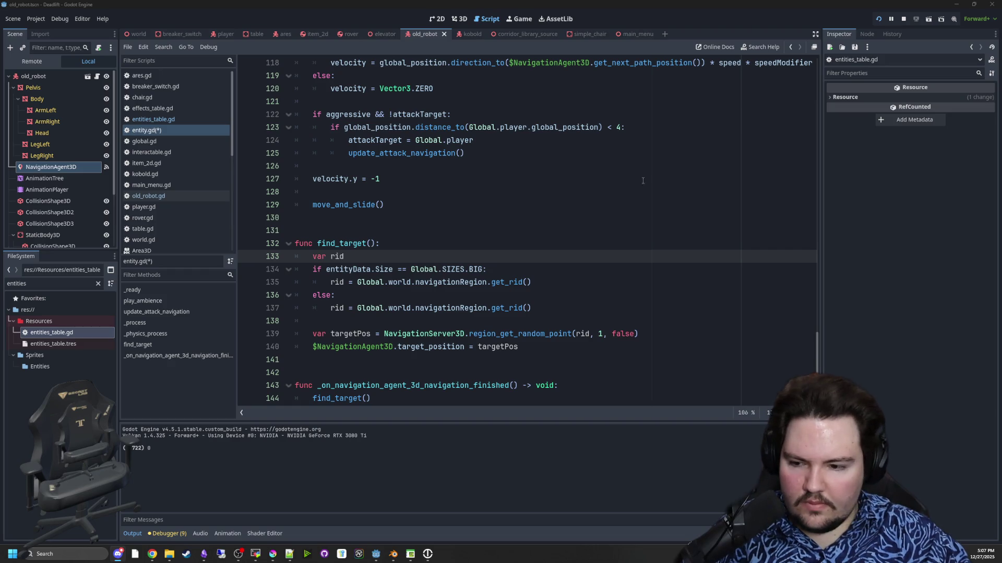
# Jump from navigationRegion in the if branch to its definition in world.gd.
pyautogui.click(397, 257)
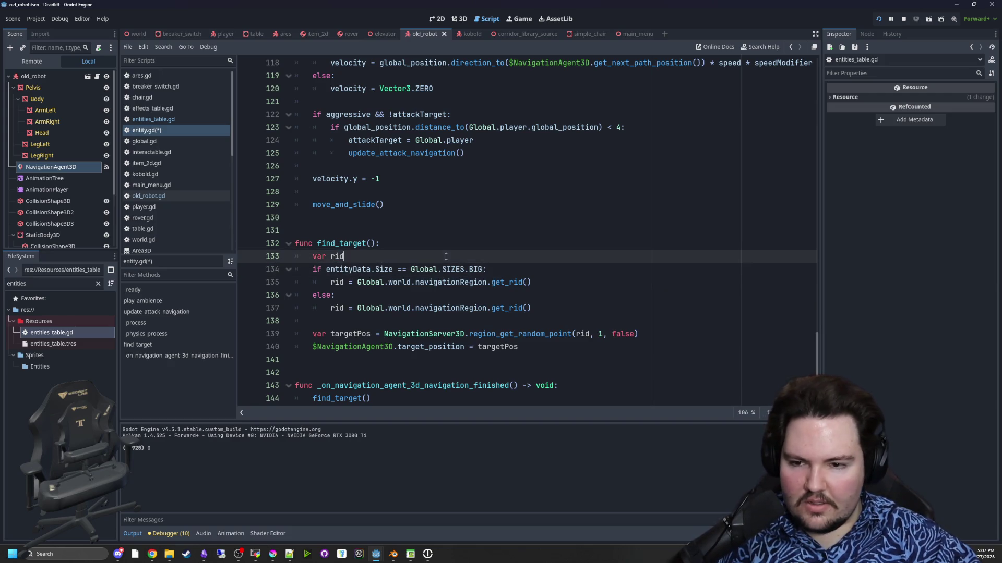
pyautogui.click(334, 243)
pyautogui.press('Up')
pyautogui.press('Up')
pyautogui.scroll(-1, 439, 243)
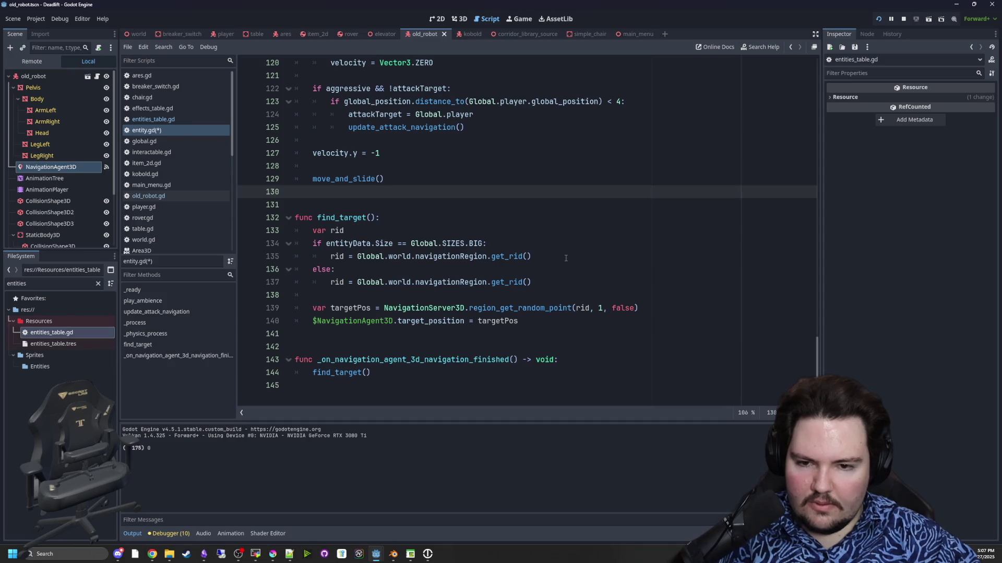
pyautogui.click(437, 256)
pyautogui.press('Down')
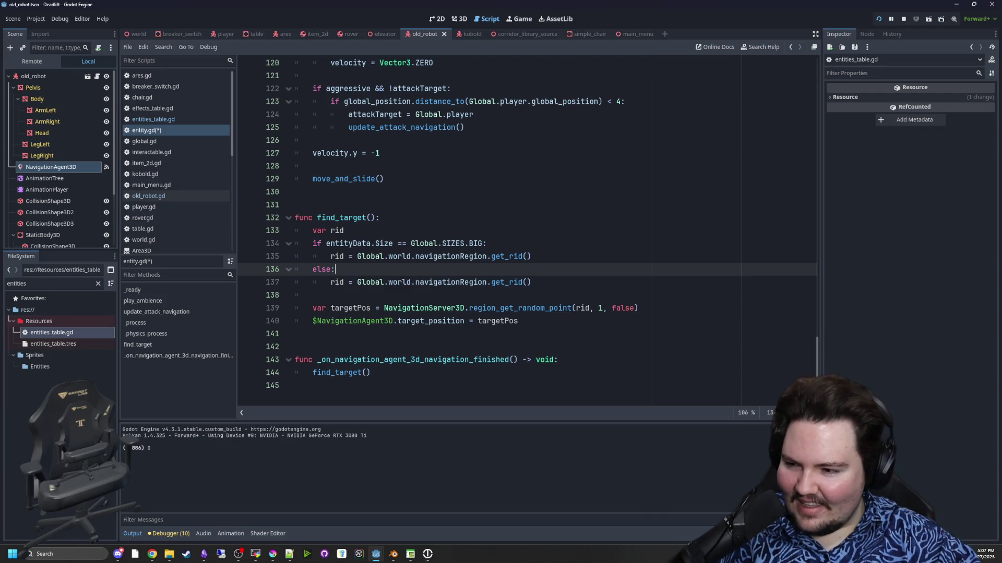
pyautogui.hotkey('alt', 'Tab')
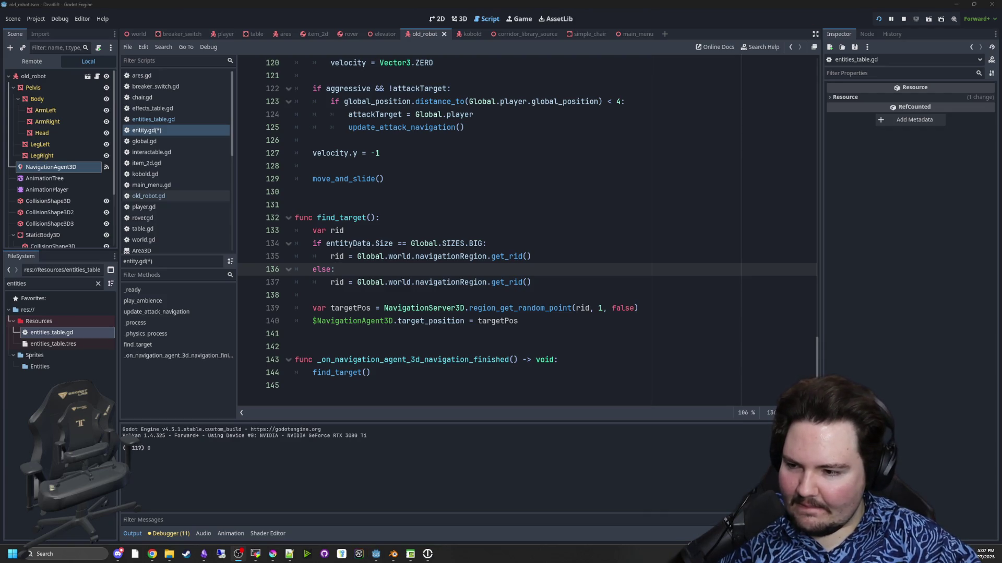
pyautogui.hotkey('alt', 'Tab')
pyautogui.press('Up')
pyautogui.press('Up')
pyautogui.press('Up')
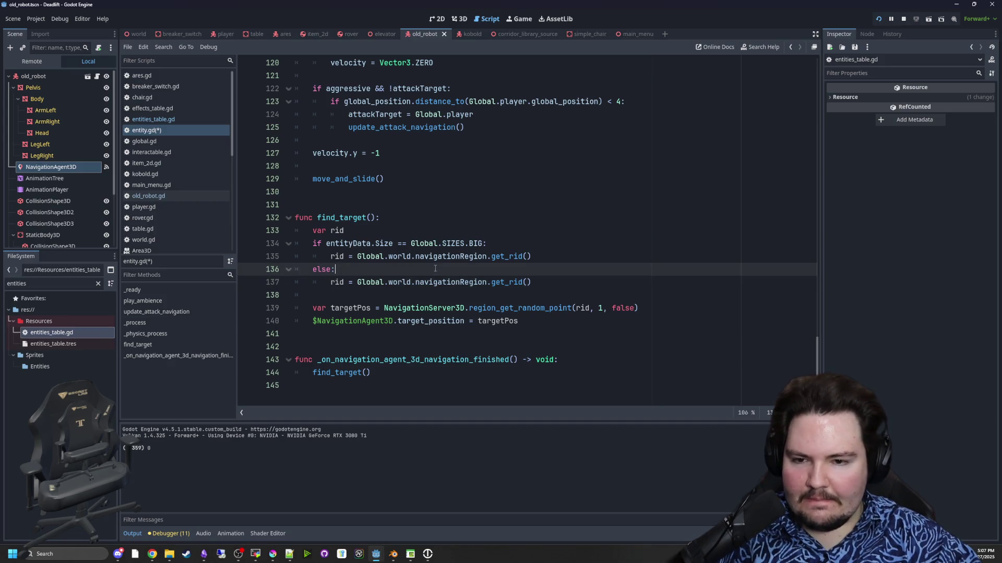
pyautogui.click(350, 257)
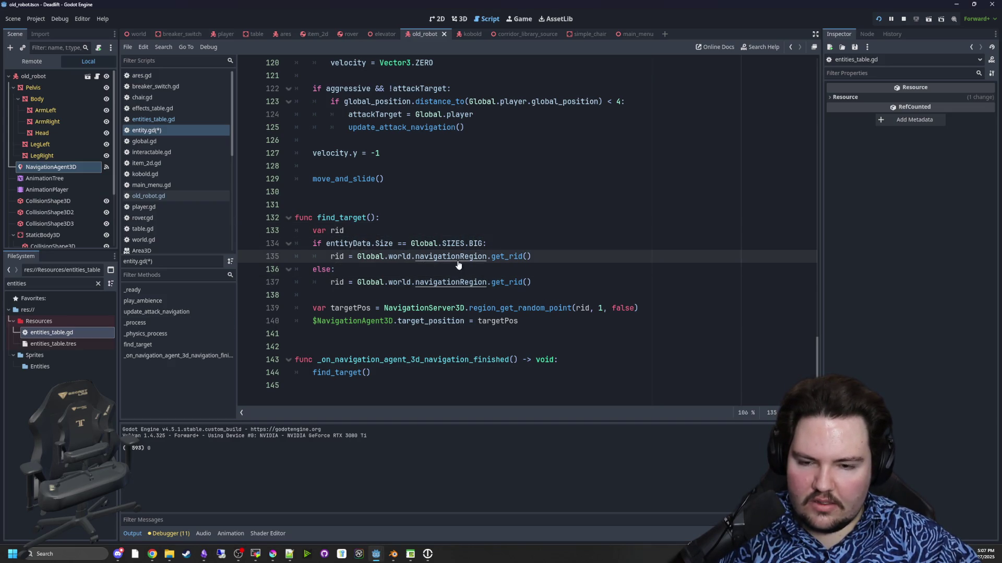
pyautogui.keyDown('ctrl'); pyautogui.click(451, 256); pyautogui.keyUp('ctrl')
# Duplicate the navigationRegion declaration line in world.gd.
pyautogui.click(456, 256)
pyautogui.click(621, 224)
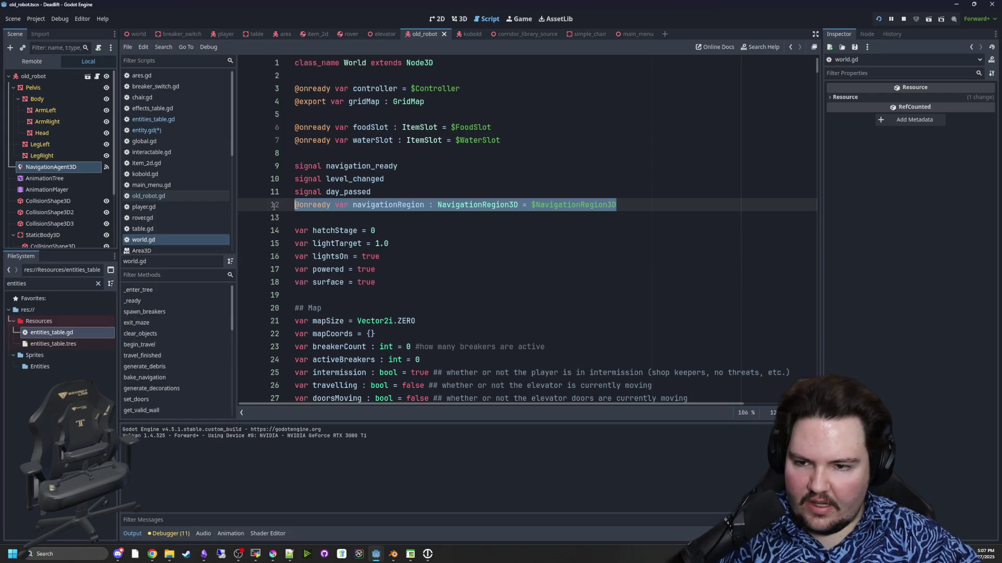
pyautogui.click(635, 205)
pyautogui.hotkey('ctrl', 'shift', 'd')
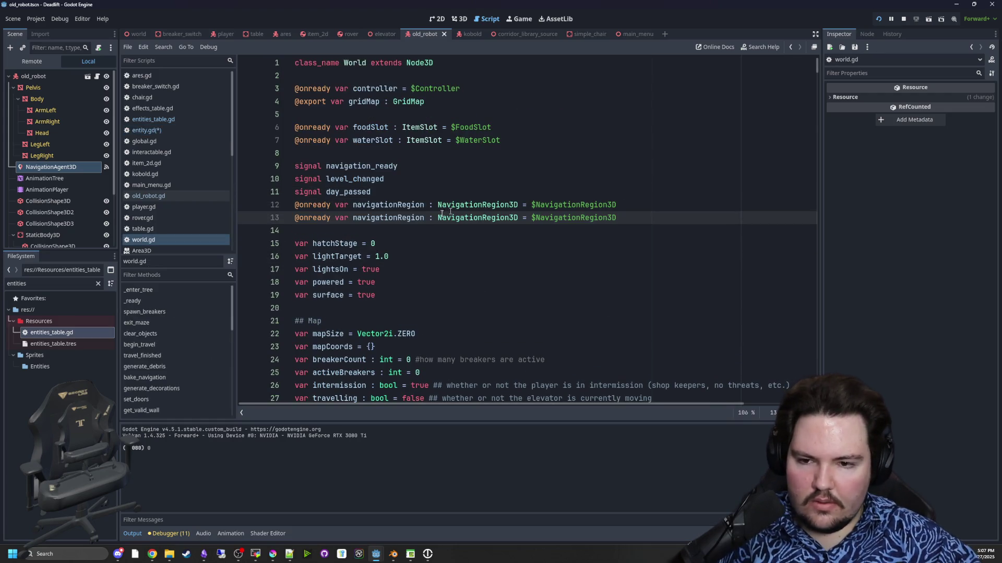
pyautogui.scroll(-3, 95, 171)
pyautogui.scroll(-3, 74, 175)
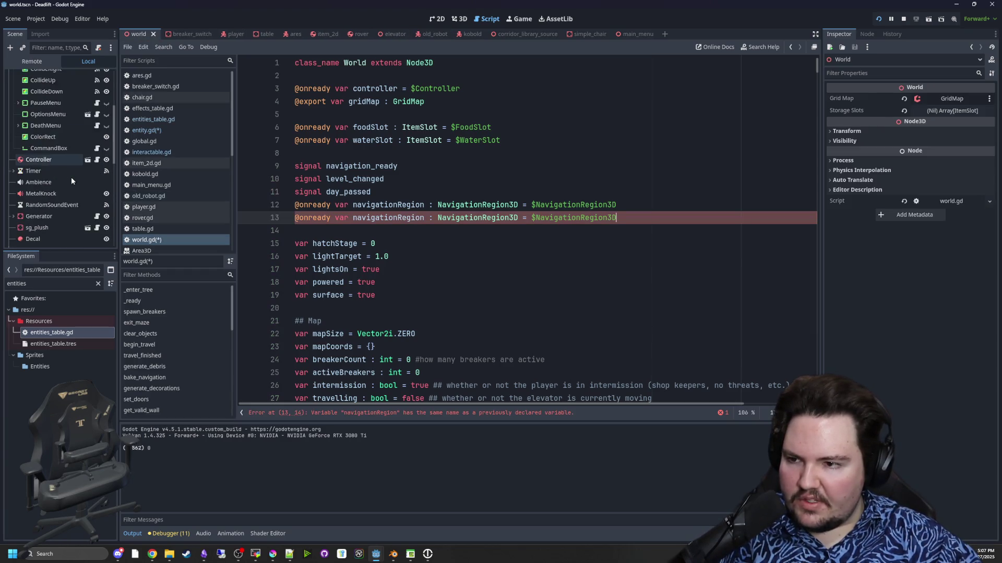
pyautogui.scroll(-5, 71, 176)
pyautogui.press('Down')
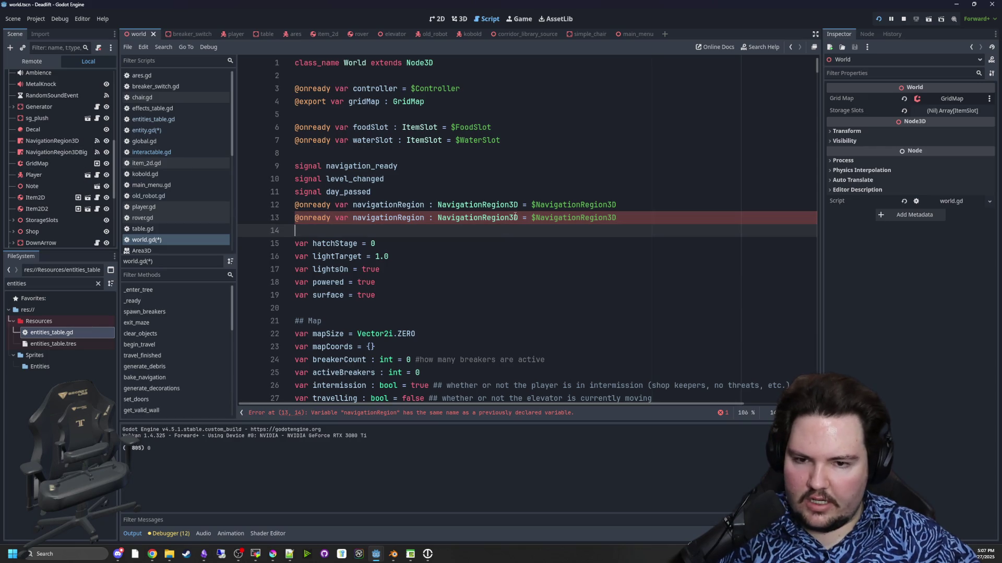
# Rename the copy to navigationRegionBig bound to $NavigationRegion3DBig.
pyautogui.click(426, 215)
pyautogui.write('Big')
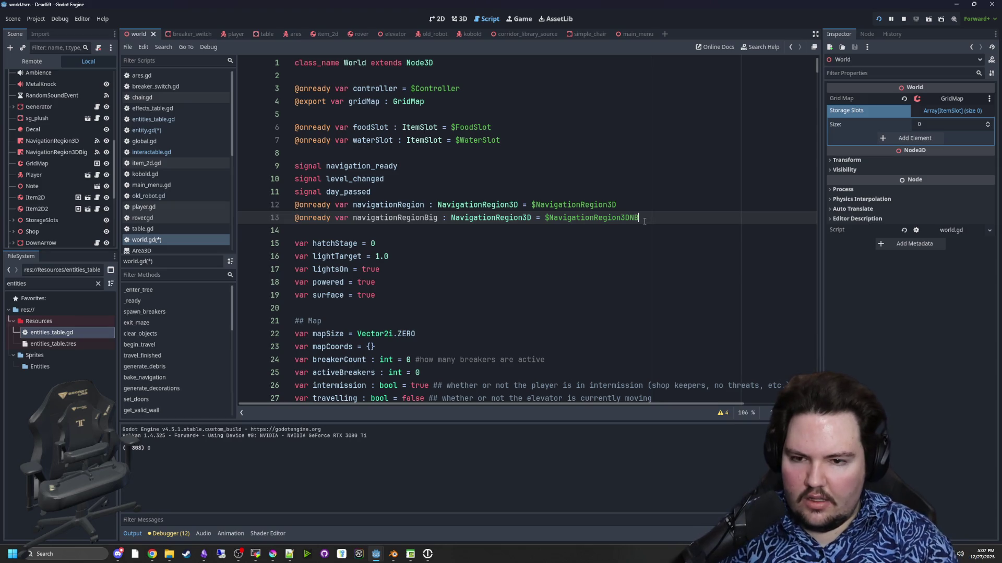
pyautogui.press('BackSpace')
pyautogui.write('D')
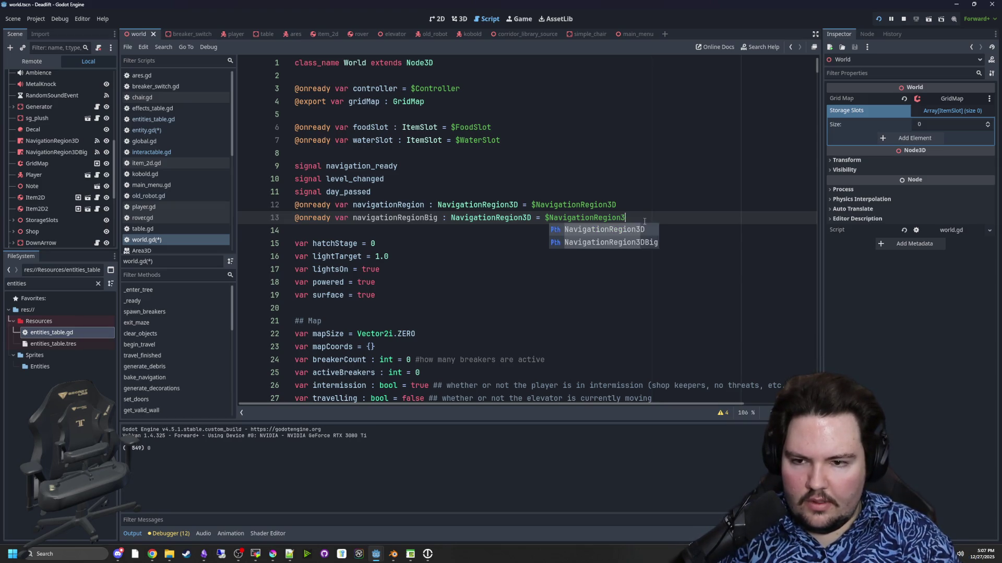
pyautogui.click(584, 239)
pyautogui.click(584, 256)
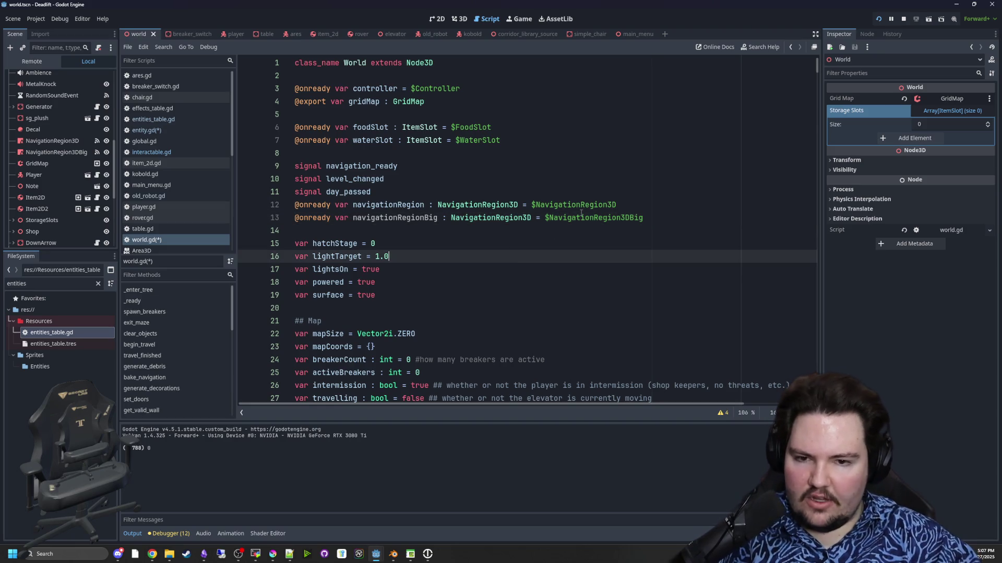
# Search world.gd for 'navigationBig', correcting the misspelled search text.
pyautogui.hotkey('ctrl', 'f')
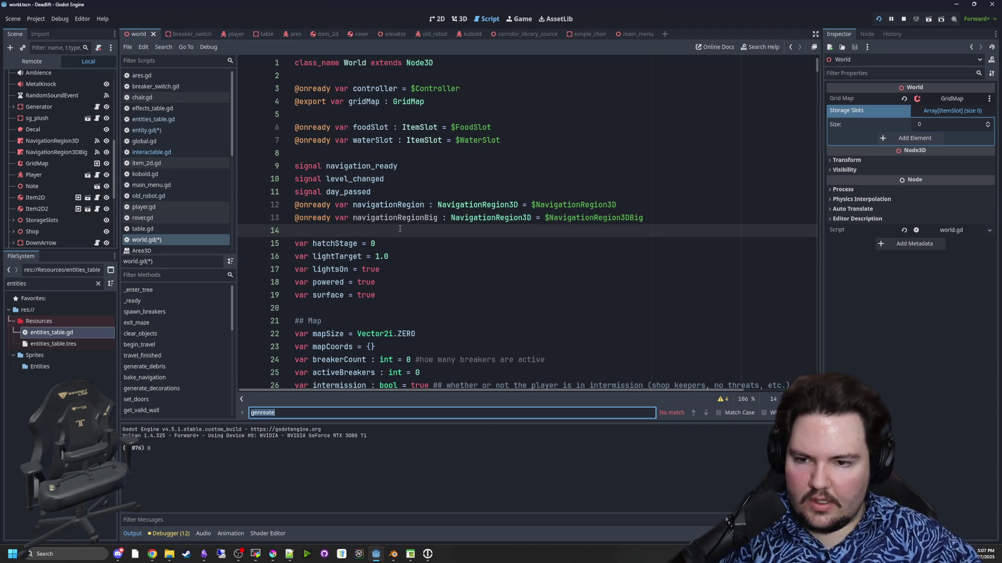
pyautogui.write('navigfation')
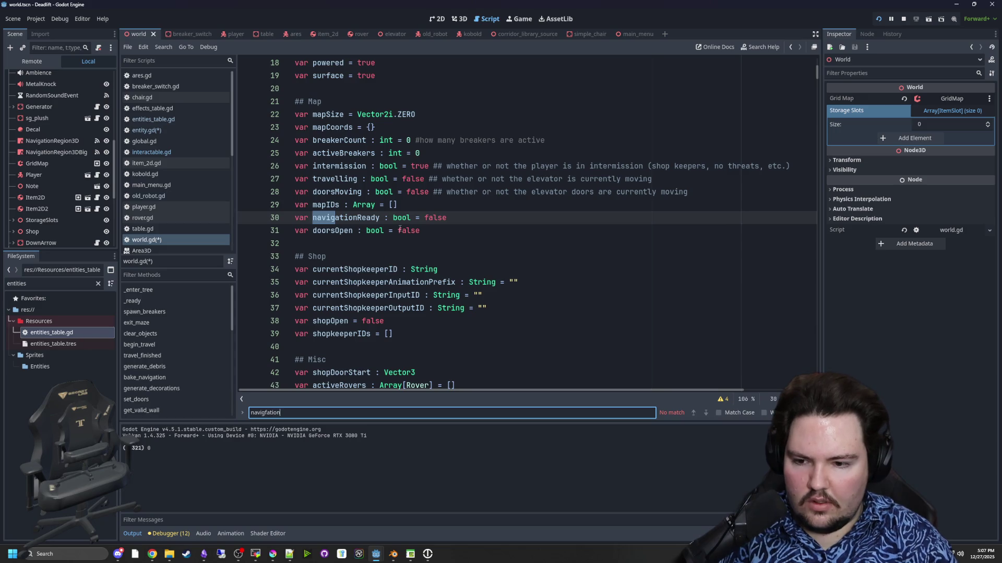
pyautogui.press('BackSpace')
pyautogui.press('BackSpace')
pyautogui.press('BackSpace')
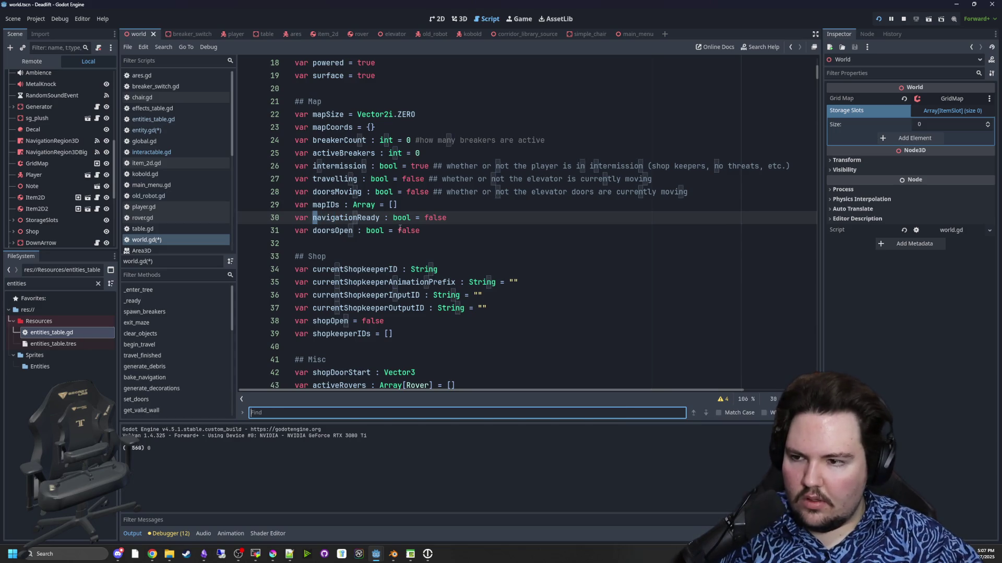
pyautogui.write('navigationB')
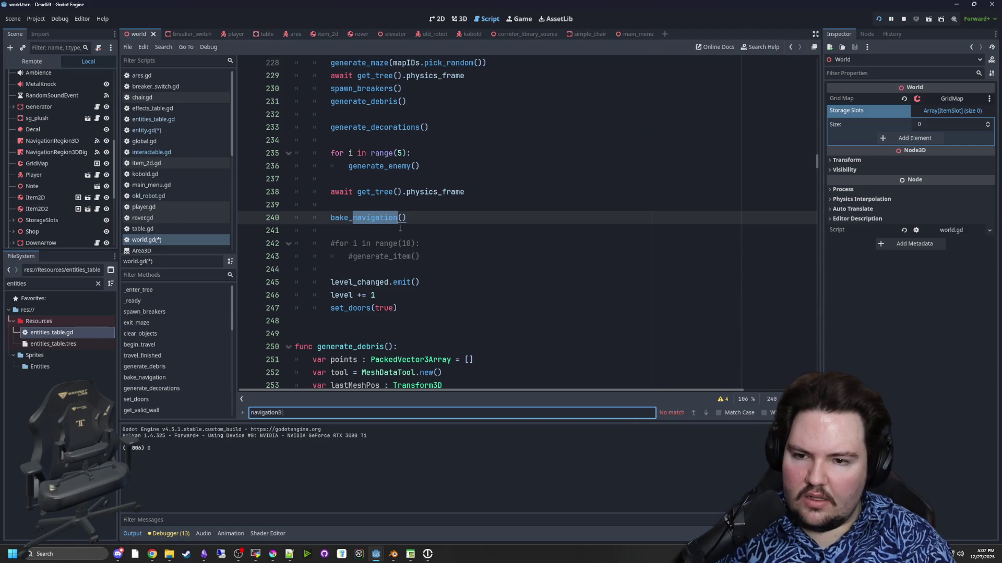
pyautogui.write('ig')
pyautogui.click(461, 201)
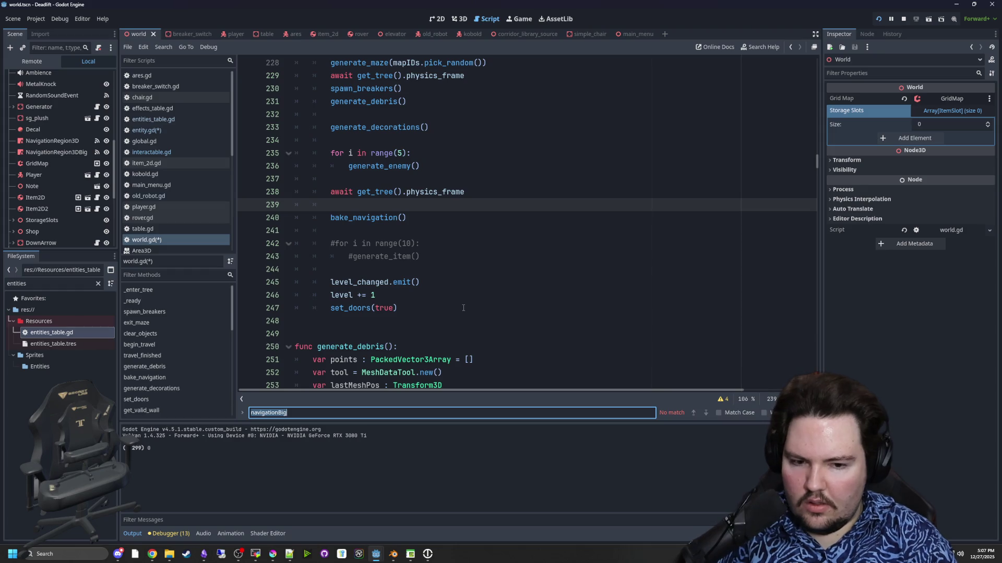
# Search world.gd for 'big' and then 'navigation' to locate the baking code.
pyautogui.write('big')
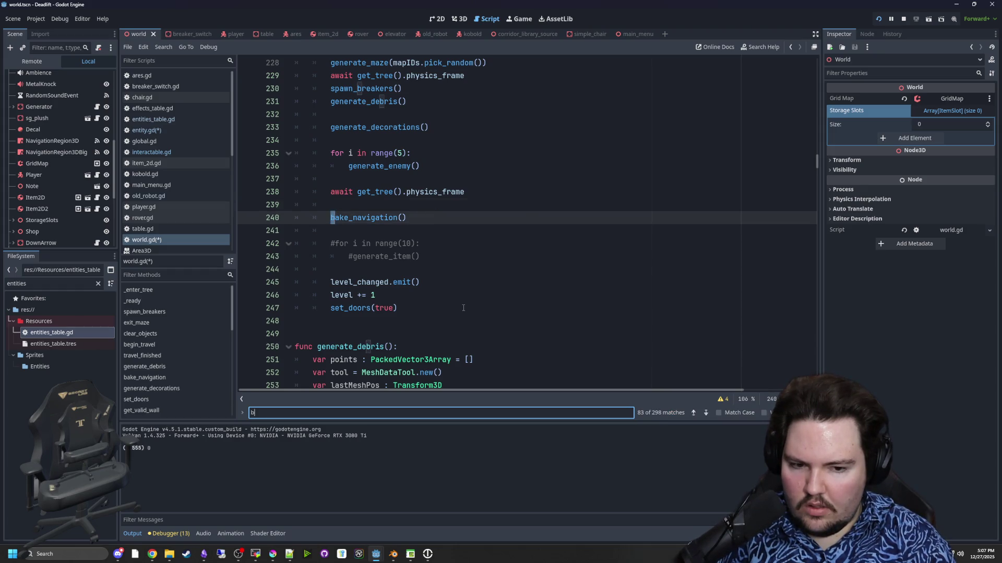
pyautogui.click(318, 234)
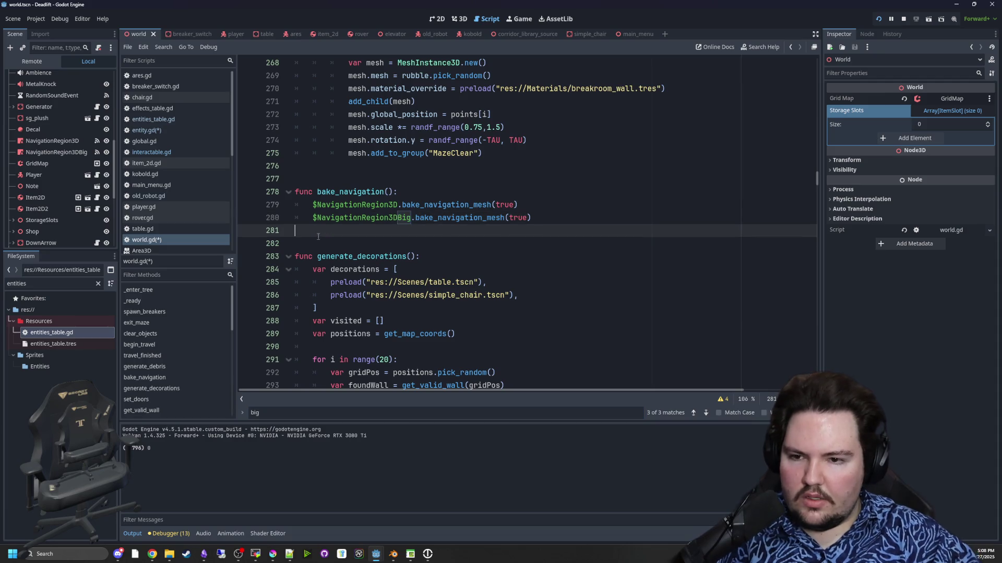
pyautogui.moveTo(397, 205); pyautogui.dragTo(312, 204)
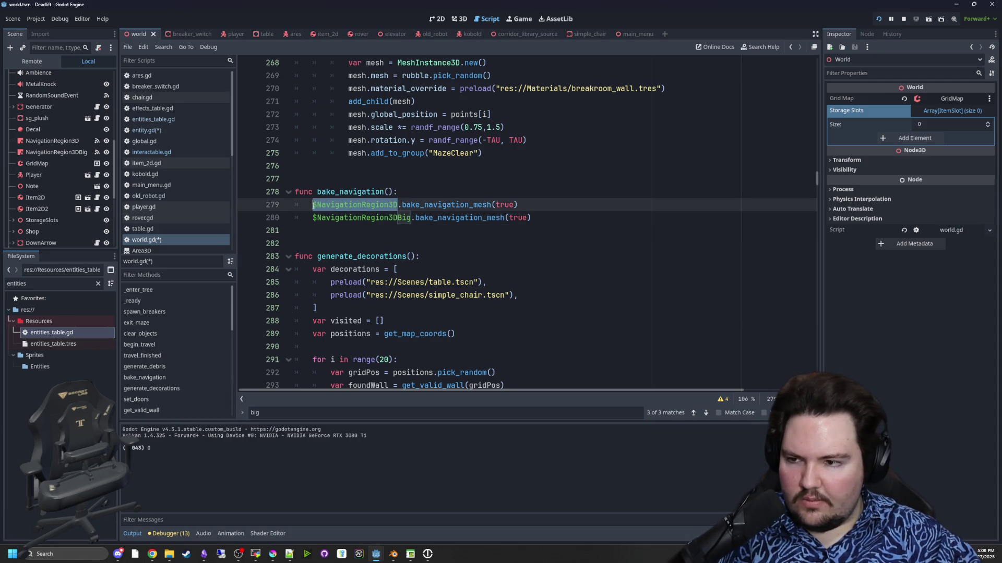
pyautogui.hotkey('ctrl', 'f')
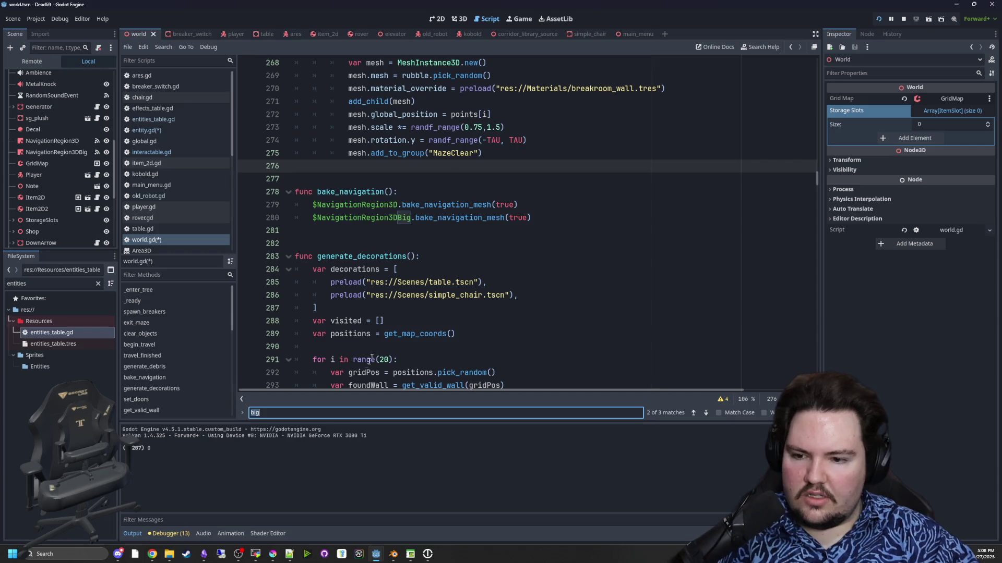
pyautogui.write('navigation')
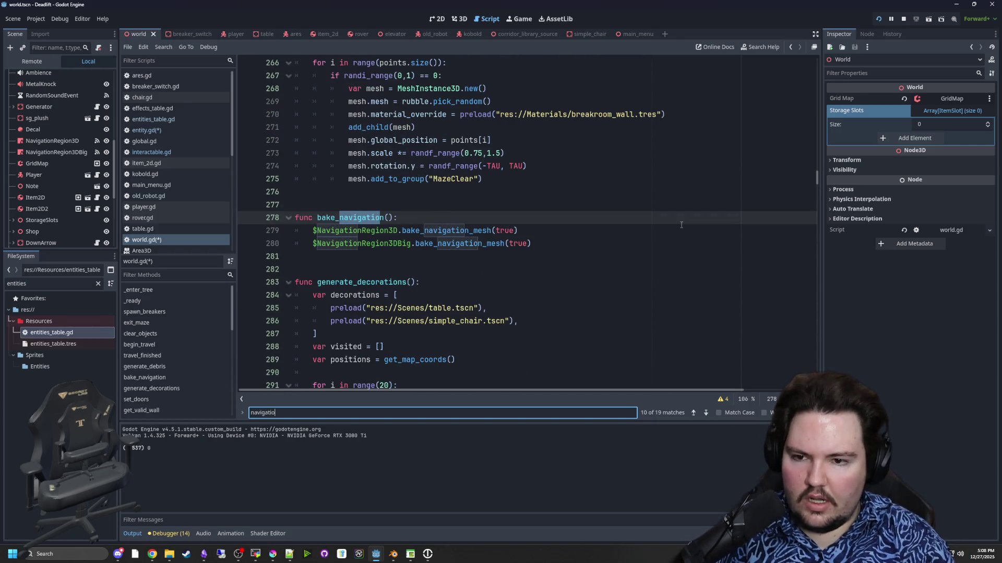
pyautogui.click(372, 295)
# Replace $NavigationRegion3D on line 279 with the autocompleted name navigationMap.
pyautogui.moveTo(396, 231); pyautogui.dragTo(312, 230)
pyautogui.write('n')
pyautogui.write('igationM')
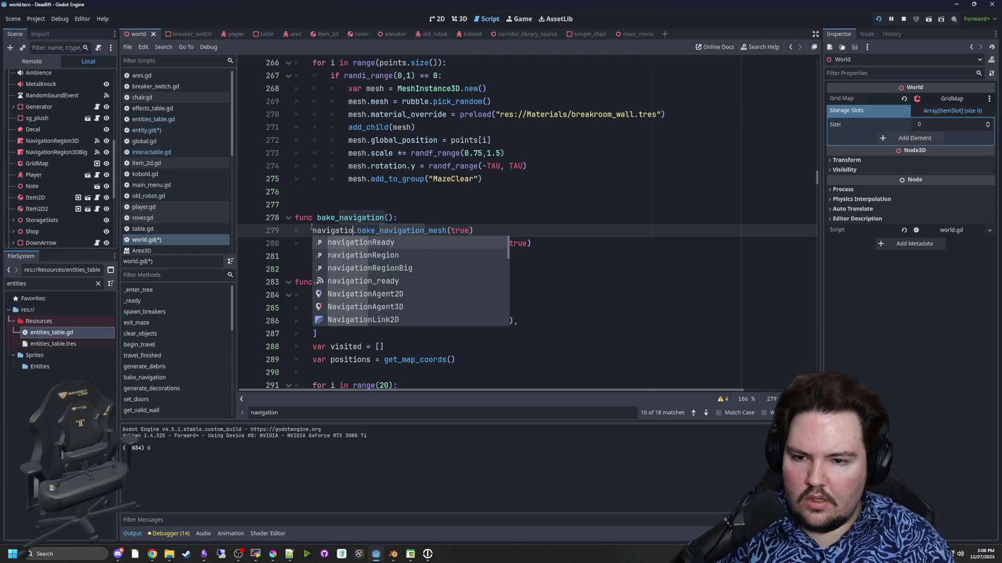
pyautogui.press('Return')
pyautogui.press('Up')
pyautogui.press('Up')
pyautogui.press('Up')
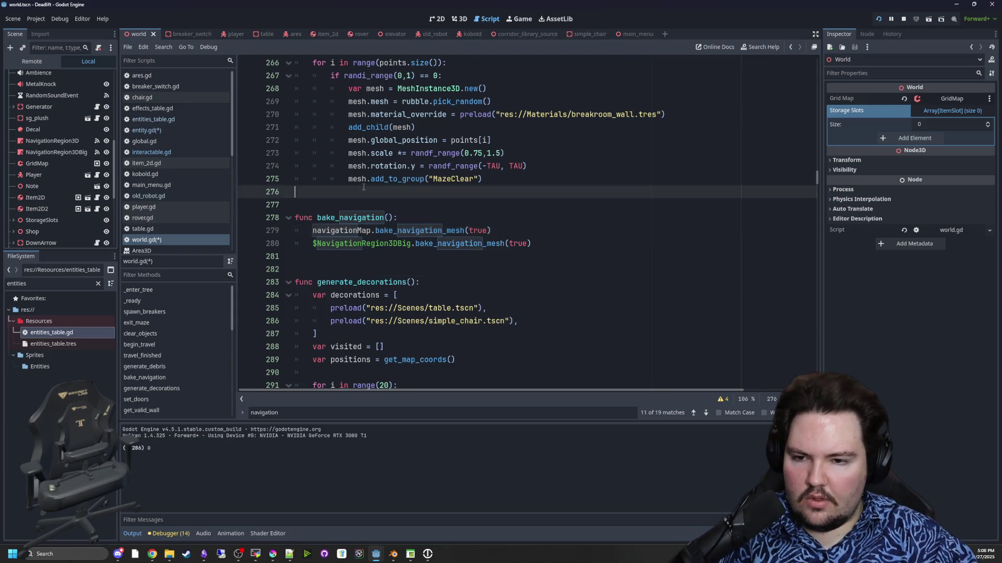
pyautogui.press('Down')
pyautogui.press('Down')
pyautogui.press('Down')
# Scroll to the declarations and select the navigationRegion variable name on line 12.
pyautogui.moveTo(817, 177); pyautogui.dragTo(812, 76)
pyautogui.scroll(-15, 545, 238)
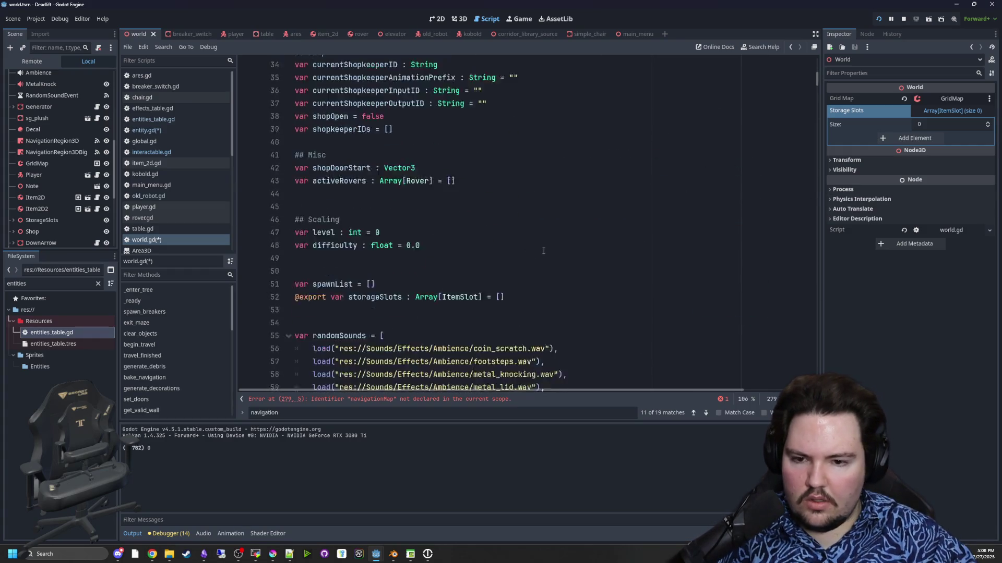
pyautogui.scroll(-13, 544, 239)
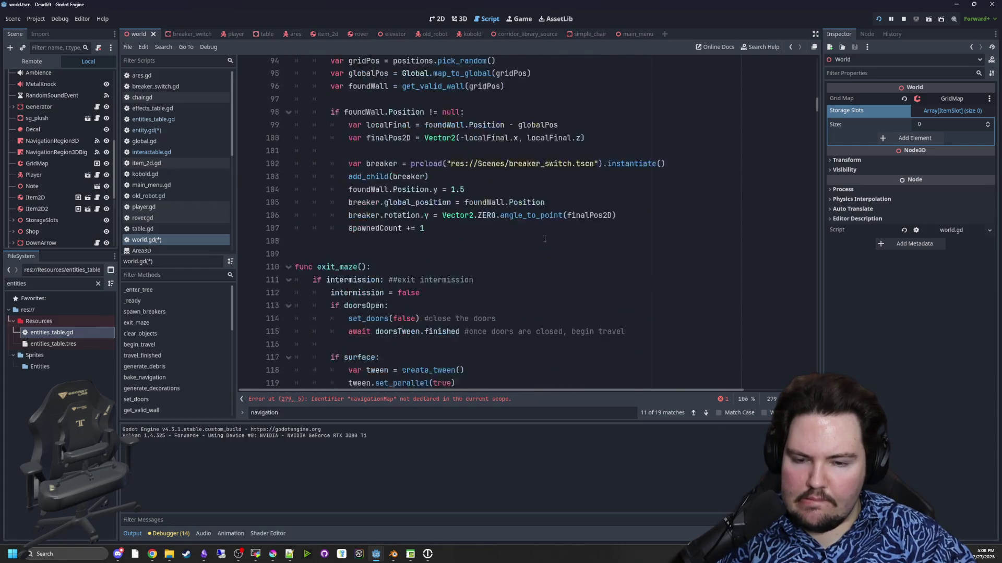
pyautogui.scroll(8, 687, 166)
pyautogui.scroll(20, 687, 166)
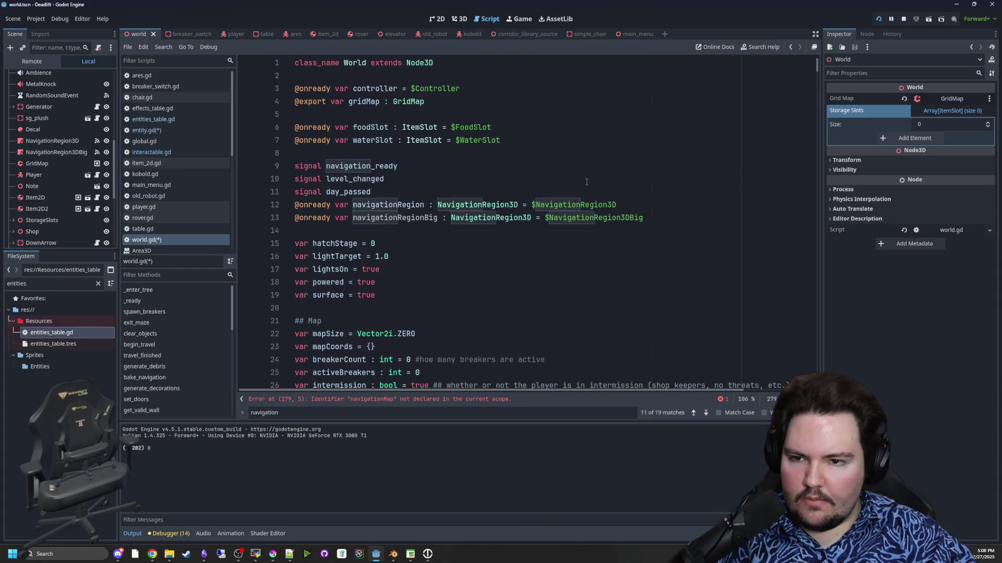
pyautogui.click(414, 241)
pyautogui.doubleClick(397, 204)
pyautogui.hotkey('ctrl', 'c')
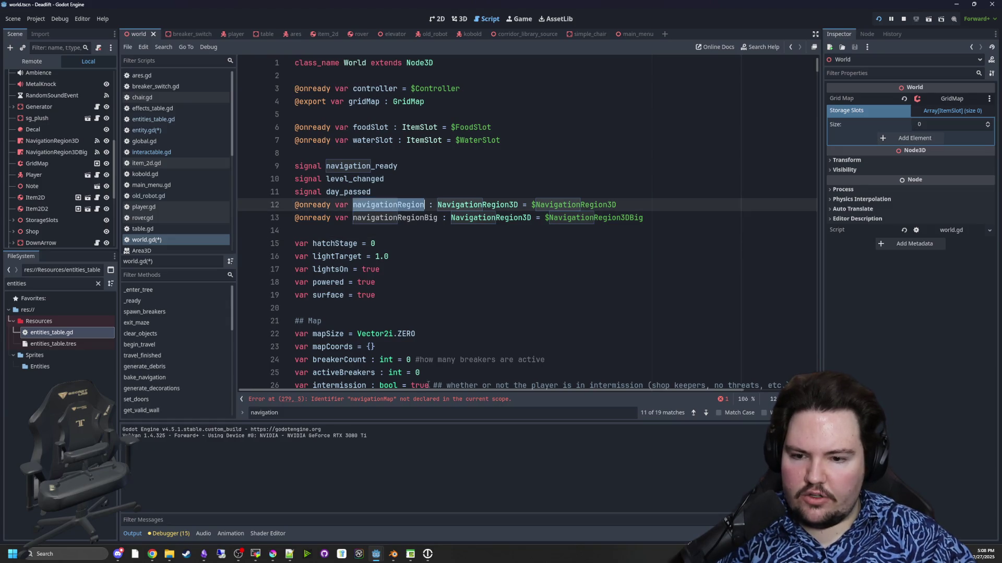
# Replace the undeclared navigationMap on line 279 with navigationRegion.
pyautogui.click(427, 399)
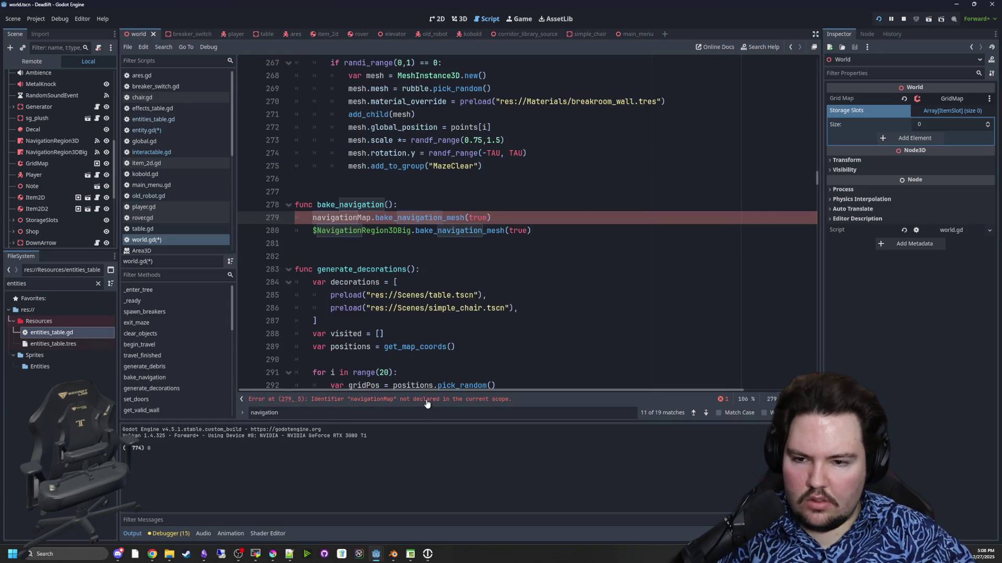
pyautogui.doubleClick(349, 218)
pyautogui.hotkey('ctrl', 'v')
pyautogui.click(410, 230)
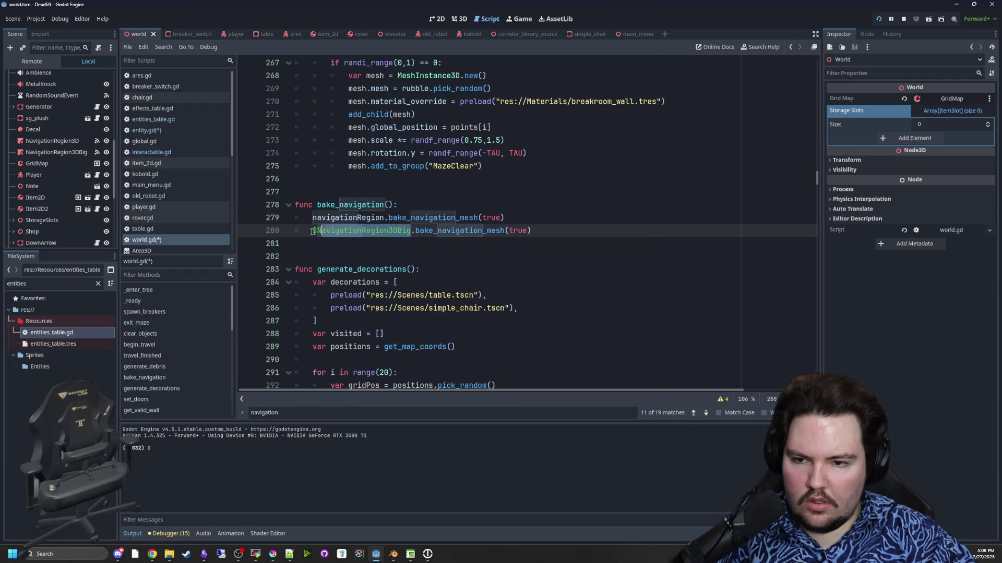
# Replace $NavigationRegion3DBig on line 280 with navigationRegionBig and save world.gd.
pyautogui.moveTo(410, 230); pyautogui.dragTo(307, 232)
pyautogui.write('navigationRegionB')
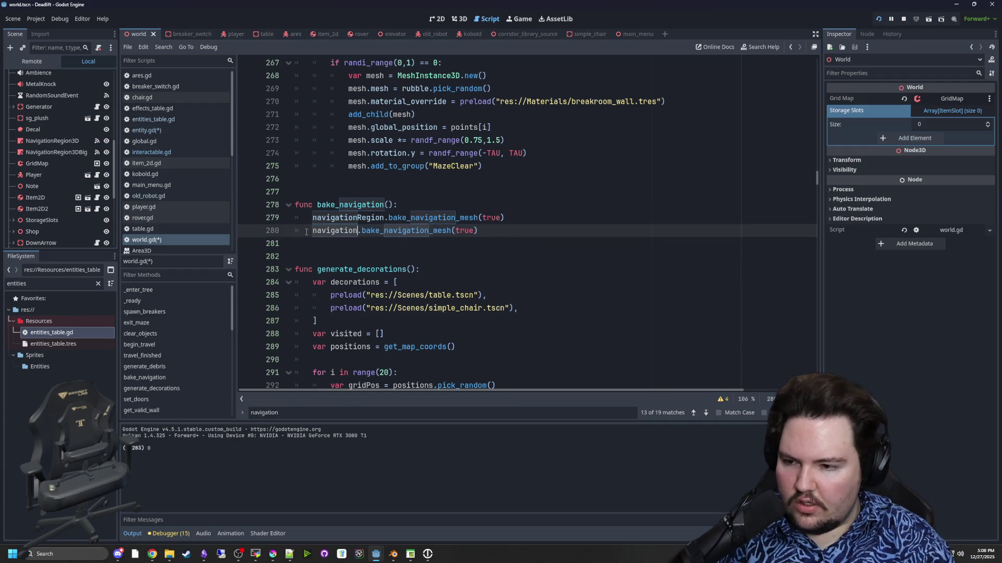
pyautogui.press('Return')
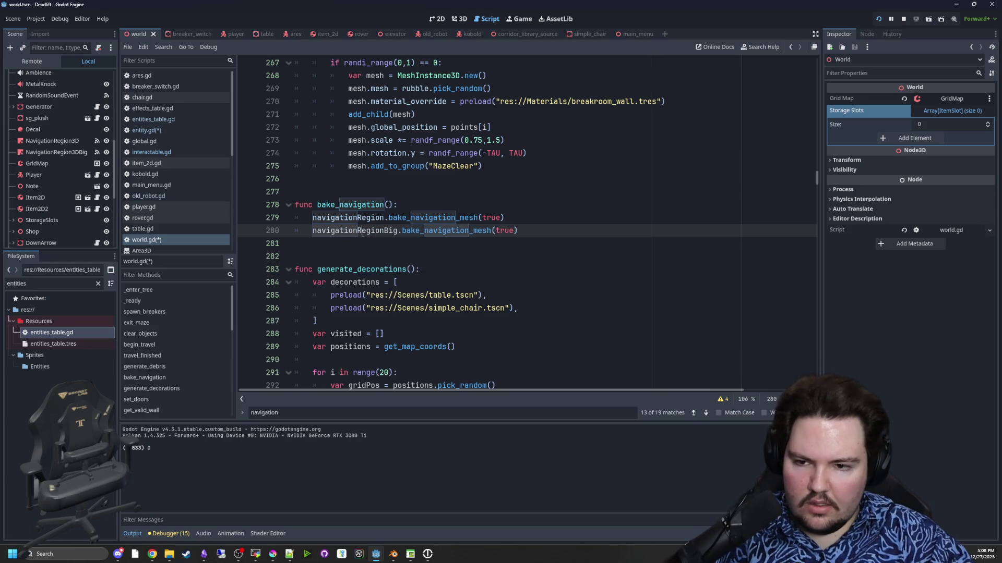
pyautogui.click(366, 243)
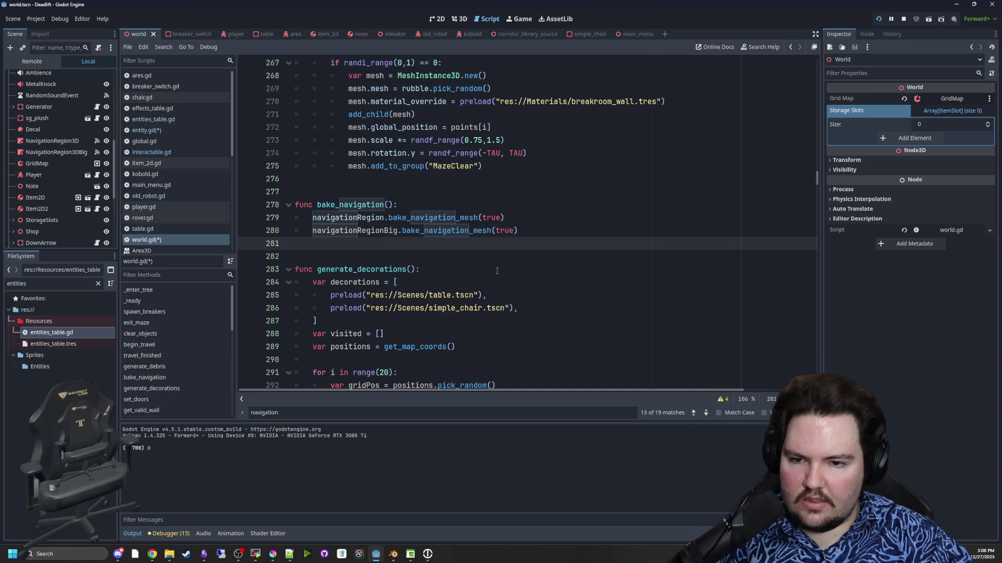
pyautogui.click(400, 192)
pyautogui.hotkey('ctrl', 's')
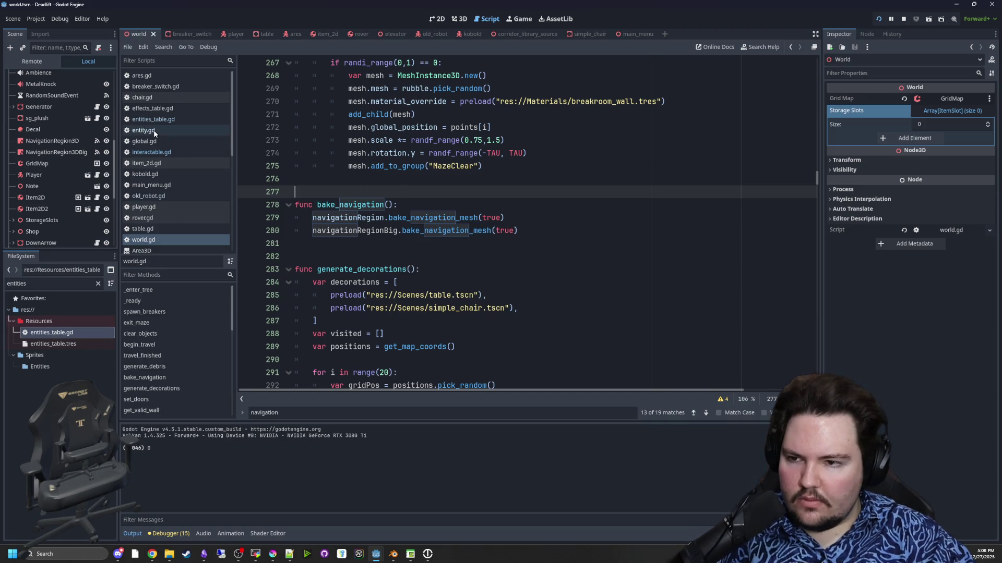
# In entity.gd's find_target, change line 135 to navigationRegionBig.get_rid() for big entities.
pyautogui.click(153, 130)
pyautogui.click(477, 214)
pyautogui.click(539, 258)
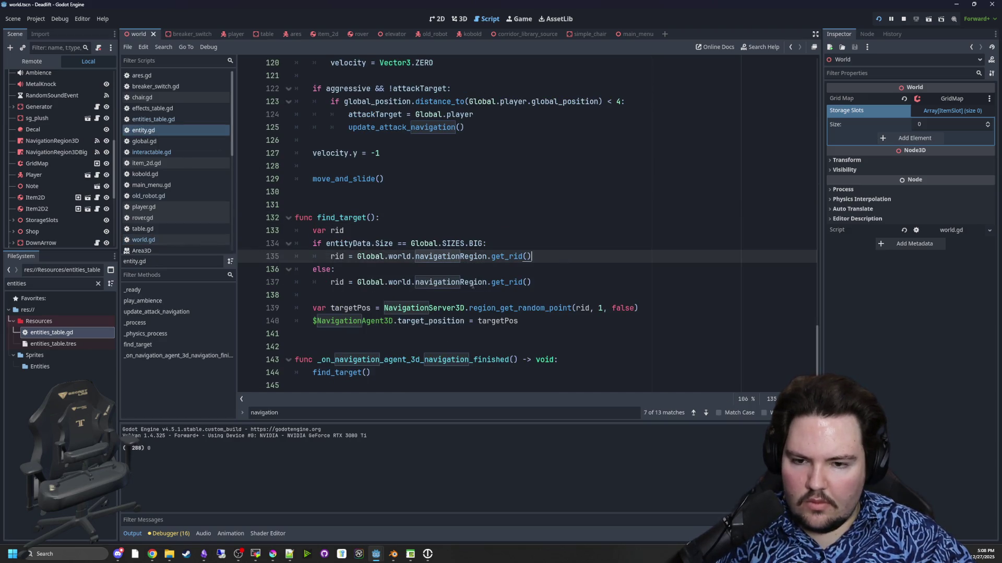
pyautogui.click(488, 256)
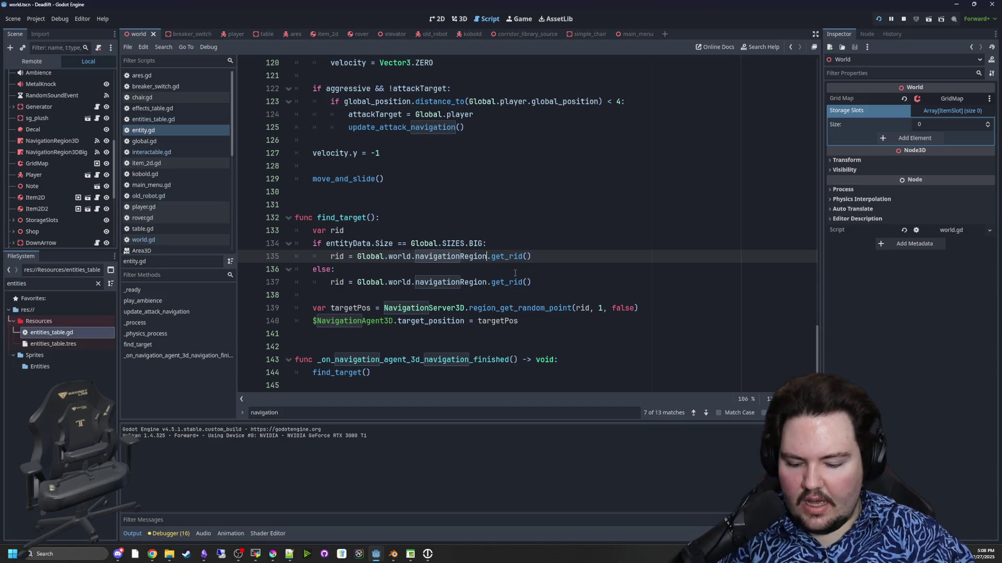
pyautogui.write('Big')
pyautogui.click(592, 193)
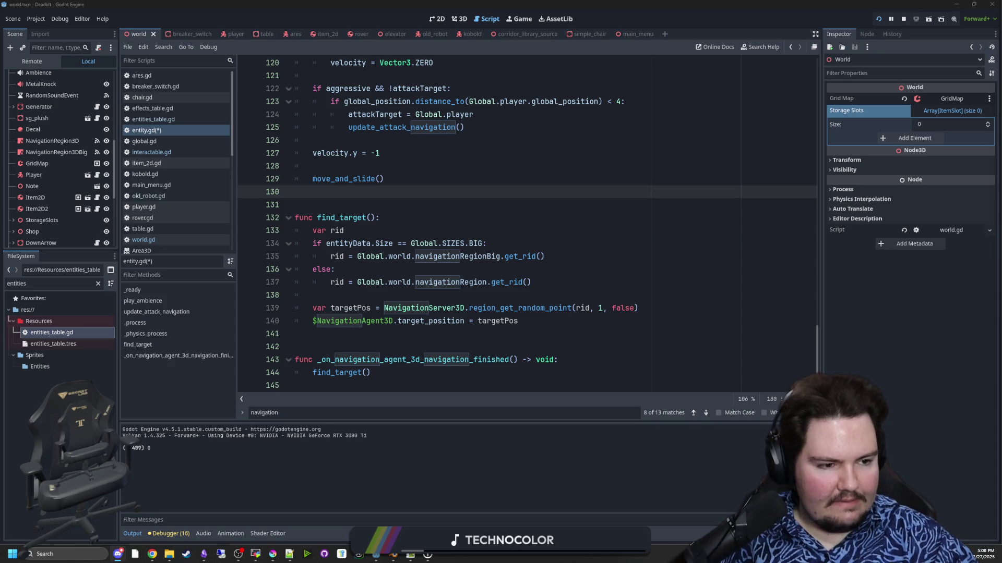
# Save the edited entity.gd script.
pyautogui.click(591, 280)
pyautogui.hotkey('ctrl', 's')
pyautogui.click(404, 237)
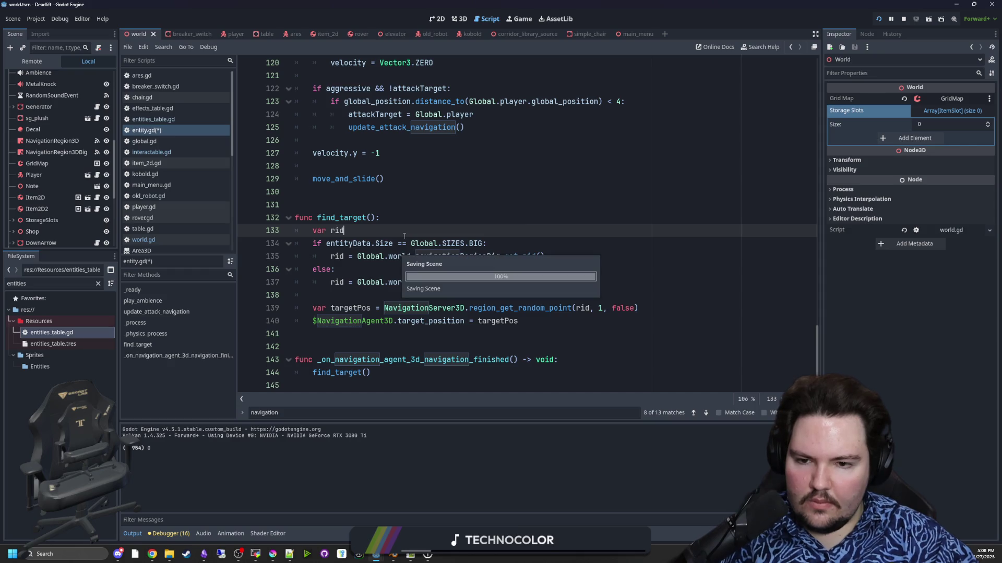
pyautogui.click(366, 204)
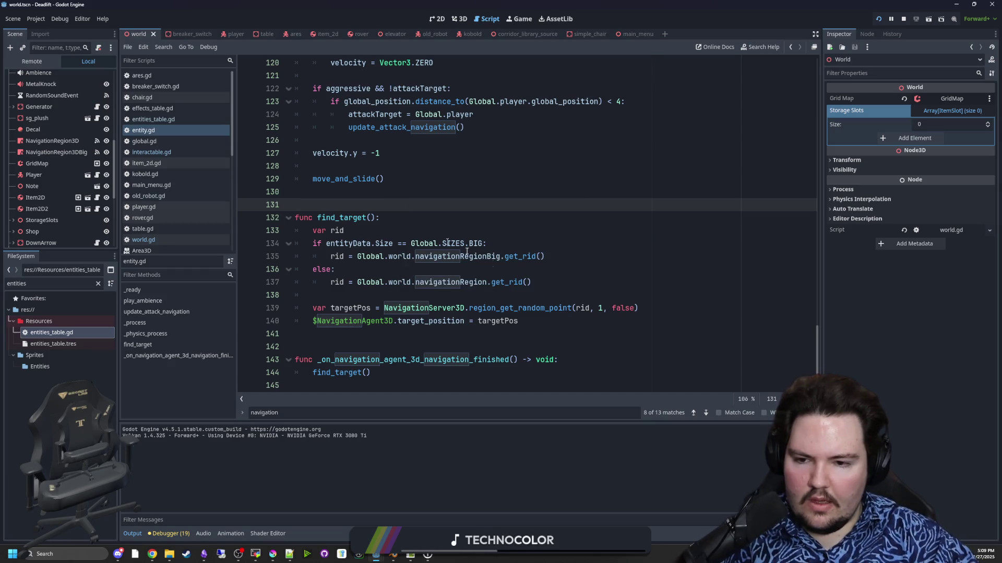
# Select $NavigationAgent3D on line 140, then put the caret on blank line 21 after autoAnimation.
pyautogui.scroll(-1, 447, 243)
pyautogui.click(469, 282)
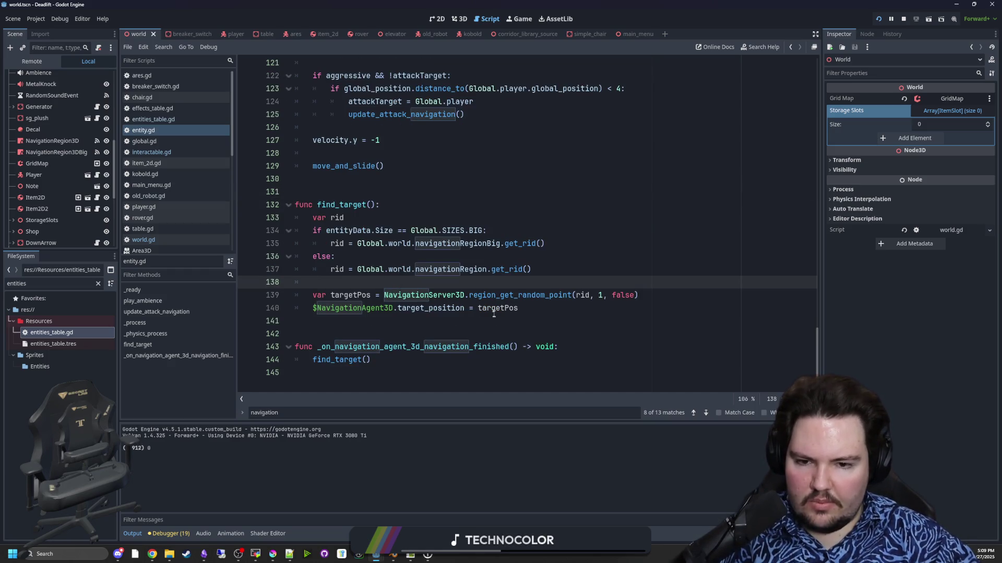
pyautogui.click(522, 295)
pyautogui.click(439, 325)
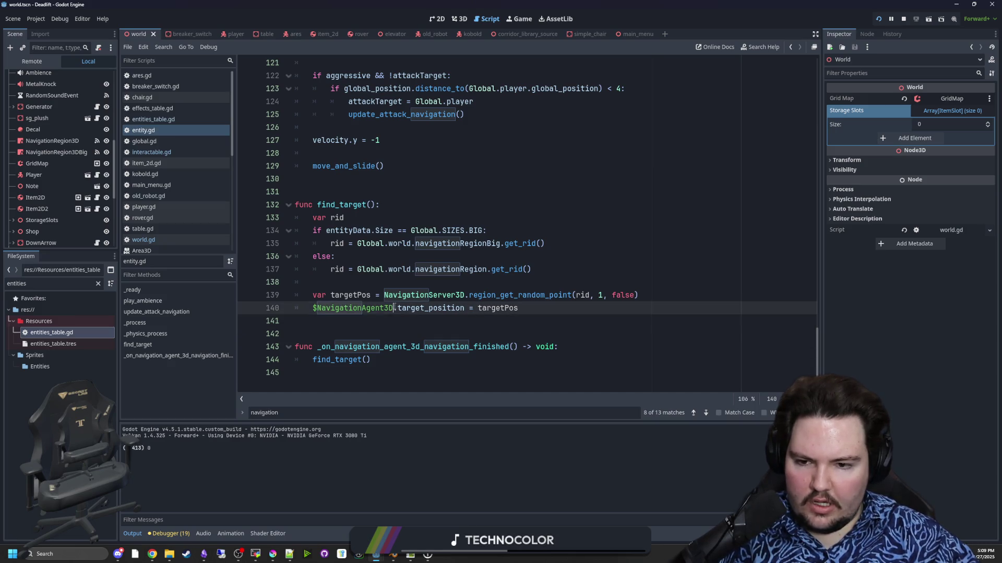
pyautogui.doubleClick(355, 308)
pyautogui.scroll(8, 516, 162)
pyautogui.scroll(20, 516, 163)
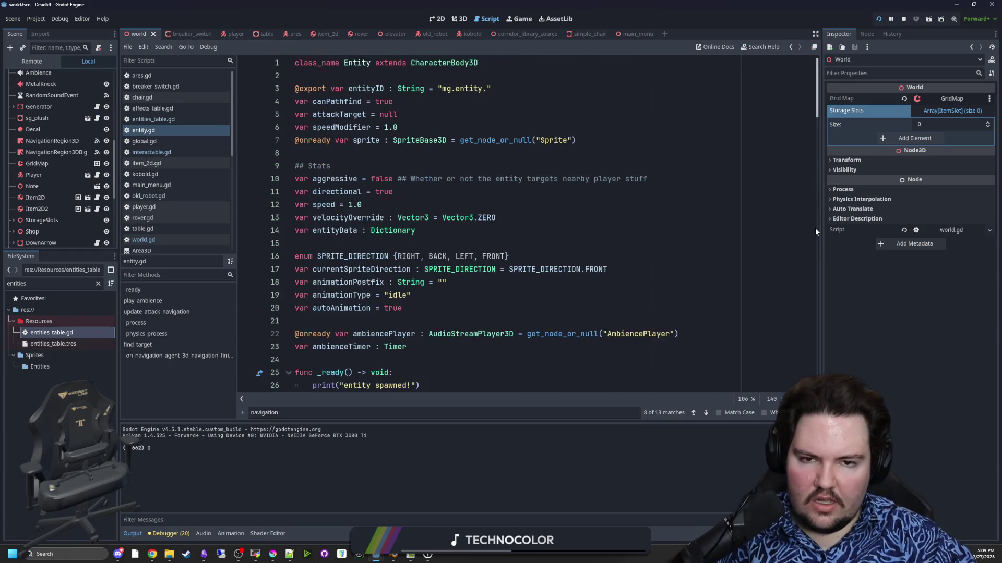
pyautogui.scroll(-5, 653, 205)
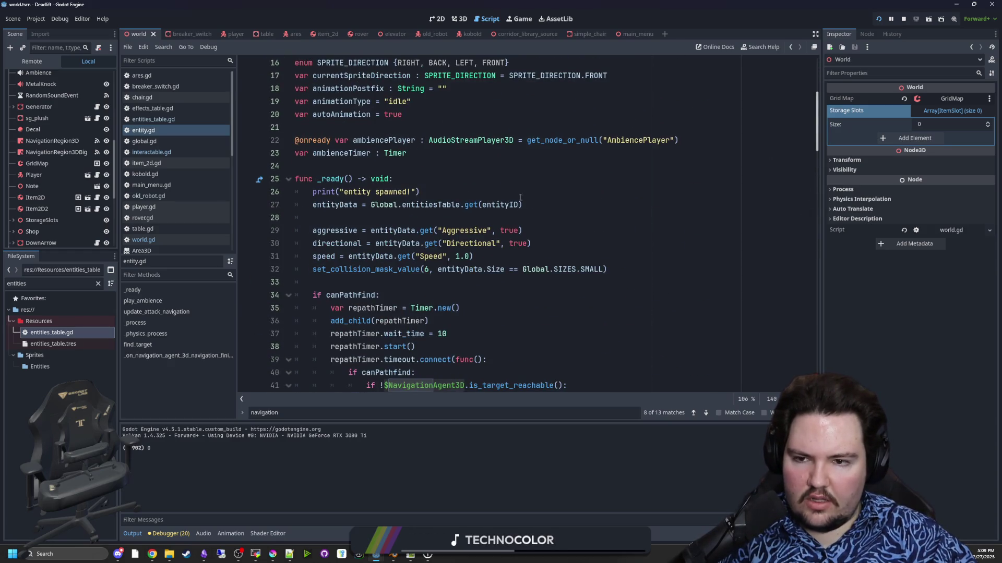
pyautogui.scroll(3, 528, 257)
pyautogui.click(363, 241)
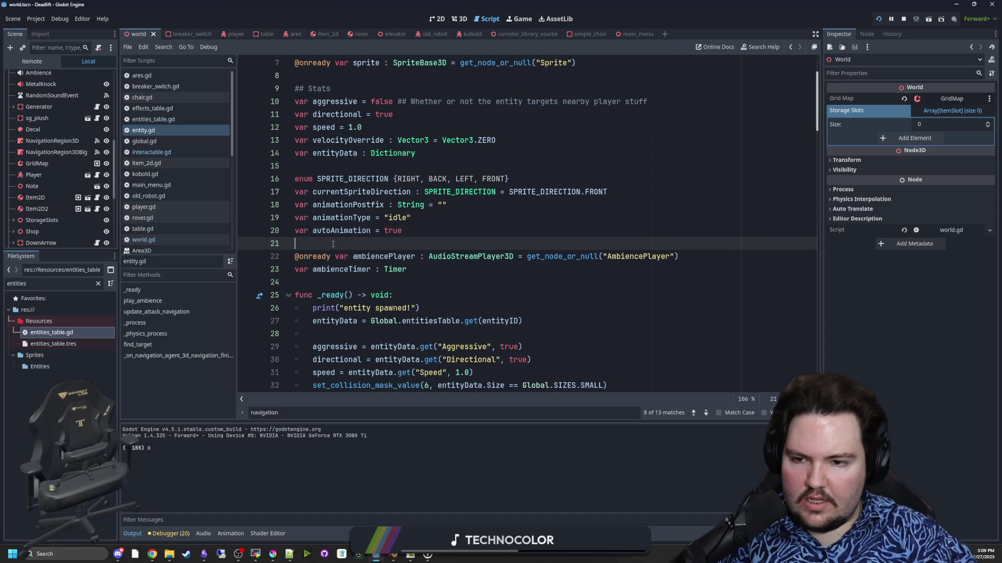
pyautogui.press('Return')
pyautogui.press('Return')
pyautogui.write('@onready = $NavigationAgent3D')
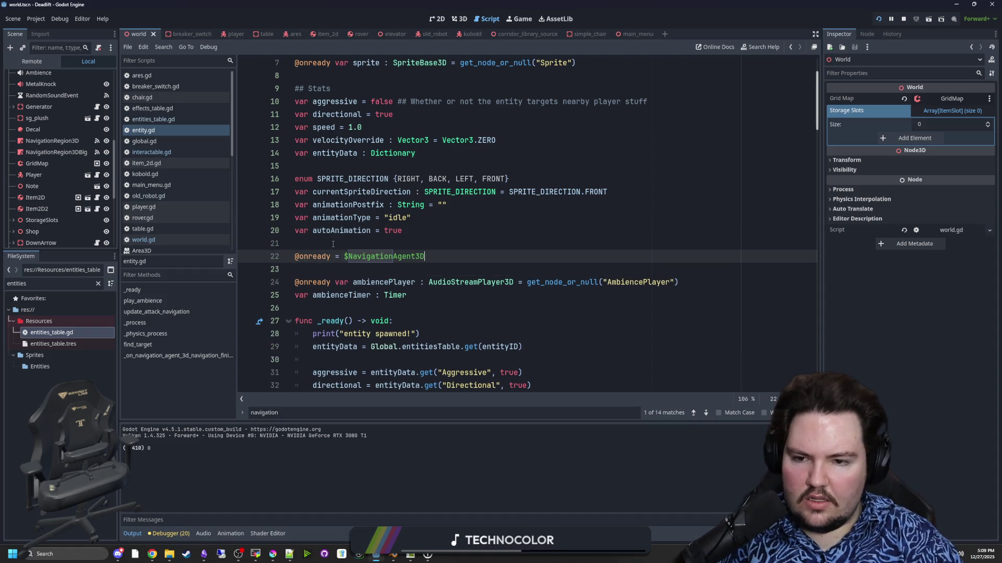
pyautogui.hotkey('ctrl', 'Left')
pyautogui.write('get_node_o')
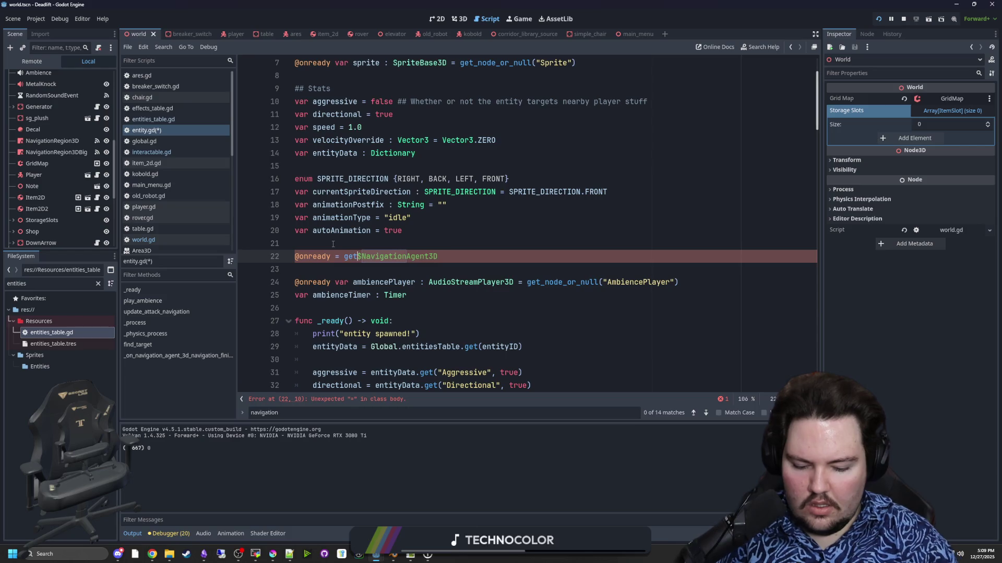
pyautogui.write('r_null(')
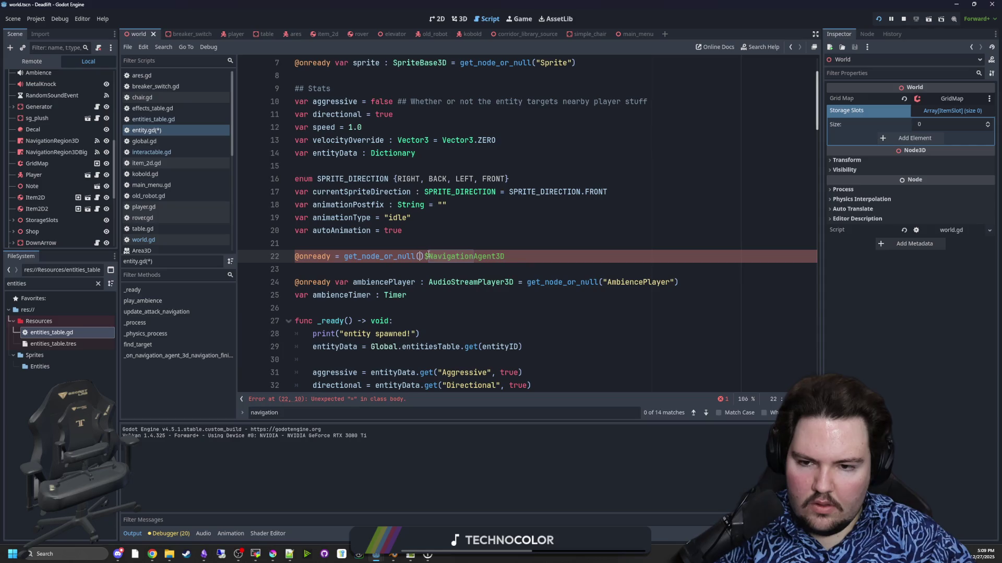
pyautogui.press('Delete')
pyautogui.press('Delete')
pyautogui.write('"')
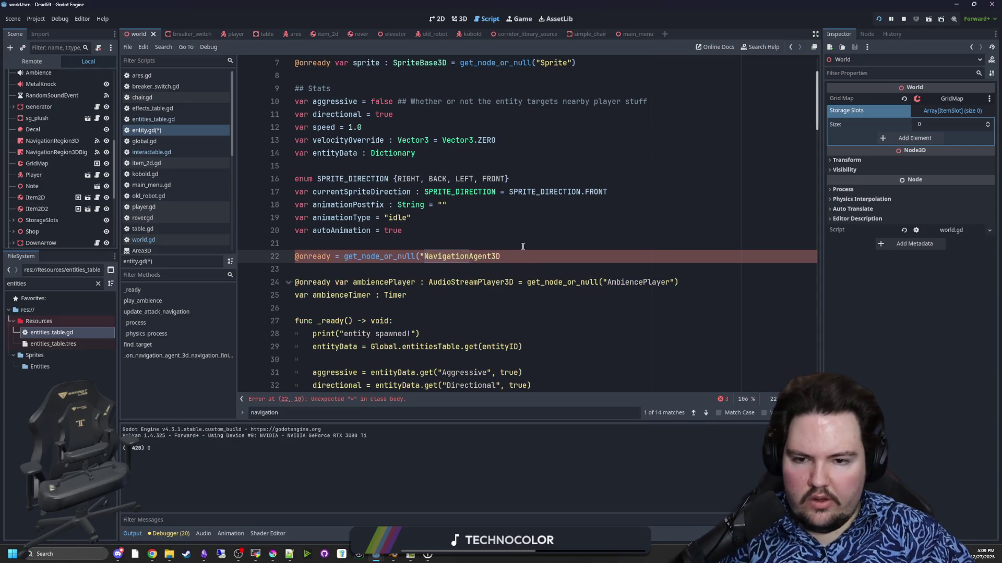
pyautogui.write('")')
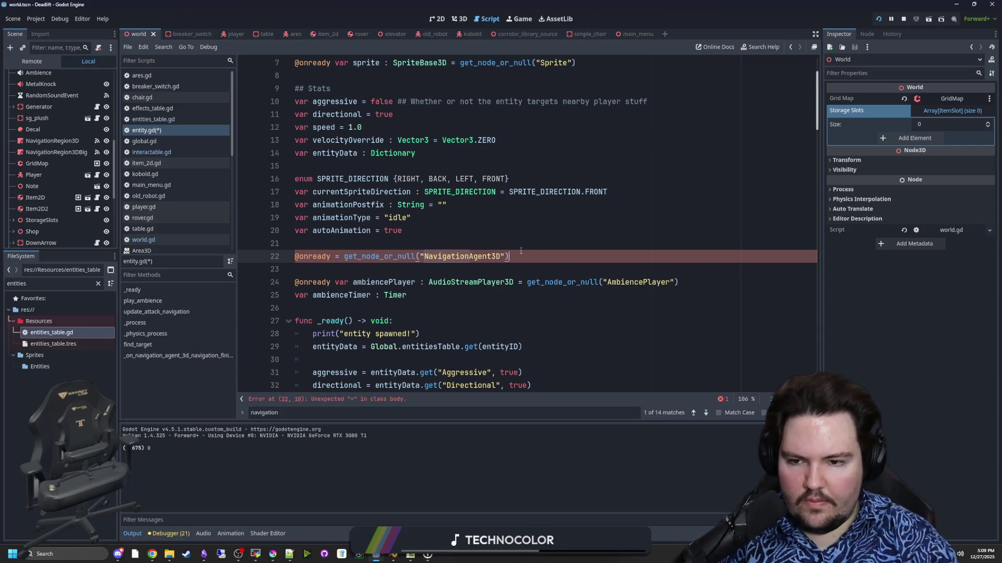
pyautogui.click(332, 257)
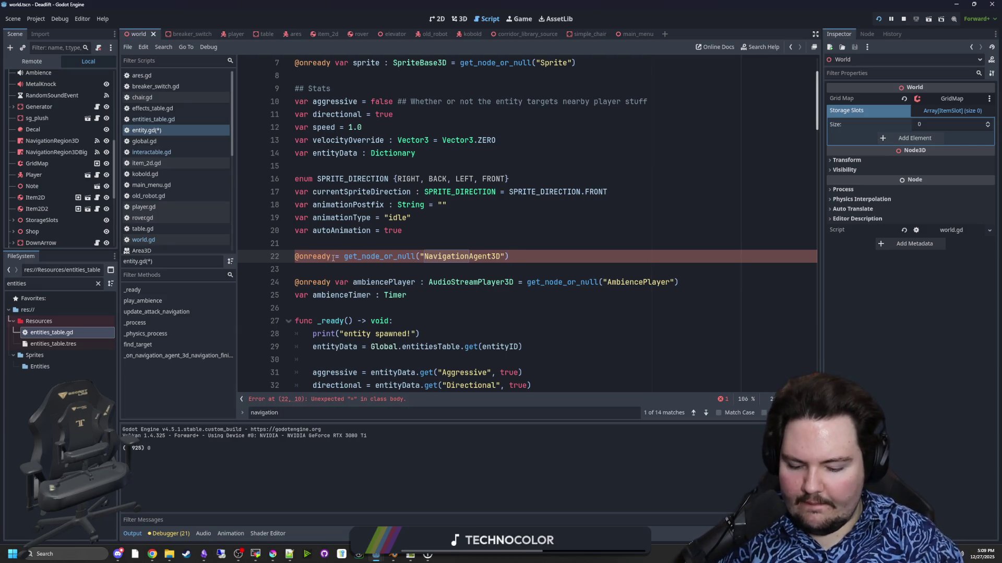
pyautogui.write('navigationAgent')
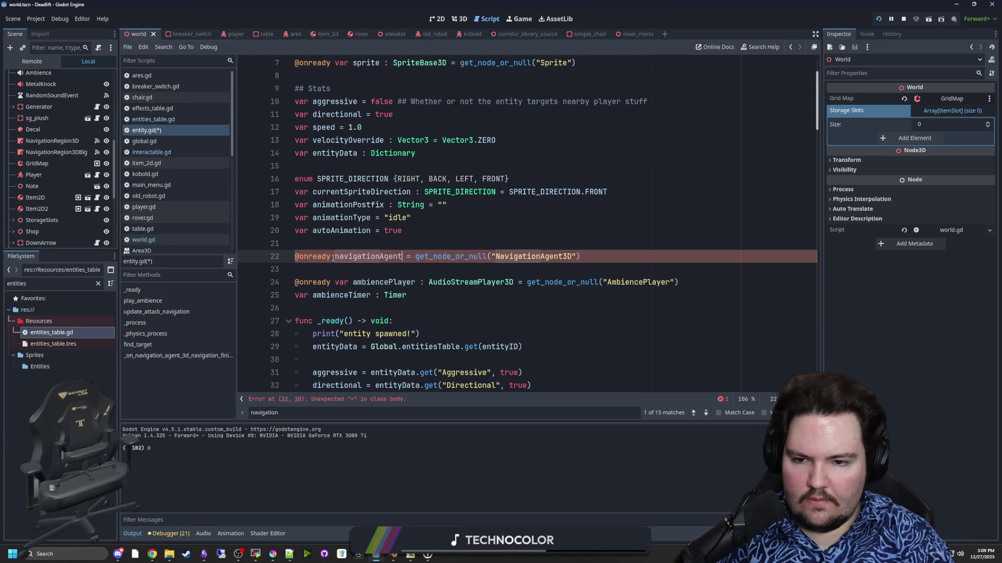
pyautogui.press('Right')
pyautogui.press('Right')
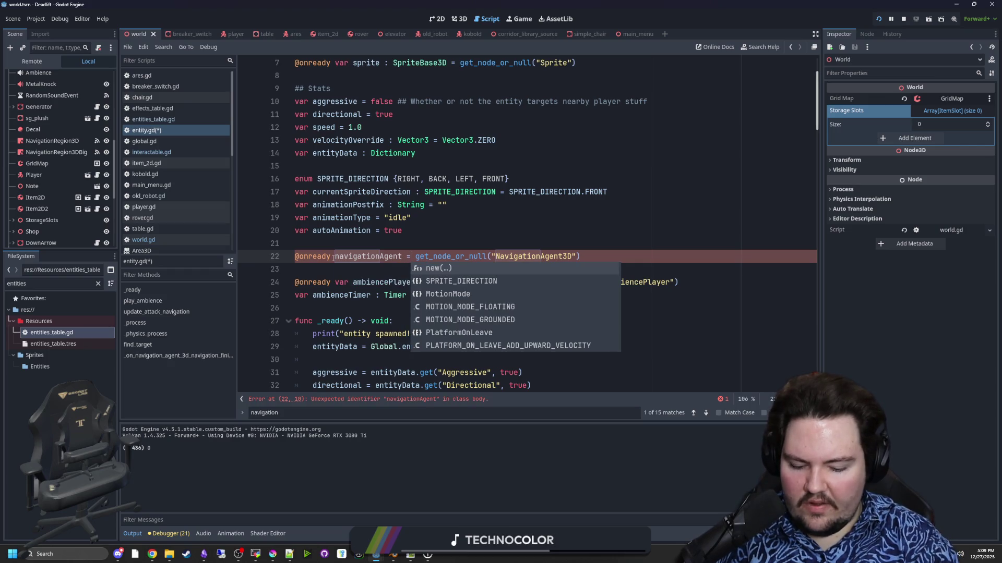
pyautogui.write(': Navigati')
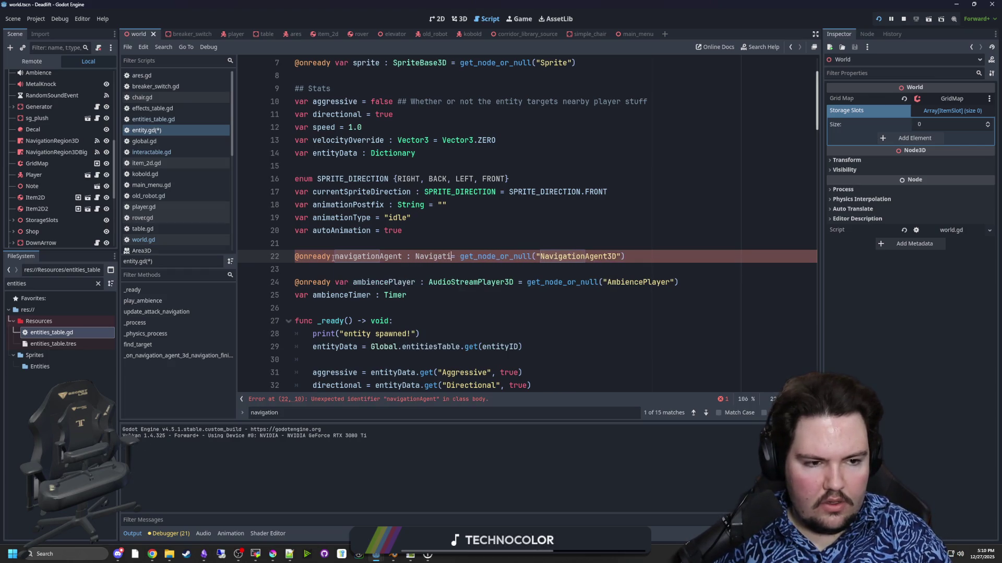
pyautogui.write('onAgent')
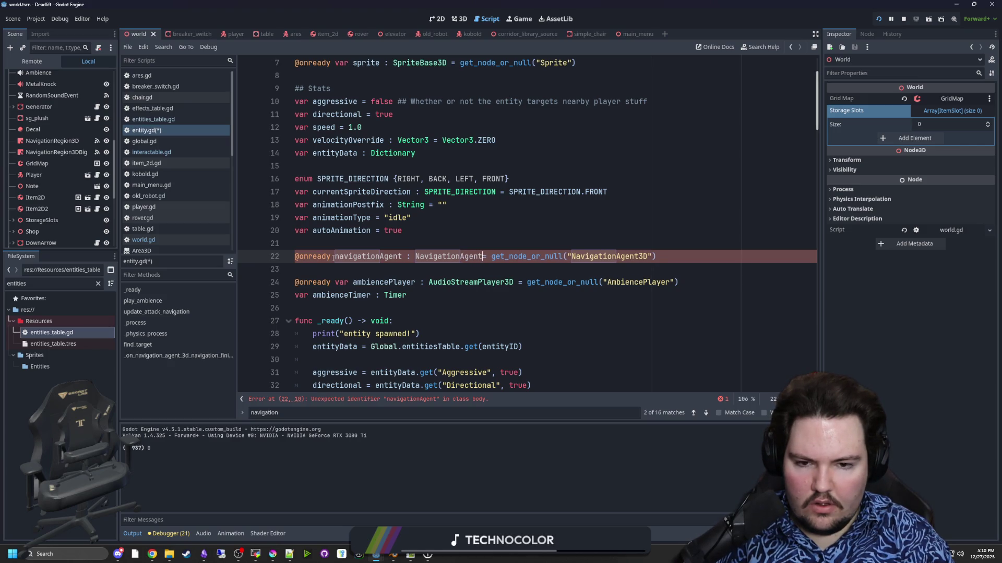
pyautogui.write('3D')
pyautogui.click(489, 235)
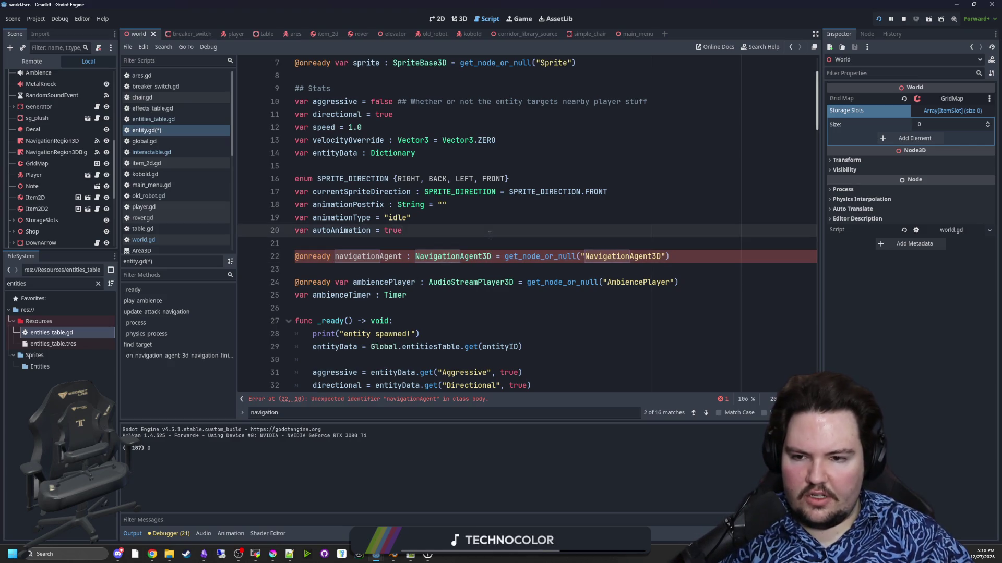
pyautogui.click(334, 256)
pyautogui.write('var')
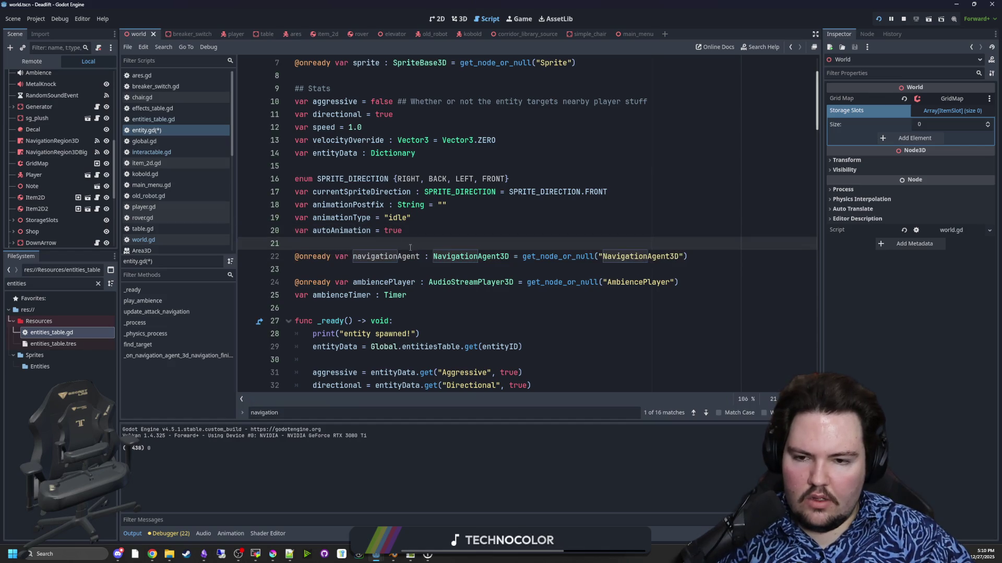
# Step through the navigation matches in entity.gd to locate the $NavigationAgent3D references.
pyautogui.doubleClick(395, 256)
pyautogui.scroll(-11, 395, 253)
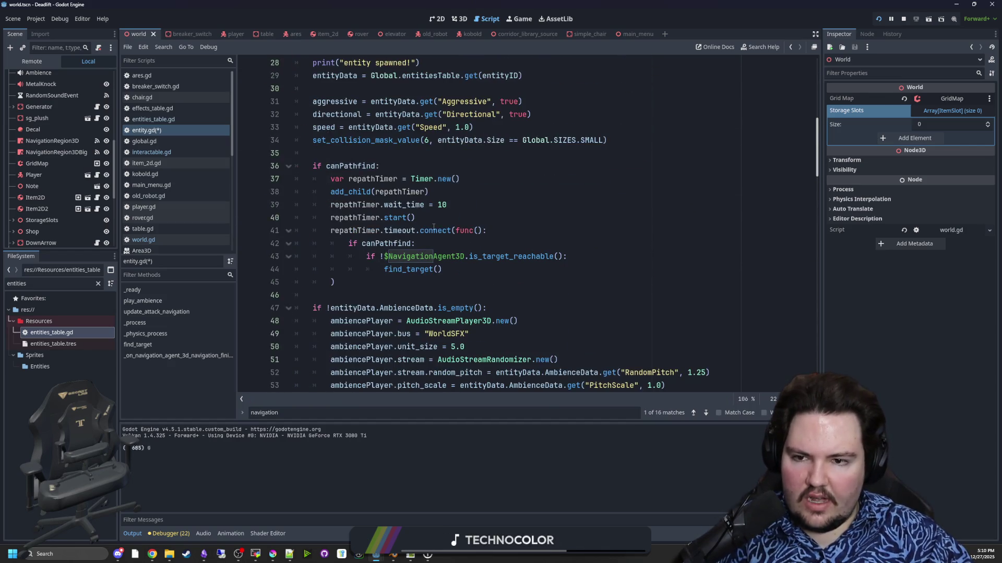
pyautogui.scroll(4, 417, 206)
pyautogui.moveTo(465, 256); pyautogui.dragTo(390, 256)
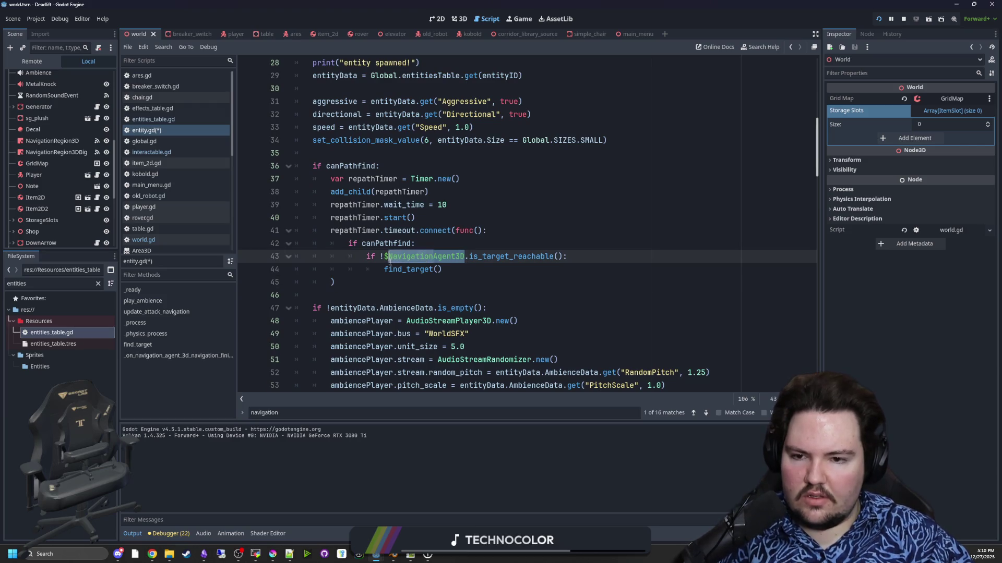
pyautogui.press('F3')
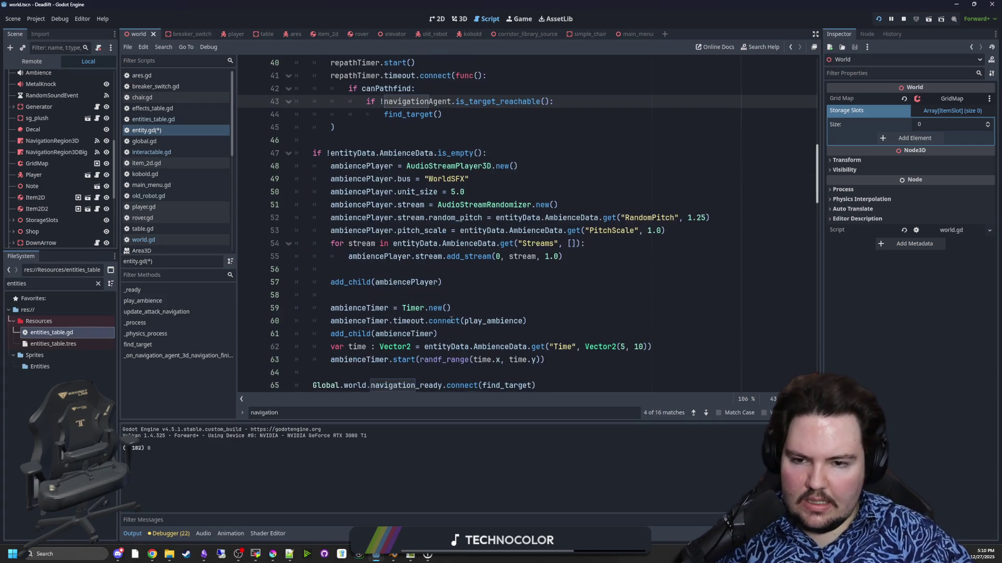
pyautogui.scroll(-4, 459, 304)
pyautogui.moveTo(415, 256); pyautogui.dragTo(337, 259)
pyautogui.press('F3')
pyautogui.scroll(-15, 555, 268)
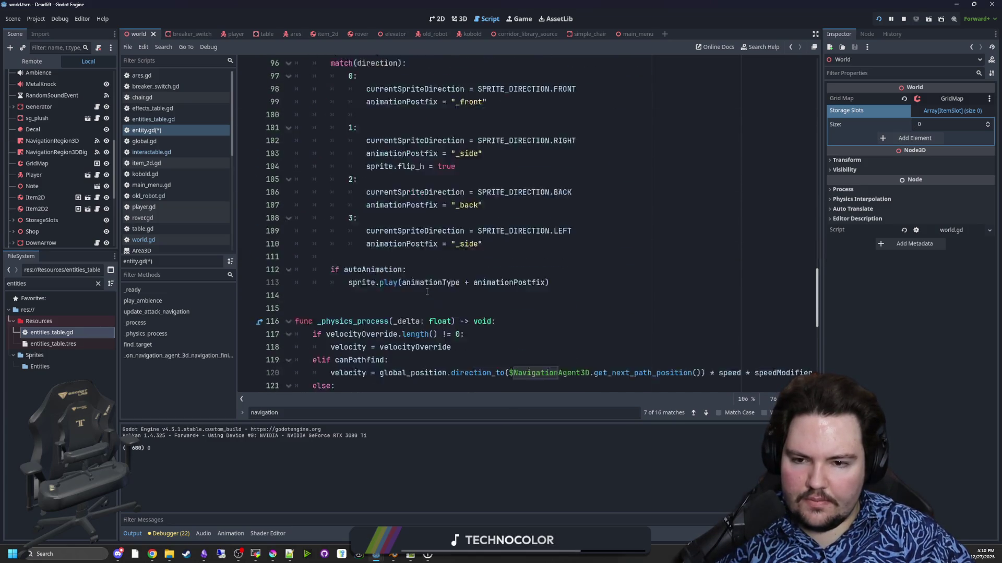
# Replace $NavigationAgent3D on lines 120 and 142 with navigationAgent and save entity.gd.
pyautogui.moveTo(591, 204); pyautogui.dragTo(510, 205)
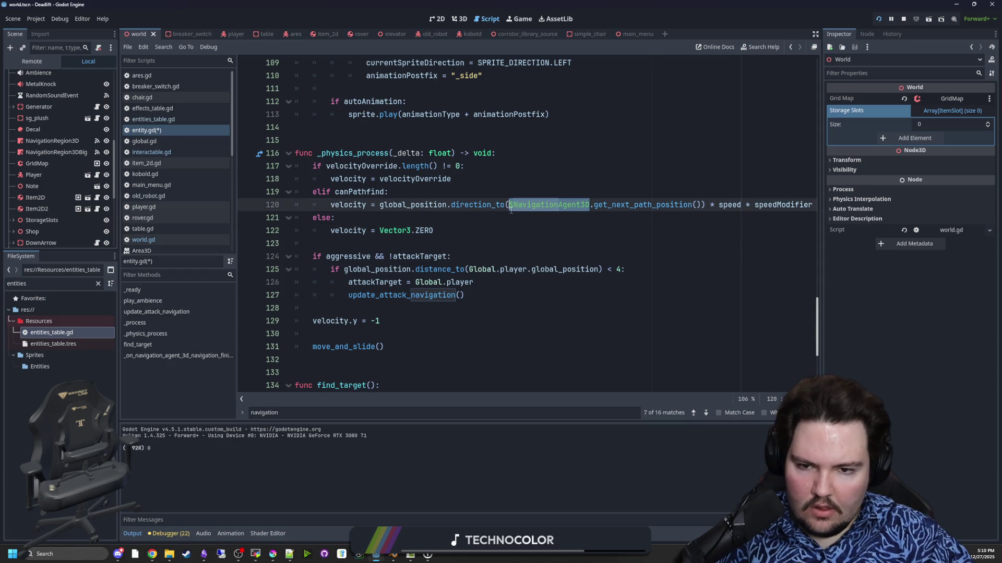
pyautogui.write('navigationAgent')
pyautogui.scroll(-5, 487, 243)
pyautogui.click(397, 334)
pyautogui.moveTo(394, 307); pyautogui.dragTo(313, 308)
pyautogui.write('navigationAgent')
pyautogui.click(352, 270)
pyautogui.click(355, 321)
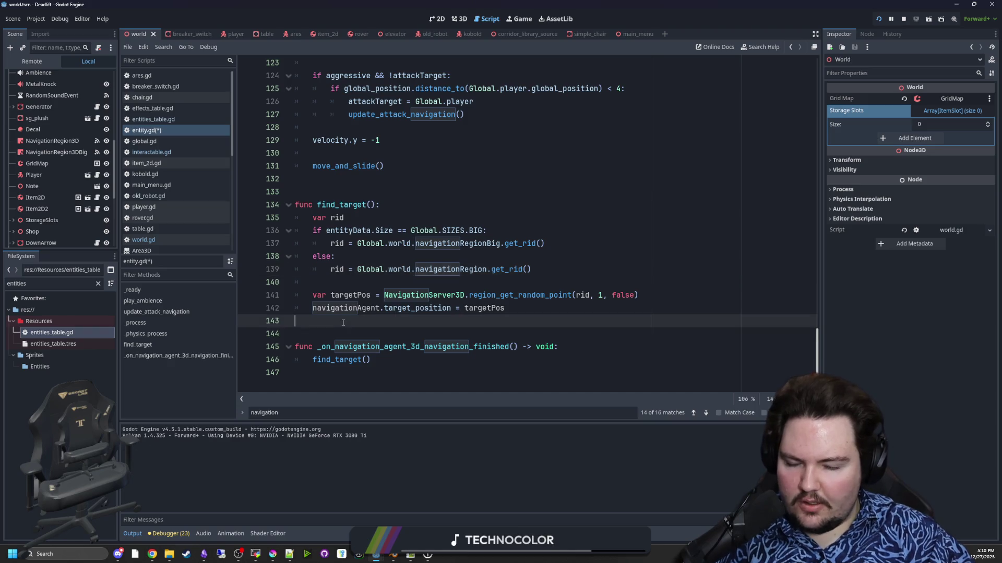
pyautogui.hotkey('ctrl', 's')
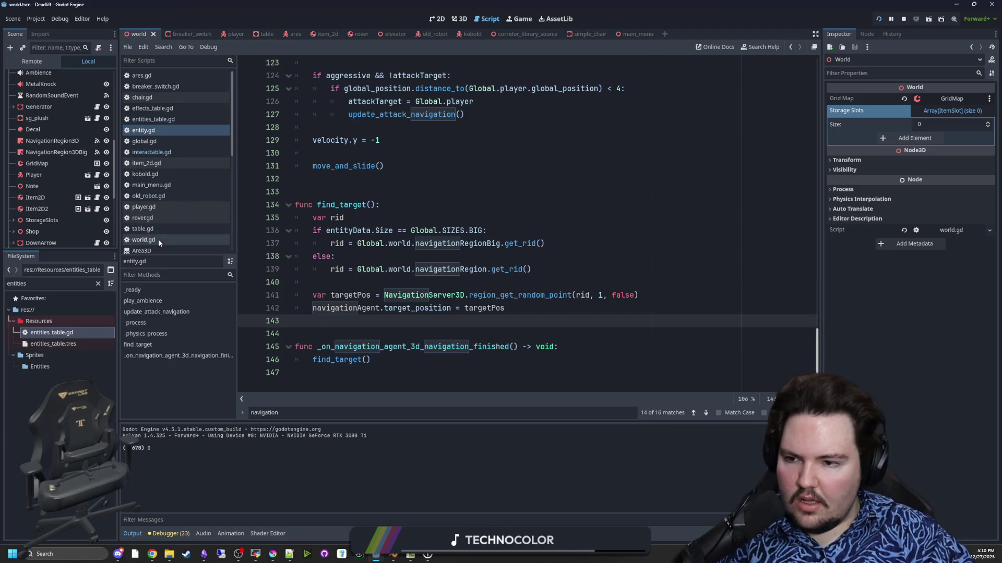
# Open world.gd and search for 'level' to jump to its var level declaration.
pyautogui.click(158, 239)
pyautogui.scroll(14, 566, 213)
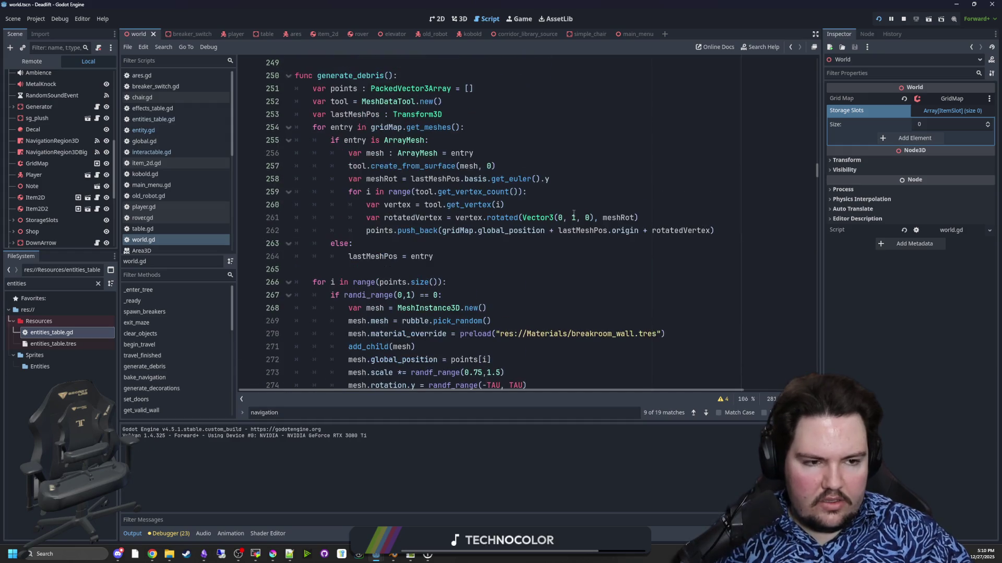
pyautogui.click(423, 310)
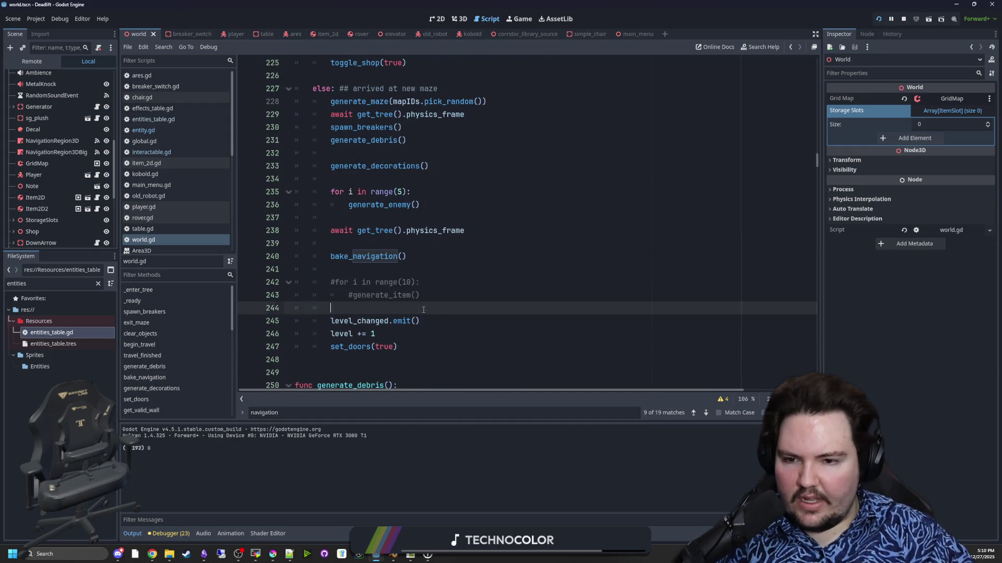
pyautogui.click(453, 280)
pyautogui.click(394, 267)
pyautogui.scroll(2, 394, 266)
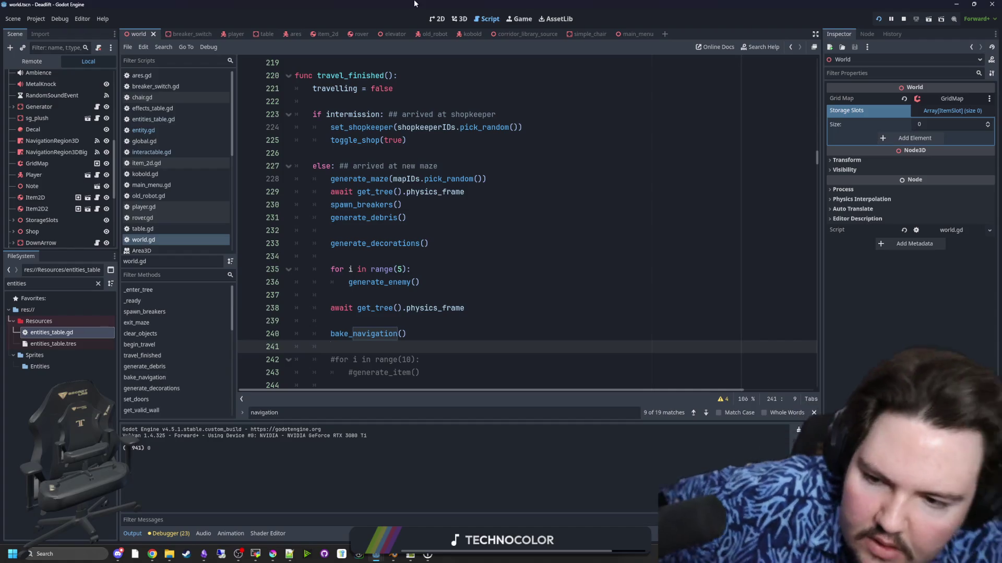
pyautogui.scroll(9, 413, 261)
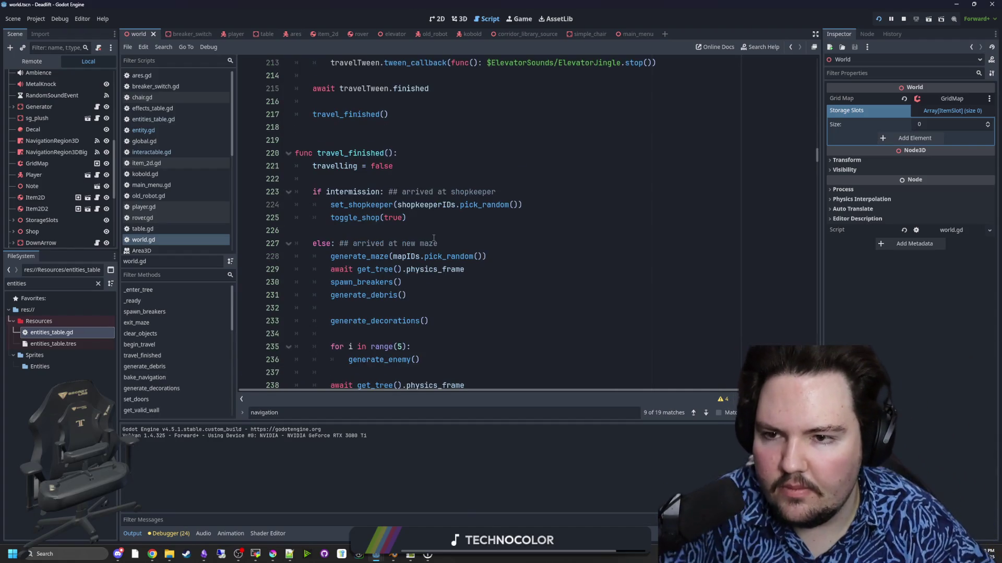
pyautogui.scroll(13, 498, 219)
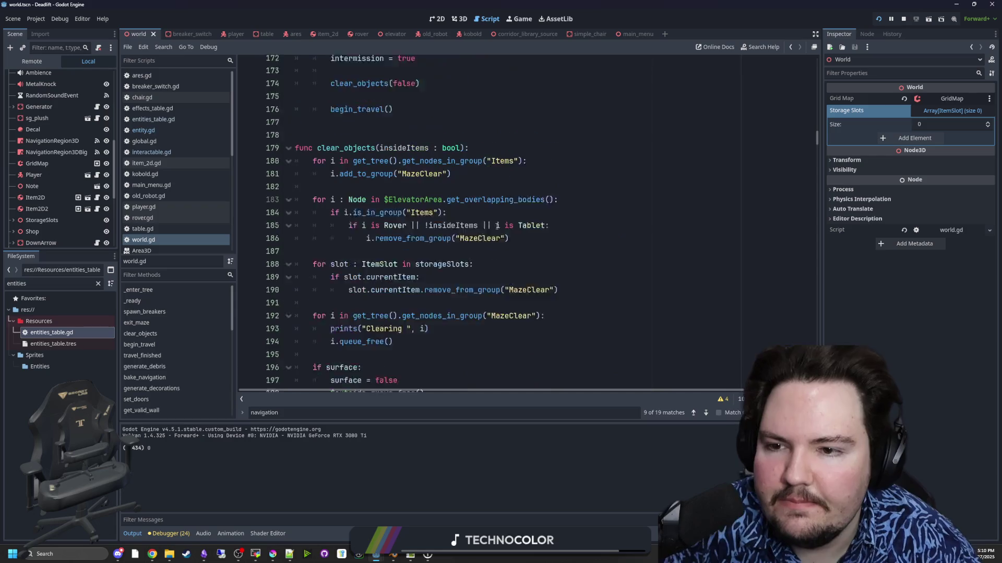
pyautogui.click(502, 204)
pyautogui.hotkey('ctrl', 'f')
pyautogui.write('level')
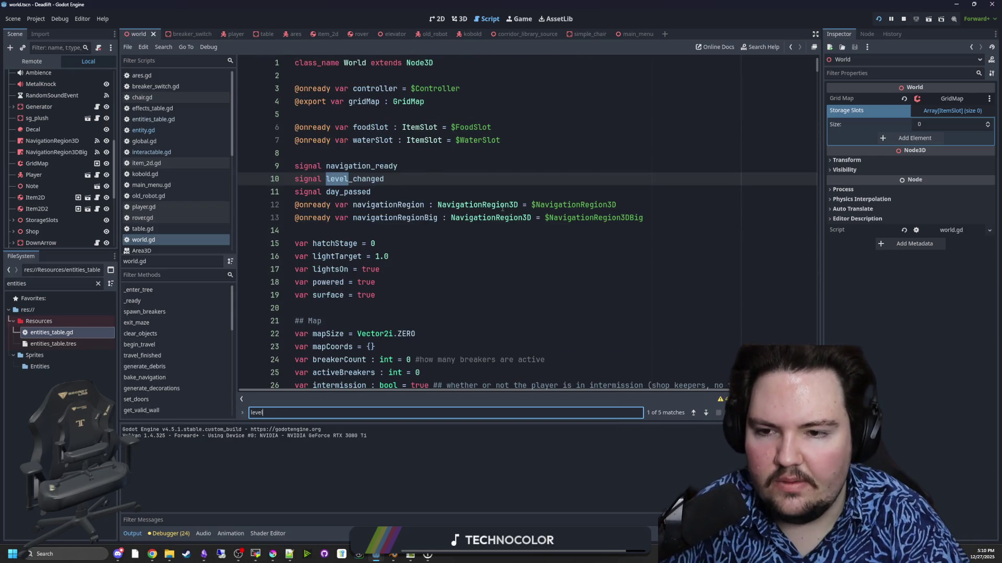
pyautogui.press('Return')
# Add var breakerCount = 1 on a new line below the difficulty variable in world.gd.
pyautogui.write('\\')
pyautogui.click(480, 232)
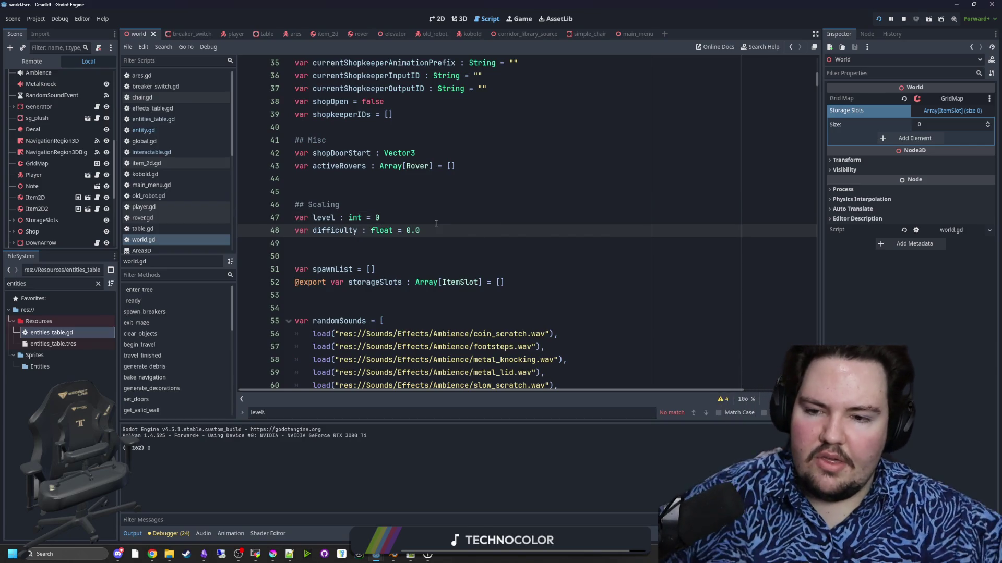
pyautogui.press('Return')
pyautogui.write('var breake')
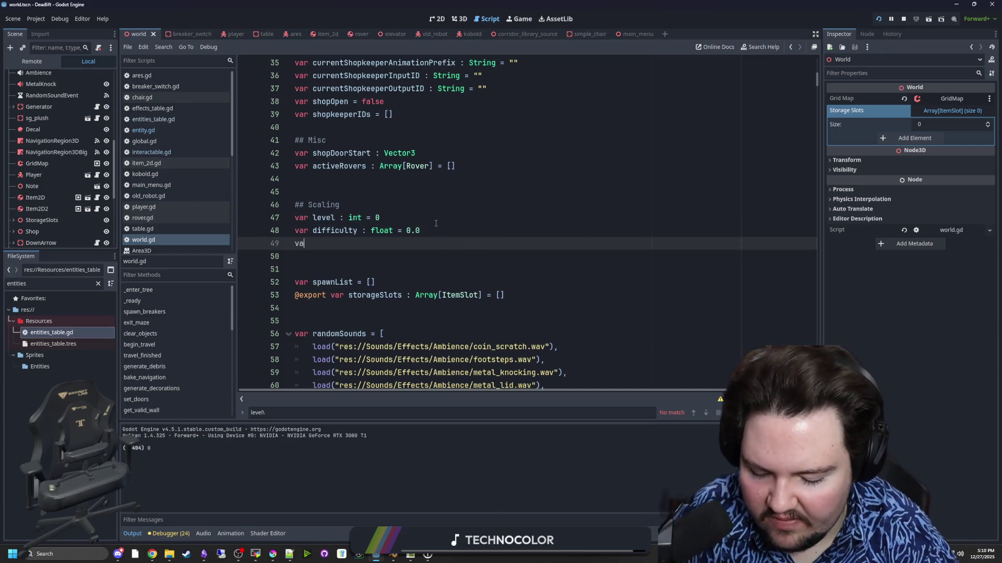
pyautogui.write('rCount')
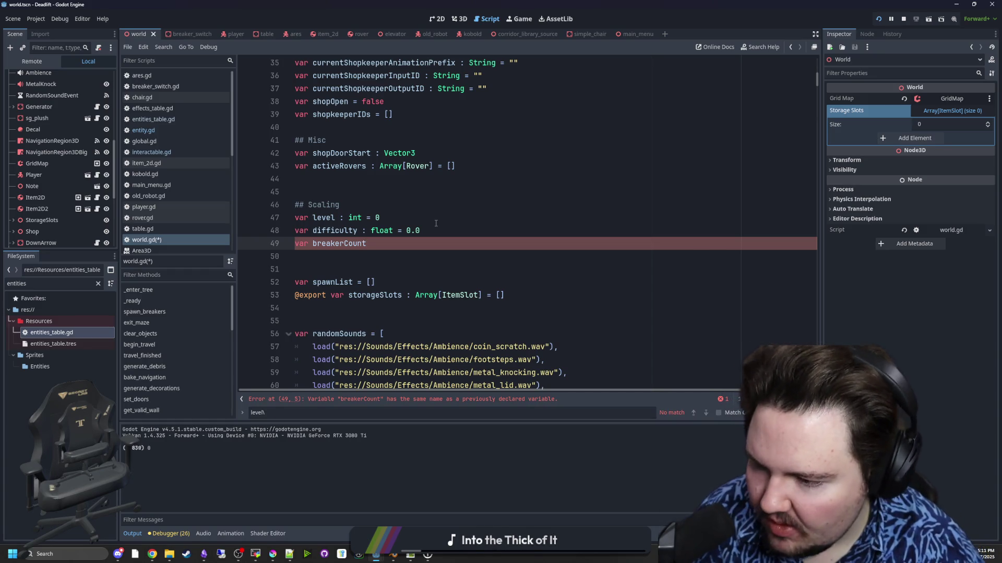
pyautogui.click(406, 232)
pyautogui.click(400, 238)
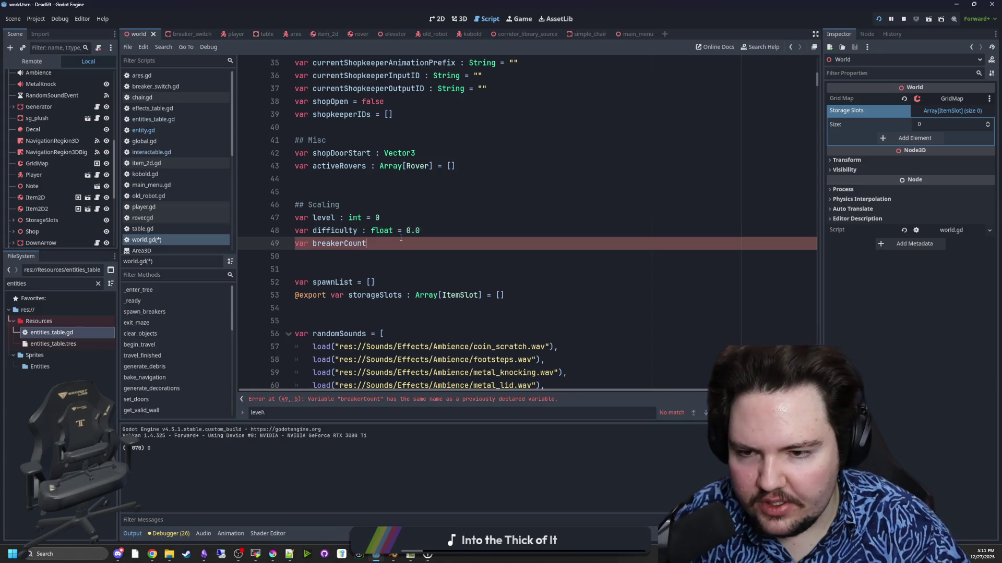
pyautogui.write('= 1')
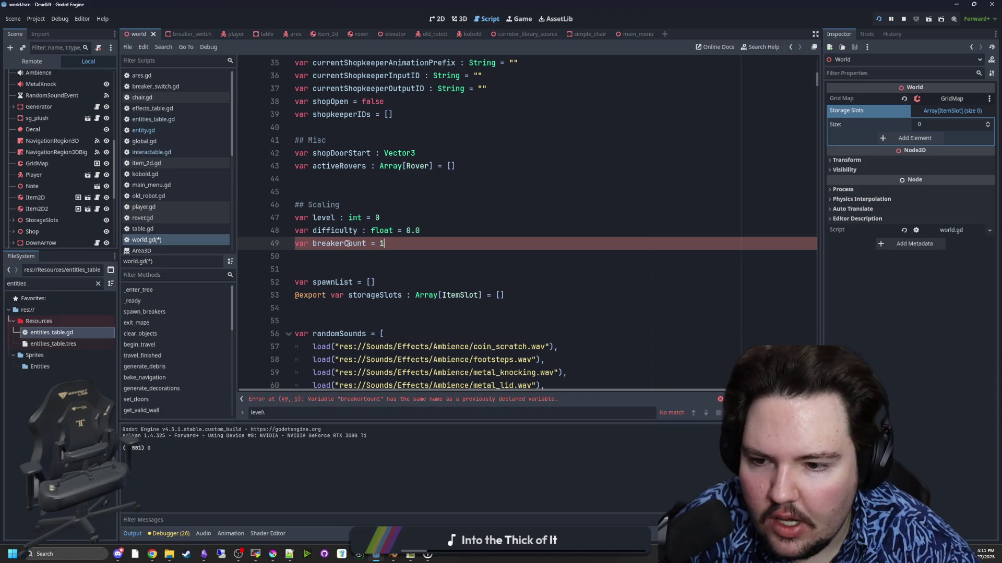
pyautogui.scroll(-1, 396, 339)
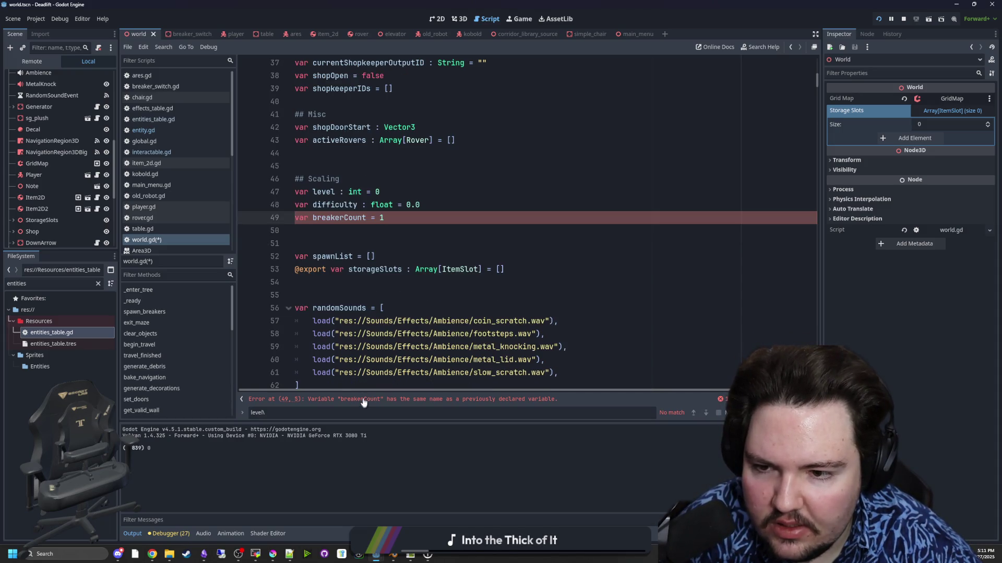
pyautogui.scroll(5, 475, 238)
pyautogui.click(475, 236)
pyautogui.hotkey('ctrl', 'f')
pyautogui.scroll(-4, 482, 263)
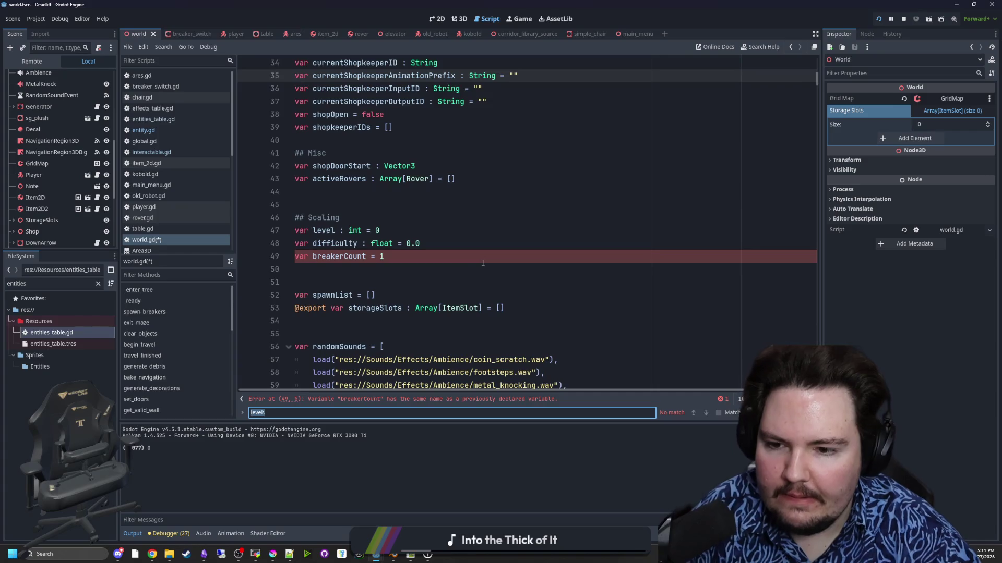
# Find the original breakerCount declaration and remove the duplicate Scaling lines and heading.
pyautogui.write('breakerCount')
pyautogui.press('Return')
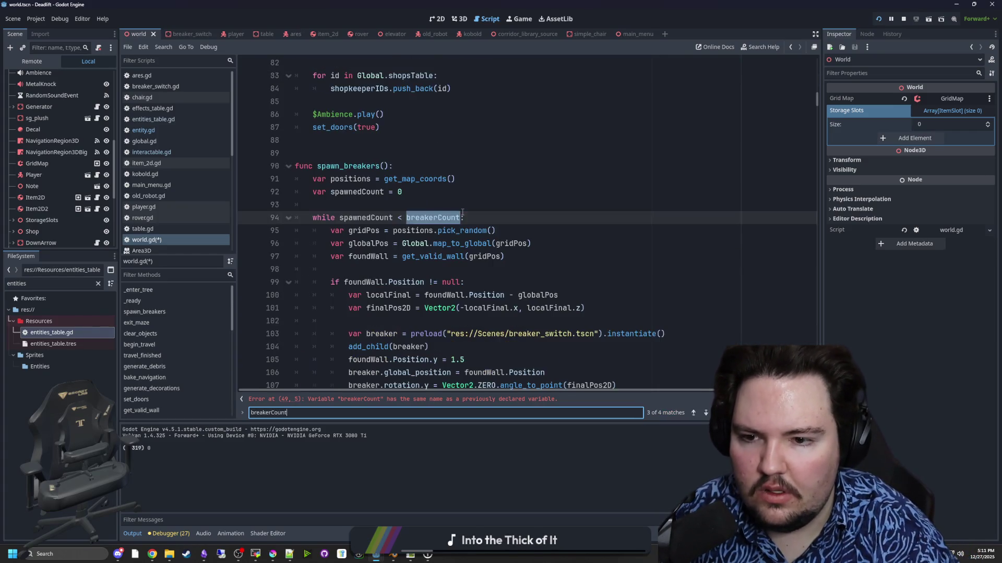
pyautogui.press('Return')
pyautogui.press('Return')
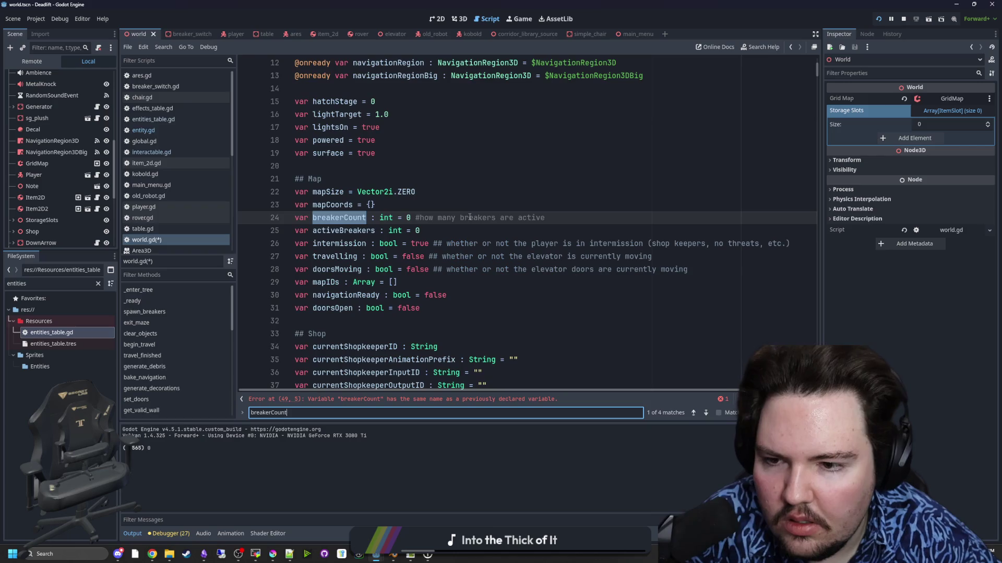
pyautogui.moveTo(488, 228); pyautogui.dragTo(296, 218)
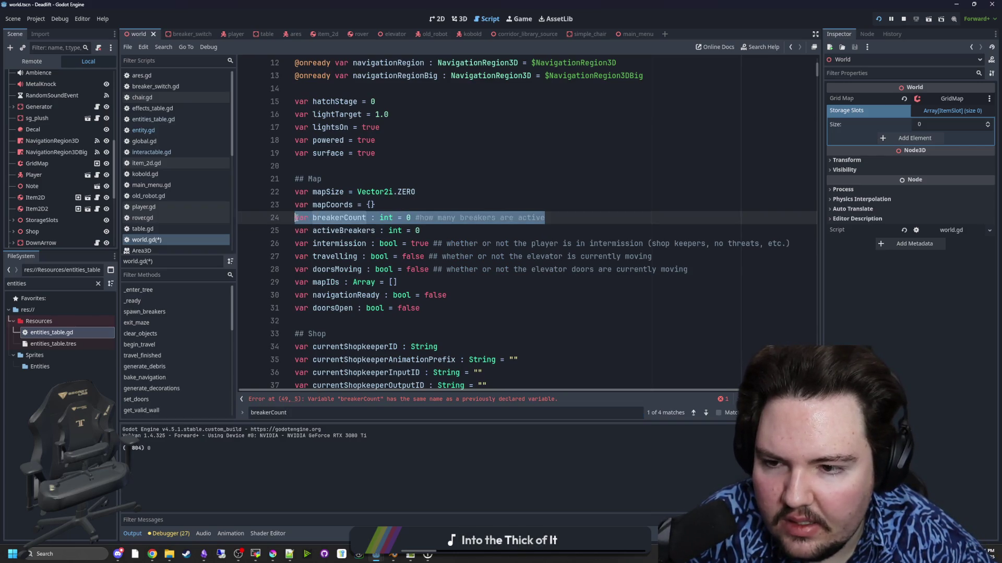
pyautogui.scroll(-8, 296, 218)
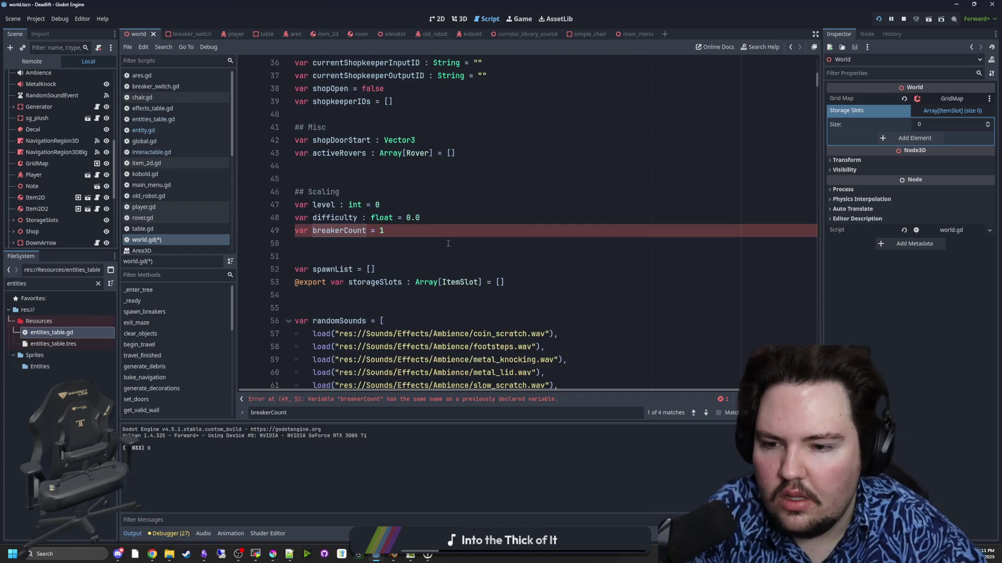
pyautogui.moveTo(386, 231); pyautogui.dragTo(267, 231)
pyautogui.press('BackSpace')
pyautogui.moveTo(420, 218)
pyautogui.mouseDown()
pyautogui.moveTo(296, 204)
pyautogui.moveTo(271, 181)
pyautogui.mouseUp()
pyautogui.press('BackSpace')
pyautogui.hotkey('ctrl', 'z')
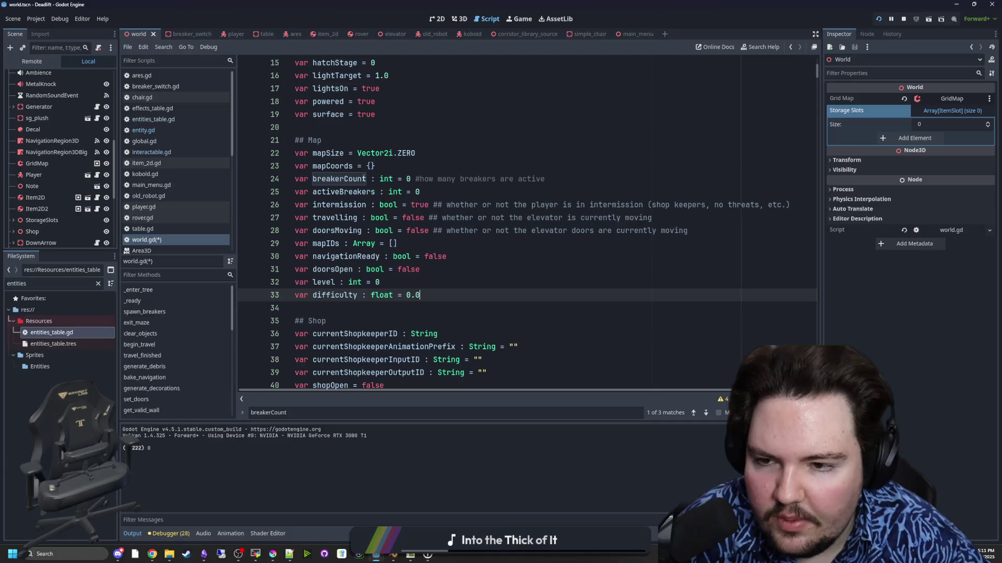
# Cut the breakerCount and activeBreakers reset lines out of generate_maze.
pyautogui.doubleClick(364, 175)
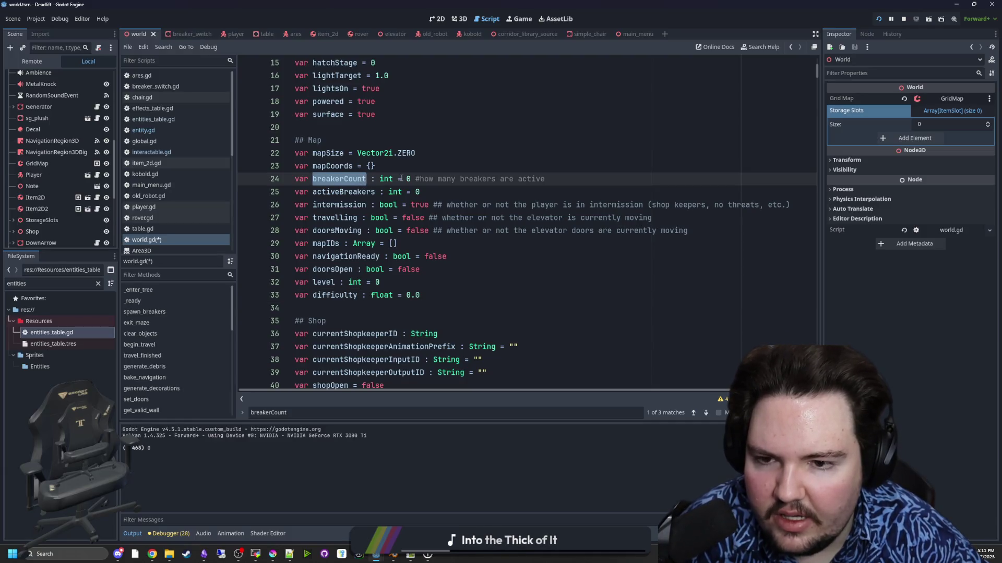
pyautogui.click(498, 166)
pyautogui.hotkey('ctrl', 'f')
pyautogui.write('breakerCou')
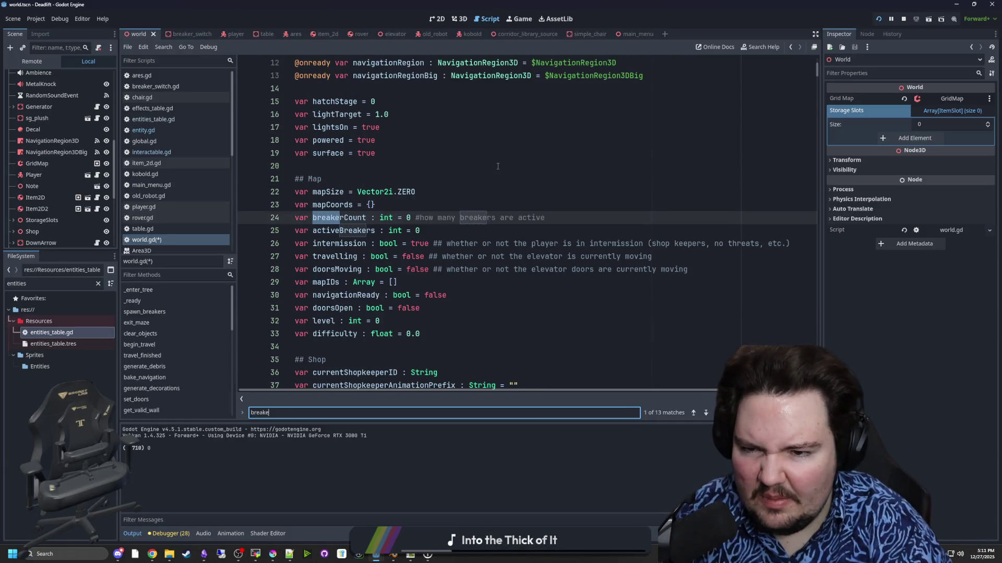
pyautogui.write('nt')
pyautogui.press('Return')
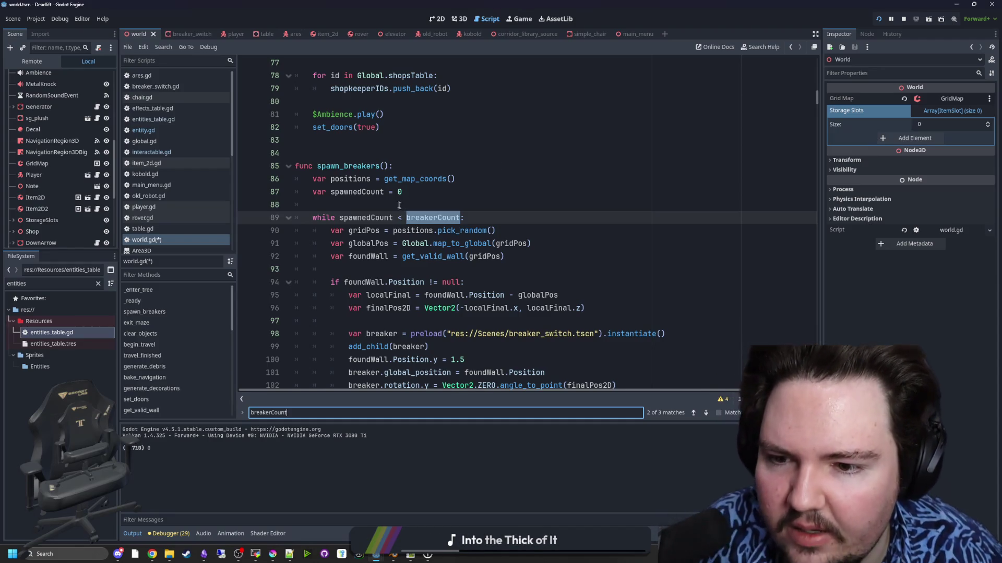
pyautogui.press('Return')
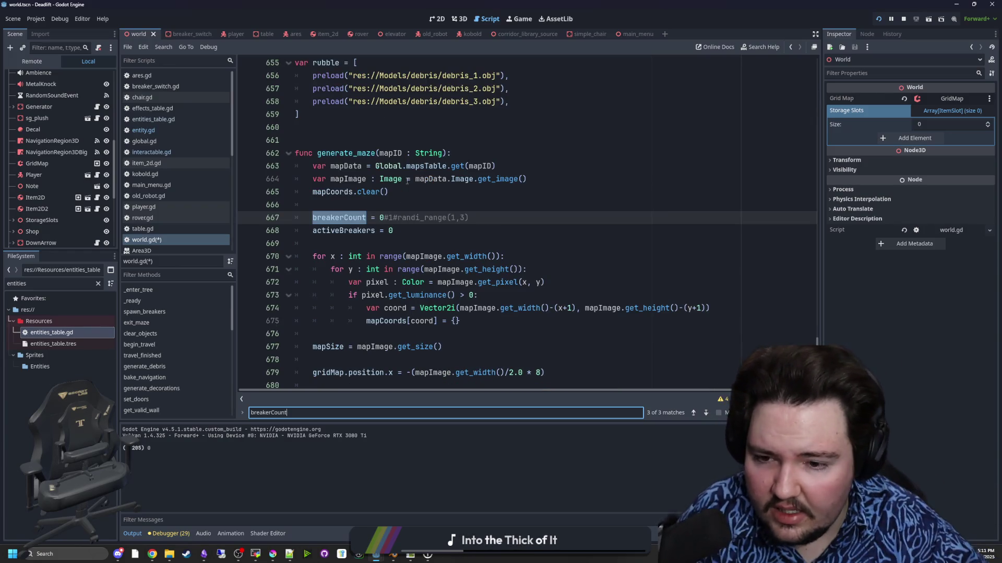
pyautogui.click(366, 240)
pyautogui.moveTo(394, 230); pyautogui.dragTo(226, 214)
pyautogui.hotkey('ctrl', 'c')
pyautogui.press('BackSpace')
pyautogui.press('BackSpace')
pyautogui.press('BackSpace')
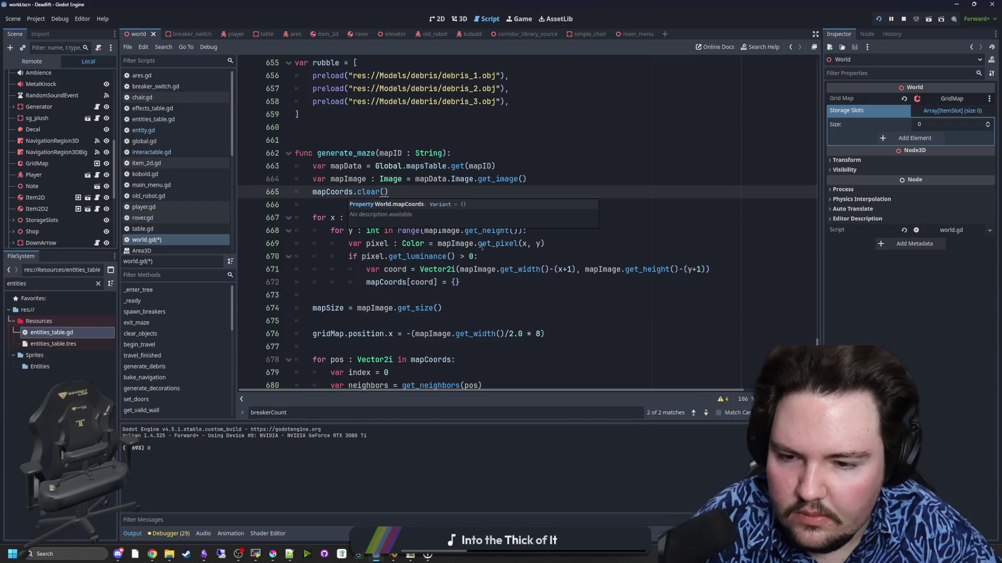
pyautogui.scroll(-4, 449, 247)
pyautogui.scroll(-9, 449, 247)
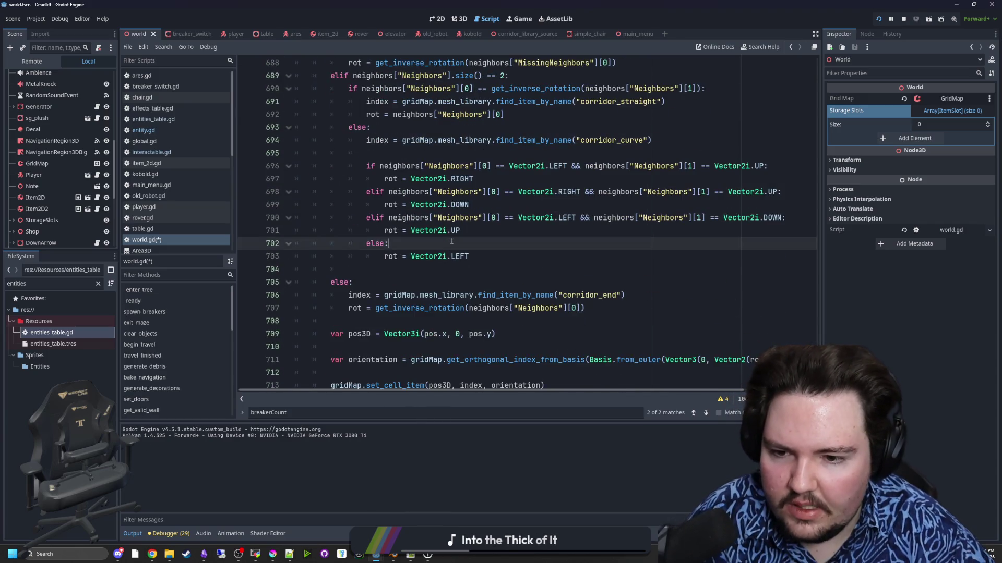
pyautogui.hotkey('ctrl', 'f')
# Rename the spawn_breakers function definition to generate_breakers.
pyautogui.write('generate_brea')
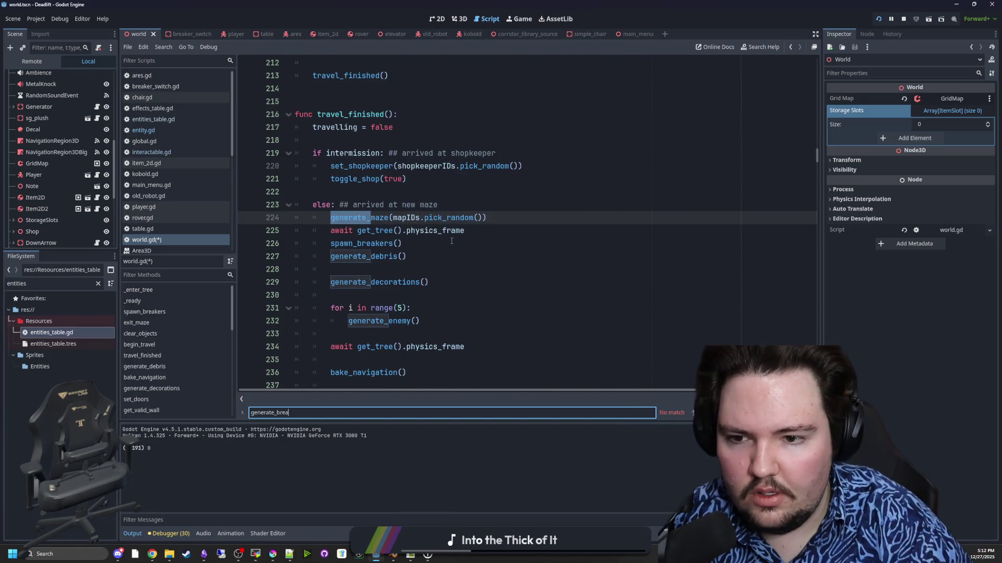
pyautogui.press('BackSpace')
pyautogui.press('BackSpace')
pyautogui.press('BackSpace')
pyautogui.write('breaker')
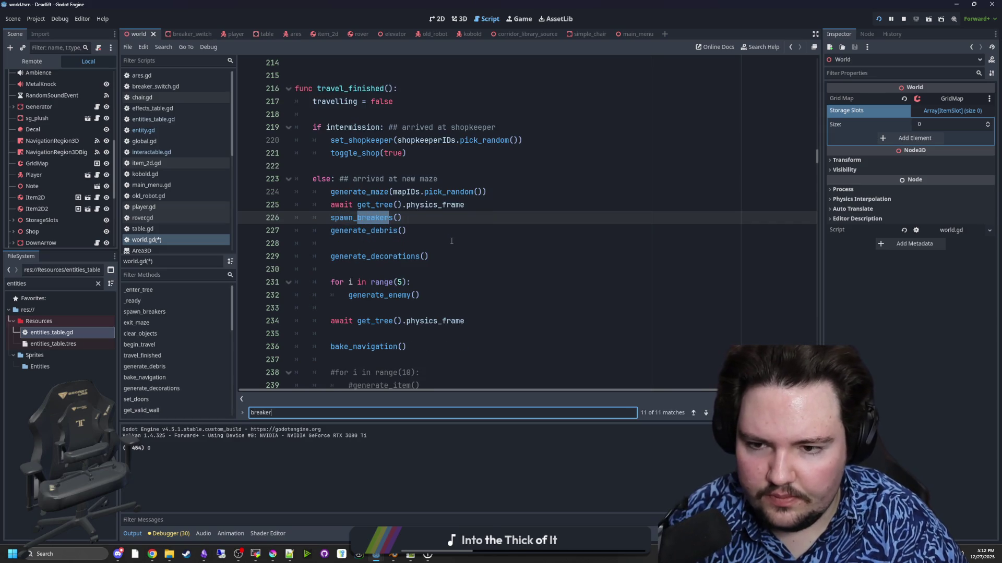
pyautogui.click(451, 241)
pyautogui.keyDown('ctrl'); pyautogui.click(372, 219); pyautogui.keyUp('ctrl')
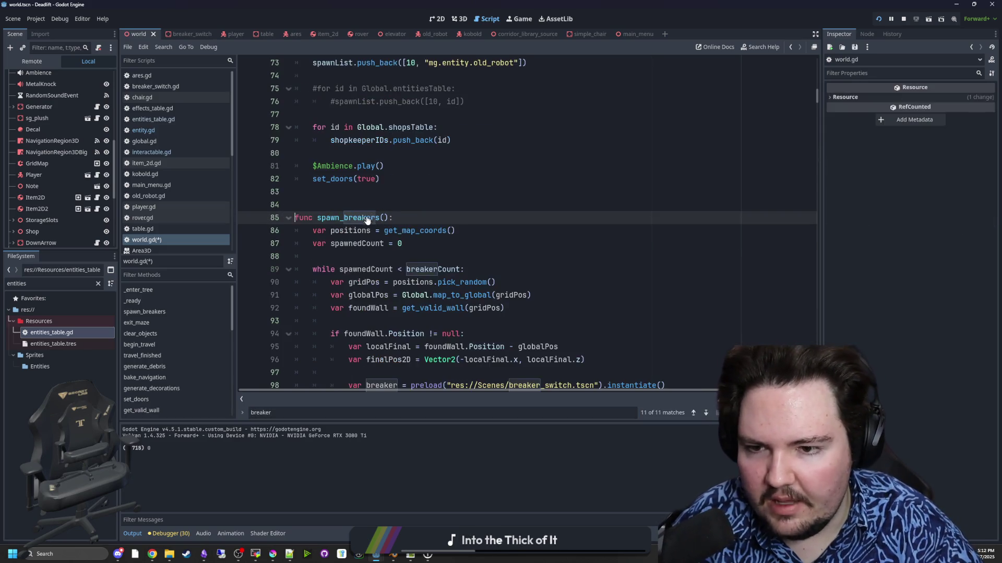
pyautogui.moveTo(343, 218); pyautogui.dragTo(317, 218)
pyautogui.write('generate')
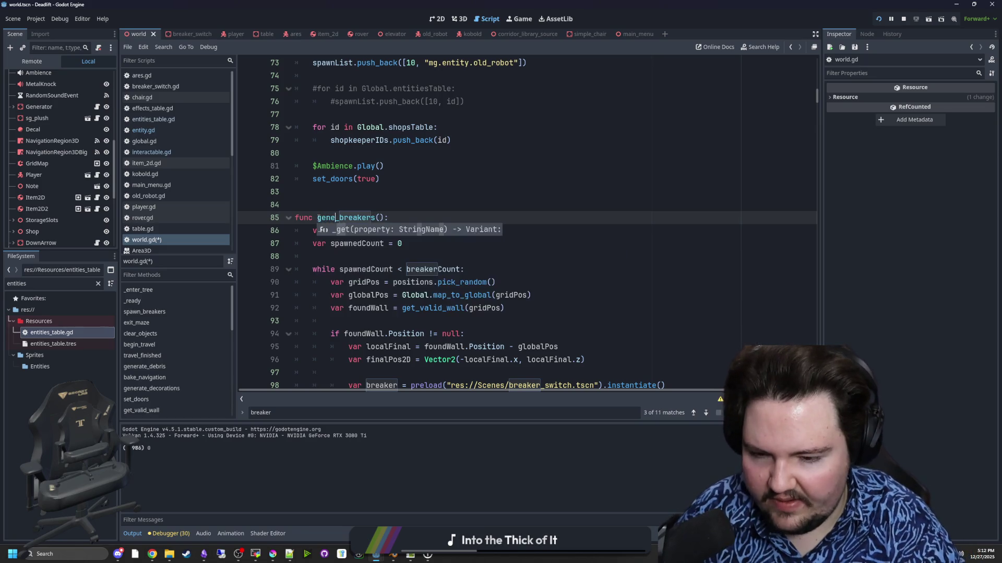
# Change the travel_finished call to generate_breakers and paste the reset lines after line 88.
pyautogui.click(374, 193)
pyautogui.hotkey('ctrl', 'f')
pyautogui.write('spawn')
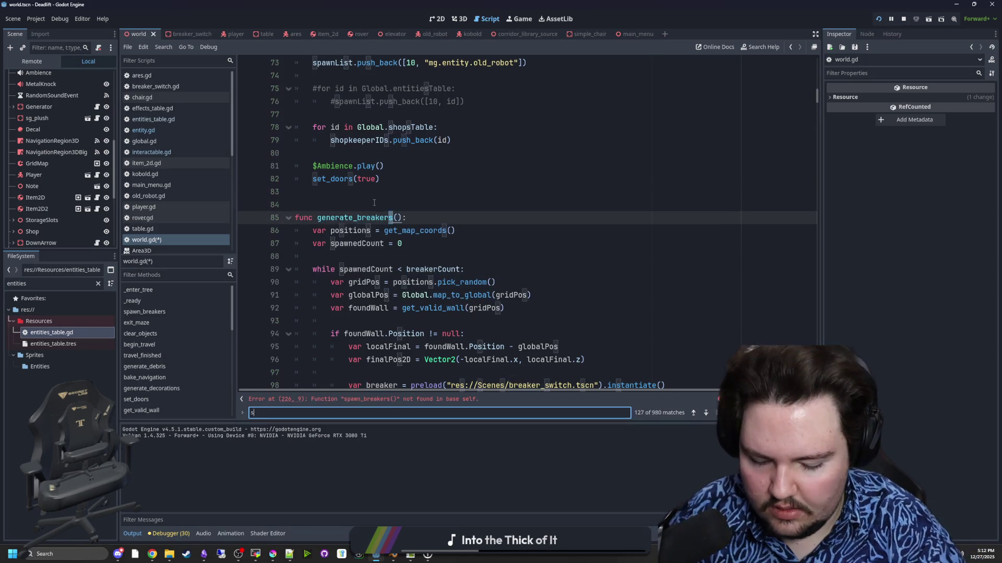
pyautogui.write('_brea')
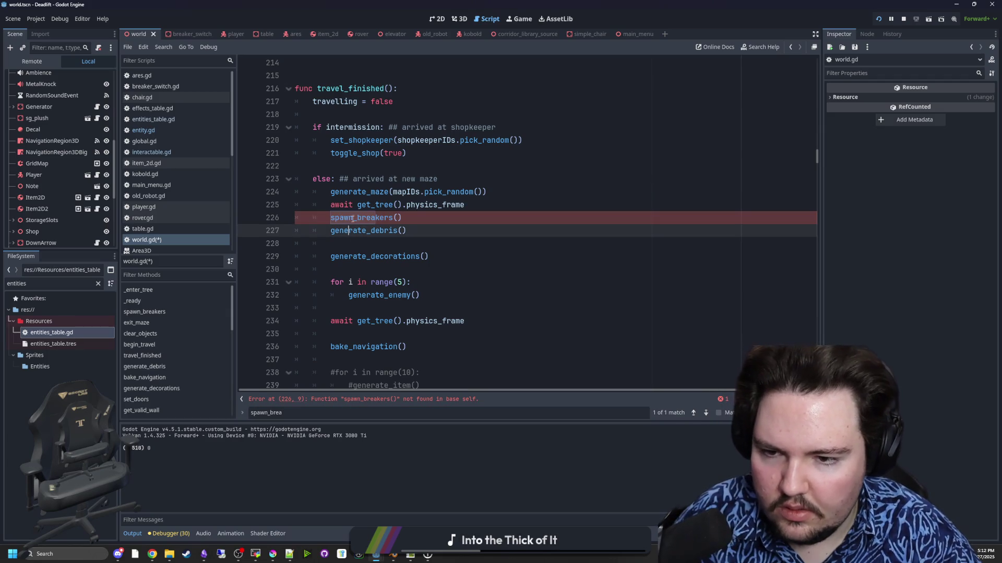
pyautogui.doubleClick(341, 218)
pyautogui.write('generate_breakers')
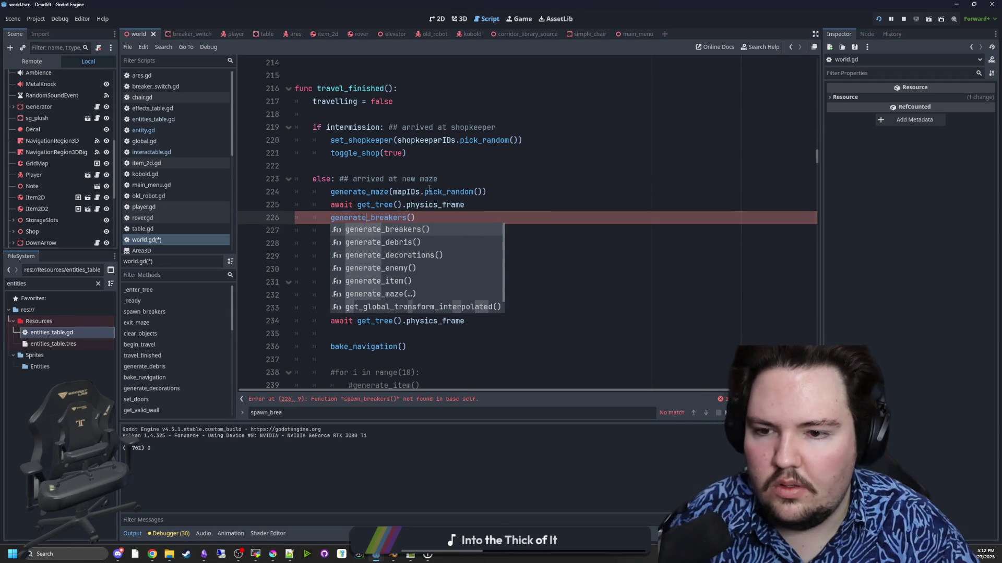
pyautogui.press('Return')
pyautogui.keyDown('ctrl'); pyautogui.click(390, 218); pyautogui.keyUp('ctrl')
pyautogui.click(375, 257)
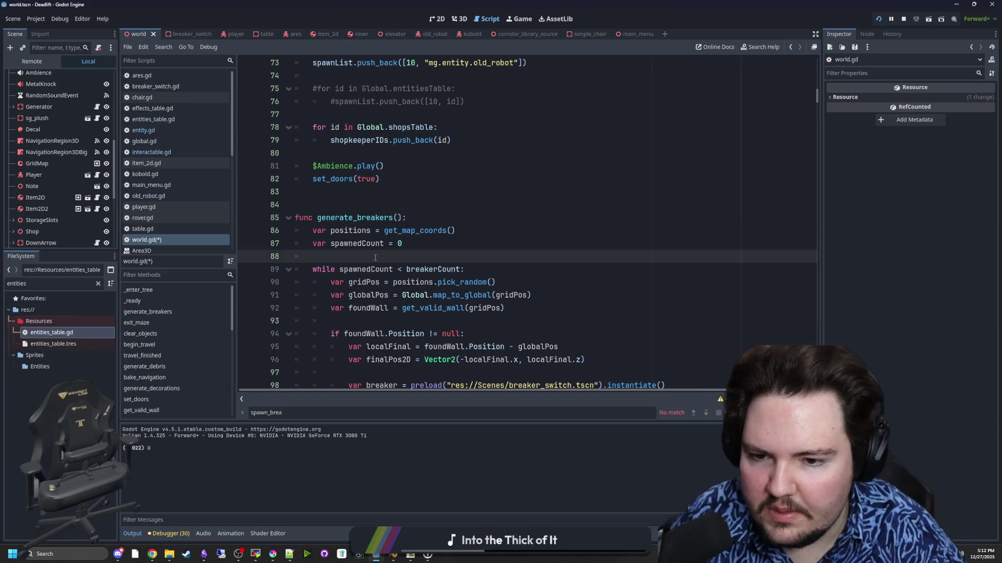
pyautogui.hotkey('ctrl', 'v')
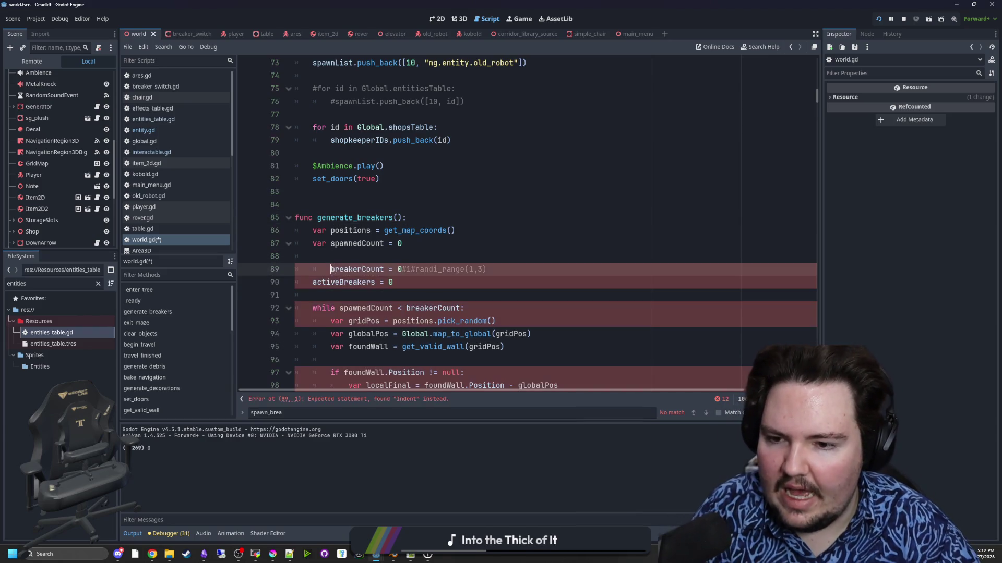
# Fix the indent and set breakerCount to clampi(level, 1, 5) in generate_breakers.
pyautogui.click(331, 269)
pyautogui.press('BackSpace')
pyautogui.scroll(-1, 458, 267)
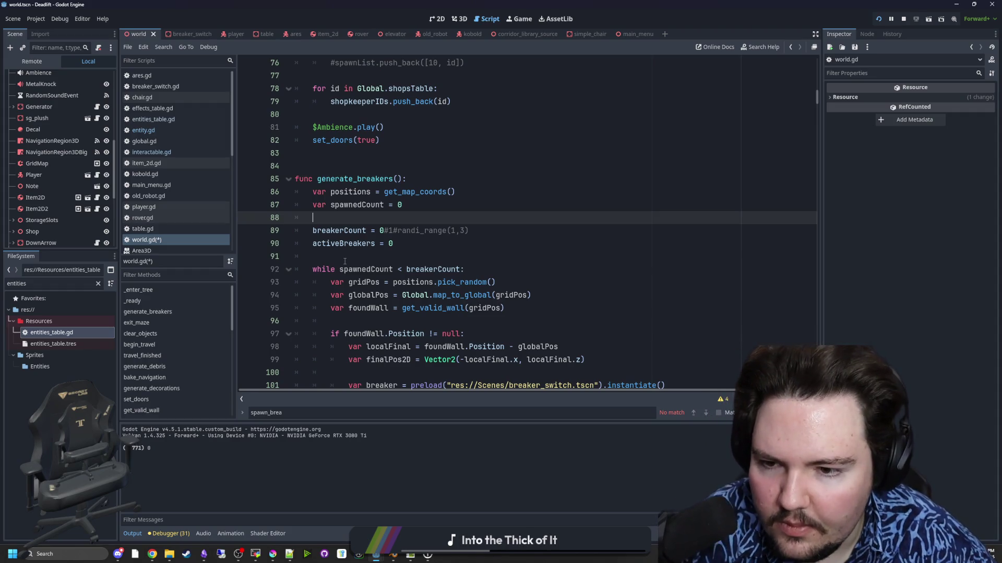
pyautogui.click(345, 260)
pyautogui.click(473, 231)
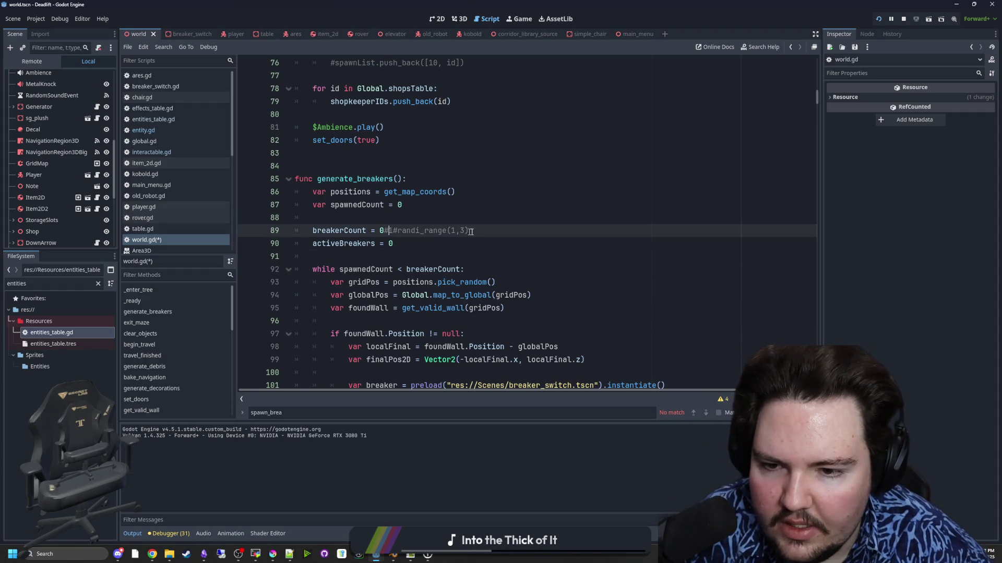
pyautogui.click(385, 231)
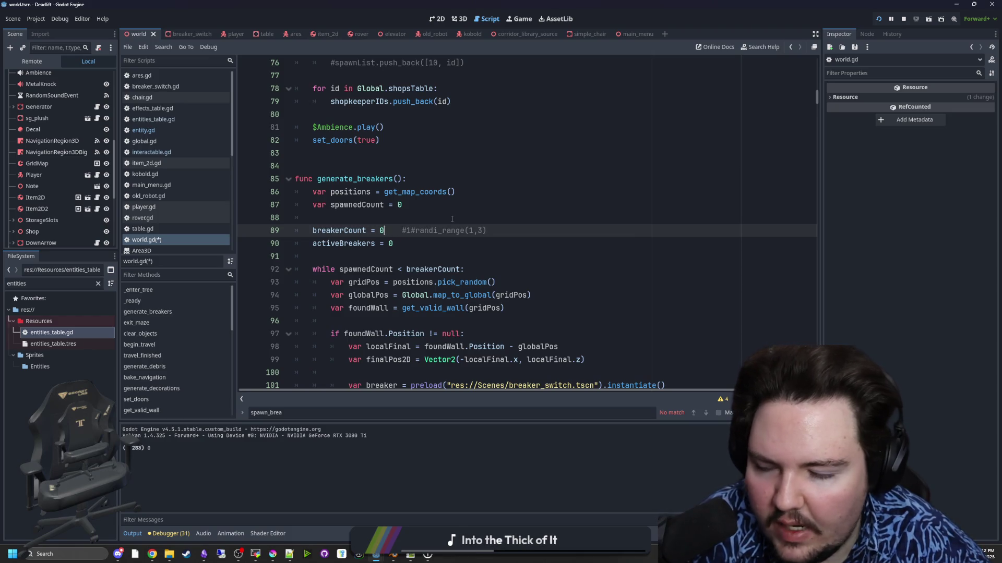
pyautogui.press('BackSpace')
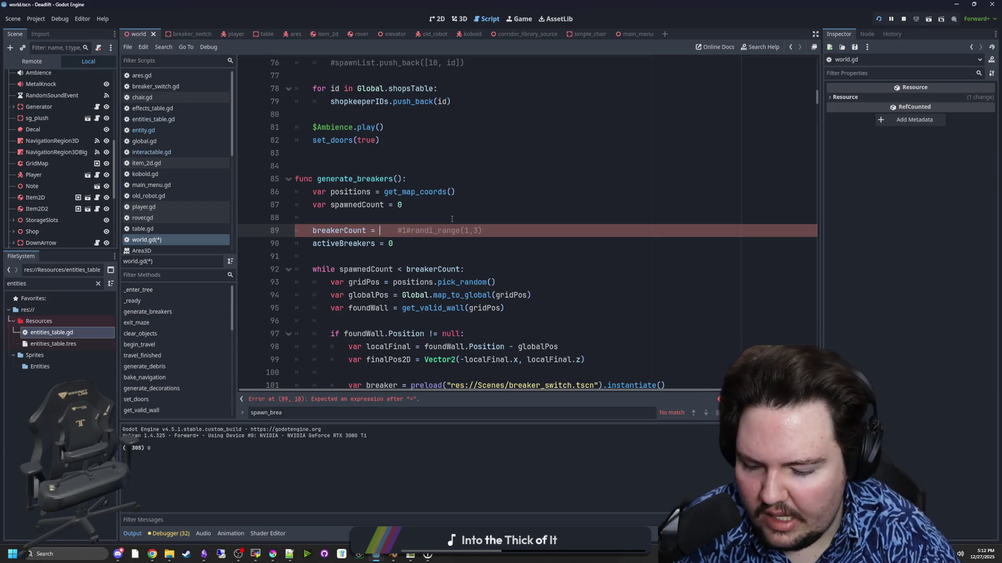
pyautogui.write('randi')
pyautogui.press('BackSpace')
pyautogui.press('BackSpace')
pyautogui.press('BackSpace')
pyautogui.write('clampi(le')
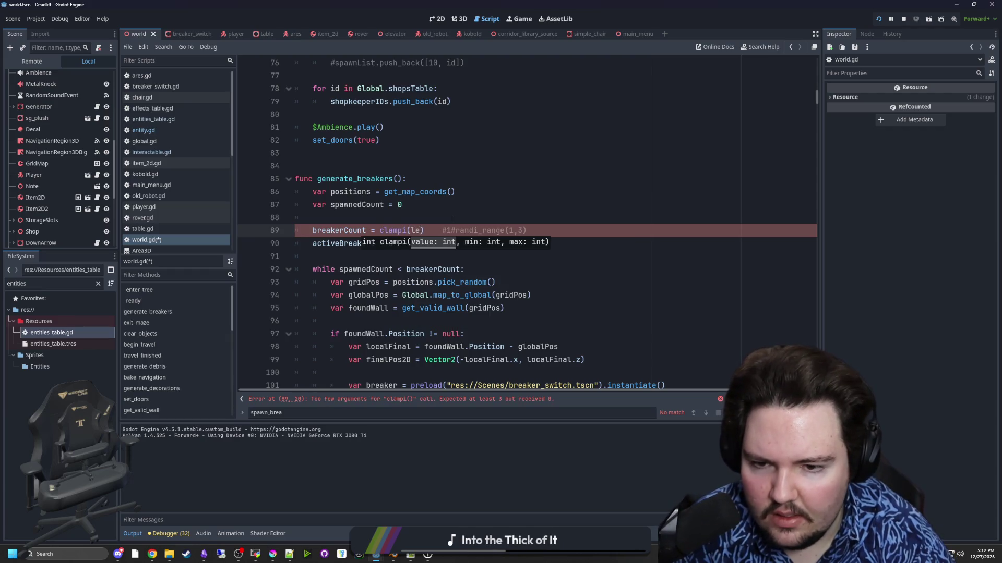
pyautogui.write('vel, 1, ')
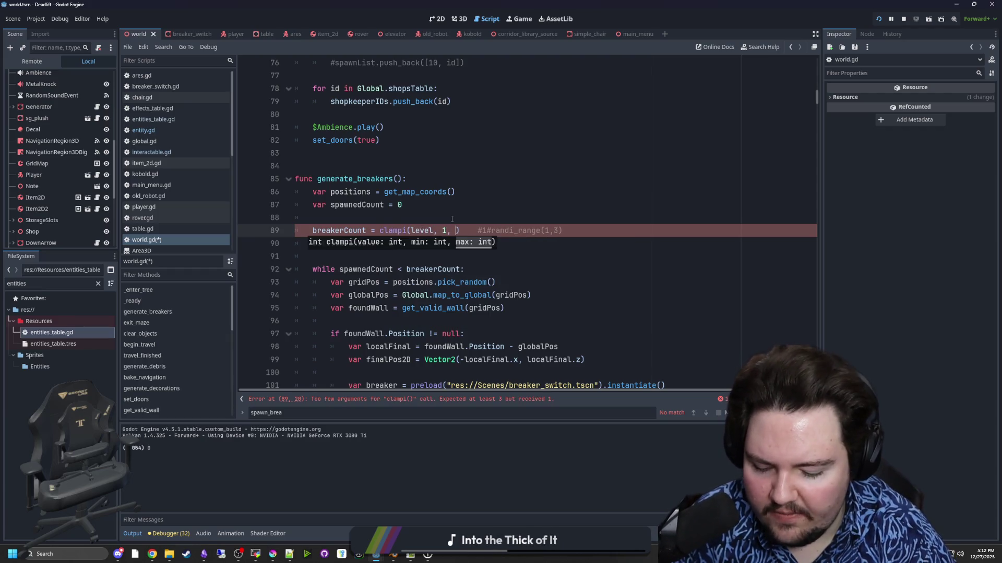
pyautogui.write('5')
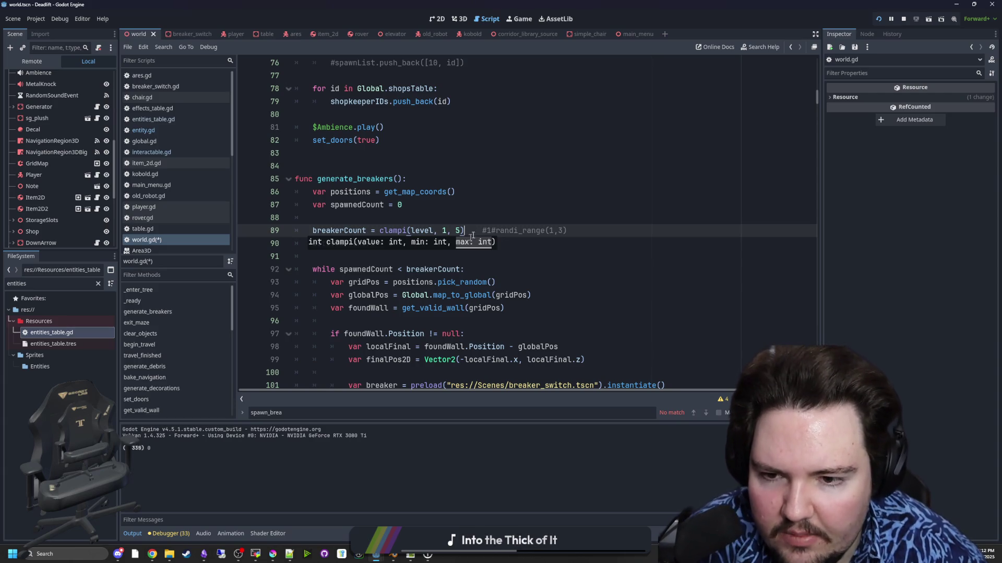
# Delete the trailing #1#randi_range(1,3) comment and insert a blank line at line 88.
pyautogui.moveTo(468, 232); pyautogui.dragTo(495, 231)
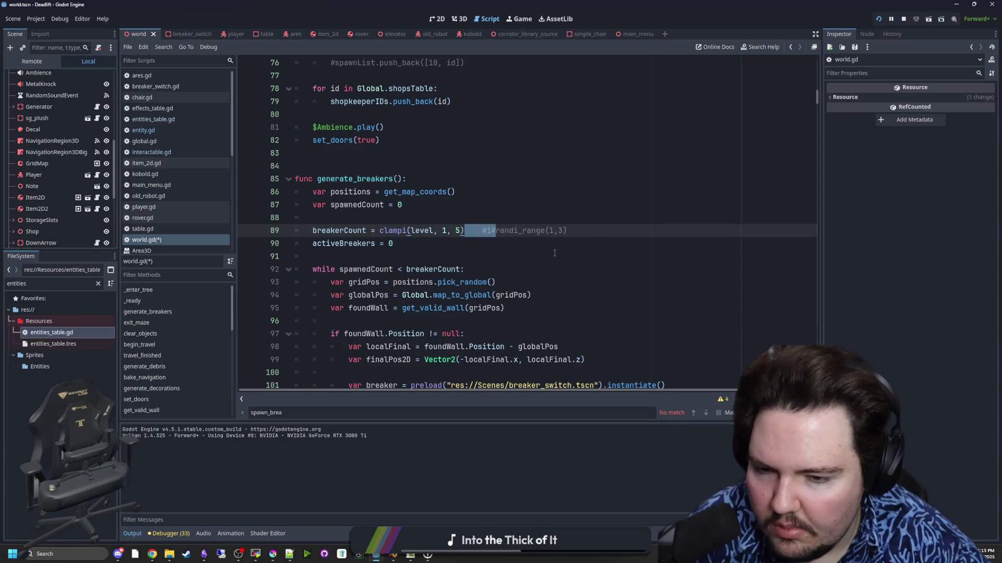
pyautogui.doubleClick(444, 230)
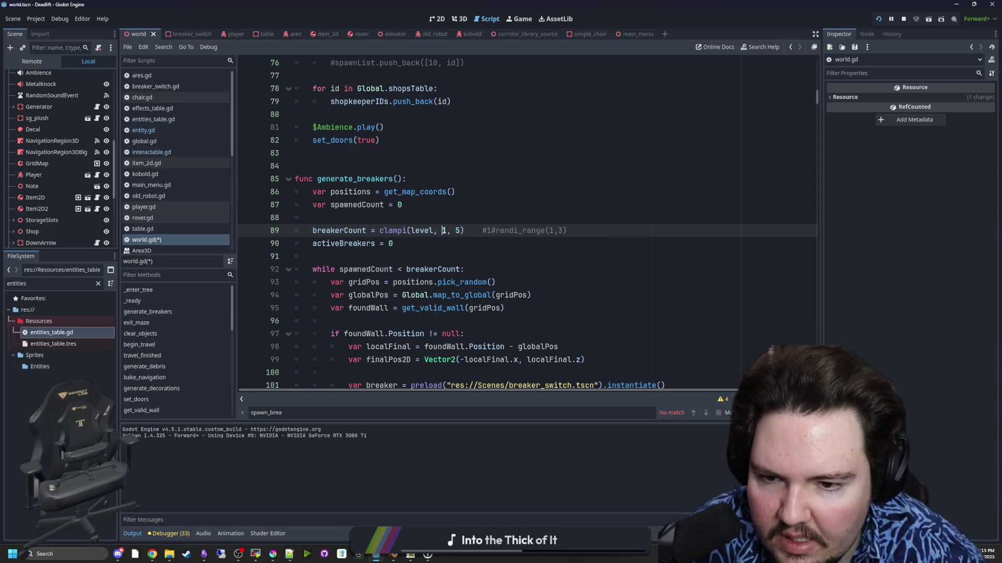
pyautogui.click(450, 243)
pyautogui.moveTo(492, 230); pyautogui.dragTo(463, 231)
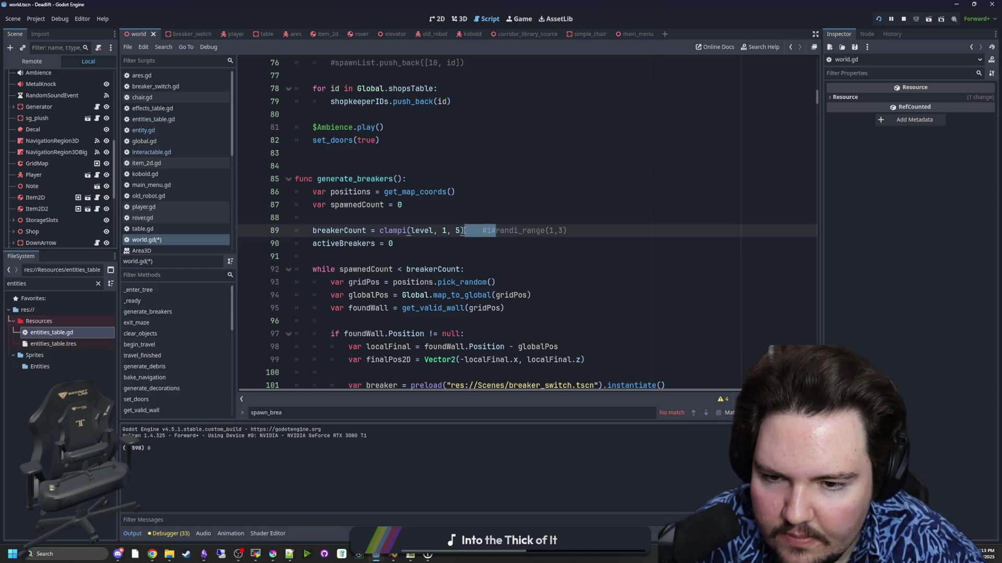
pyautogui.click(476, 242)
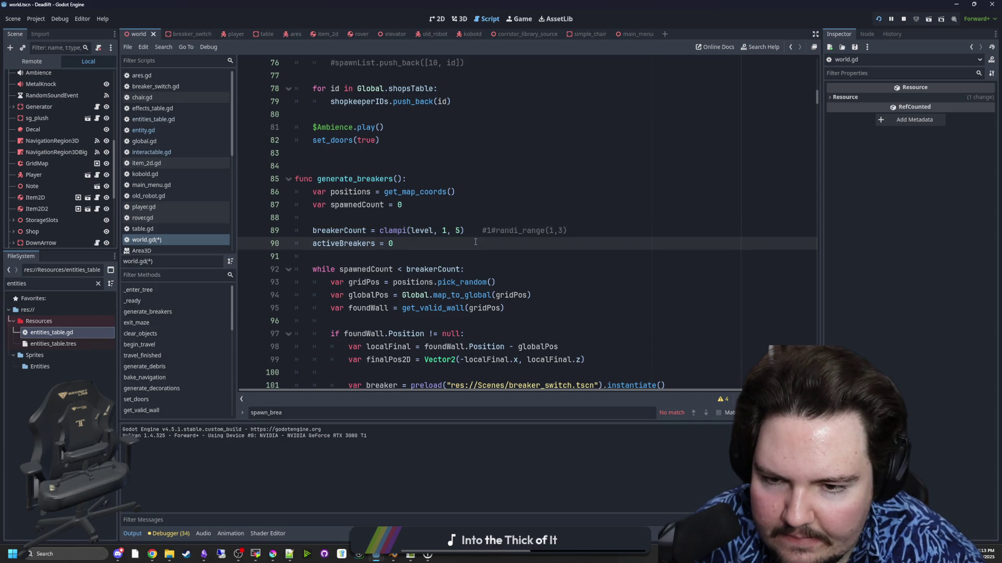
pyautogui.moveTo(568, 230); pyautogui.dragTo(465, 231)
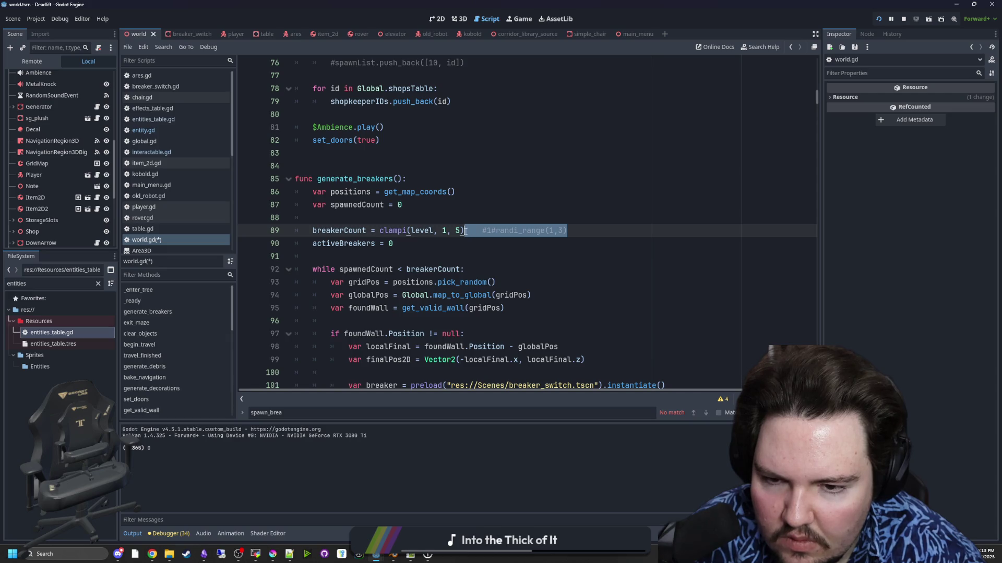
pyautogui.press('BackSpace')
pyautogui.click(433, 221)
pyautogui.press('Return')
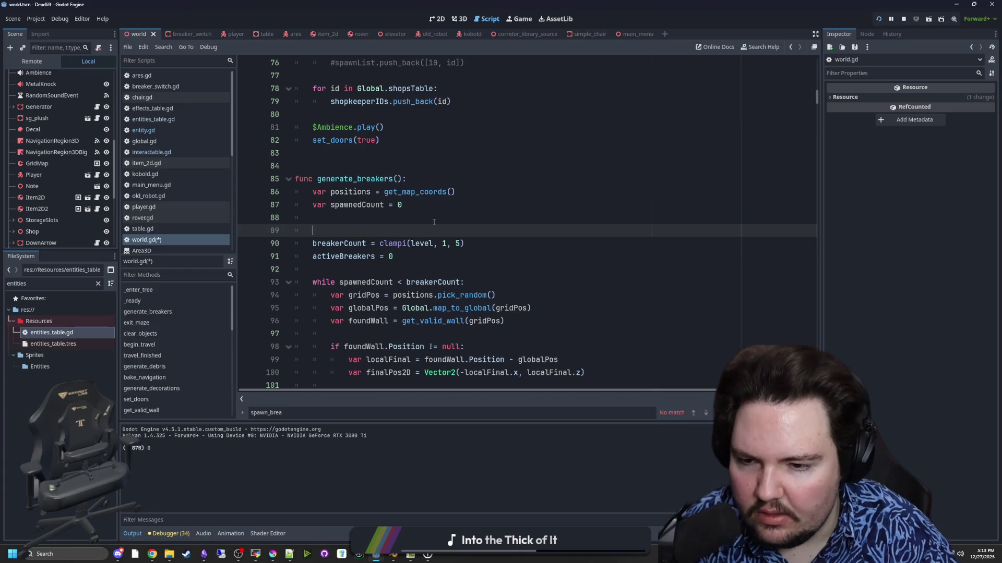
# Add an 'if level == 1:' branch in generate_breakers that sets breakerCount = 1.
pyautogui.press('Up')
pyautogui.write('var breaker')
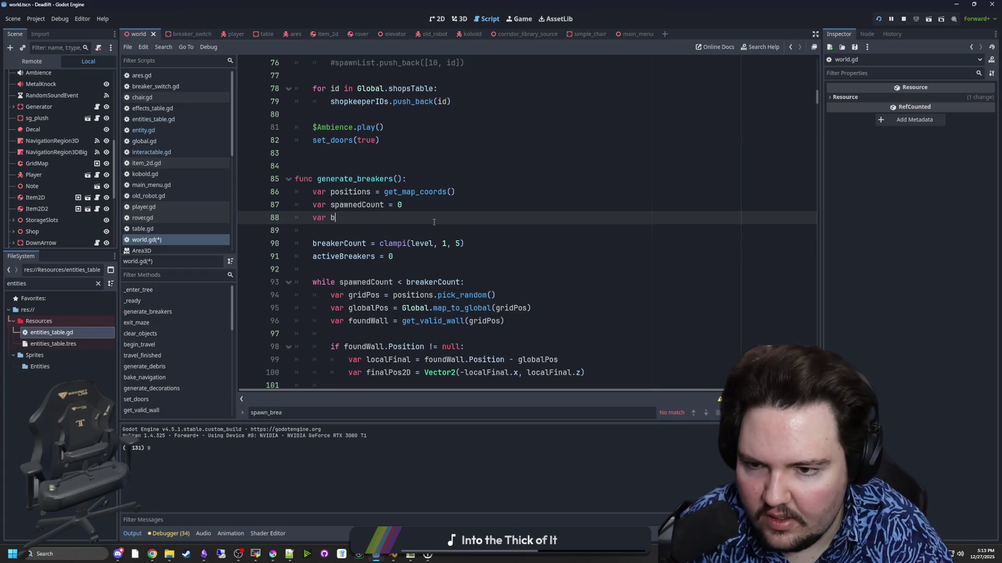
pyautogui.write('Count')
pyautogui.press('Down')
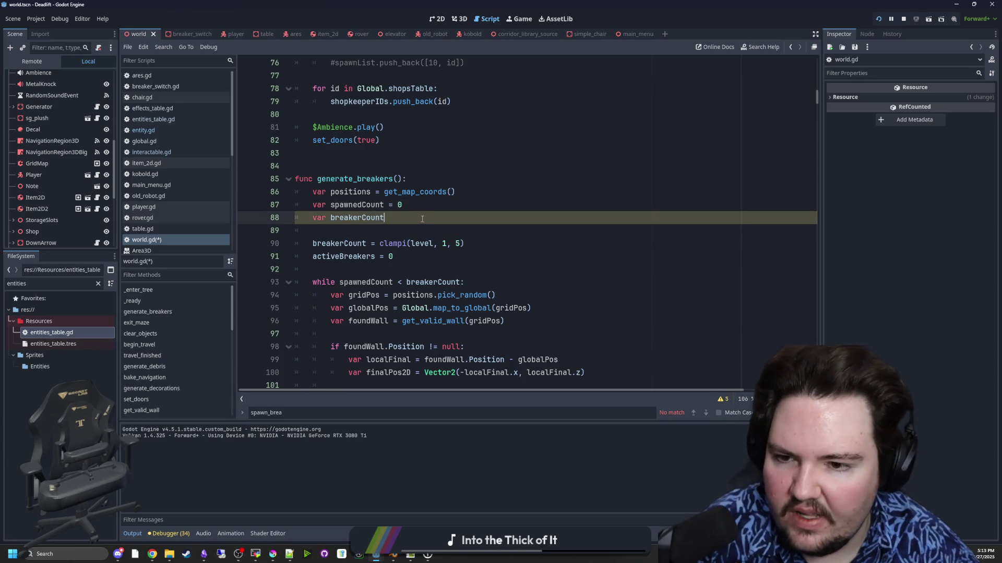
pyautogui.moveTo(434, 219); pyautogui.dragTo(278, 219)
pyautogui.press('BackSpace')
pyautogui.press('Return')
pyautogui.write('if level == 1')
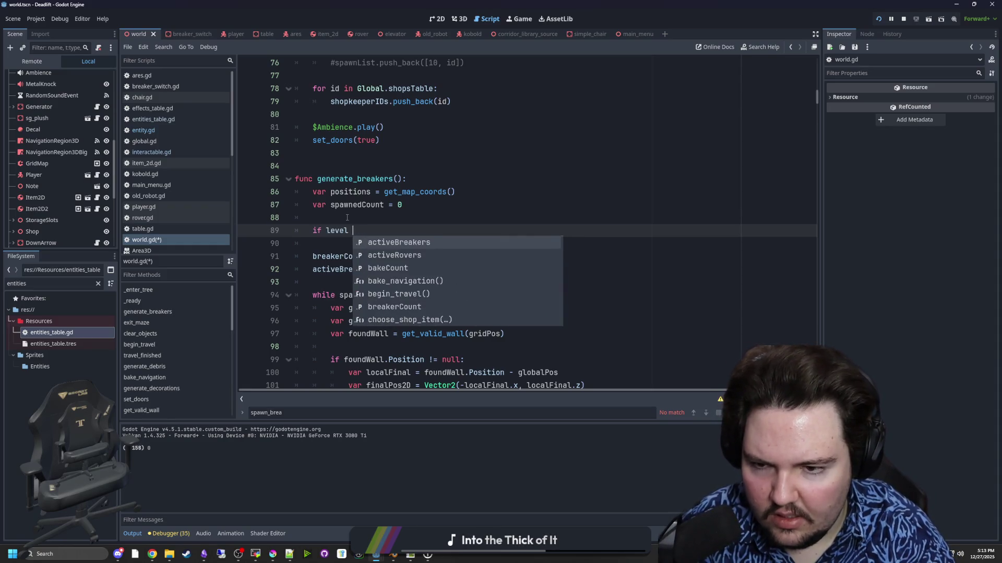
pyautogui.write(':')
pyautogui.press('Return')
pyautogui.write('breake')
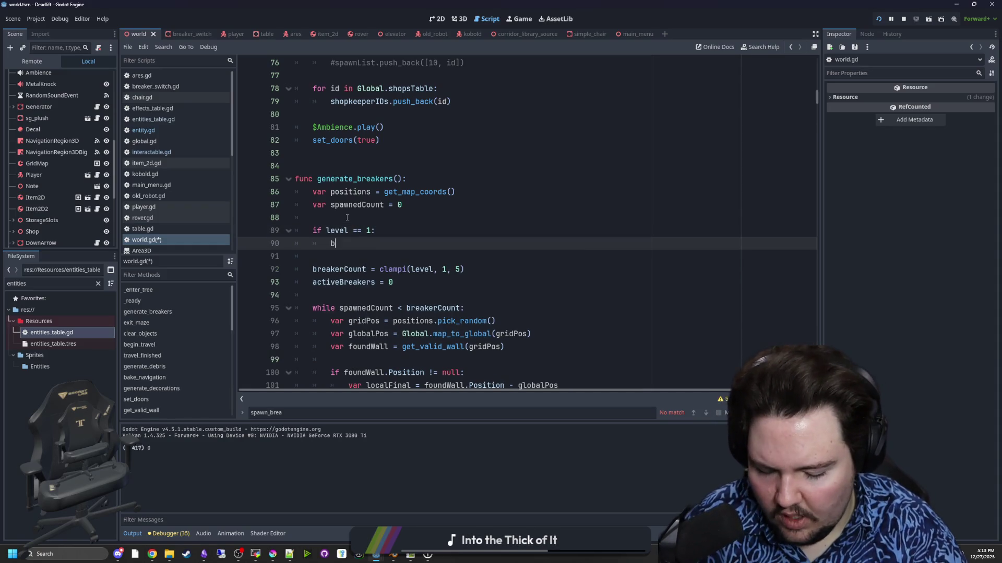
pyautogui.write('rCounte')
pyautogui.write('1')
pyautogui.press('Return')
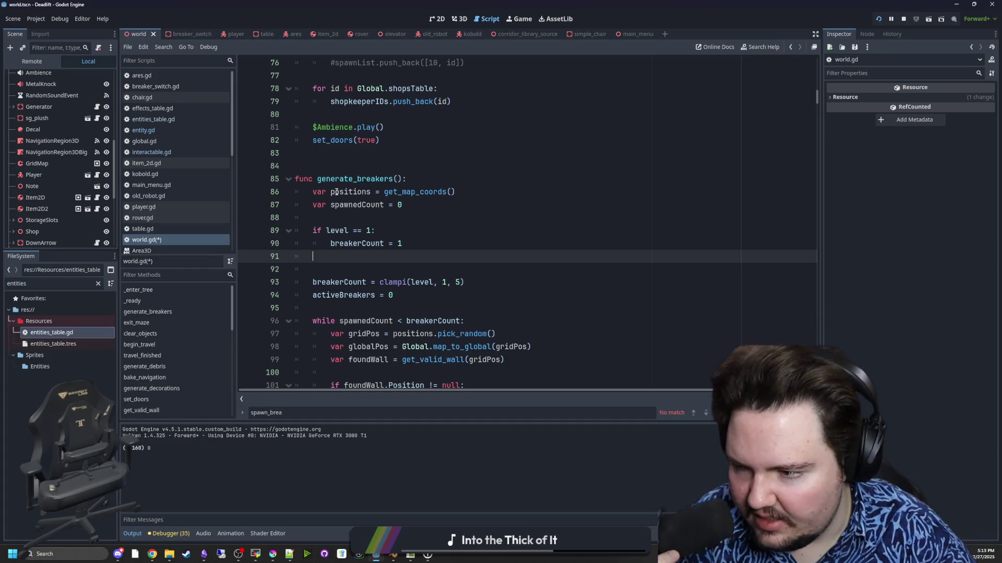
# Put the clampi breakerCount assignment under an else: branch, keeping activeBreakers on a separate line.
pyautogui.scroll(-1, 361, 259)
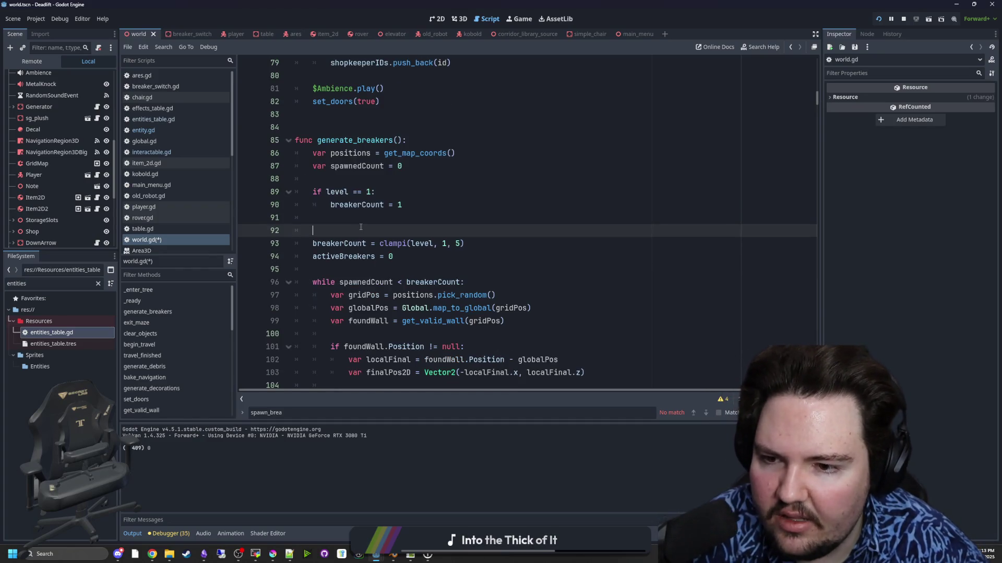
pyautogui.write('else:')
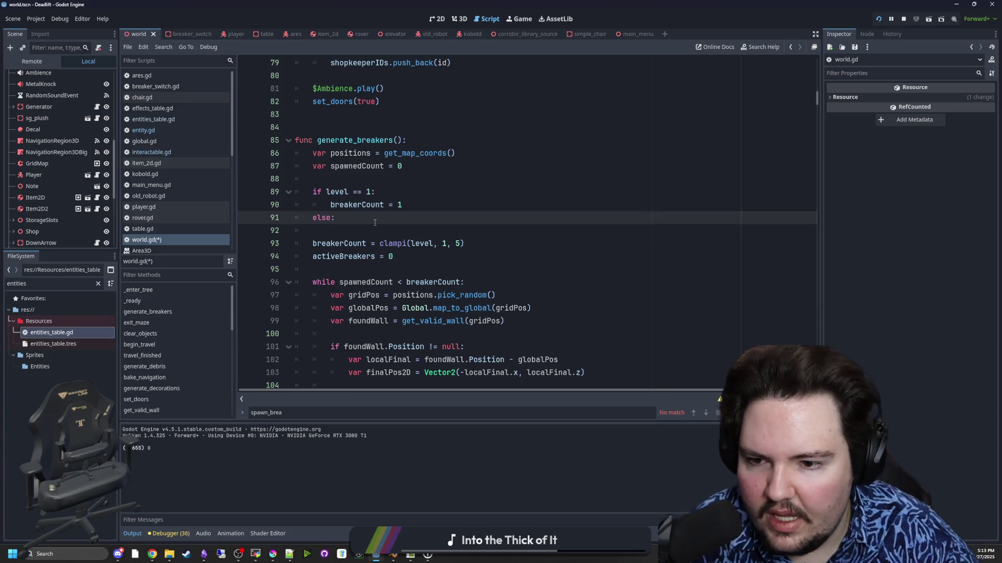
pyautogui.click(315, 243)
pyautogui.press('BackSpace')
pyautogui.press('Tab')
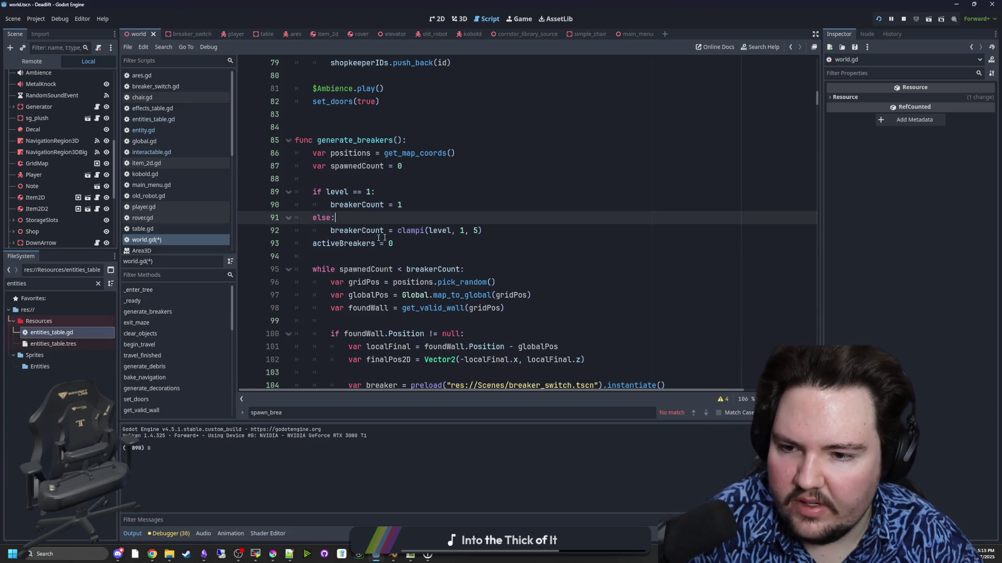
pyautogui.click(315, 243)
pyautogui.press('Return')
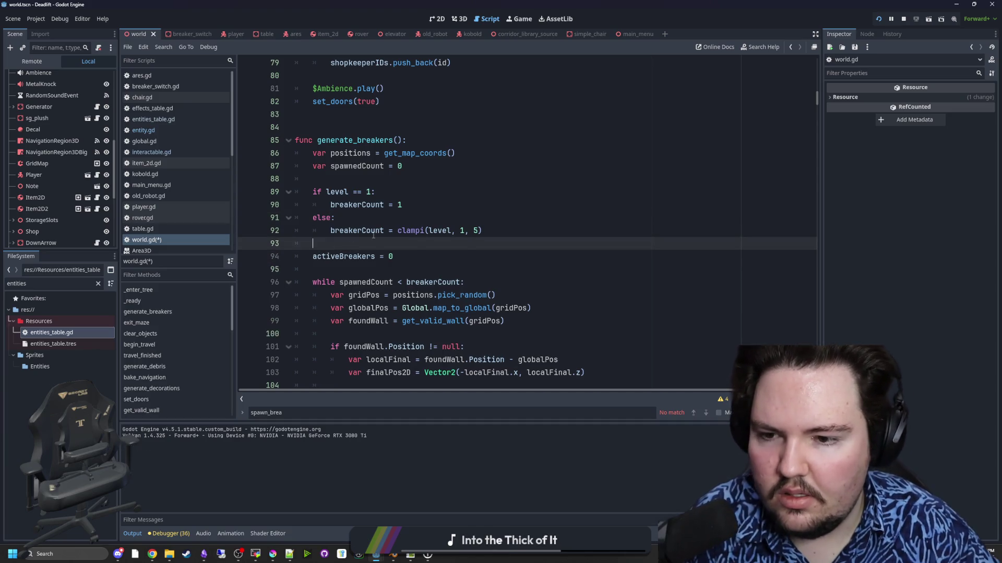
pyautogui.click(370, 230)
pyautogui.scroll(2, 399, 201)
pyautogui.scroll(-1, 399, 202)
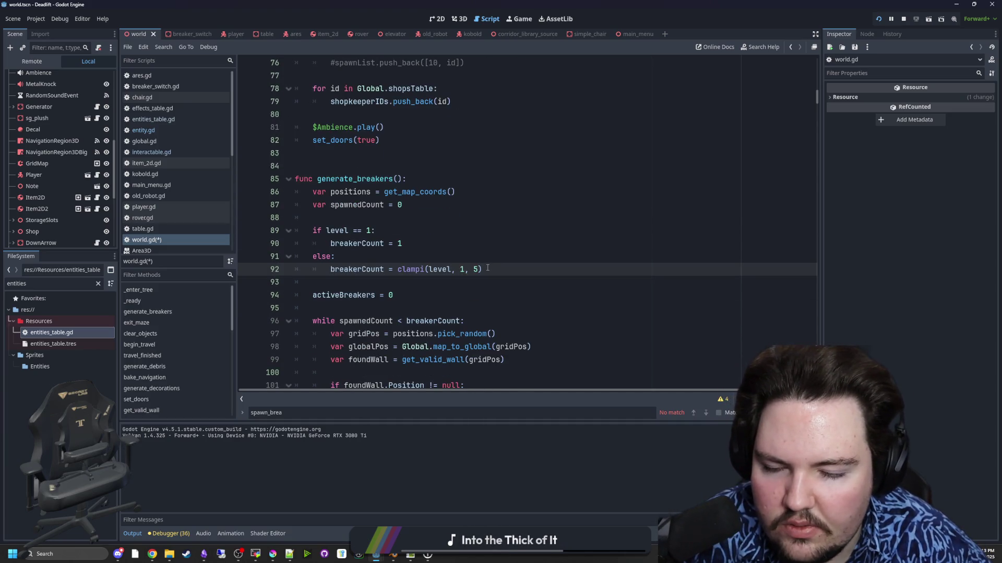
# Make the else branch compute breakerCount as clampi(level, 1, 5) + randi_range(-1, 1) and save.
pyautogui.click(452, 269)
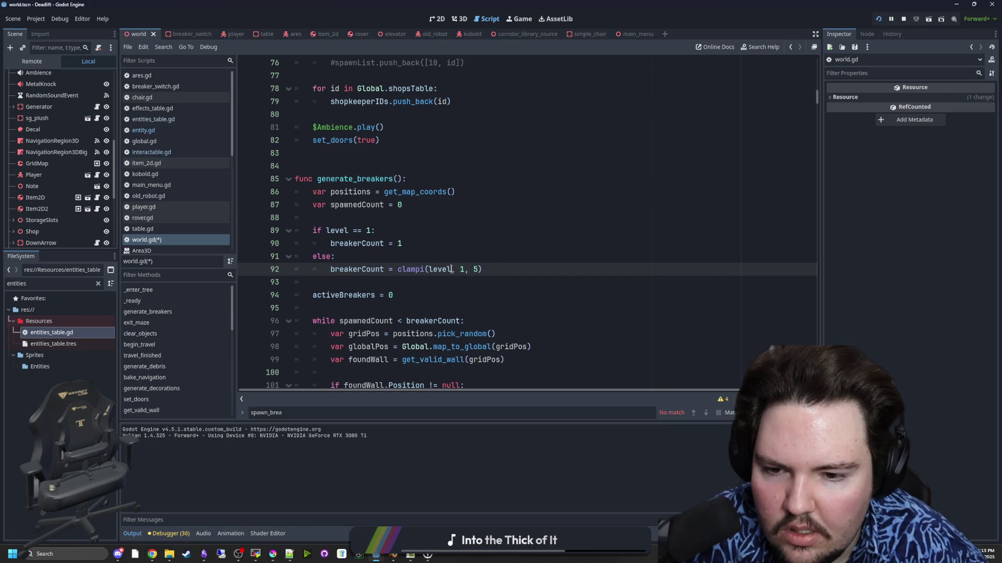
pyautogui.write('+ randf')
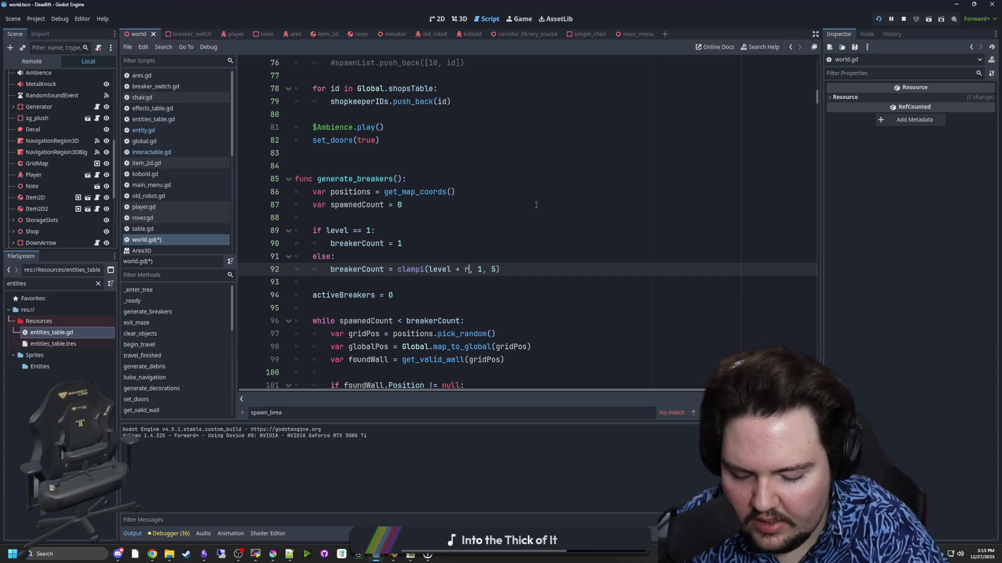
pyautogui.press('BackSpace')
pyautogui.write('i_r')
pyautogui.press('Return')
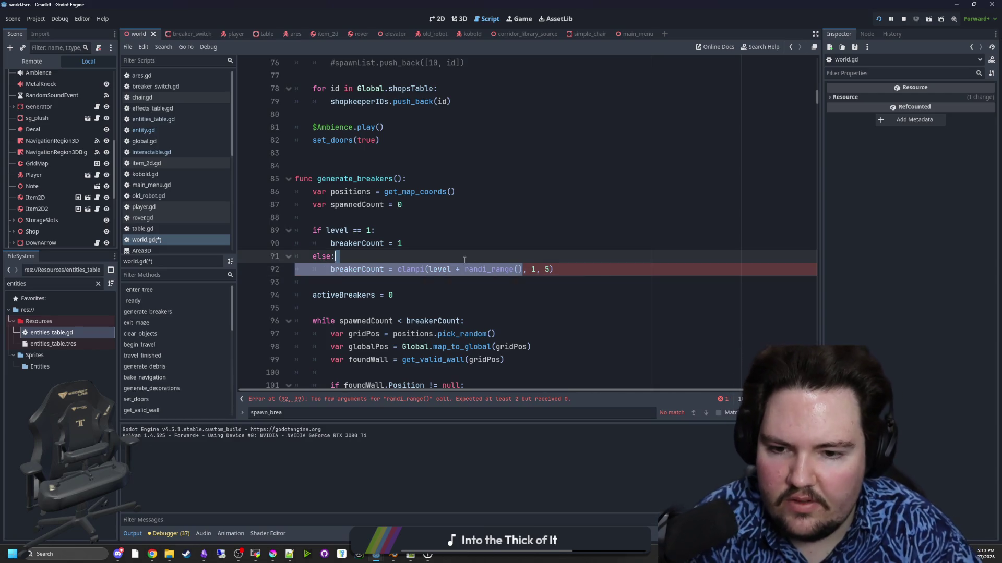
pyautogui.press('BackSpace')
pyautogui.press('BackSpace')
pyautogui.press('BackSpace')
pyautogui.press('BackSpace')
pyautogui.press('BackSpace')
pyautogui.press('BackSpace')
pyautogui.press('End')
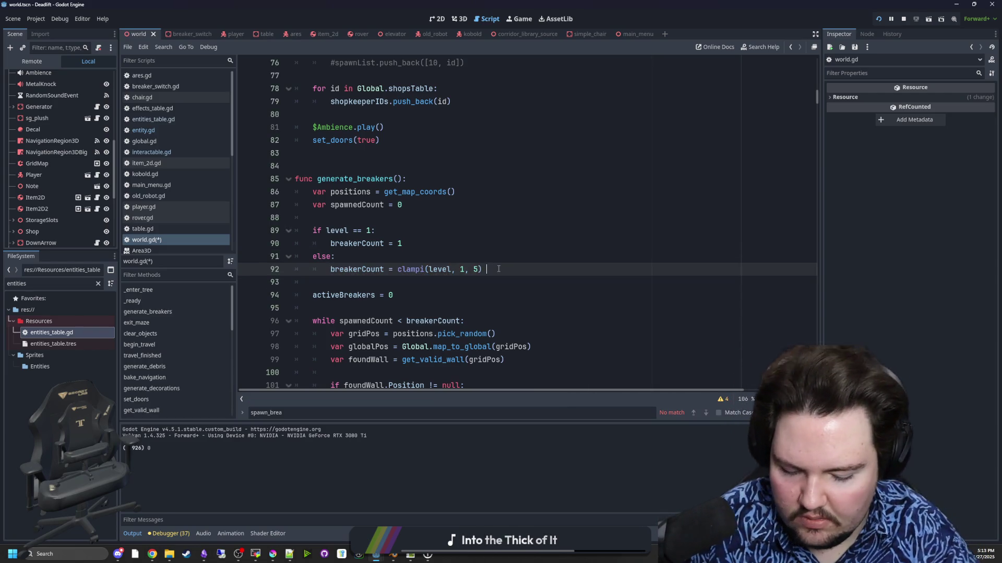
pyautogui.write('+ randi_range(-1, 1')
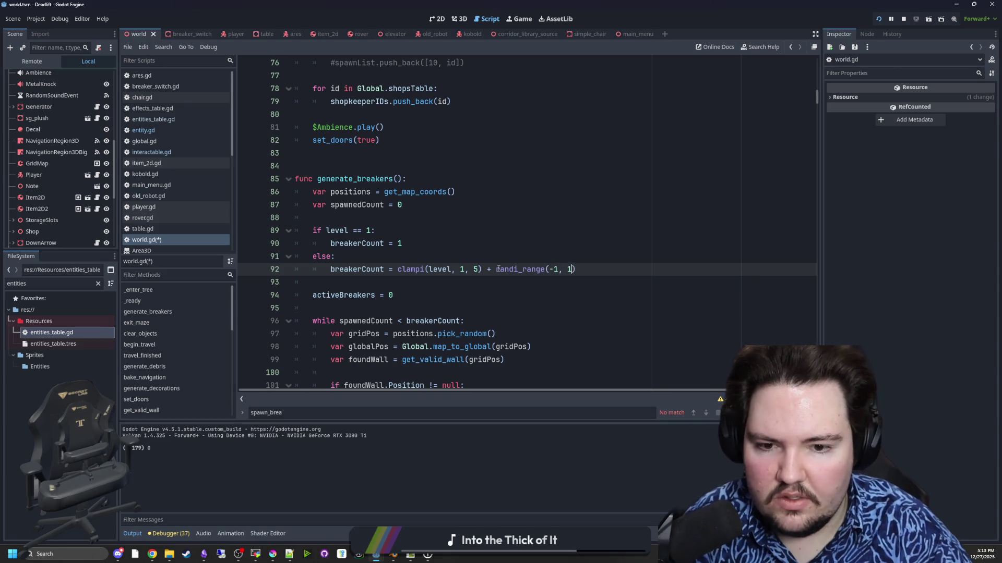
pyautogui.click(478, 234)
pyautogui.click(478, 241)
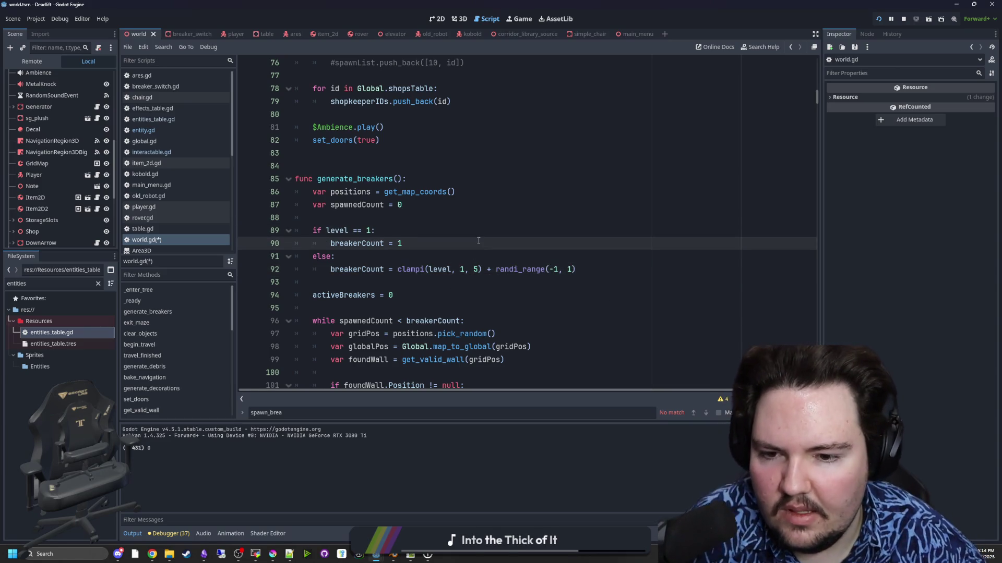
pyautogui.click(455, 255)
pyautogui.hotkey('ctrl', 's')
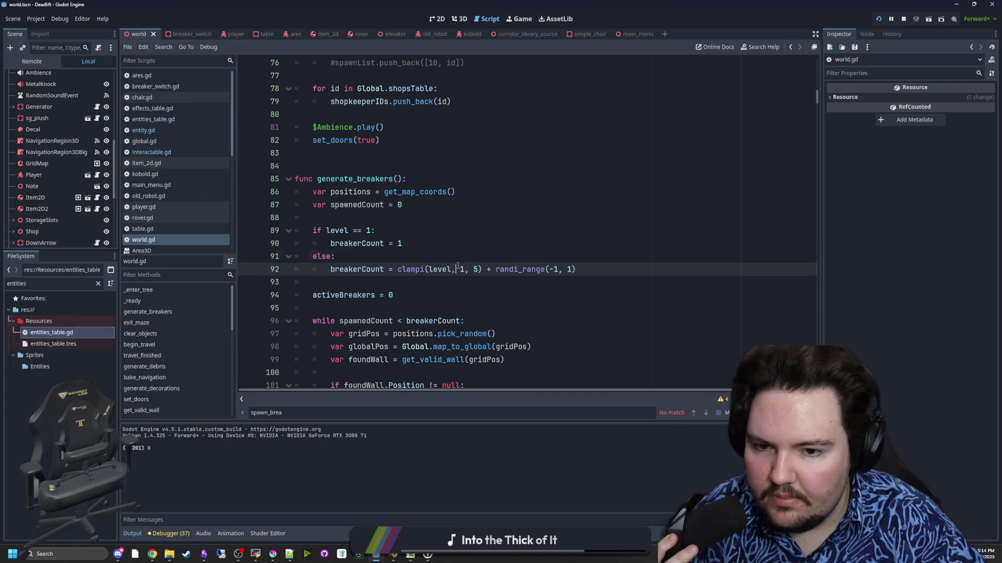
# Wrap that breakerCount expression in max(..., 1) so it never drops below 1, then save.
pyautogui.click(452, 250)
pyautogui.click(398, 268)
pyautogui.write('clampi(')
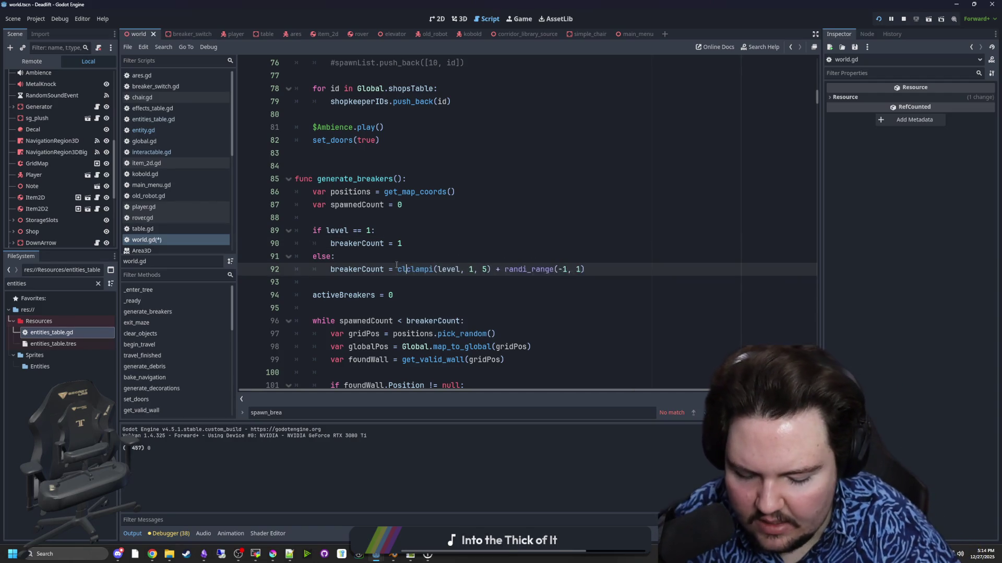
pyautogui.click(610, 270)
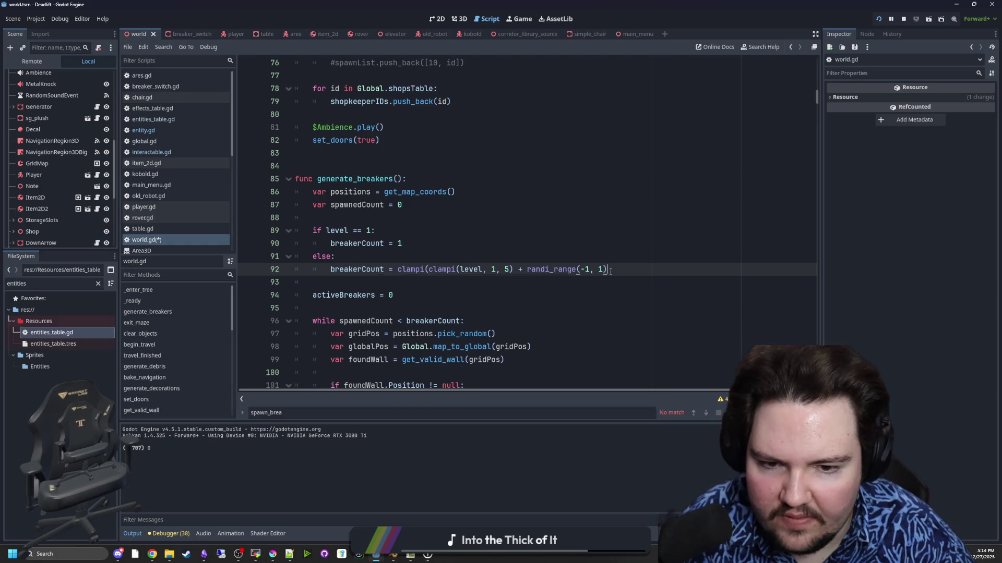
pyautogui.write('1,')
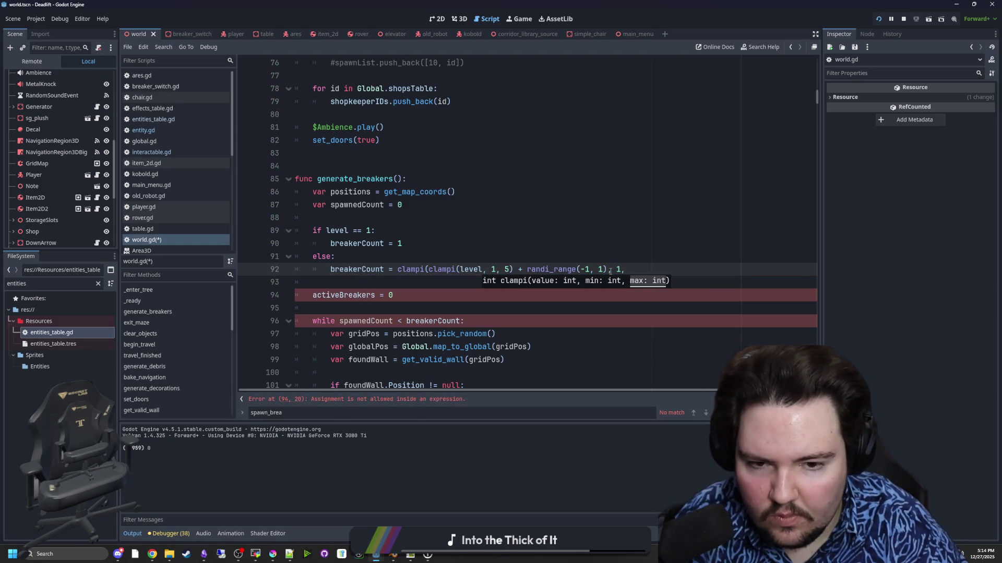
pyautogui.press('BackSpace')
pyautogui.press('BackSpace')
pyautogui.moveTo(398, 269); pyautogui.dragTo(428, 269)
pyautogui.press('BackSpace')
pyautogui.write('max(')
pyautogui.click(603, 270)
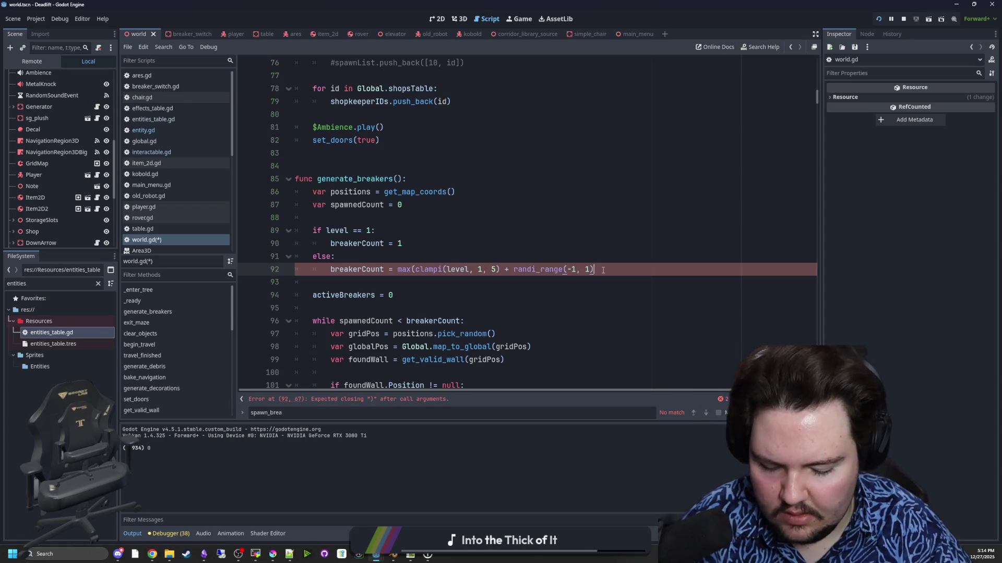
pyautogui.write(', 1)')
pyautogui.click(541, 243)
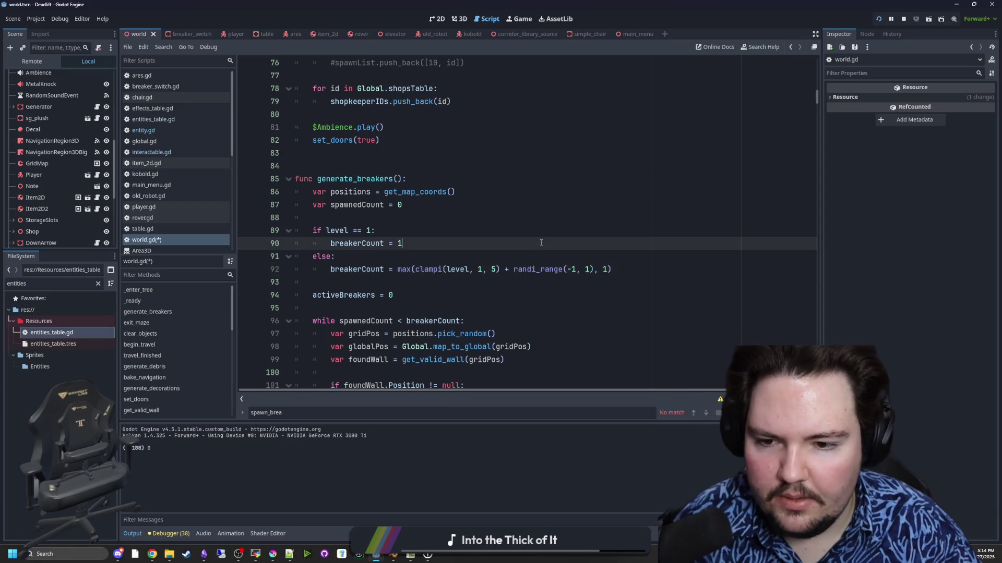
pyautogui.hotkey('ctrl', 's')
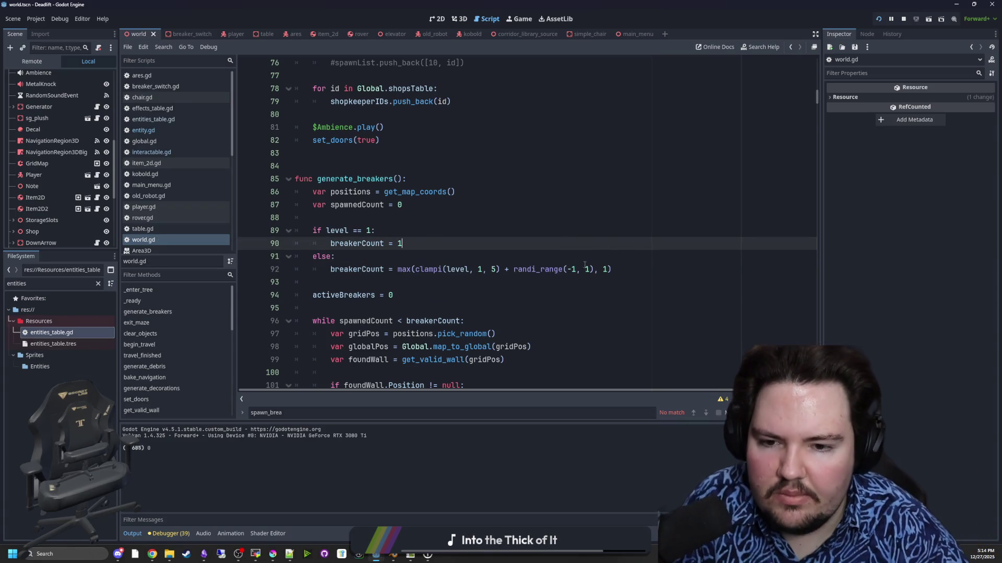
# Start a trial print( call on a new line below the breakerCount setup.
pyautogui.click(610, 269)
pyautogui.click(592, 257)
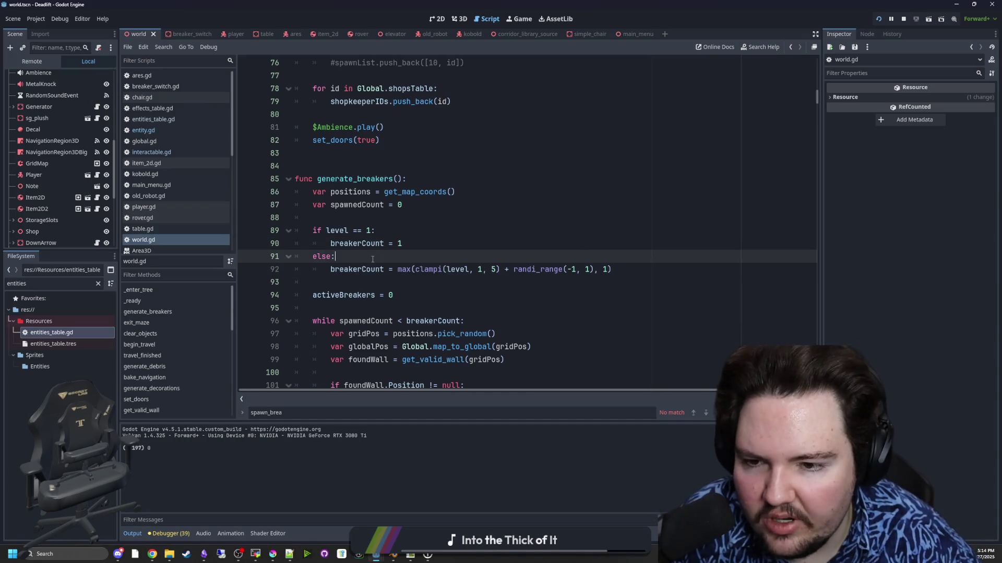
pyautogui.press('Up')
pyautogui.press('Up')
pyautogui.press('Up')
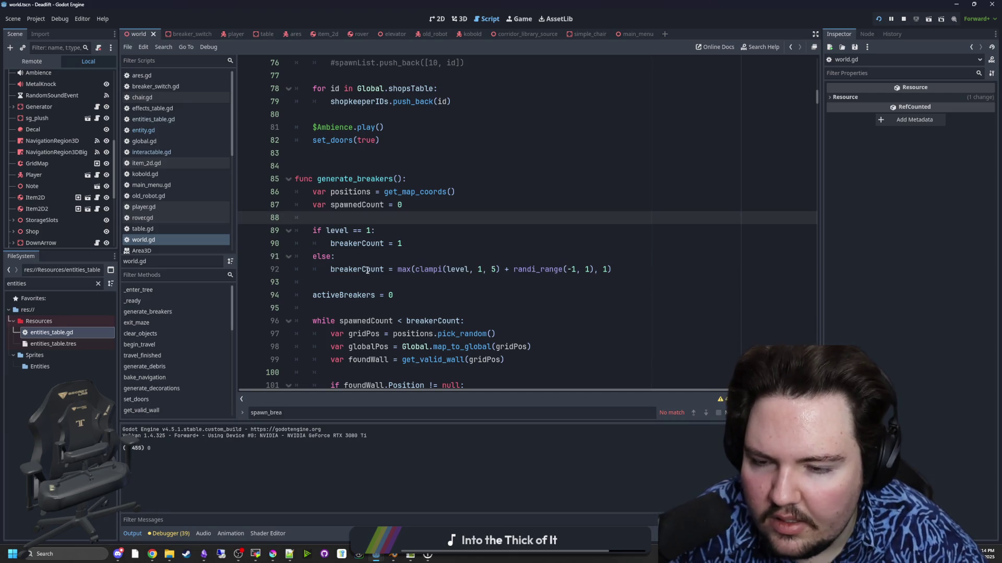
pyautogui.click(363, 282)
pyautogui.click(372, 222)
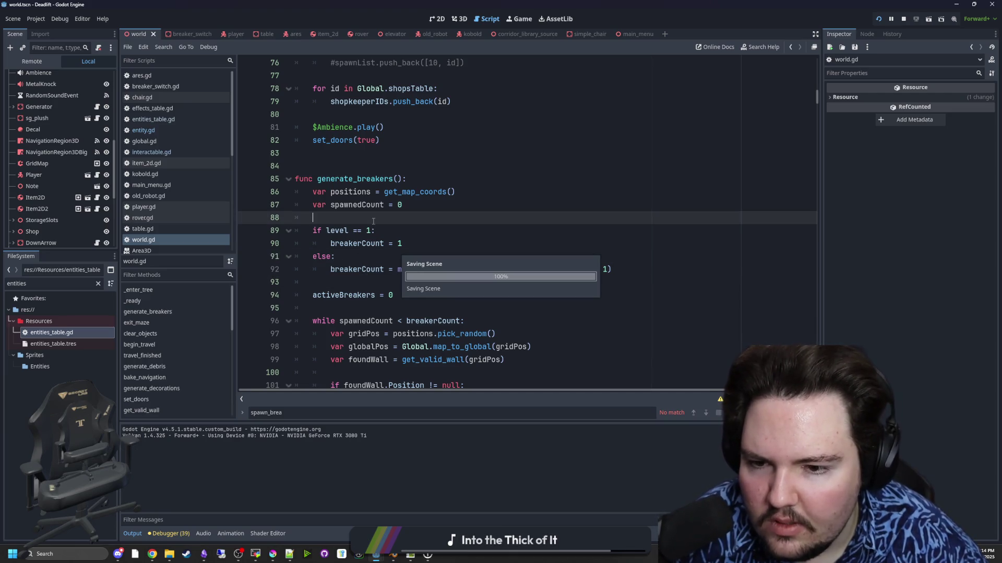
pyautogui.scroll(-1, 360, 245)
pyautogui.click(360, 245)
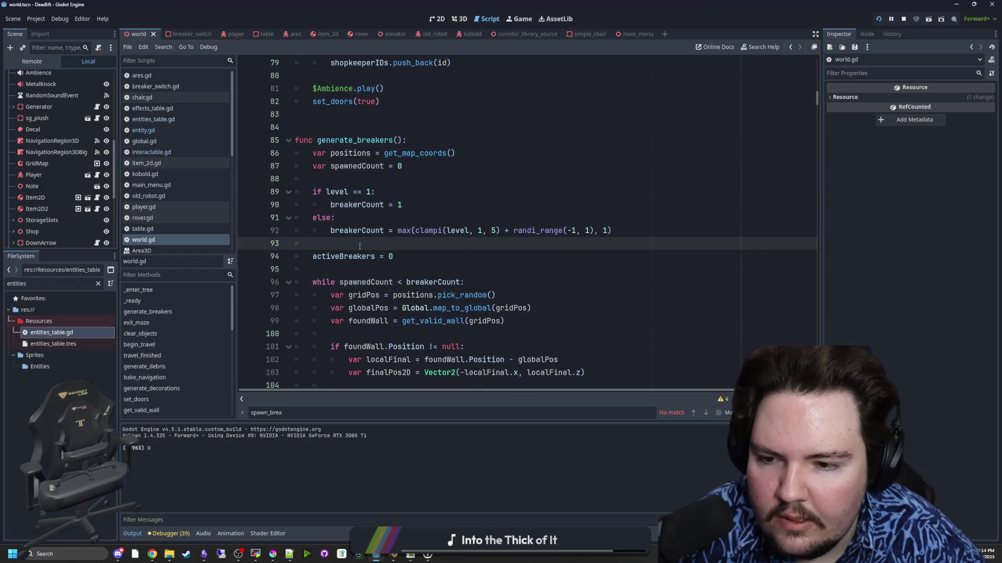
pyautogui.scroll(1, 360, 247)
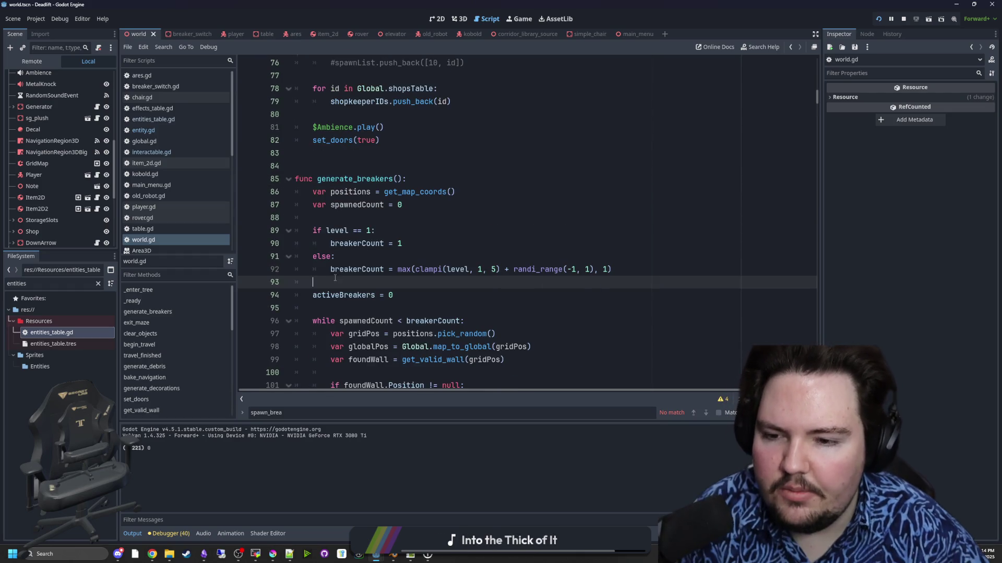
pyautogui.press('Return')
pyautogui.write('print("S')
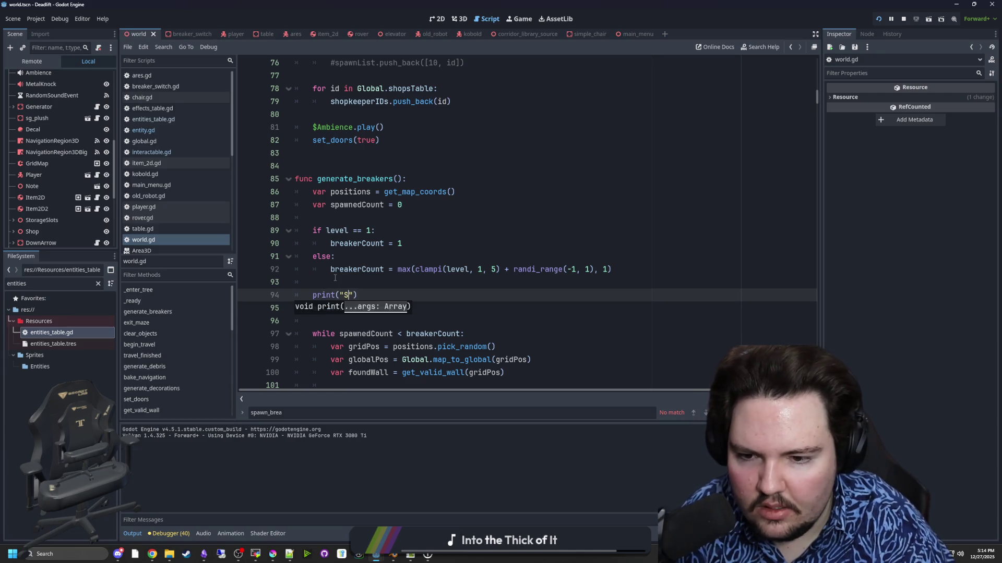
pyautogui.press('BackSpace')
pyautogui.press('BackSpace')
pyautogui.press('BackSpace')
pyautogui.press('BackSpace')
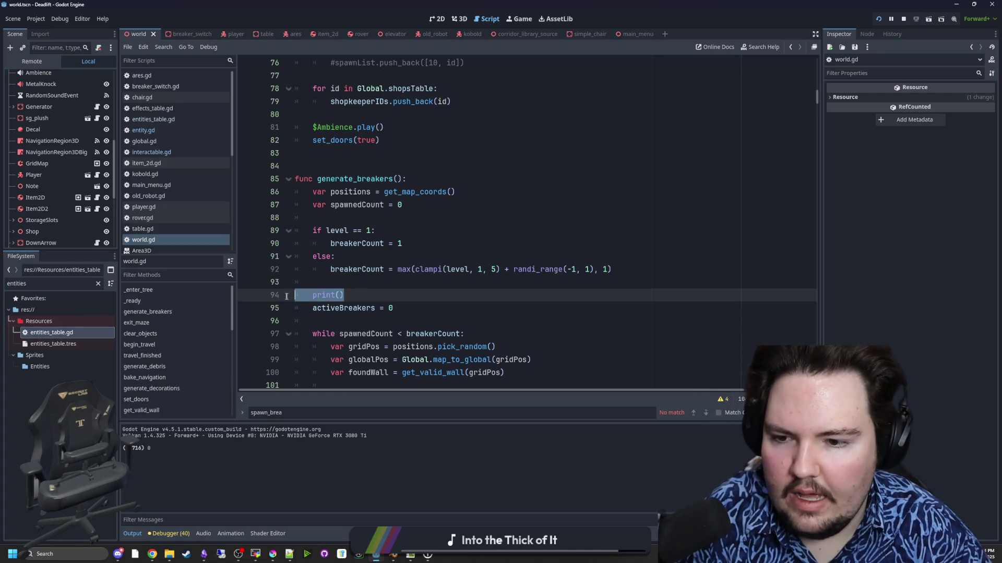
# Open a new line right after 'spawnedCount += 1' at the end of the breaker loop.
pyautogui.scroll(-5, 401, 273)
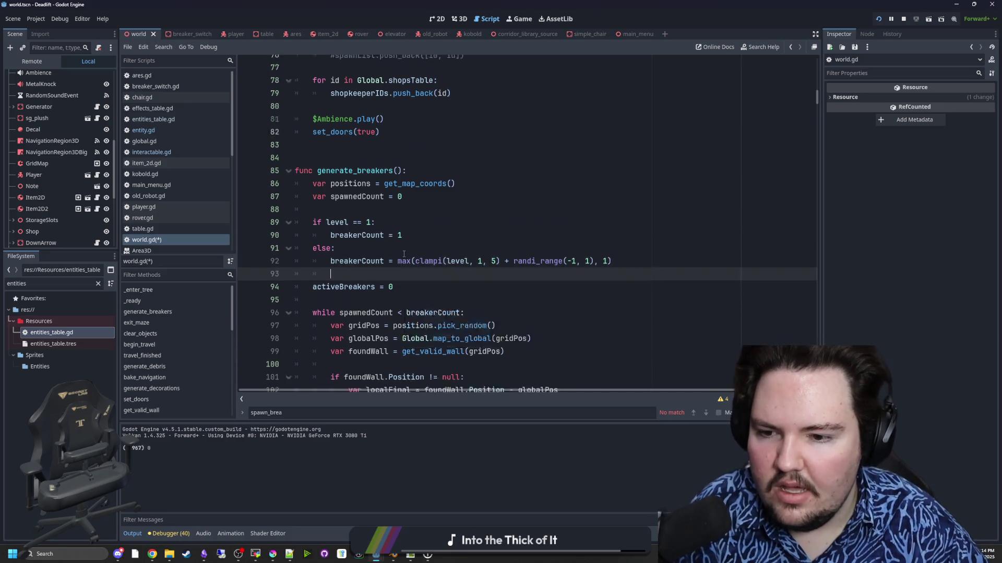
pyautogui.click(454, 320)
pyautogui.click(444, 309)
pyautogui.press('Return')
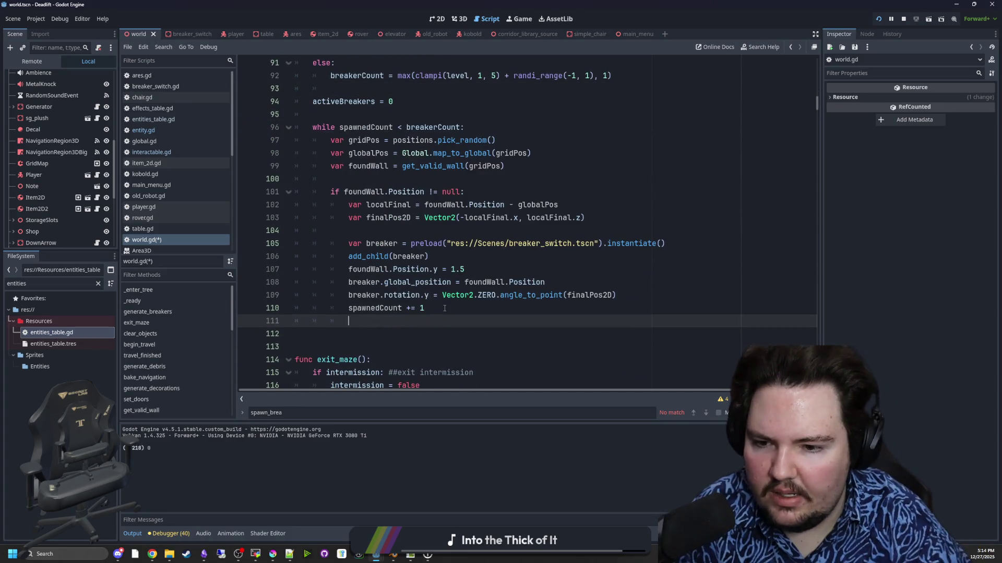
# Write print("Generated {0} breakers!".format([breakerCount])) after the breaker loop.
pyautogui.write('print("Sp')
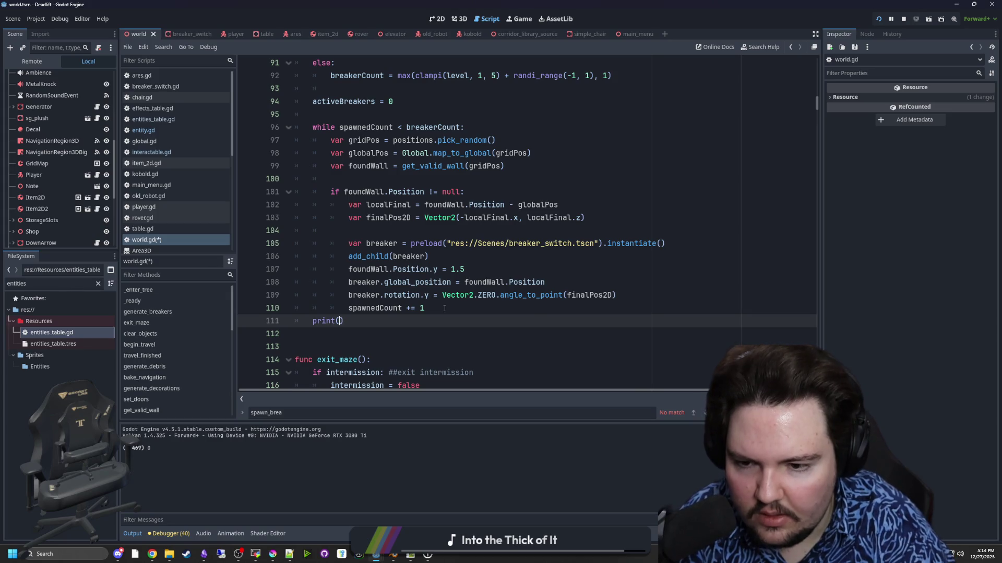
pyautogui.press('BackSpace')
pyautogui.press('BackSpace')
pyautogui.write('Generated')
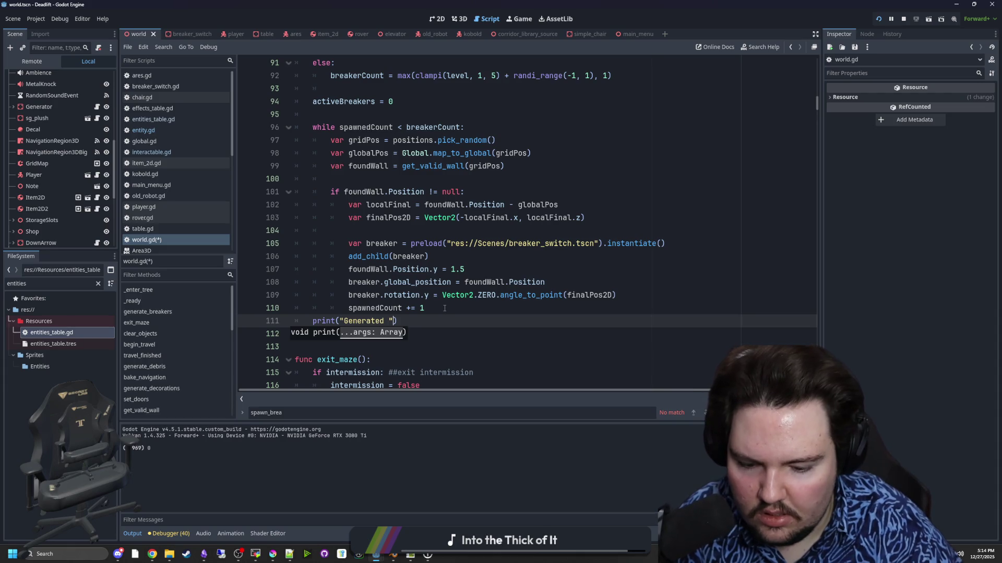
pyautogui.write(' " "')
pyautogui.press('BackSpace')
pyautogui.press('BackSpace')
pyautogui.press('BackSpace')
pyautogui.write('"')
pyautogui.press('Left')
pyautogui.write('{')
pyautogui.write('} breakers"')
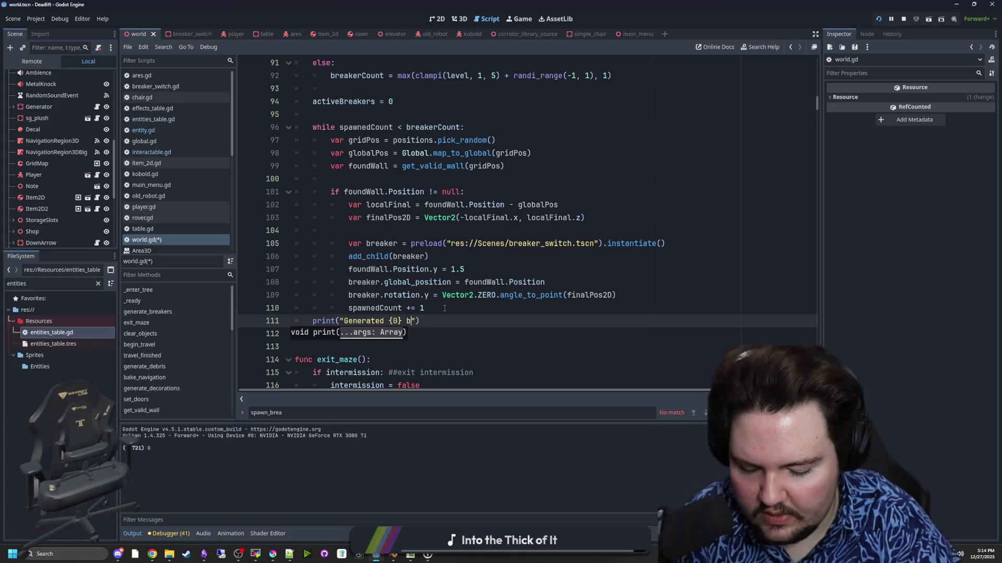
pyautogui.write('.format([')
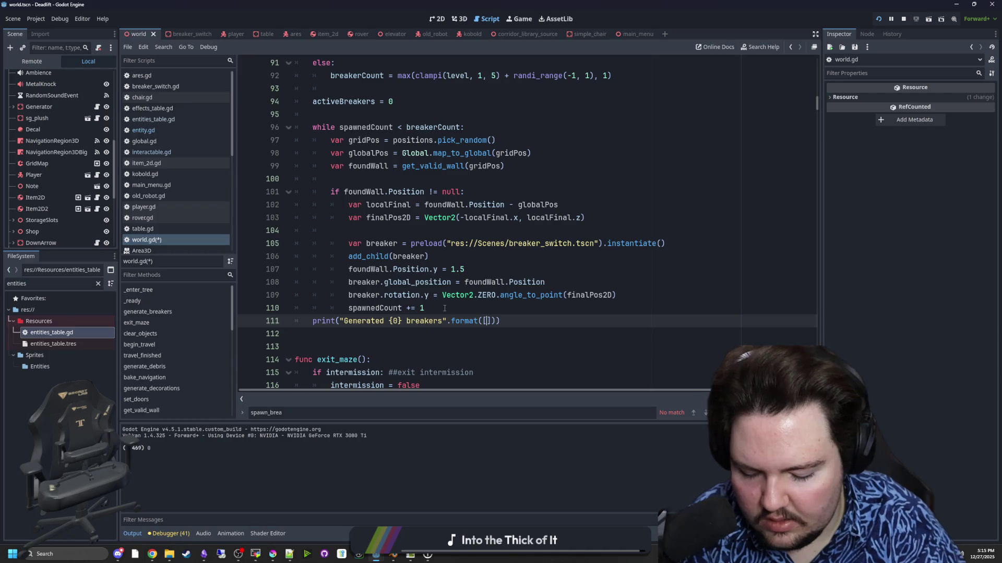
pyautogui.write('break')
pyautogui.press('Return')
pyautogui.click(445, 307)
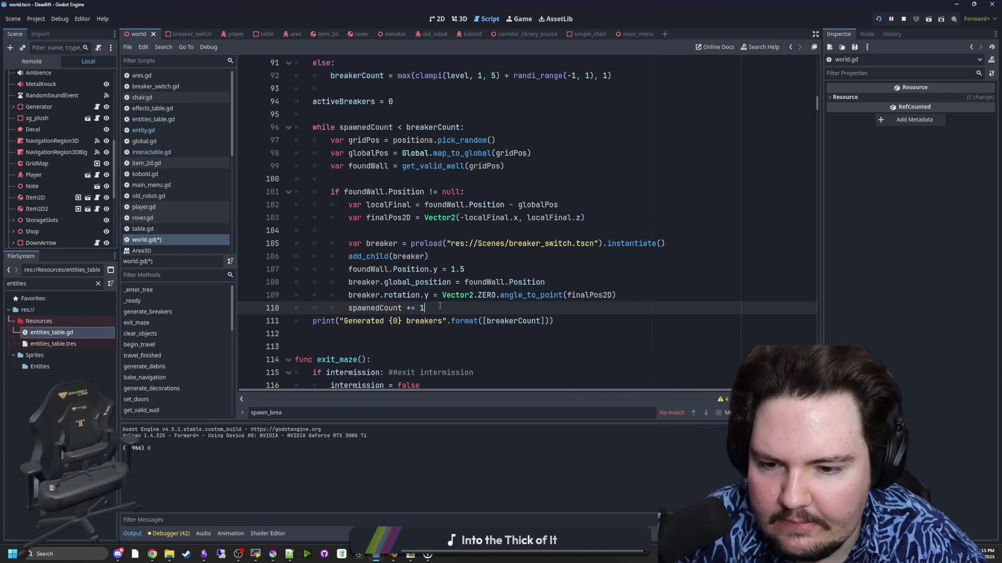
pyautogui.moveTo(440, 306)
pyautogui.mouseDown()
pyautogui.moveTo(441, 295)
pyautogui.moveTo(439, 318)
pyautogui.mouseUp()
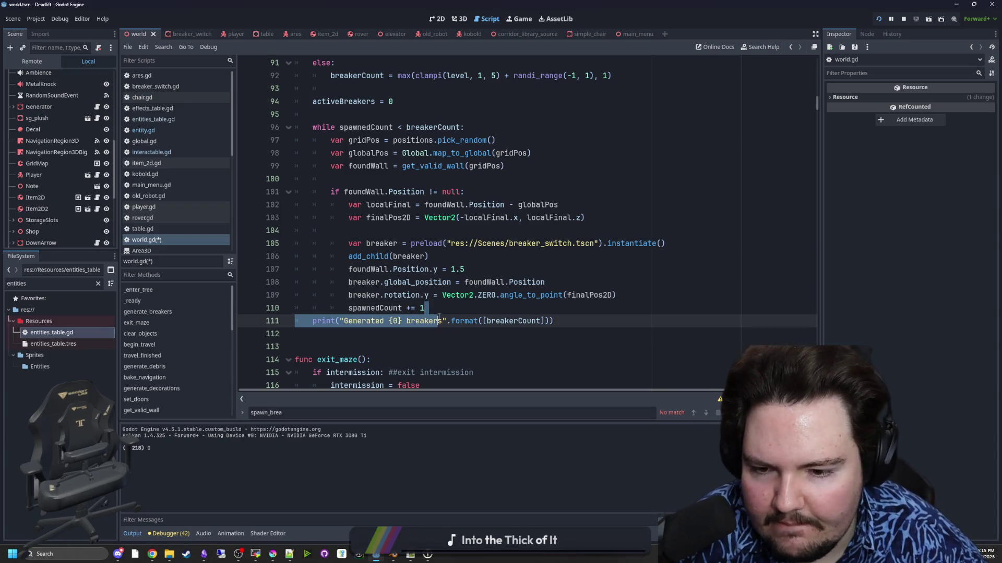
pyautogui.click(443, 321)
pyautogui.write('!')
# Save world.gd and copy the breaker print statement.
pyautogui.click(447, 307)
pyautogui.hotkey('ctrl', 's')
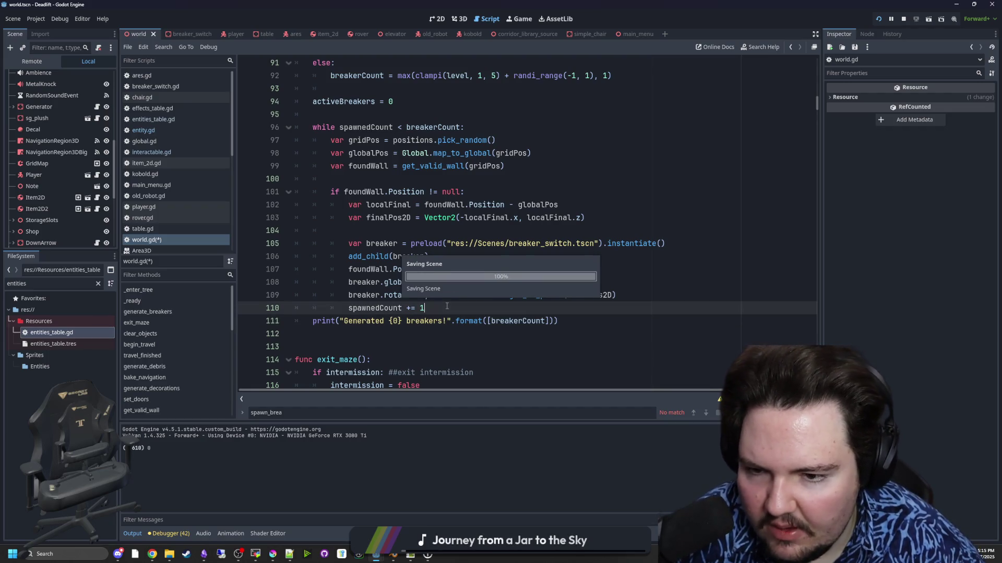
pyautogui.click(385, 334)
pyautogui.hotkey('ctrl', 's')
pyautogui.moveTo(609, 323); pyautogui.dragTo(313, 320)
pyautogui.hotkey('ctrl', 'c')
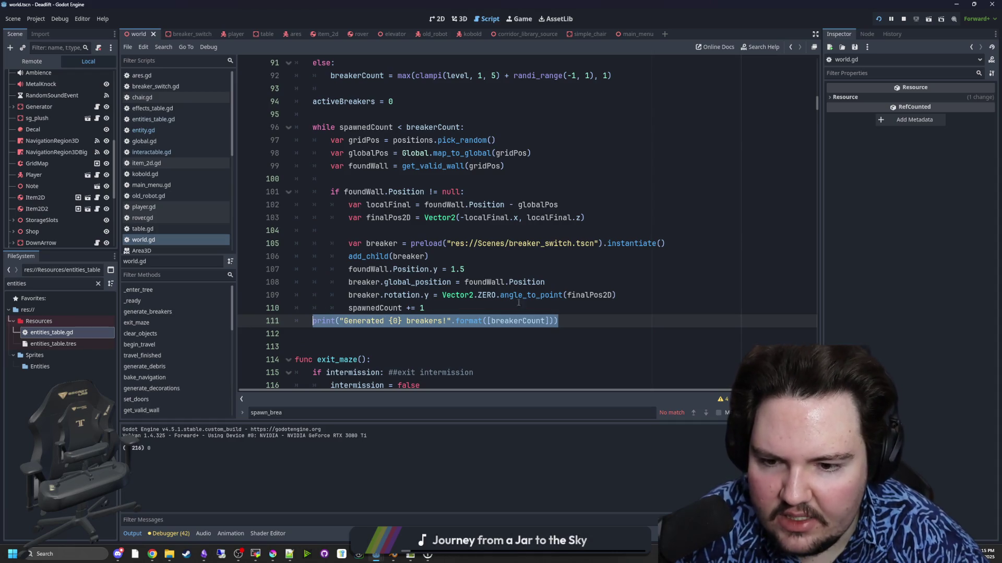
pyautogui.scroll(10, 437, 257)
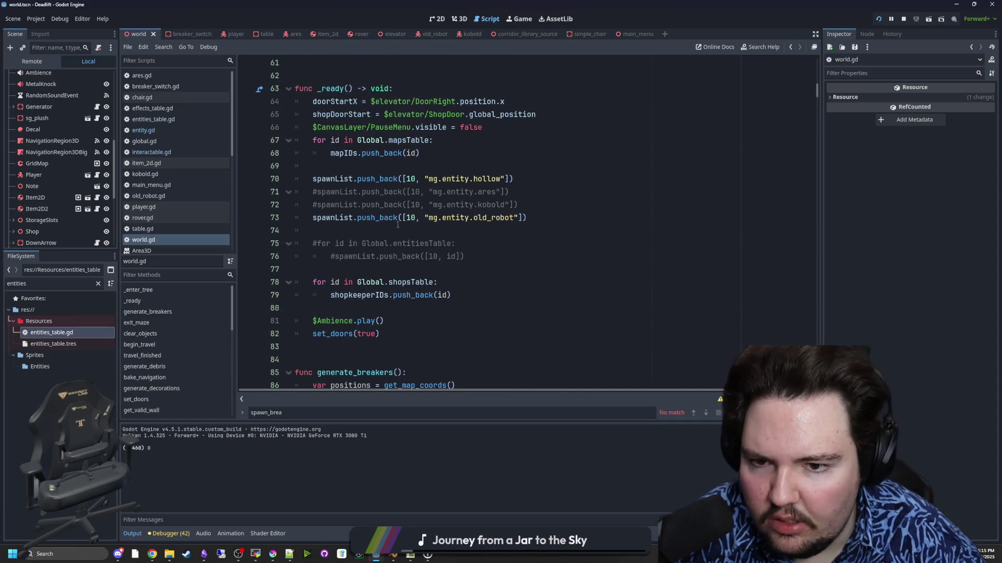
# Move the blank line among the maze generation calls so it sits above generate_breakers.
pyautogui.click(398, 222)
pyautogui.click(371, 256)
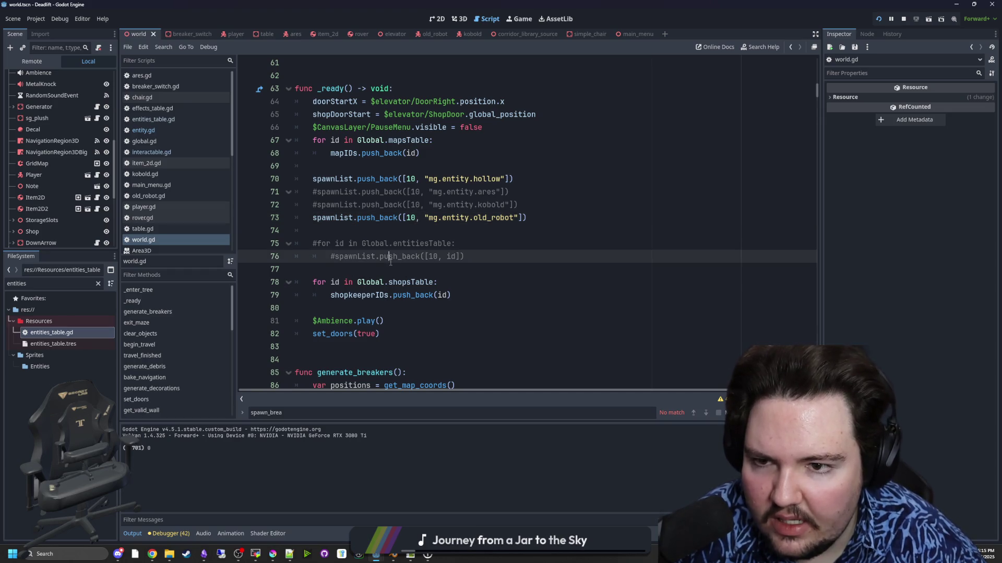
pyautogui.scroll(-7, 390, 263)
pyautogui.scroll(-15, 377, 249)
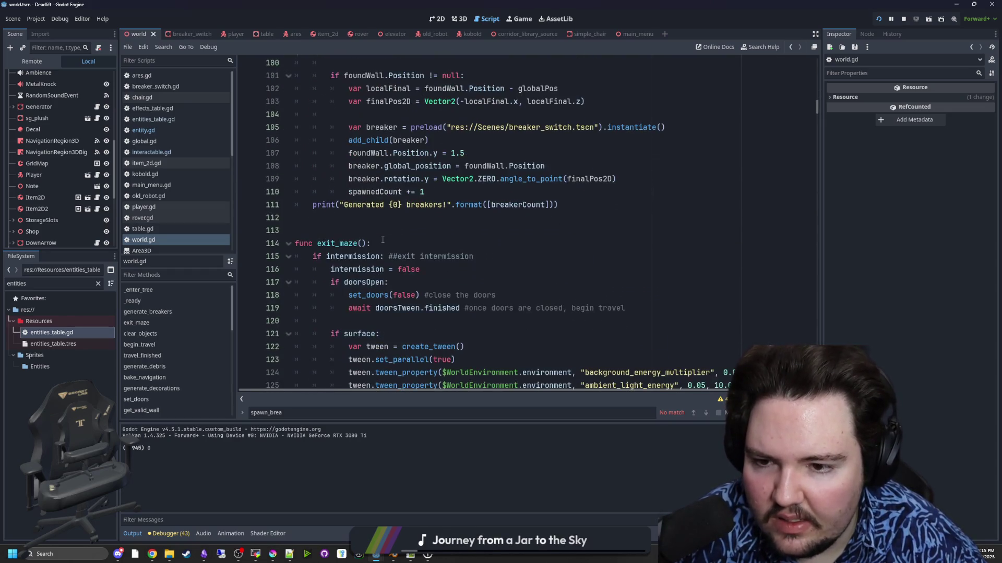
pyautogui.scroll(-13, 383, 240)
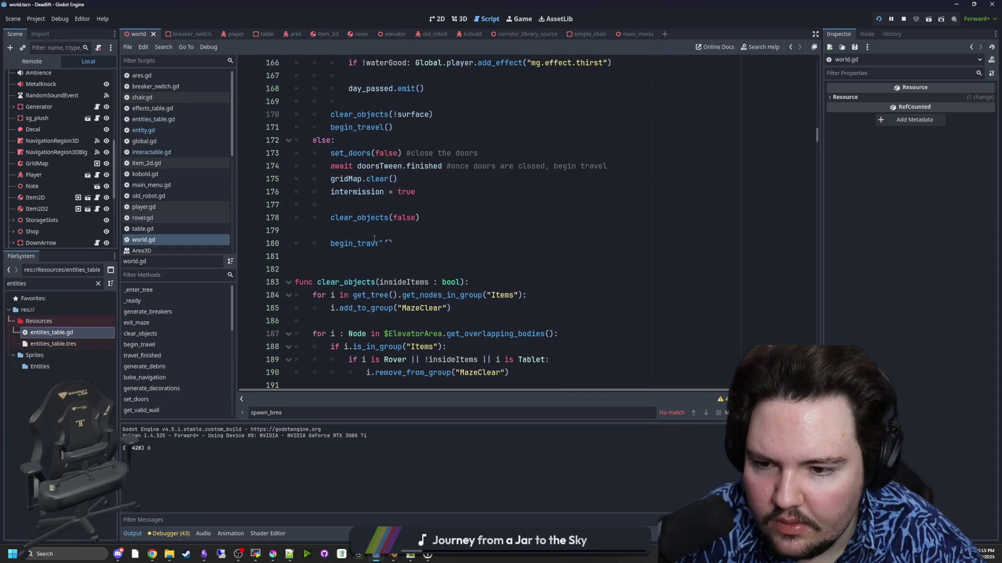
pyautogui.scroll(-9, 375, 239)
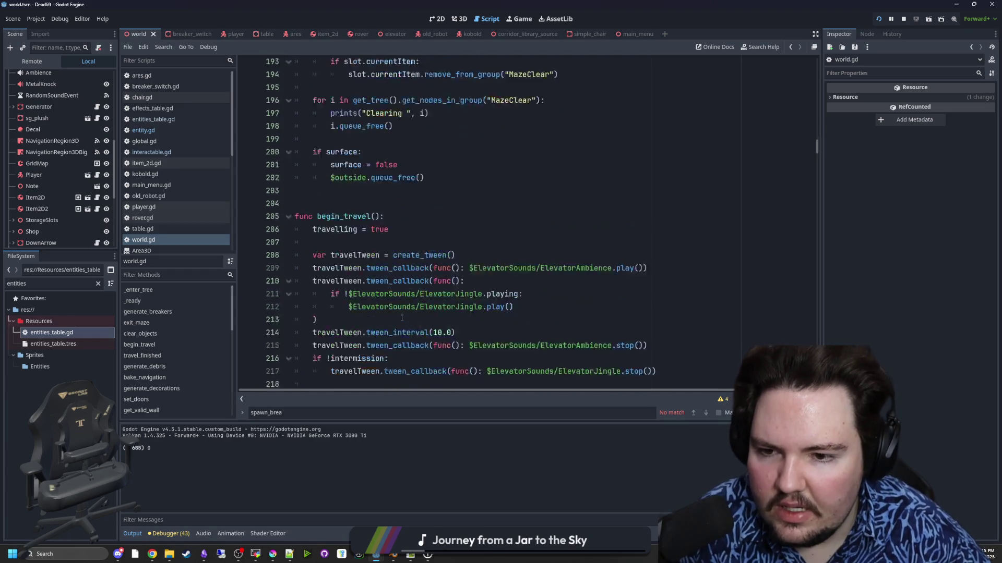
pyautogui.scroll(-11, 402, 318)
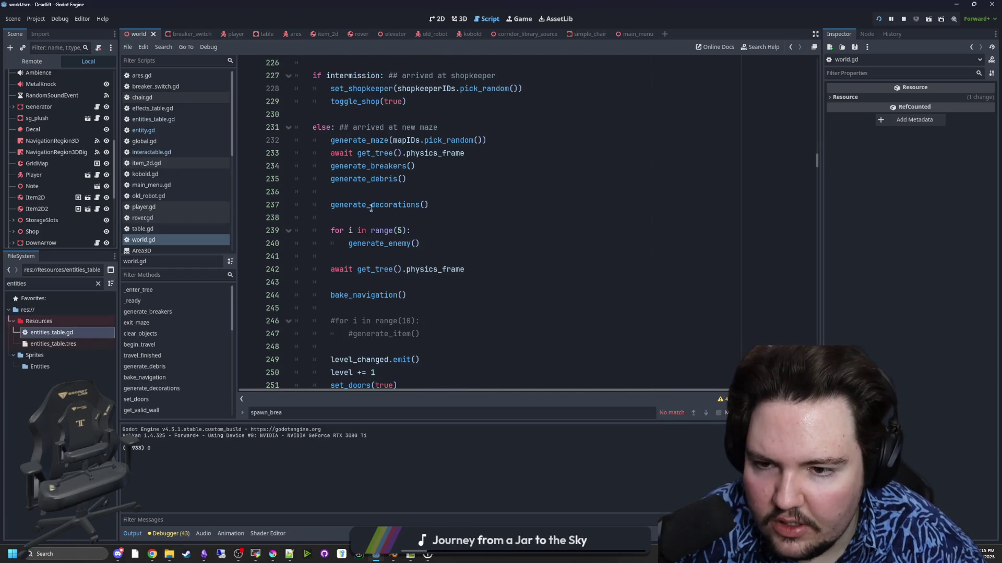
pyautogui.click(365, 192)
pyautogui.hotkey('alt', 'Up')
pyautogui.hotkey('alt', 'Up')
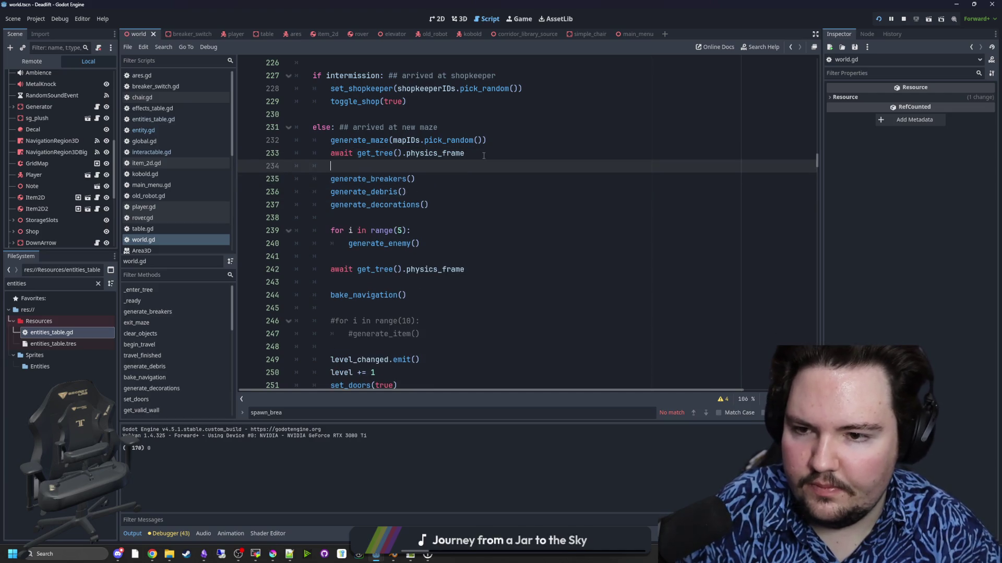
# Add print("Generated debris!") at the end of generate_debris, with no format call.
pyautogui.keyDown('ctrl'); pyautogui.click(382, 191); pyautogui.keyUp('ctrl')
pyautogui.scroll(-7, 402, 240)
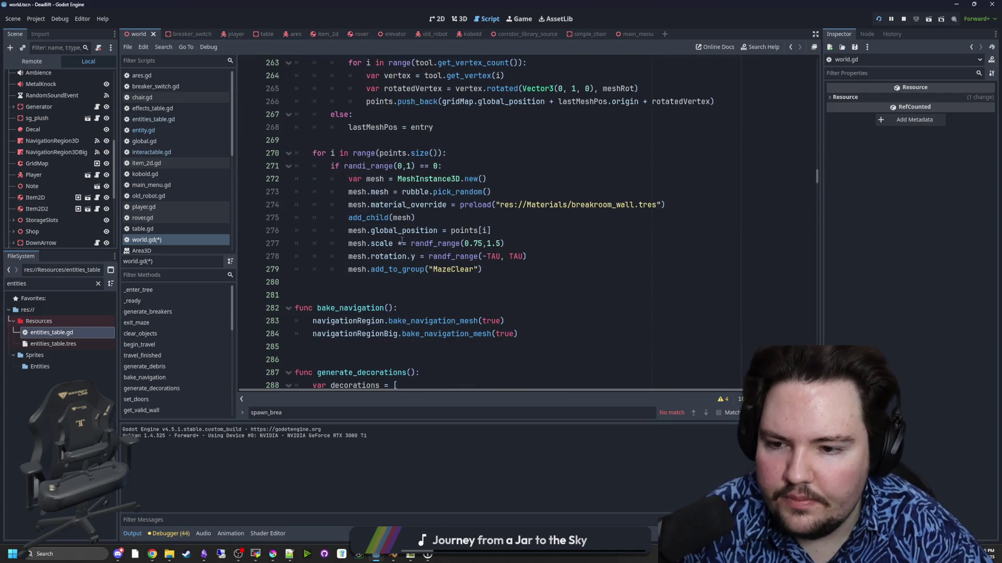
pyautogui.click(420, 282)
pyautogui.hotkey('ctrl', 'v')
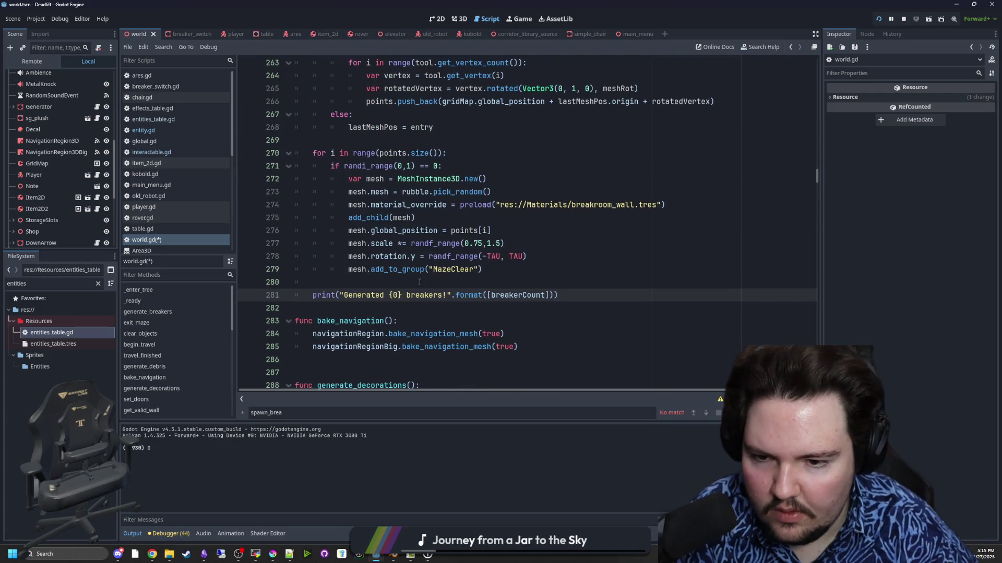
pyautogui.moveTo(443, 295); pyautogui.dragTo(389, 295)
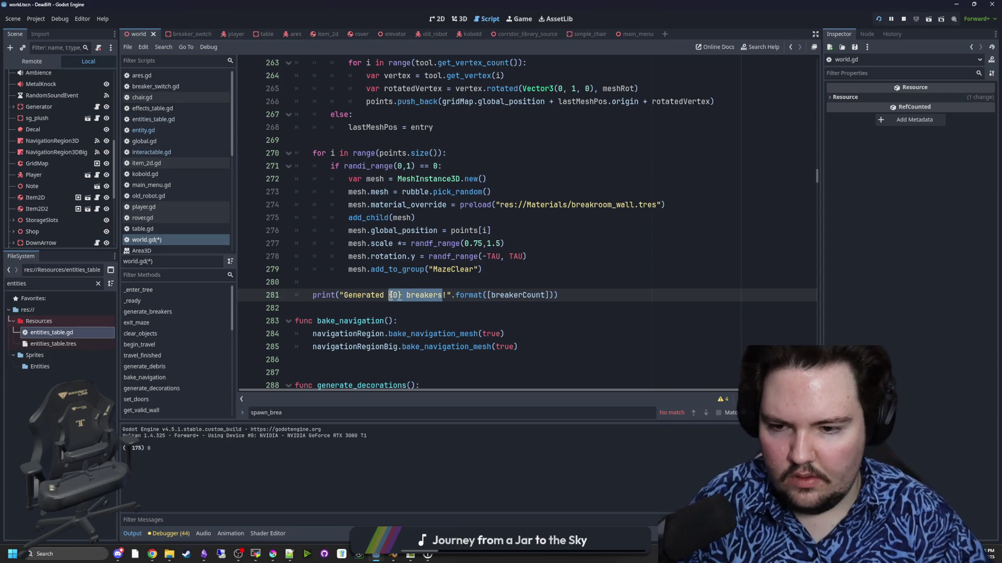
pyautogui.write('debris')
pyautogui.moveTo(521, 296); pyautogui.dragTo(428, 295)
pyautogui.press('BackSpace')
pyautogui.press('BackSpace')
pyautogui.press('Delete')
pyautogui.hotkey('shift', 'Up')
pyautogui.hotkey('shift', 'Down')
pyautogui.hotkey('shift', 'Home')
pyautogui.hotkey('shift', 'Home')
pyautogui.hotkey('ctrl', 'c')
# Add print("Generated decorations!") after the loop in generate_decorations and save world.gd.
pyautogui.scroll(-10, 348, 286)
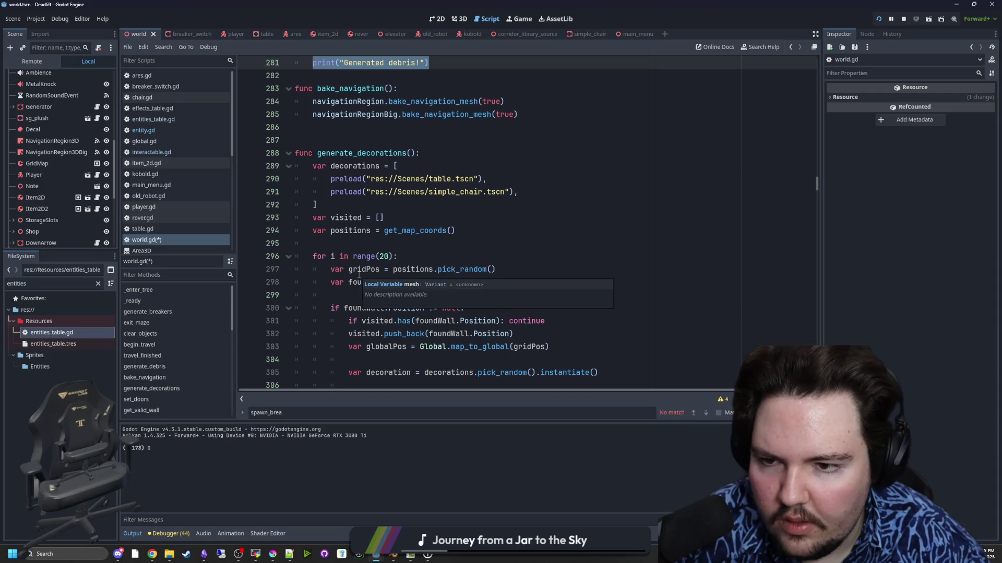
pyautogui.click(516, 333)
pyautogui.press('Return')
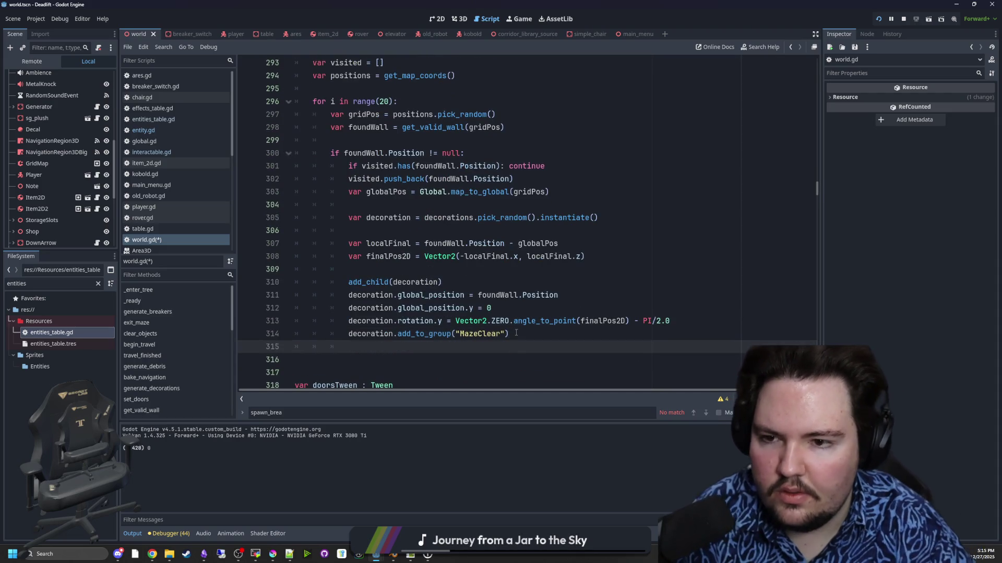
pyautogui.press('Return')
pyautogui.hotkey('ctrl', 'v')
pyautogui.press('Left')
pyautogui.press('Left')
pyautogui.press('Left')
pyautogui.press('BackSpace')
pyautogui.press('BackSpace')
pyautogui.press('BackSpace')
pyautogui.press('BackSpace')
pyautogui.press('BackSpace')
pyautogui.write('decorations')
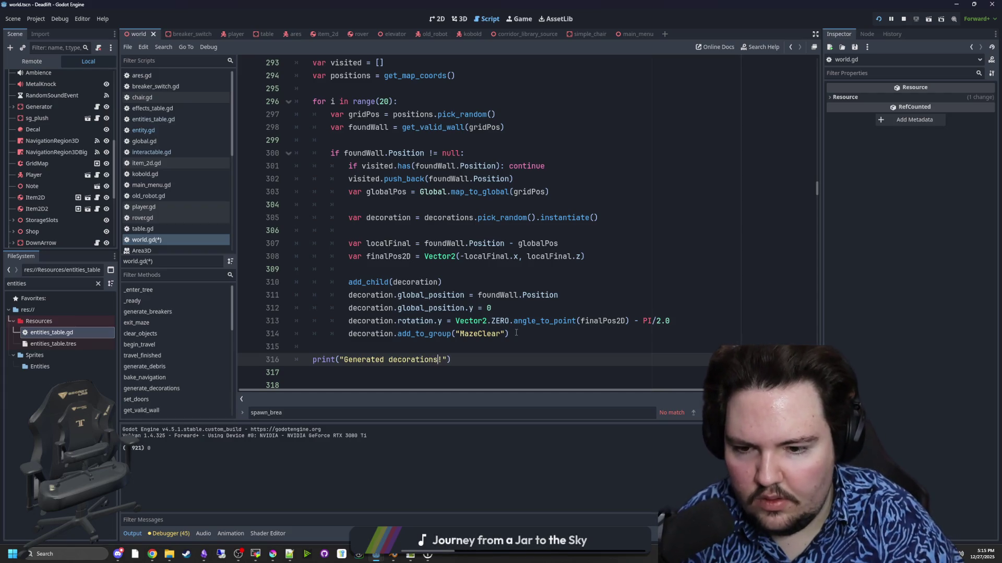
pyautogui.click(496, 346)
pyautogui.hotkey('ctrl', 's')
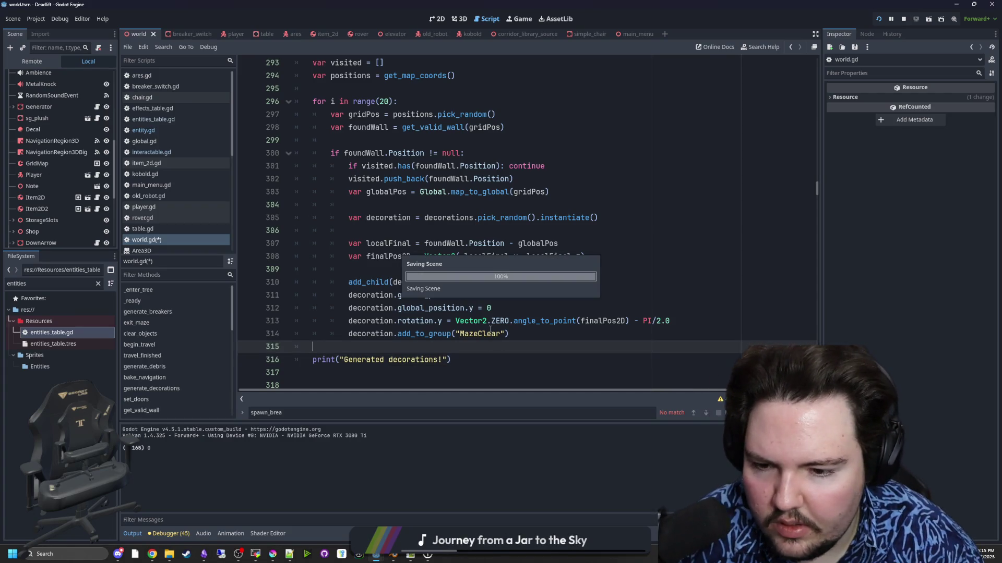
pyautogui.scroll(1, 397, 293)
pyautogui.scroll(-2, 365, 313)
# Search world.gd for 'entities' to locate the enemy-spawning code.
pyautogui.click(334, 332)
pyautogui.click(342, 295)
pyautogui.hotkey('ctrl', 'f')
pyautogui.write('hg')
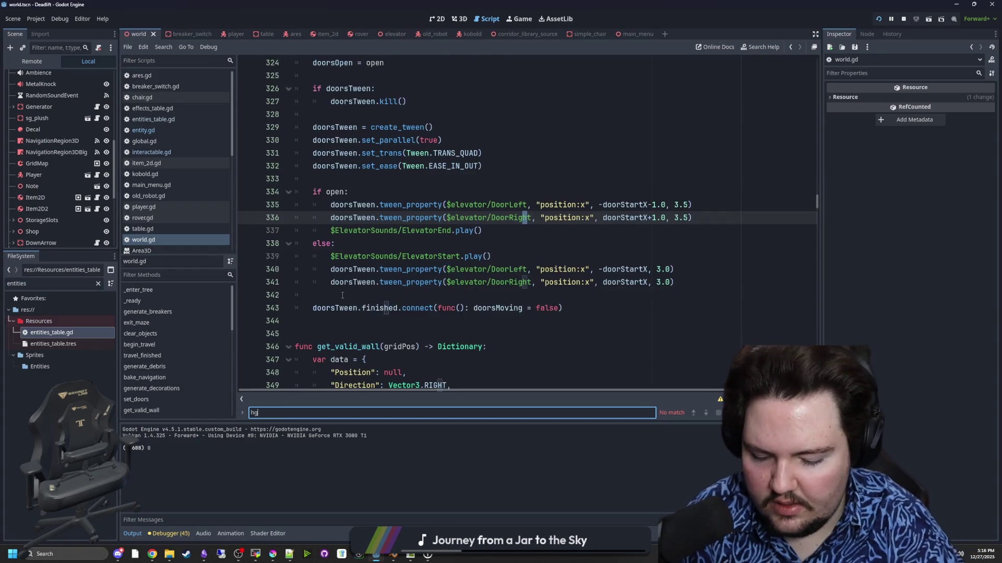
pyautogui.press('BackSpace')
pyautogui.write('entities')
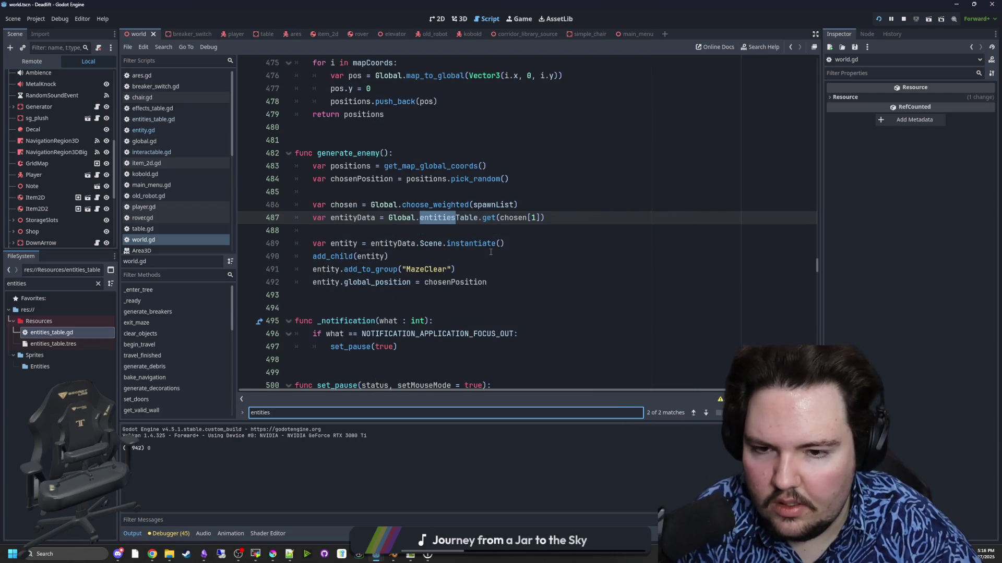
pyautogui.press('BackSpace')
pyautogui.press('BackSpace')
pyautogui.press('BackSpace')
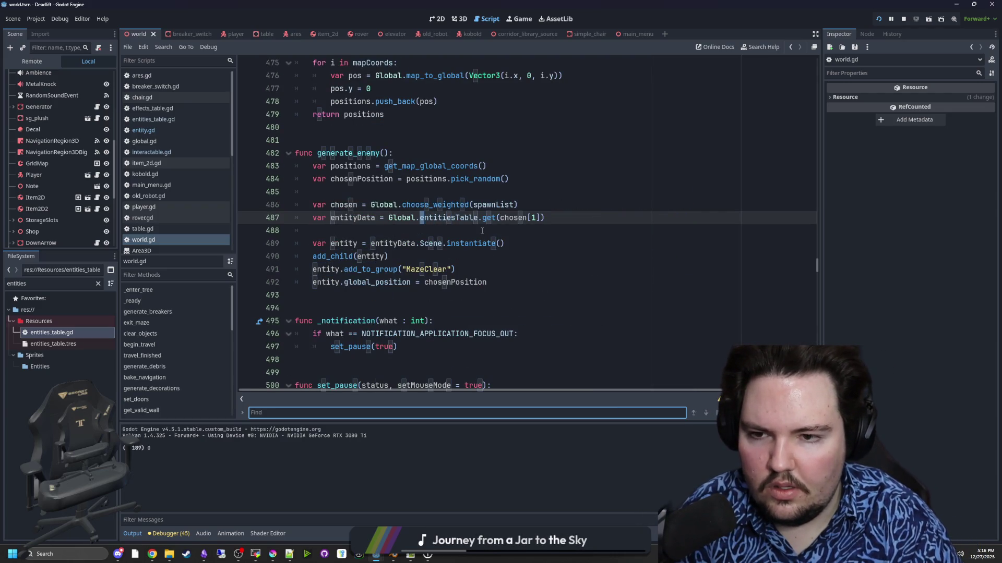
# Rename the generate_enemy function definition to generate_enemies.
pyautogui.click(482, 231)
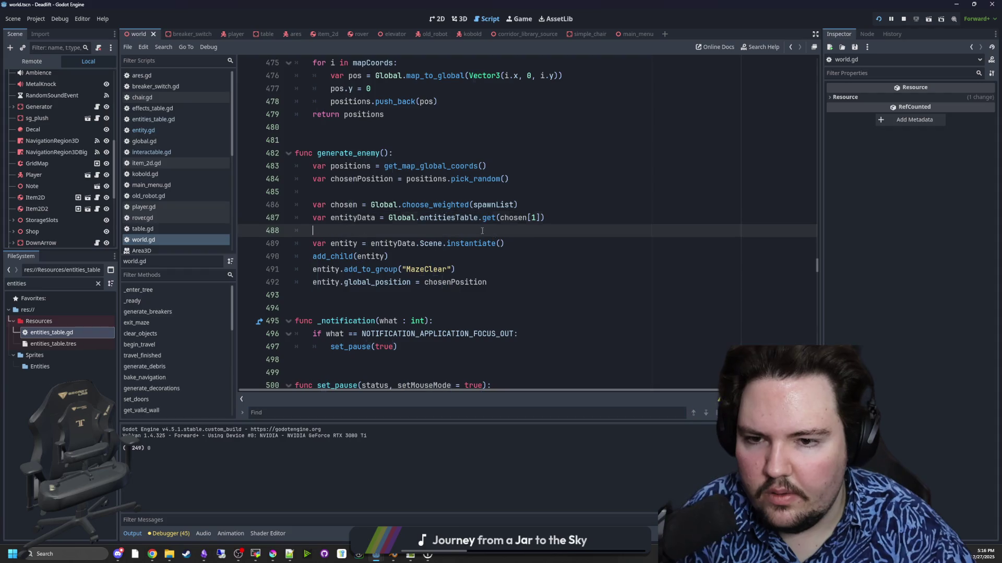
pyautogui.scroll(2, 403, 227)
pyautogui.click(404, 230)
pyautogui.press('Left')
pyautogui.press('Left')
pyautogui.press('Left')
pyautogui.press('BackSpace')
pyautogui.write('ies')
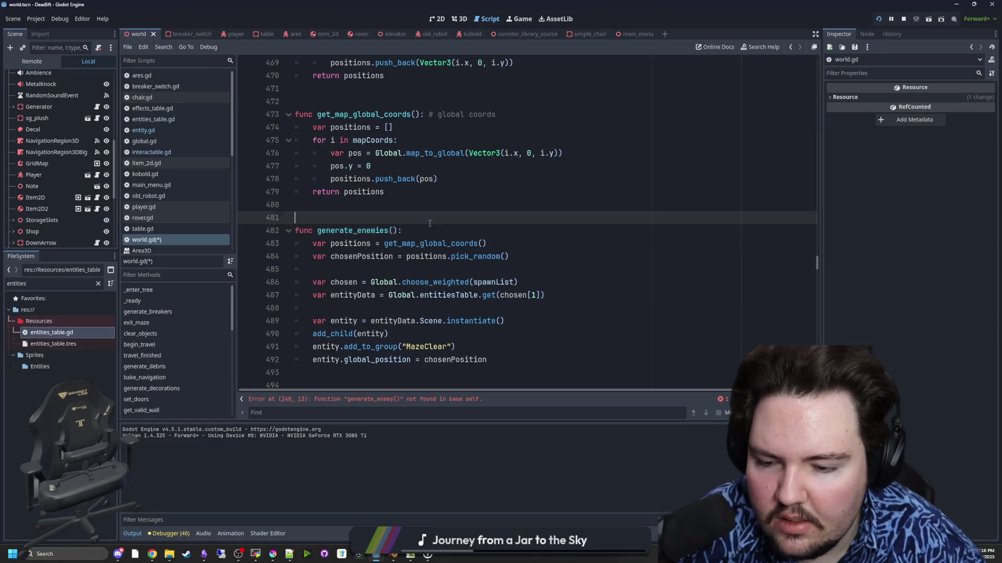
# Remove the range(5) loop at the call site and call generate_enemies() once.
pyautogui.click(424, 400)
pyautogui.scroll(1, 391, 237)
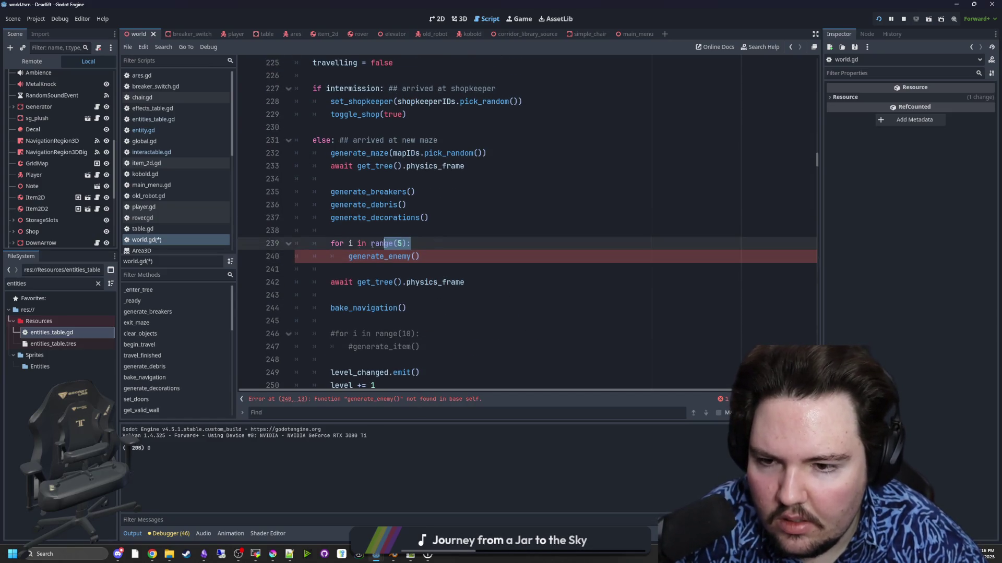
pyautogui.moveTo(330, 230); pyautogui.dragTo(349, 256)
pyautogui.press('BackSpace')
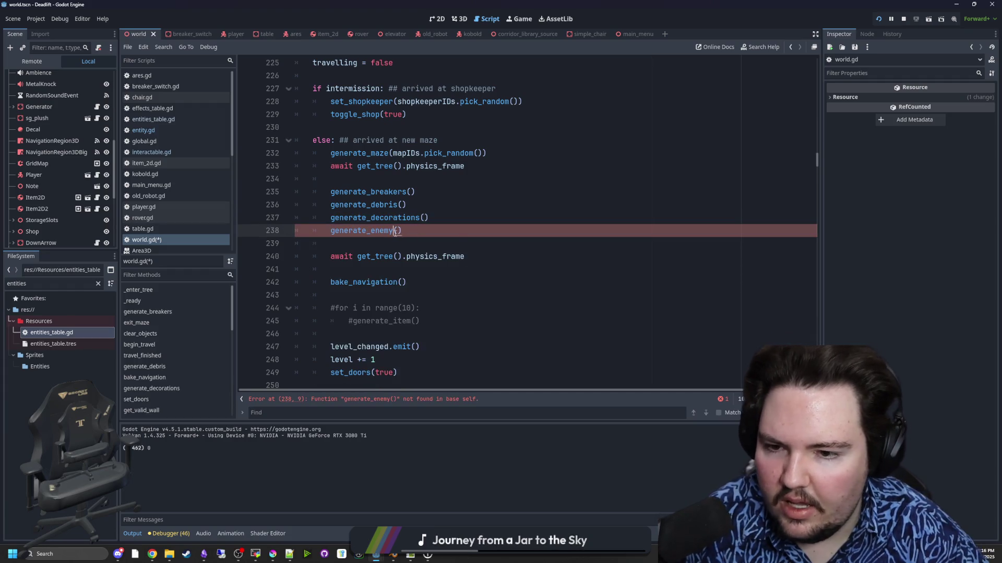
pyautogui.press('End')
pyautogui.press('Left')
pyautogui.press('Left')
pyautogui.press('BackSpace')
pyautogui.write('ies')
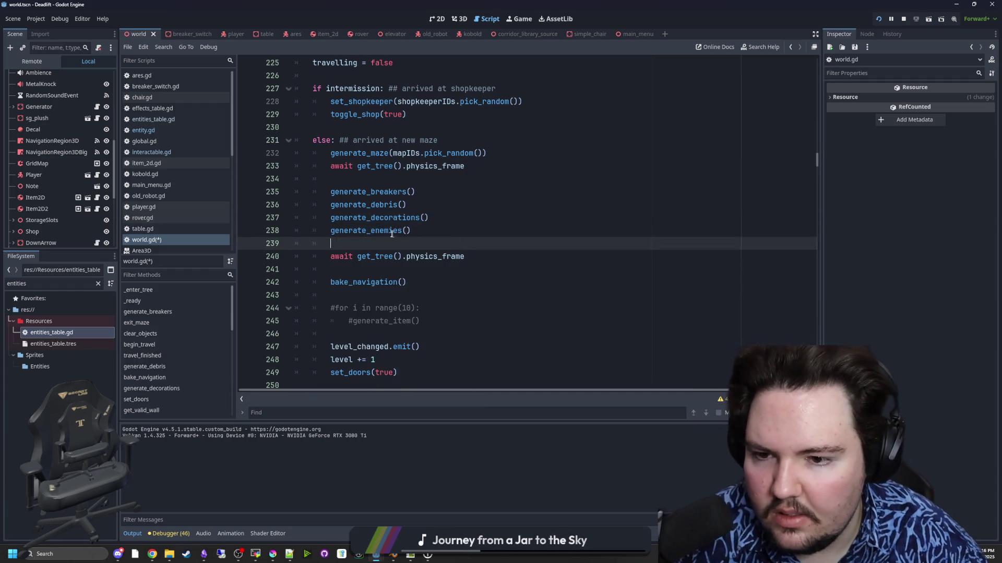
# End generate_enemies with print("Generated entities!") and start a 'for i in range(5):' header at its top.
pyautogui.keyDown('ctrl'); pyautogui.click(384, 232); pyautogui.keyUp('ctrl')
pyautogui.scroll(1, 412, 215)
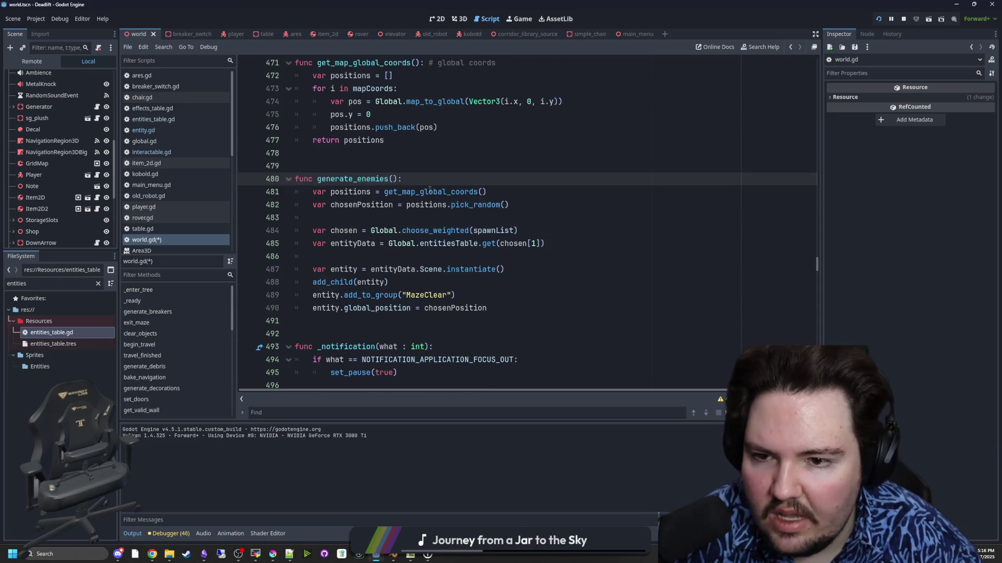
pyautogui.press('End')
pyautogui.press('Return')
pyautogui.press('Return')
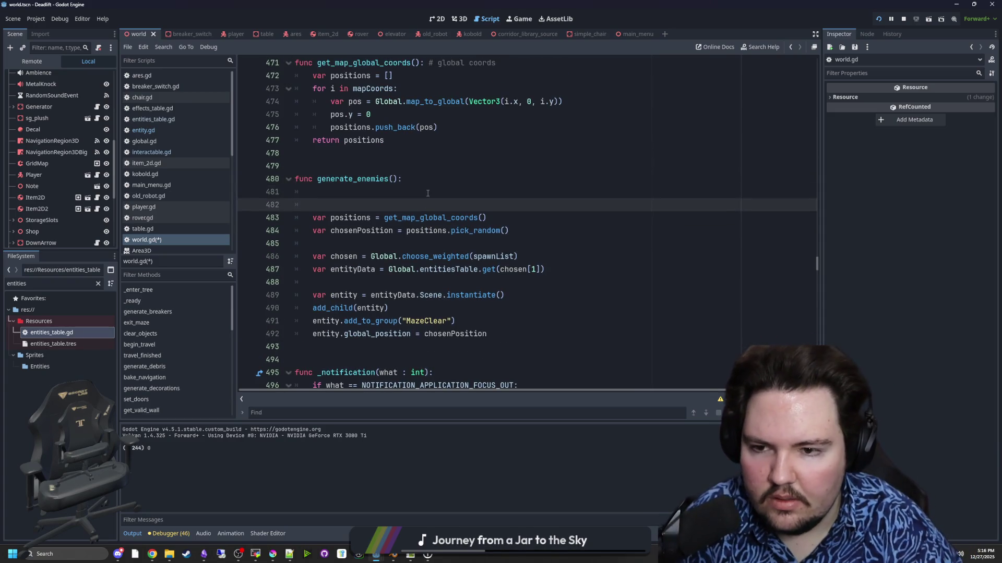
pyautogui.press('Up')
pyautogui.click(491, 334)
pyautogui.press('Return')
pyautogui.write('print("Generated decorations!")')
pyautogui.doubleClick(420, 346)
pyautogui.write('entities')
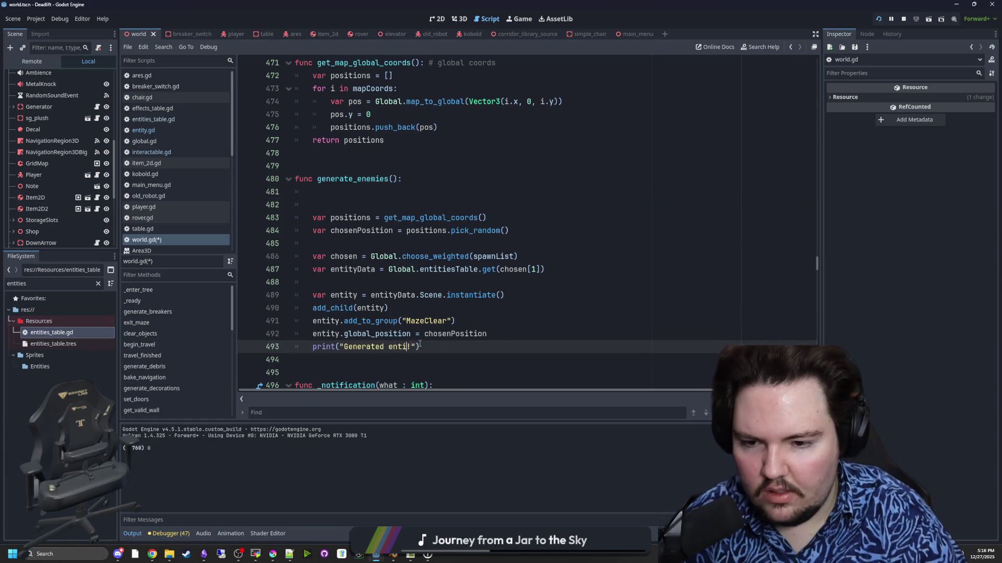
pyautogui.click(377, 208)
pyautogui.write('for i in ran')
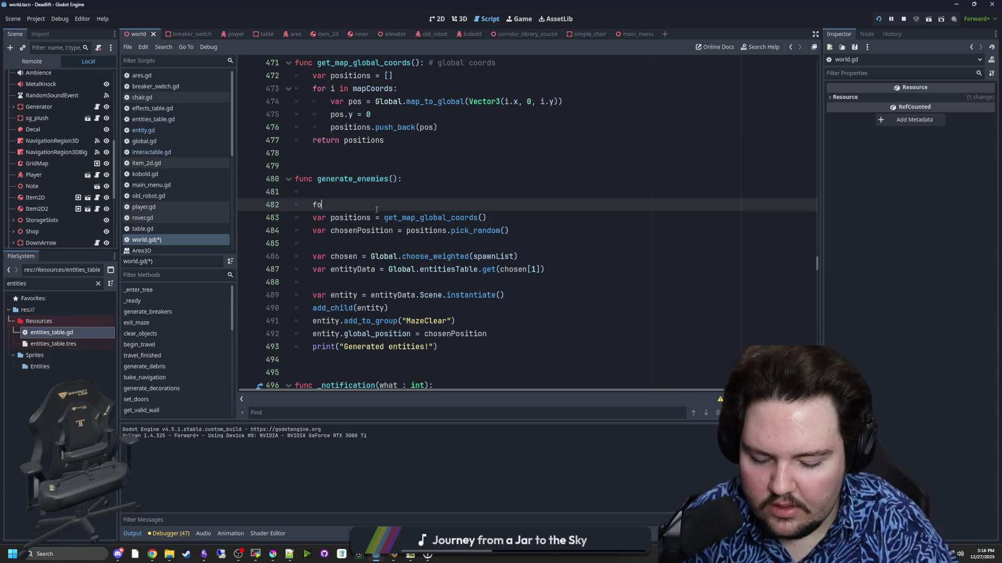
pyautogui.write('ge(5):')
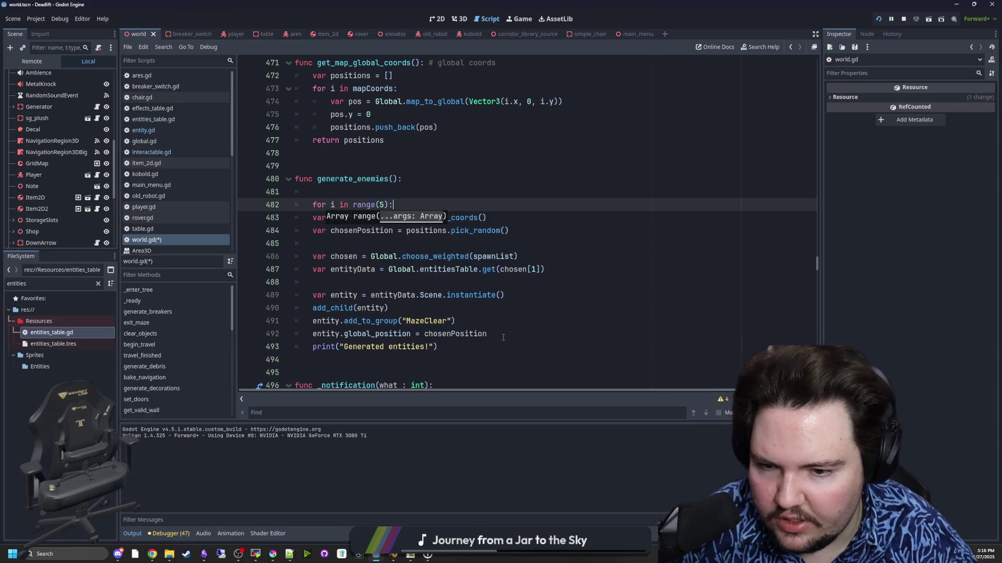
# Indent the spawning lines under the range(5) loop, leaving the print line after it.
pyautogui.moveTo(503, 338); pyautogui.dragTo(300, 215)
pyautogui.press('Tab')
pyautogui.click(344, 191)
pyautogui.press('BackSpace')
pyautogui.press('BackSpace')
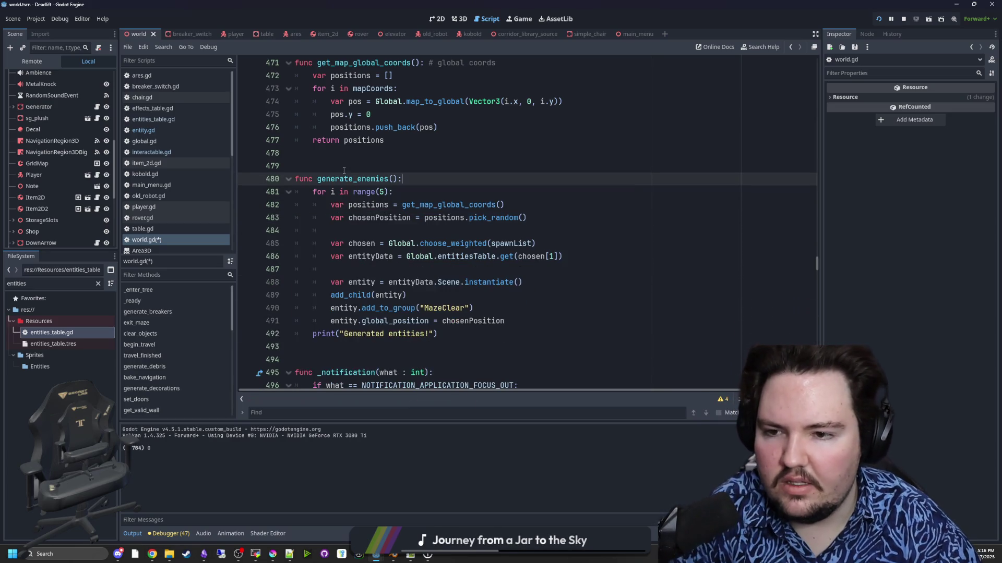
pyautogui.click(508, 320)
pyautogui.press('Return')
pyautogui.click(476, 306)
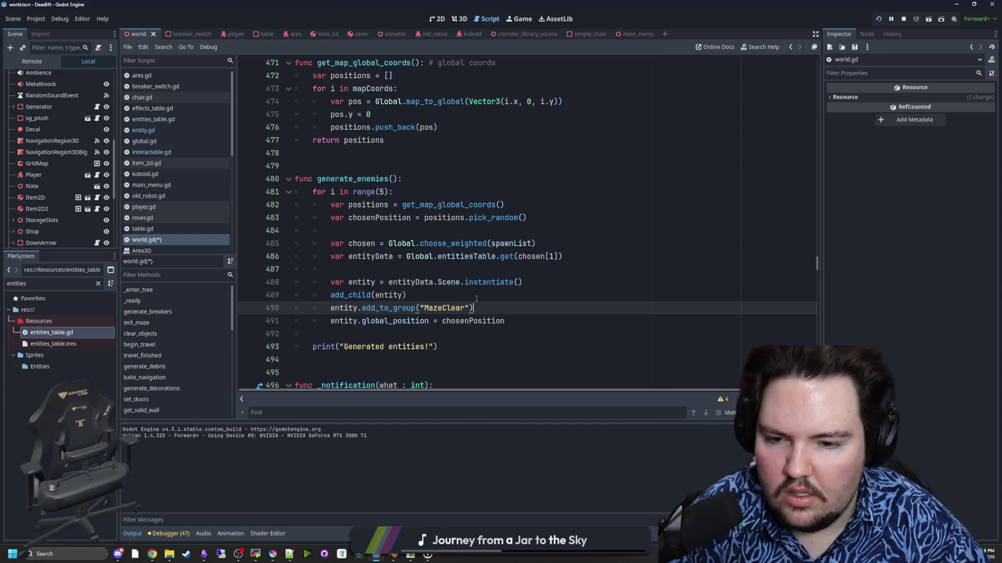
# Review the loop body, save world.gd, and add a blank line under the function header.
pyautogui.click(416, 192)
pyautogui.scroll(2, 416, 219)
pyautogui.click(416, 243)
pyautogui.scroll(-3, 416, 228)
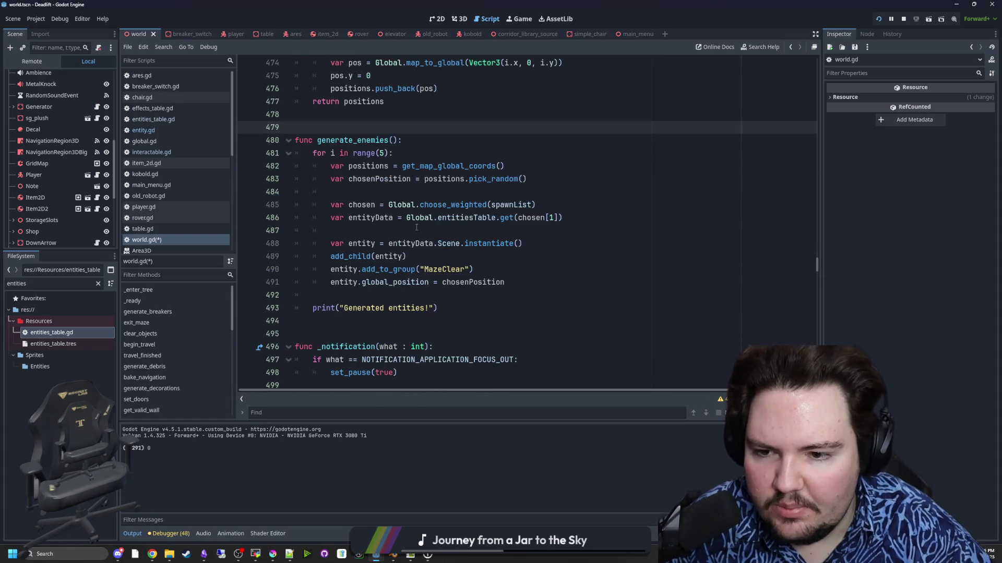
pyautogui.click(509, 294)
pyautogui.moveTo(509, 282); pyautogui.dragTo(246, 158)
pyautogui.click(366, 124)
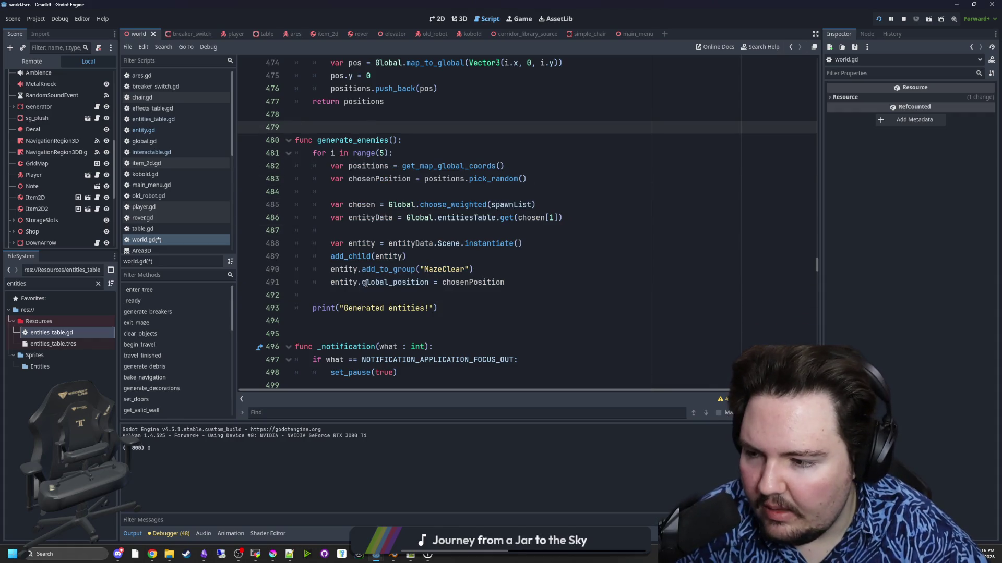
pyautogui.scroll(2, 363, 235)
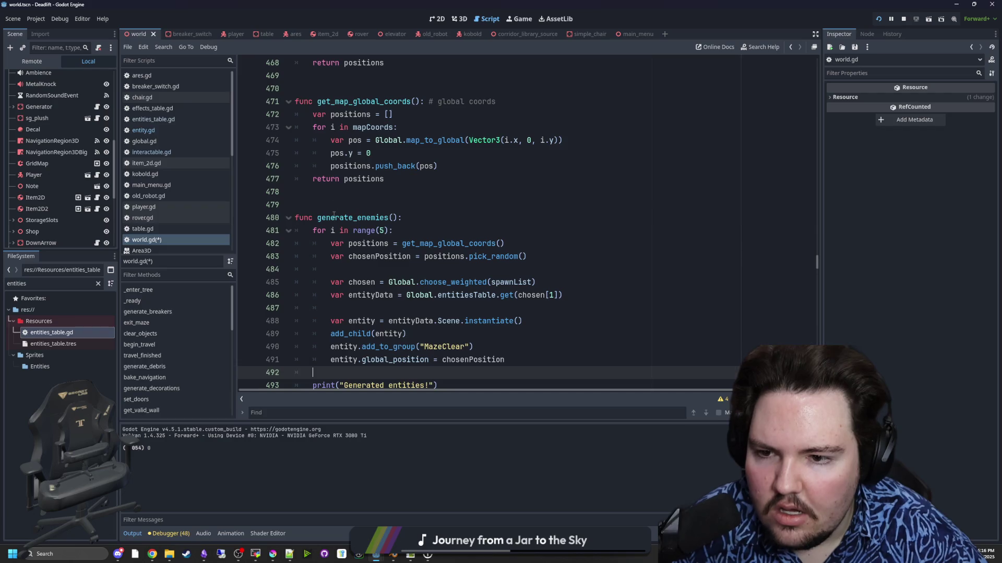
pyautogui.hotkey('ctrl', 's')
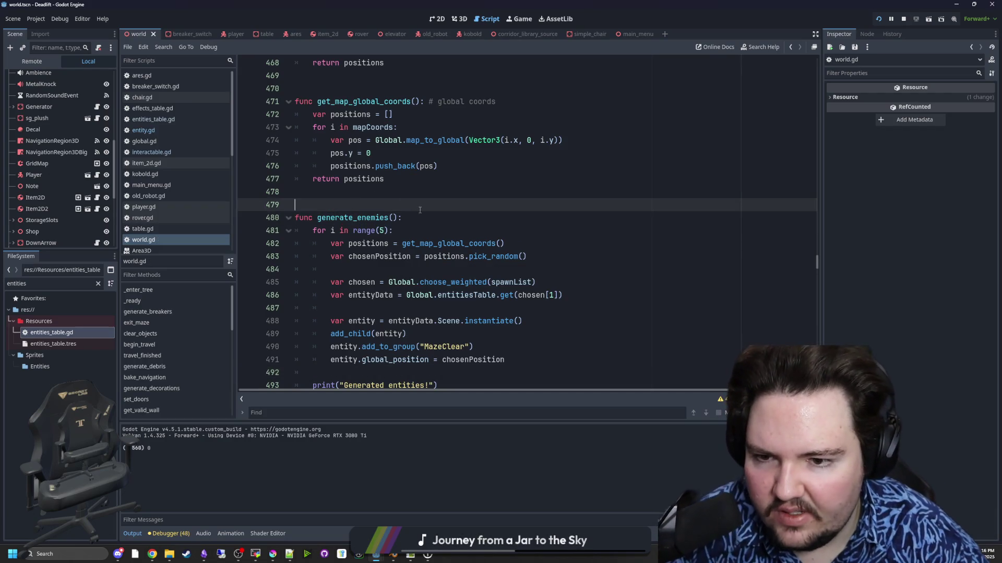
pyautogui.click(420, 216)
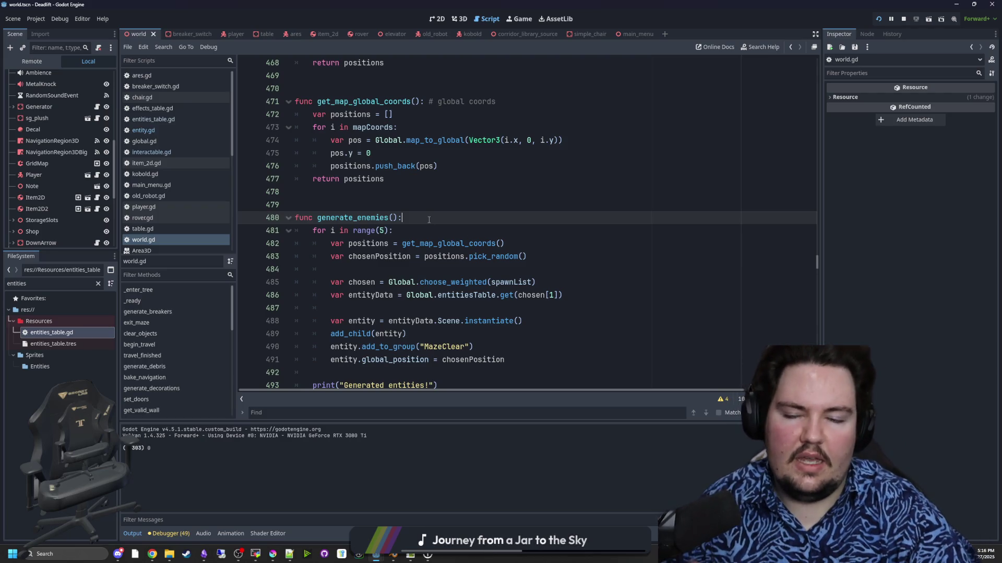
pyautogui.press('Return')
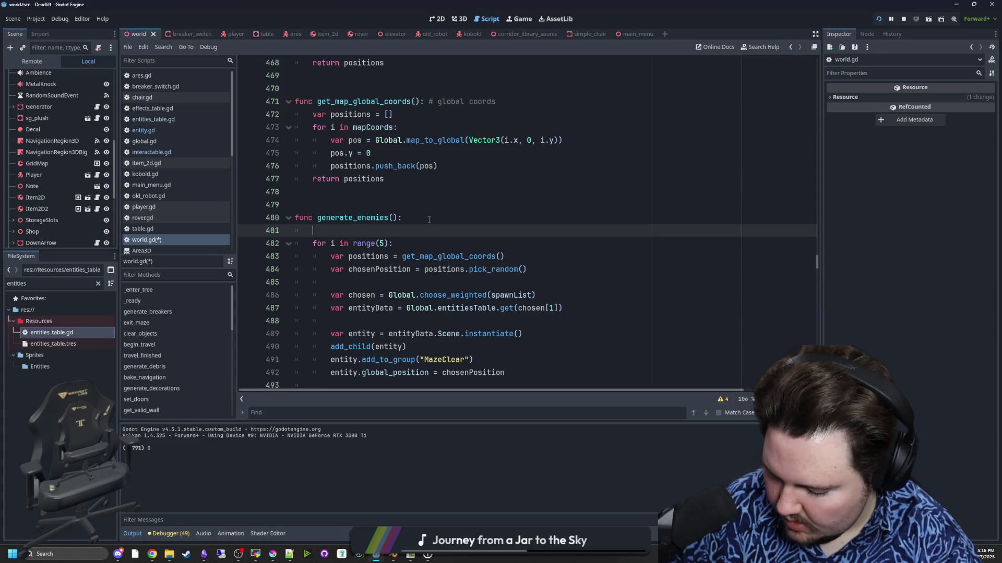
# Run the game with F5 to test the five-entity spawning loop and review the code.
pyautogui.press('F5')
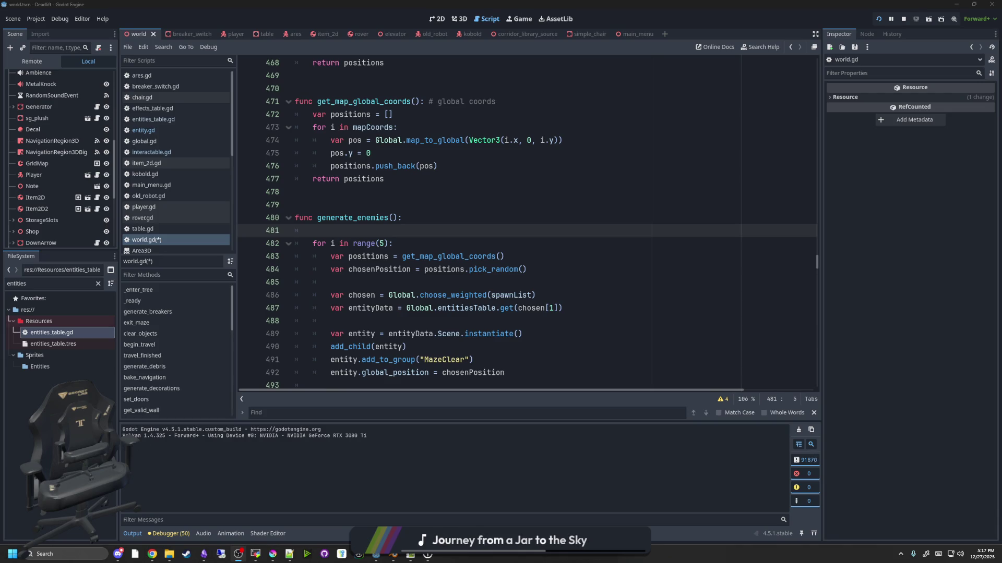
pyautogui.click(426, 345)
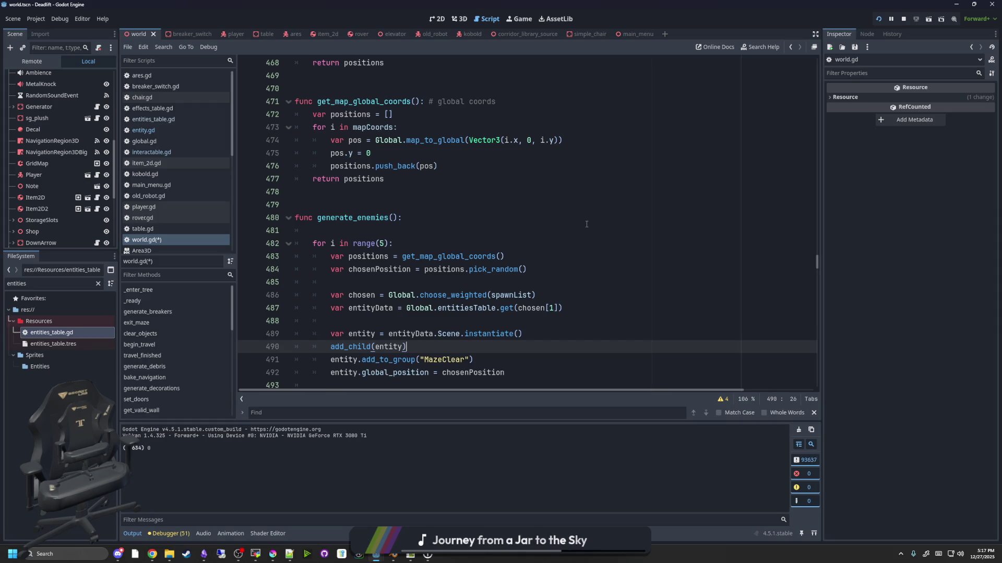
pyautogui.click(237, 554)
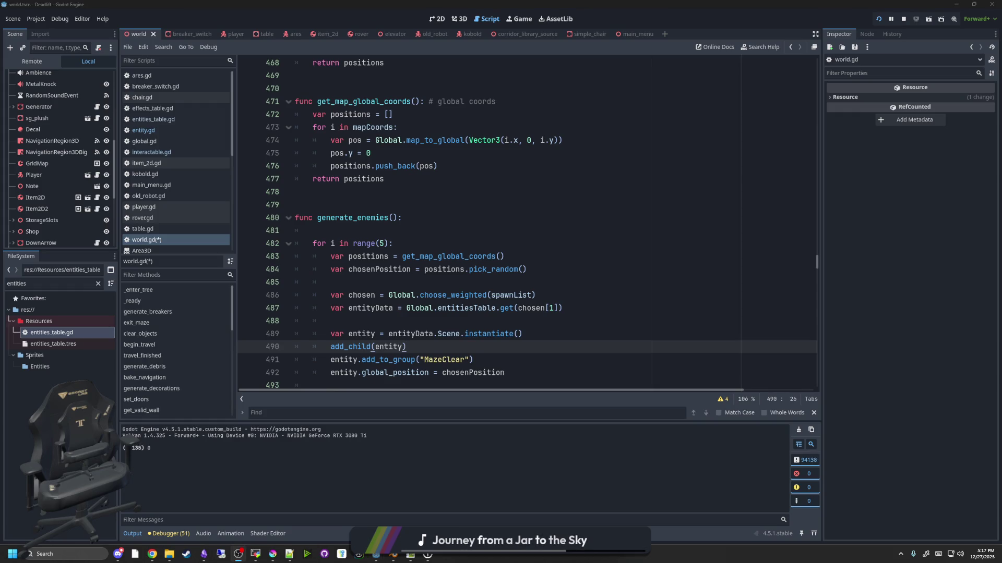
pyautogui.click(381, 243)
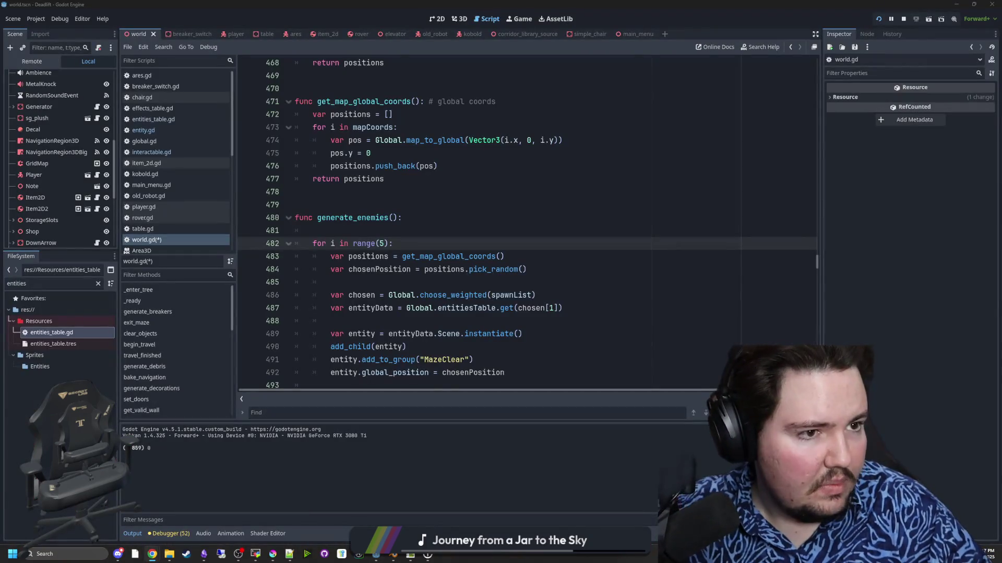
pyautogui.click(399, 233)
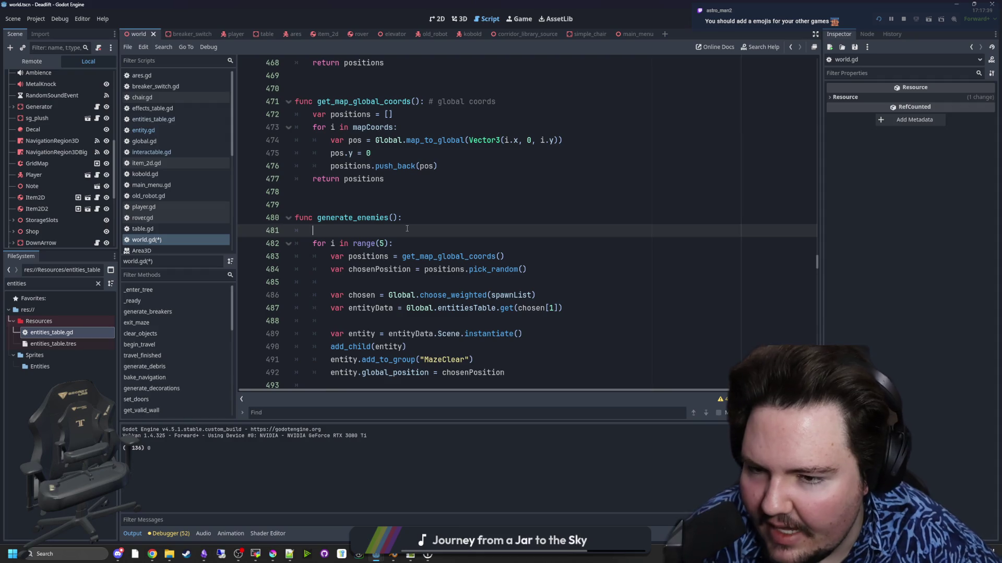
pyautogui.scroll(-2, 406, 228)
pyautogui.scroll(4, 407, 229)
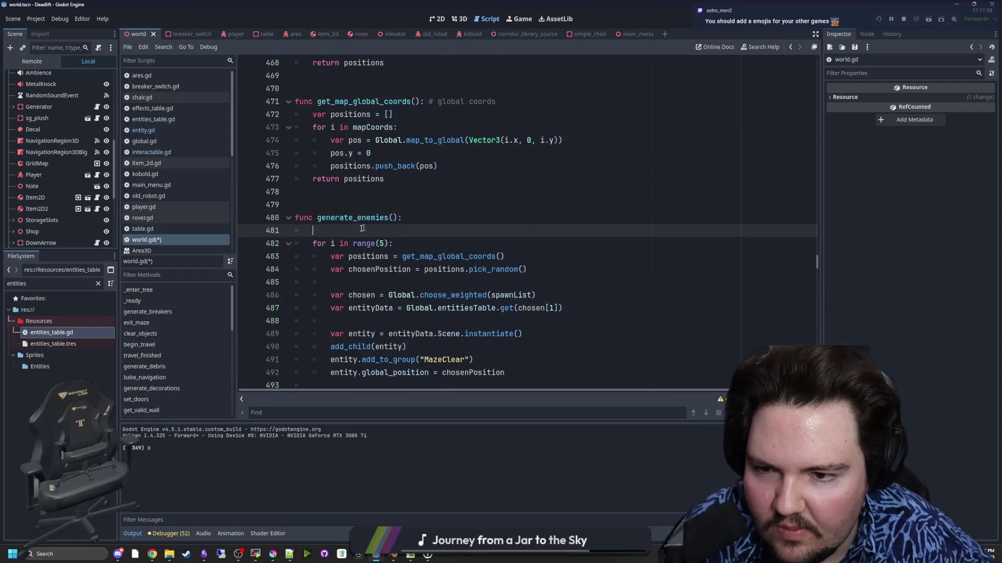
pyautogui.scroll(-4, 366, 198)
pyautogui.scroll(1, 351, 189)
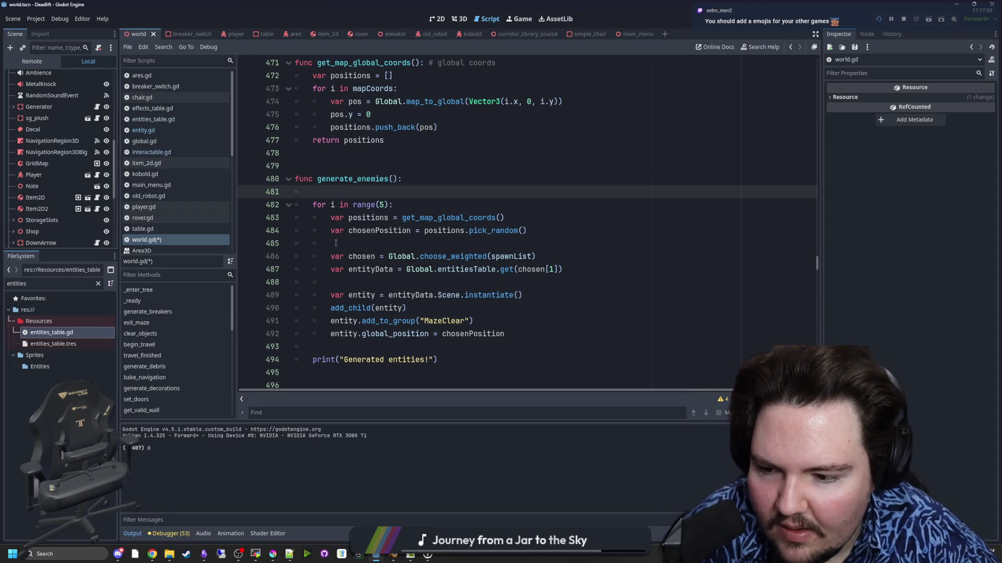
pyautogui.scroll(-2, 336, 243)
pyautogui.scroll(2, 336, 209)
# Insert a blank line at the top of generate_enemies above the loop.
pyautogui.click(336, 180)
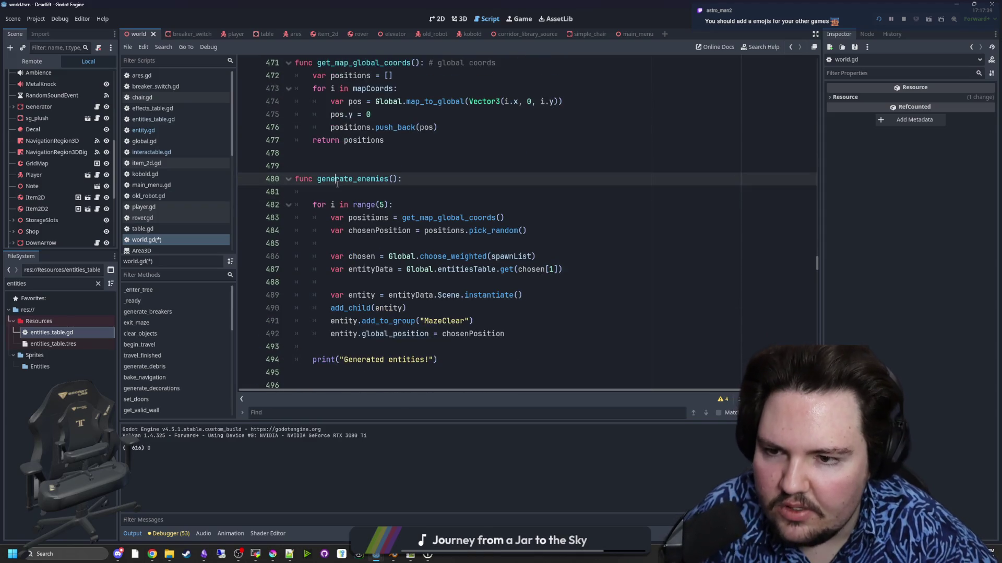
pyautogui.click(334, 191)
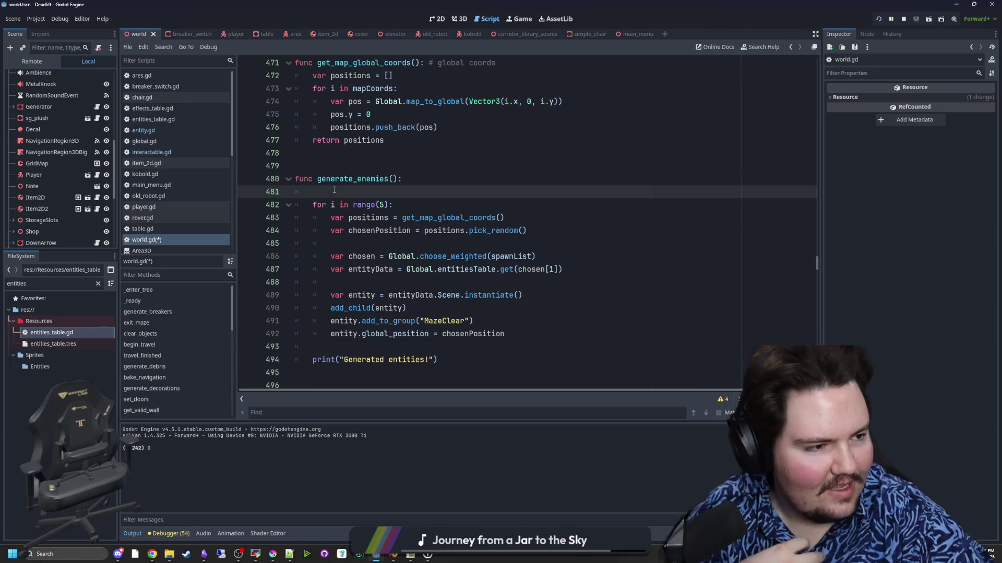
pyautogui.press('Return')
pyautogui.press('Up')
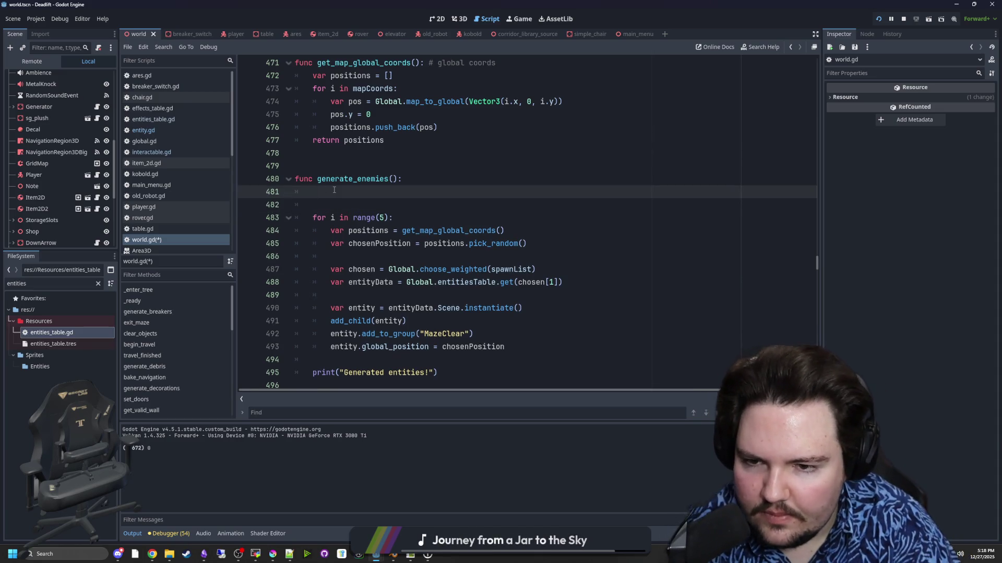
# Rename generate_enemies to generate_entities at its definition and at the line 238 call.
pyautogui.write('var entityCount')
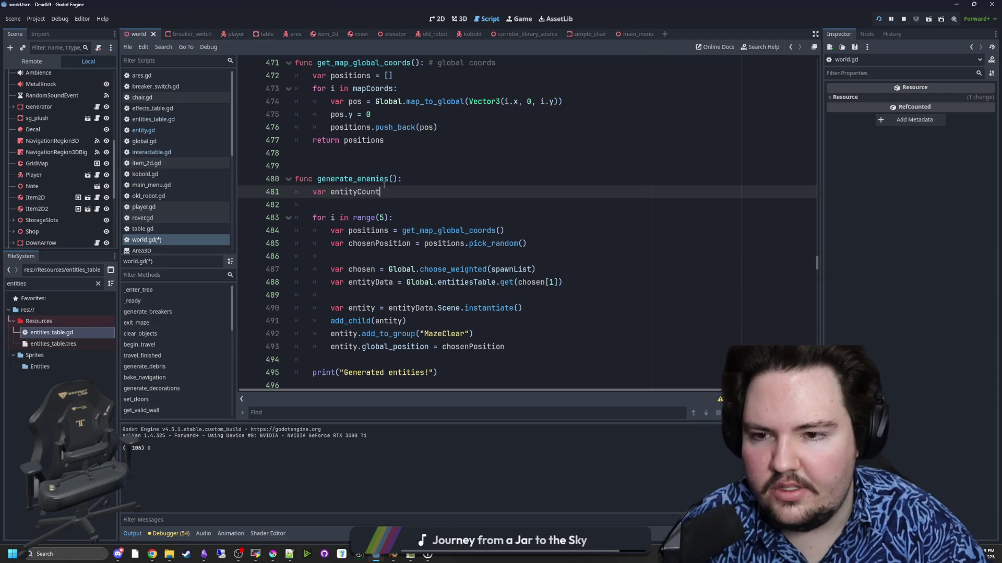
pyautogui.moveTo(389, 179); pyautogui.dragTo(356, 179)
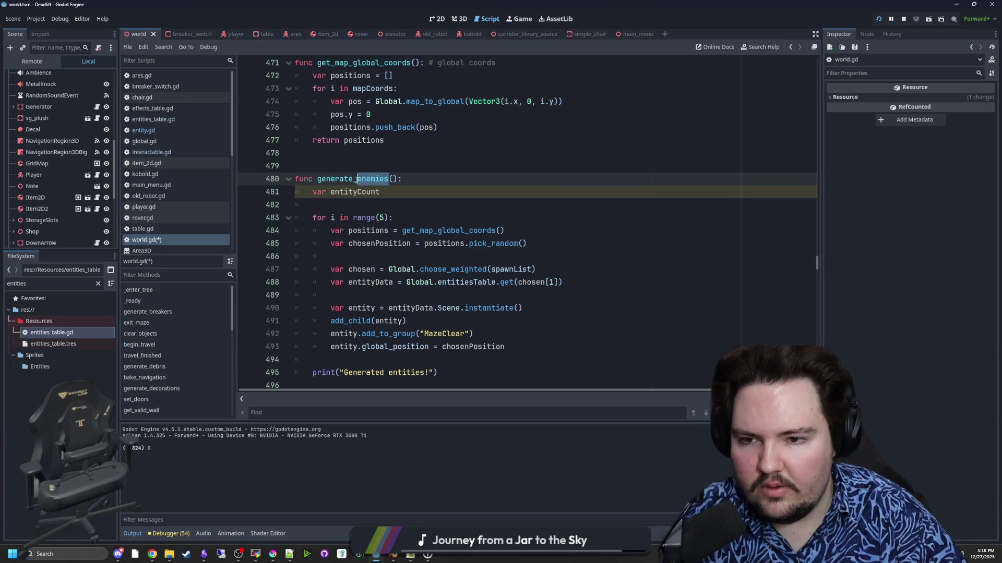
pyautogui.write('entities')
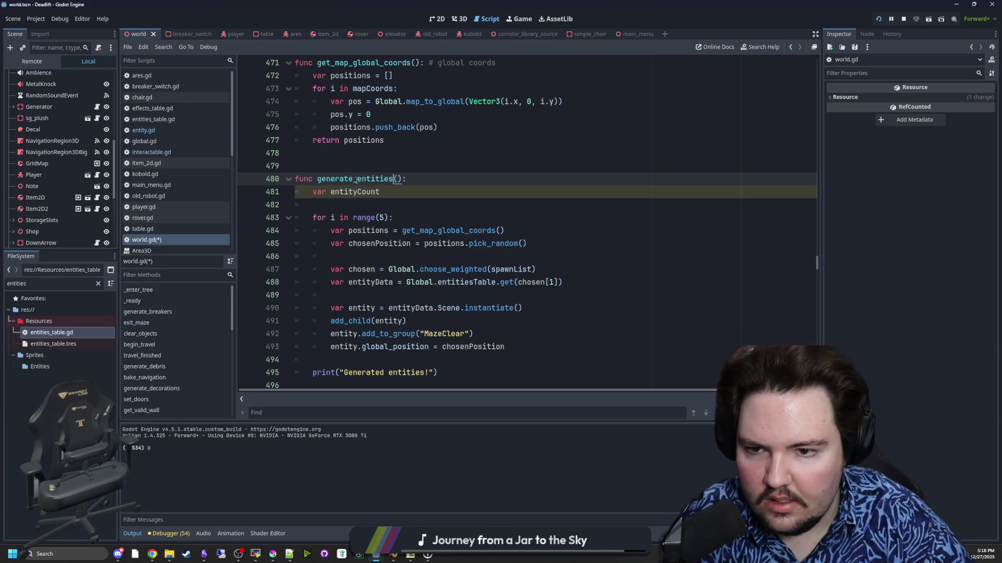
pyautogui.doubleClick(363, 179)
pyautogui.click(334, 399)
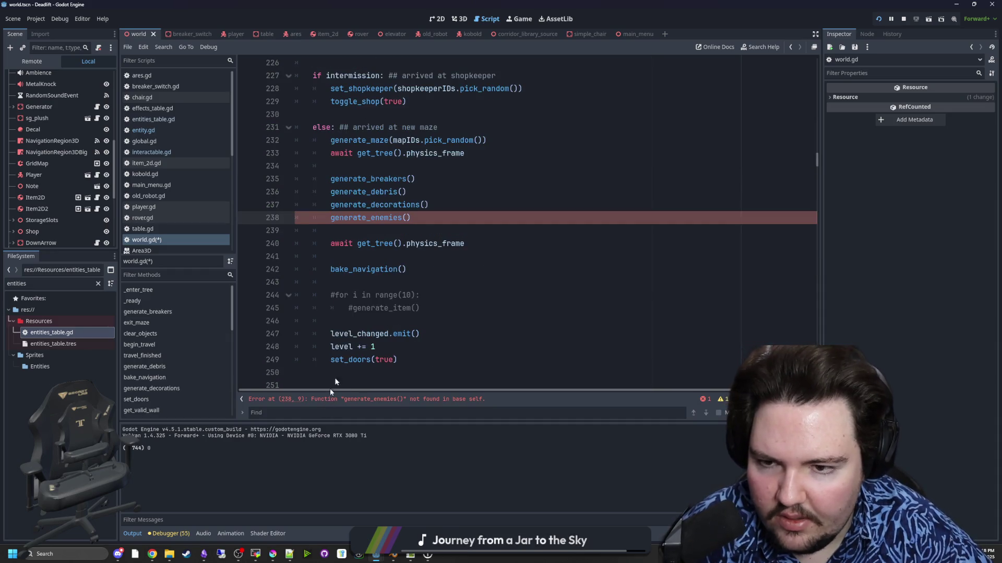
pyautogui.moveTo(400, 218); pyautogui.dragTo(371, 218)
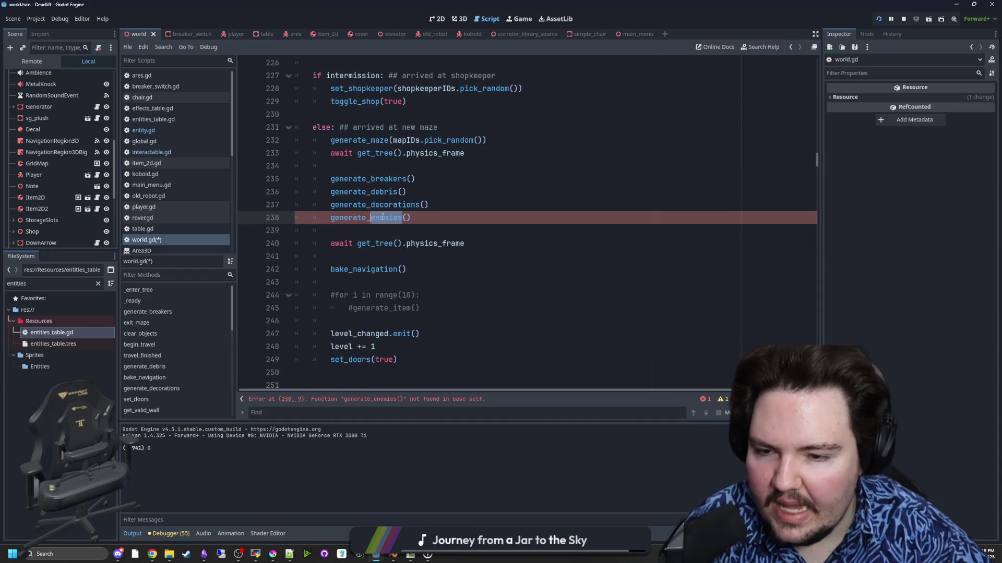
pyautogui.write('entities')
pyautogui.click(454, 226)
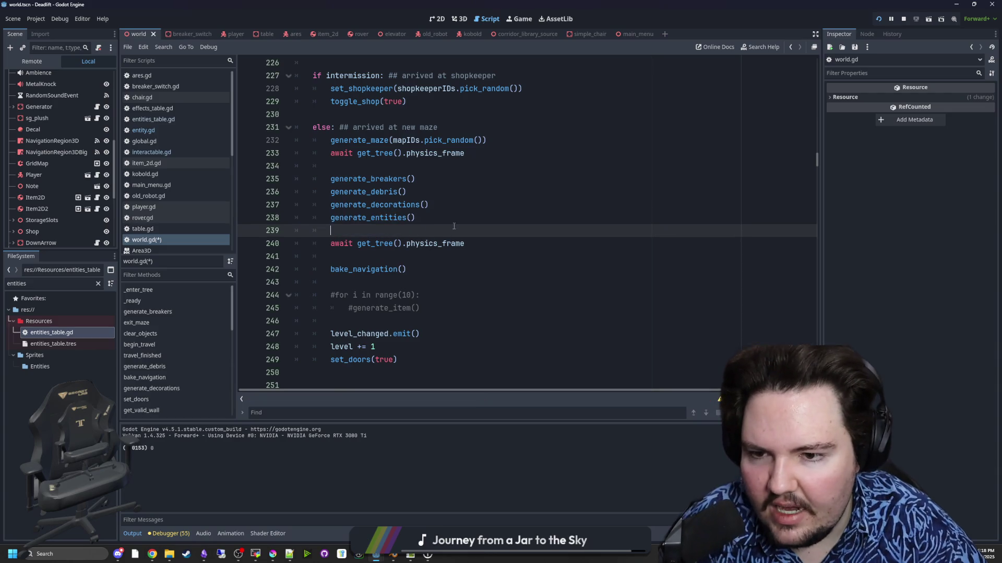
# Declare var entityCount = 1 at the top of generate_entities.
pyautogui.keyDown('ctrl'); pyautogui.click(391, 218); pyautogui.keyUp('ctrl')
pyautogui.press('End')
pyautogui.press('Return')
pyautogui.write('var entityCount')
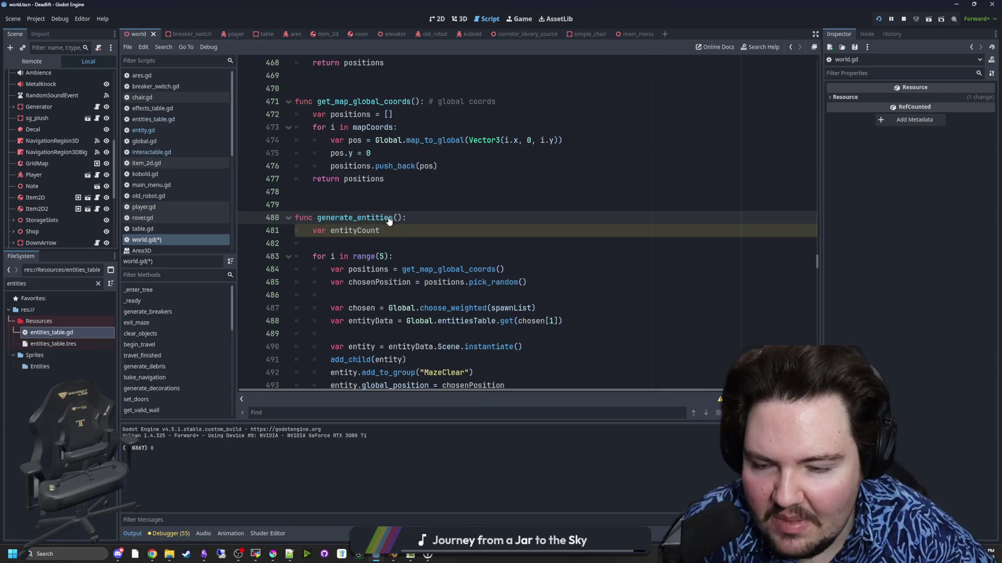
pyautogui.scroll(-1, 398, 231)
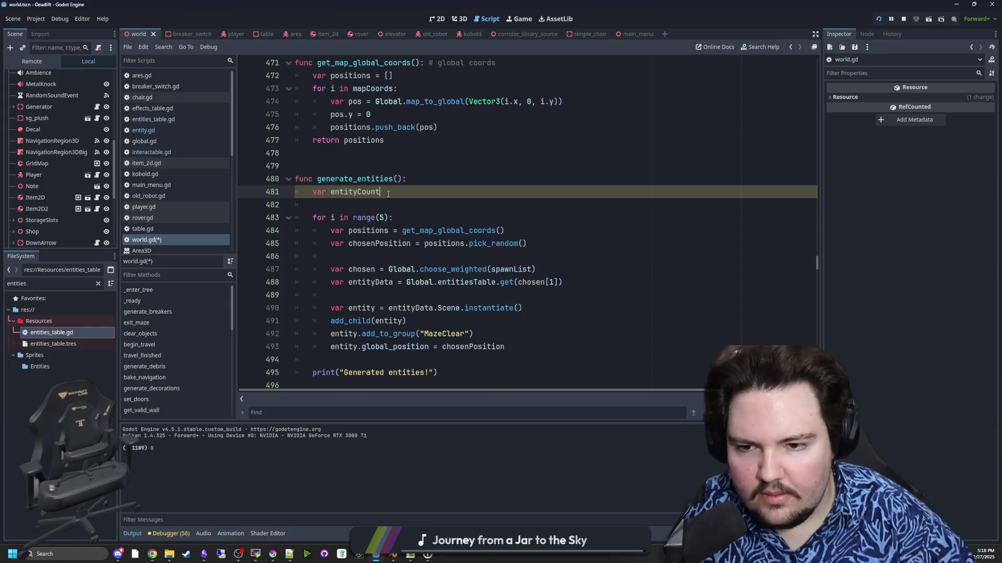
pyautogui.write('=')
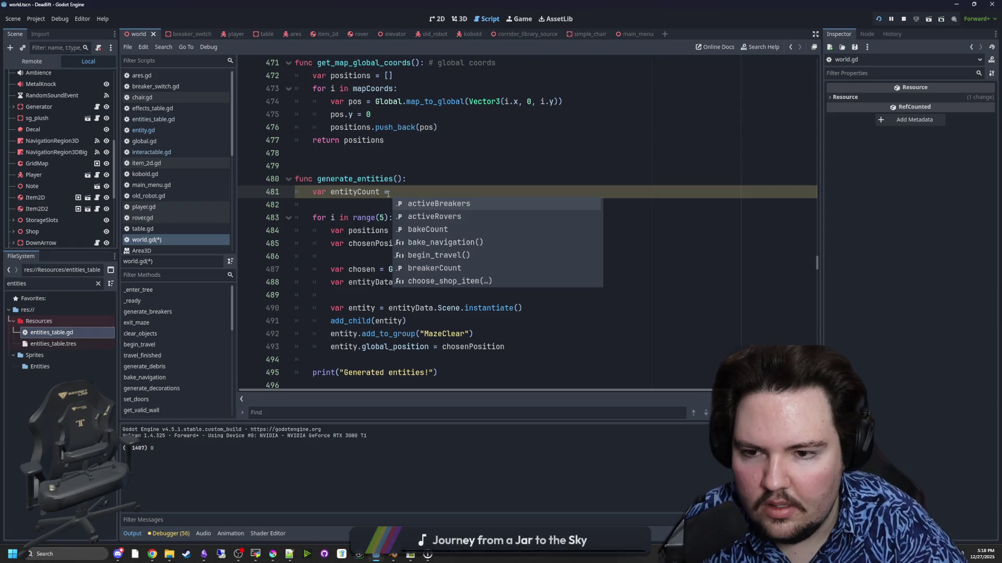
pyautogui.press('Escape')
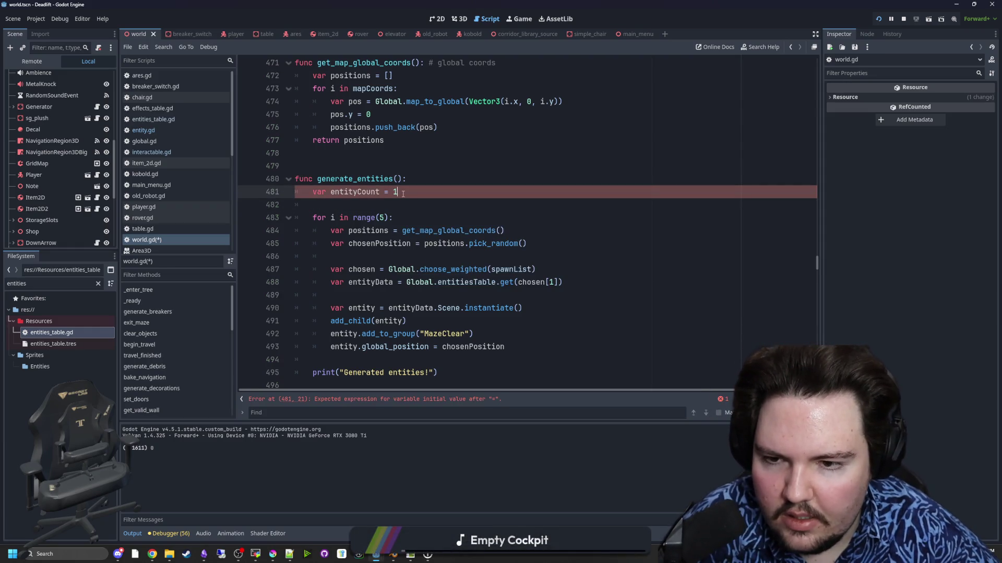
pyautogui.doubleClick(386, 192)
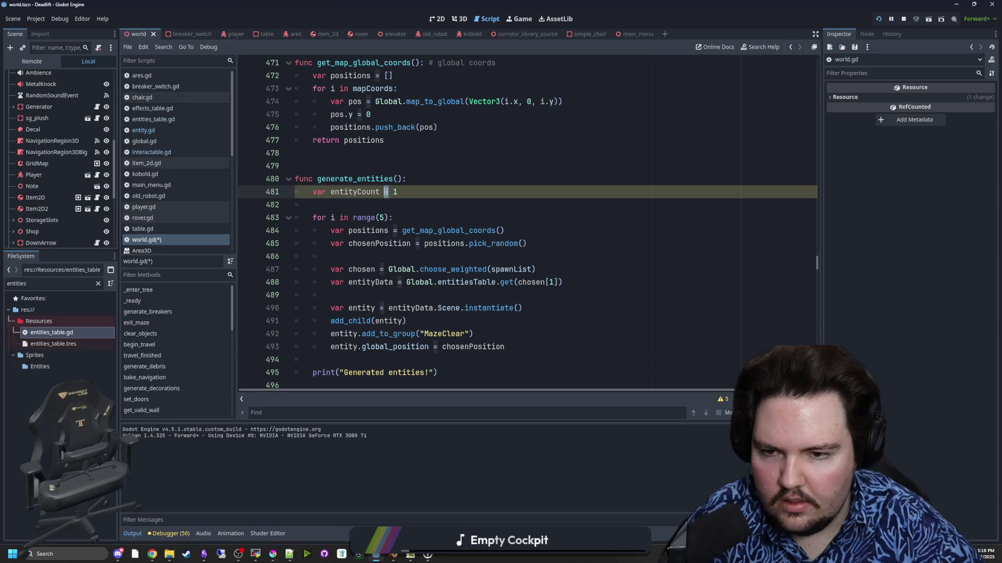
pyautogui.doubleClick(359, 194)
pyautogui.moveTo(818, 264); pyautogui.dragTo(822, 62)
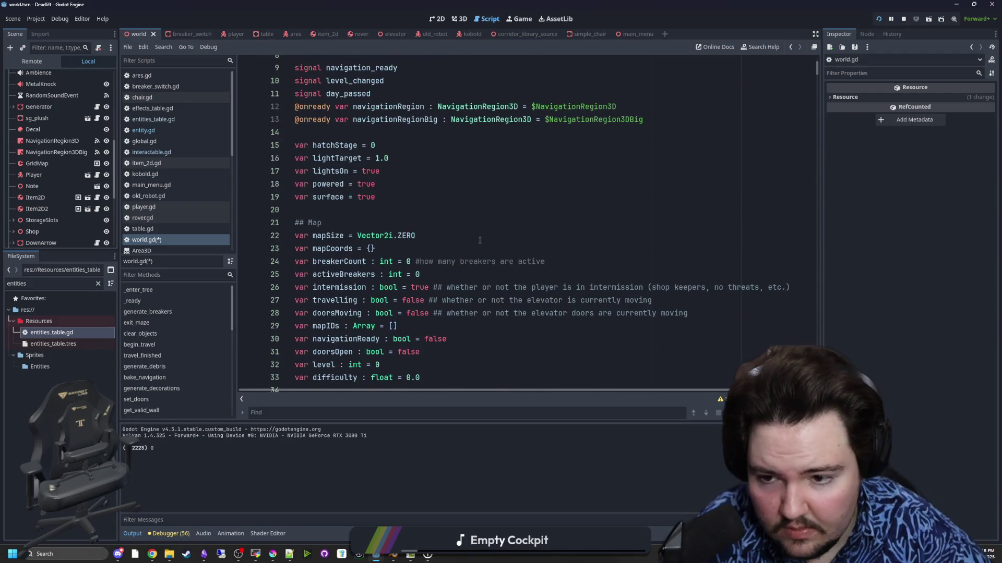
# Declare var entityCount : int = 0 below activeBreakers among the Map variables.
pyautogui.scroll(-2, 458, 241)
pyautogui.click(474, 198)
pyautogui.press('Return')
pyautogui.write('var entity')
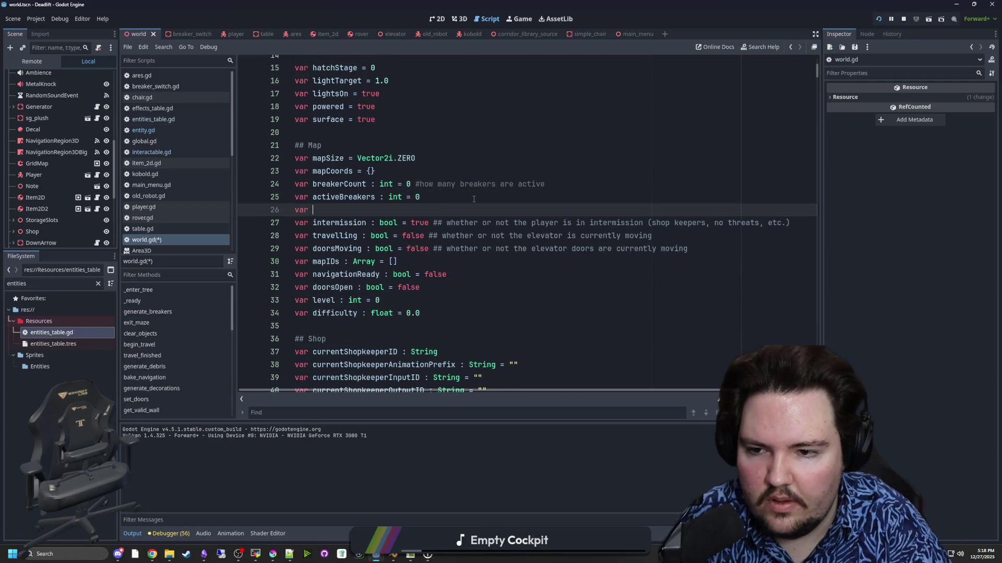
pyautogui.write('Count : int')
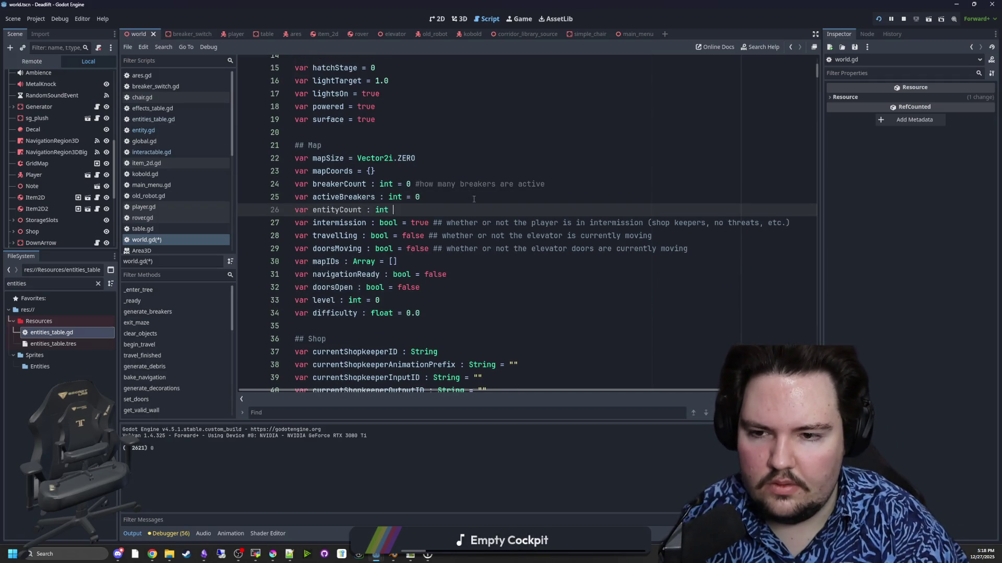
pyautogui.scroll(-2, 459, 261)
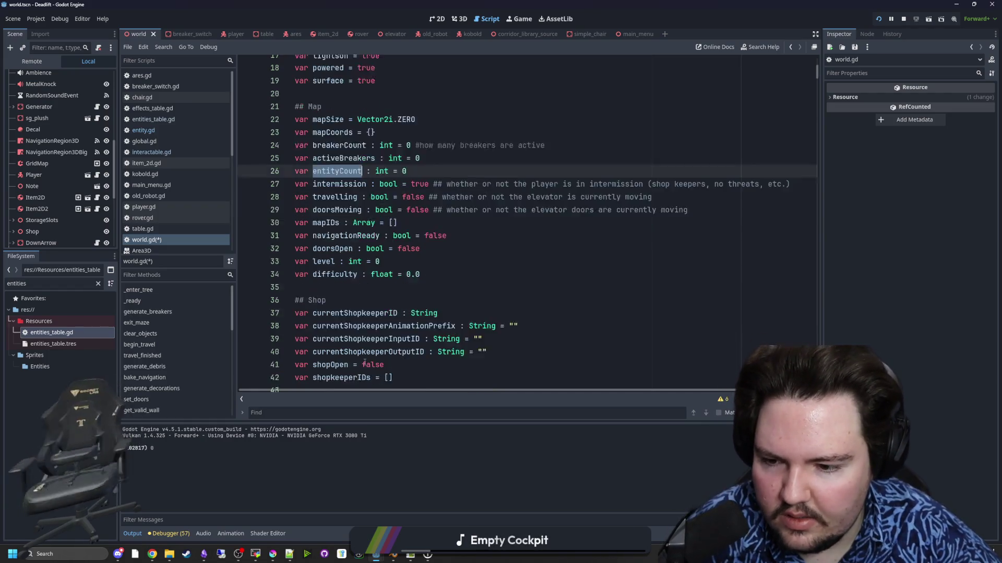
pyautogui.click(451, 311)
pyautogui.keyDown('ctrl'); pyautogui.click(451, 312); pyautogui.keyUp('ctrl')
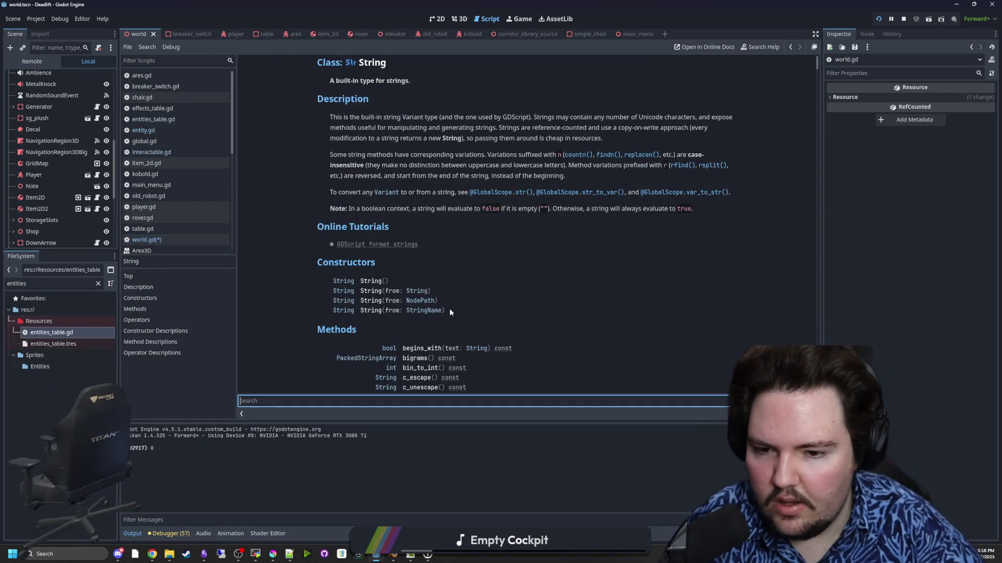
# Search world.gd for 'generate_'.
pyautogui.click(152, 240)
pyautogui.hotkey('ctrl', 'f')
pyautogui.write('generate_')
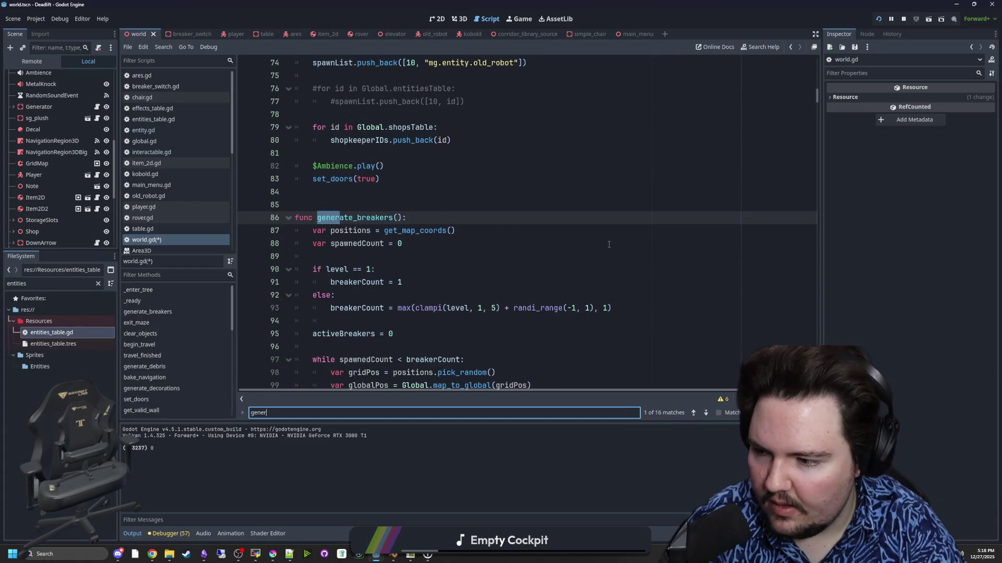
# Step through the generate_ matches to reach the generate_entities definition.
pyautogui.click(422, 217)
pyautogui.hotkey('ctrl', 'f')
pyautogui.press('Return')
pyautogui.press('Return')
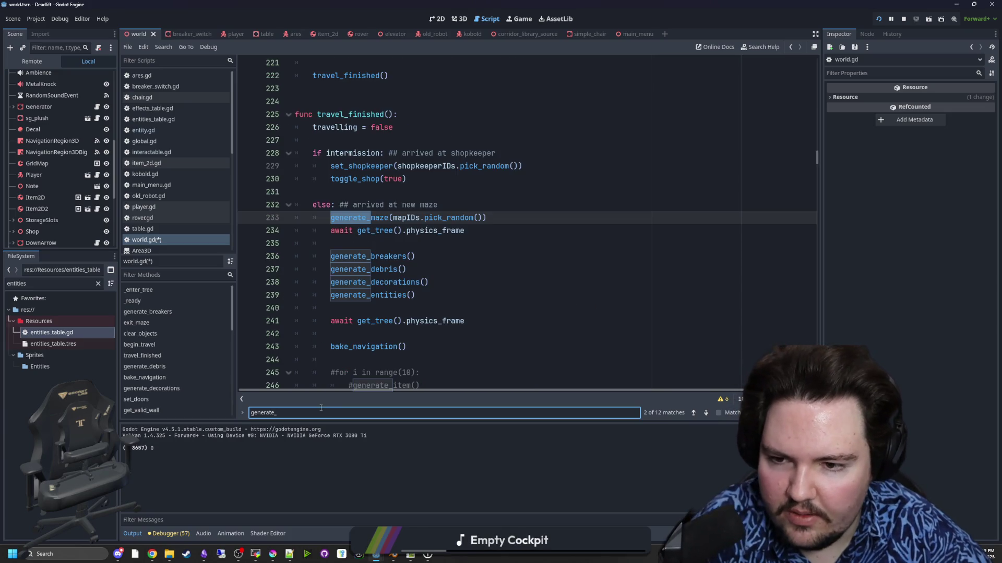
pyautogui.click(425, 282)
pyautogui.keyDown('ctrl'); pyautogui.click(376, 256); pyautogui.keyUp('ctrl')
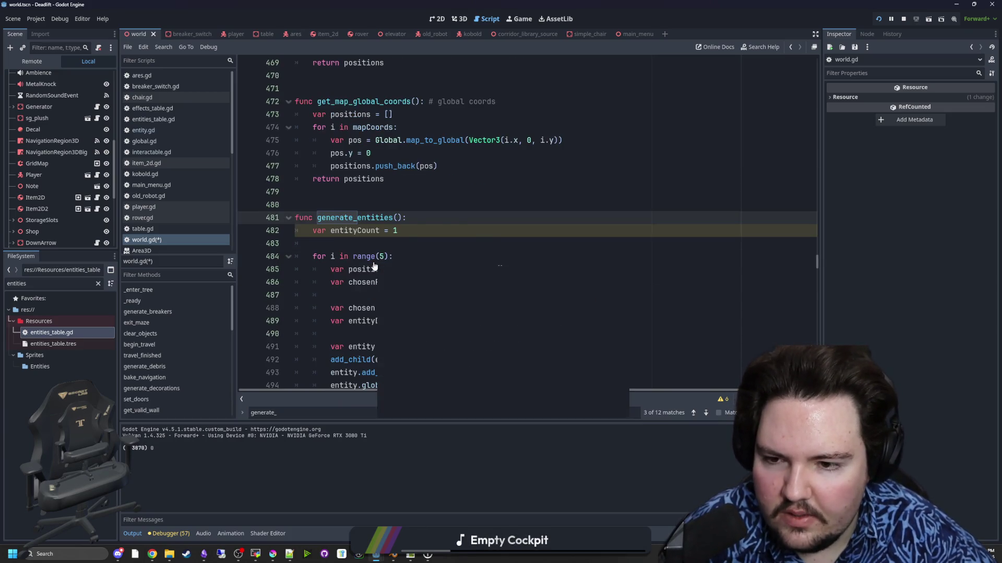
pyautogui.scroll(-1, 412, 208)
# Insert two blank lines between the generate_entities header and the entityCount declaration.
pyautogui.click(412, 191)
pyautogui.moveTo(412, 192); pyautogui.dragTo(311, 192)
pyautogui.click(420, 176)
pyautogui.press('Return')
pyautogui.press('Return')
pyautogui.press('Up')
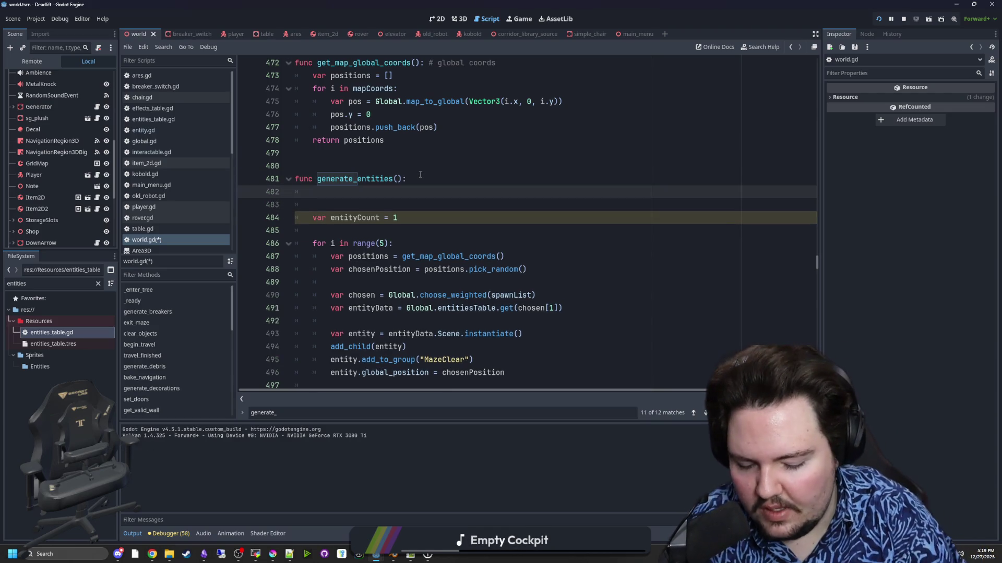
pyautogui.write('if level')
pyautogui.hotkey('ctrl', 'BackSpace')
pyautogui.hotkey('ctrl', 'BackSpace')
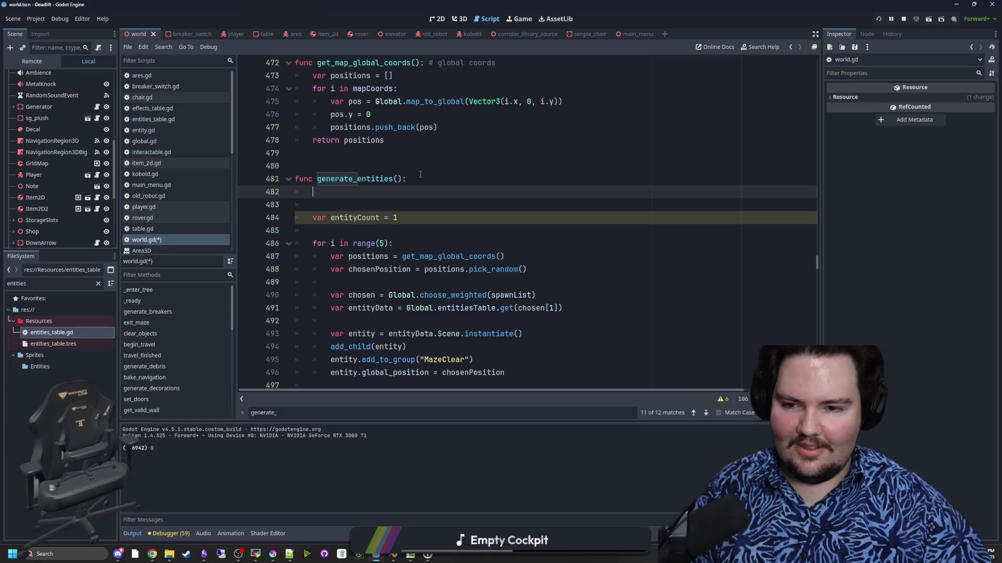
# Strip the value 1 from the local entityCount declaration.
pyautogui.click(430, 219)
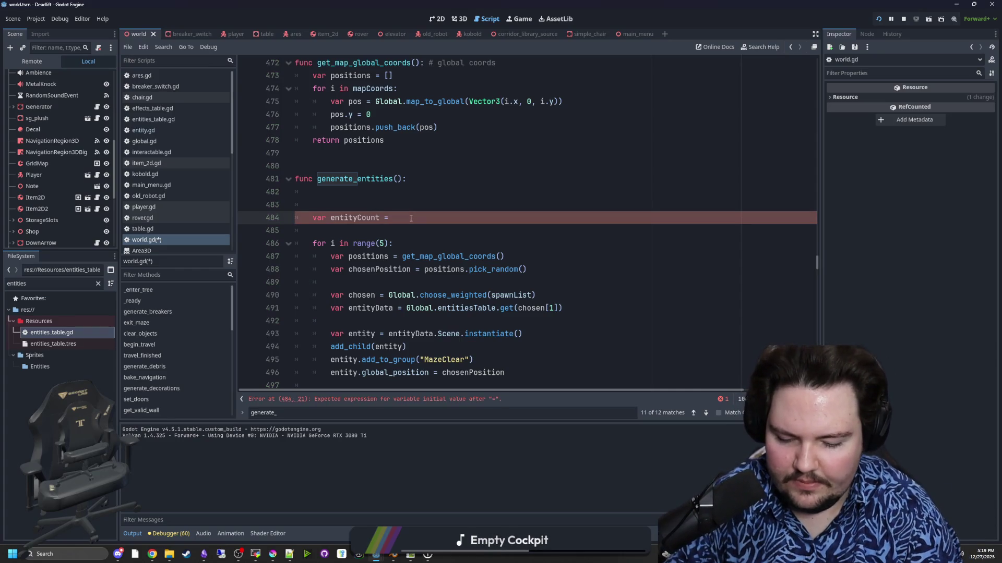
pyautogui.write('len(')
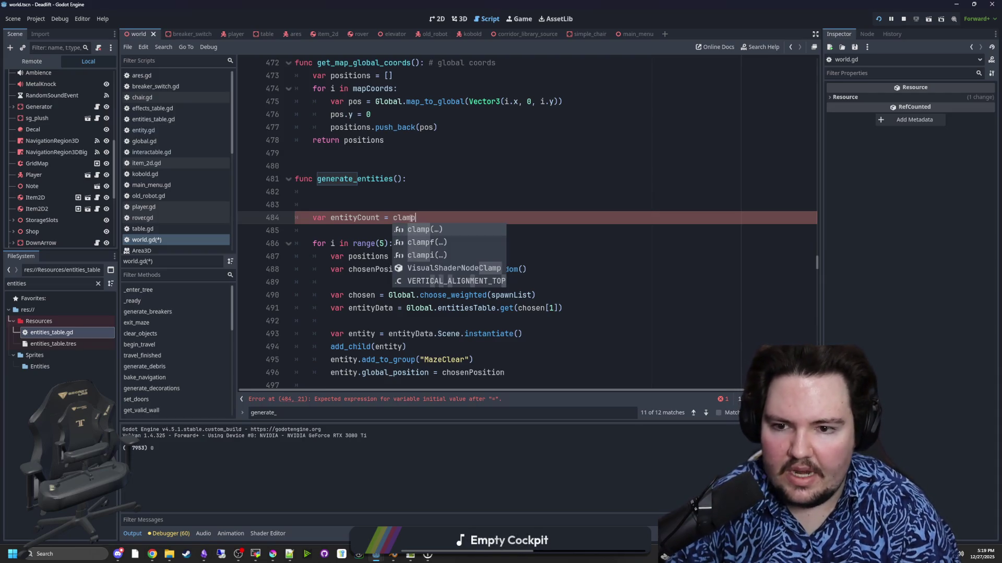
pyautogui.press('BackSpace')
pyautogui.press('BackSpace')
pyautogui.press('BackSpace')
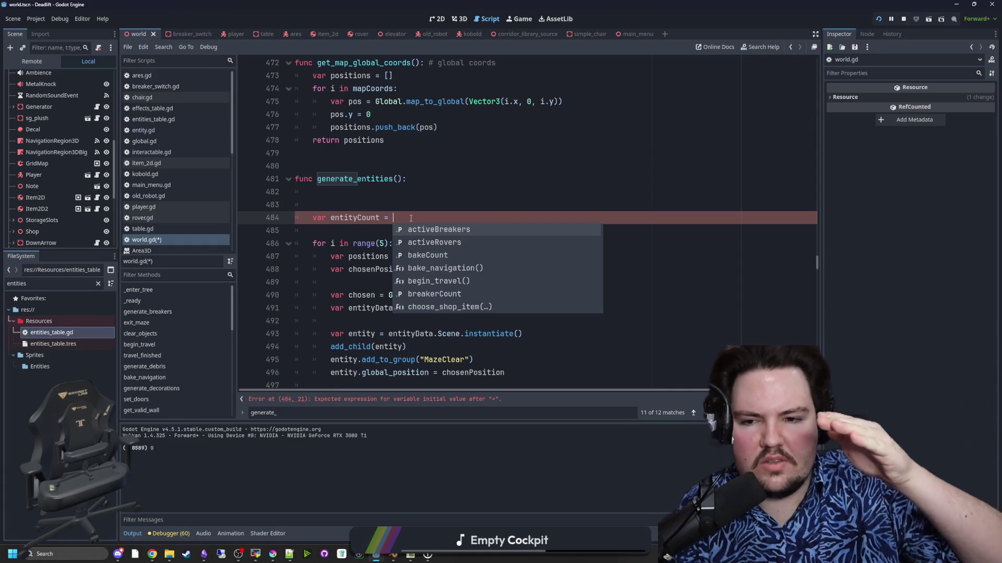
pyautogui.press('Escape')
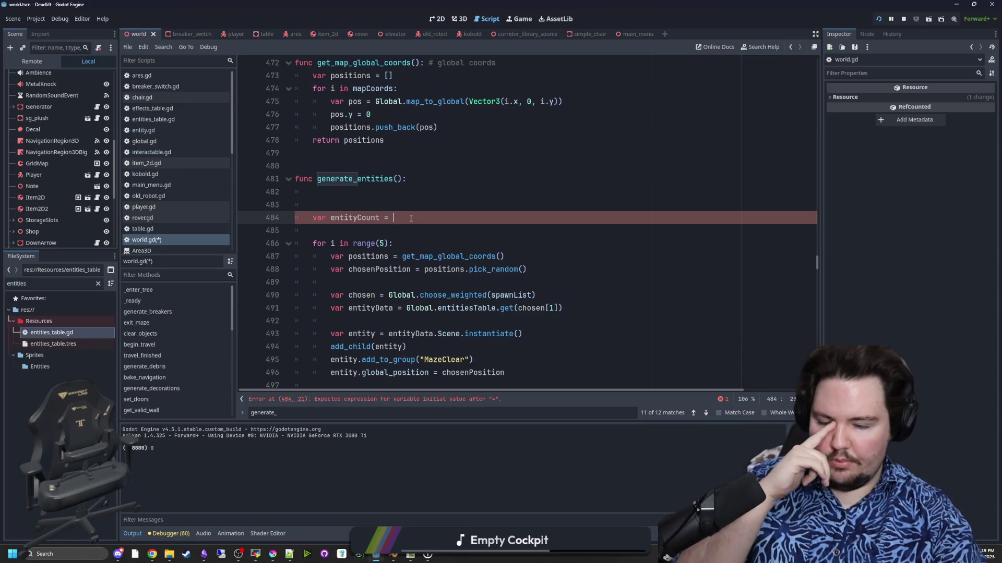
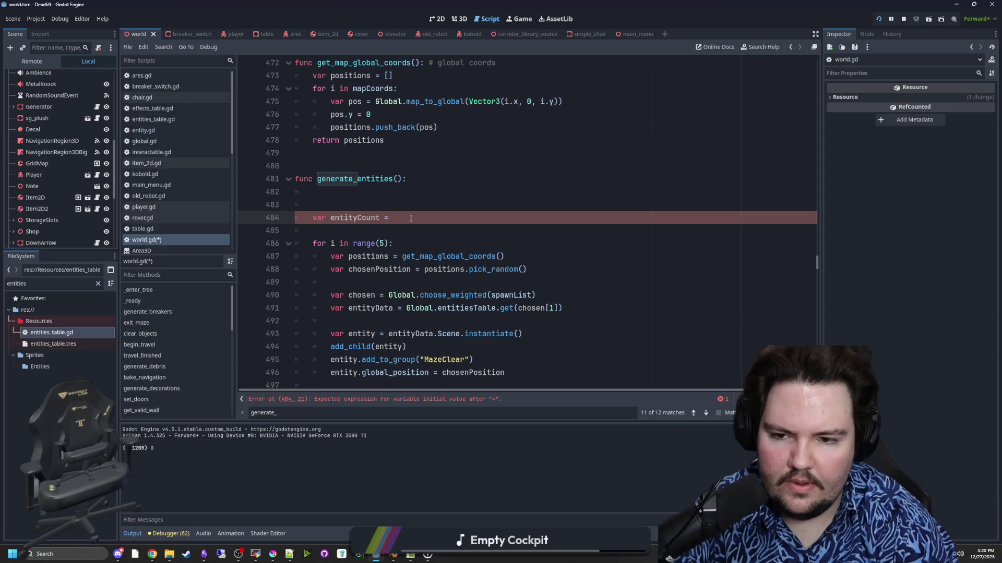
# Open desmos.com in a maximized Chrome window and start a blank graph beside the Godot script.
pyautogui.click(152, 554)
pyautogui.write('desmos')
pyautogui.press('Return')
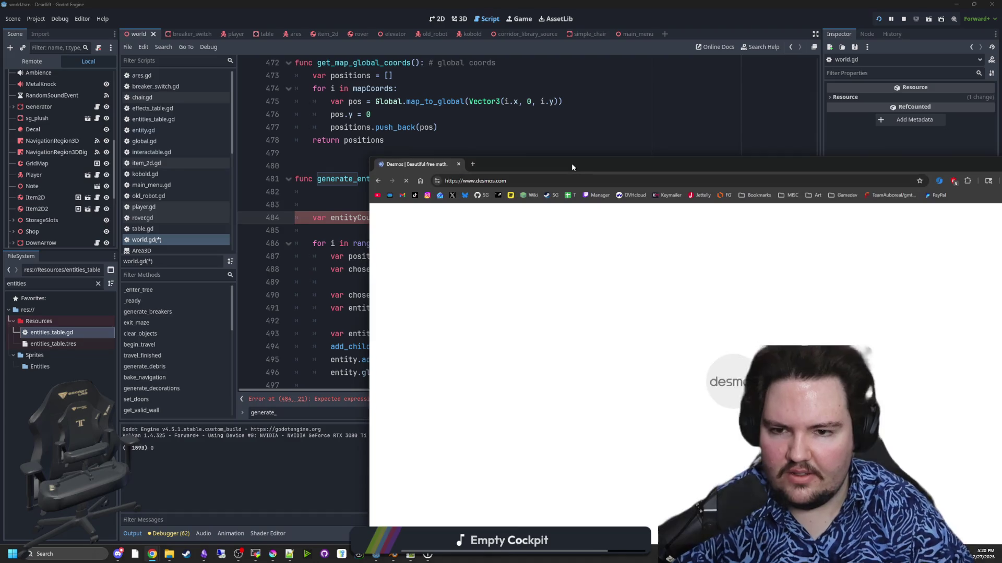
pyautogui.doubleClick(571, 164)
pyautogui.click(324, 199)
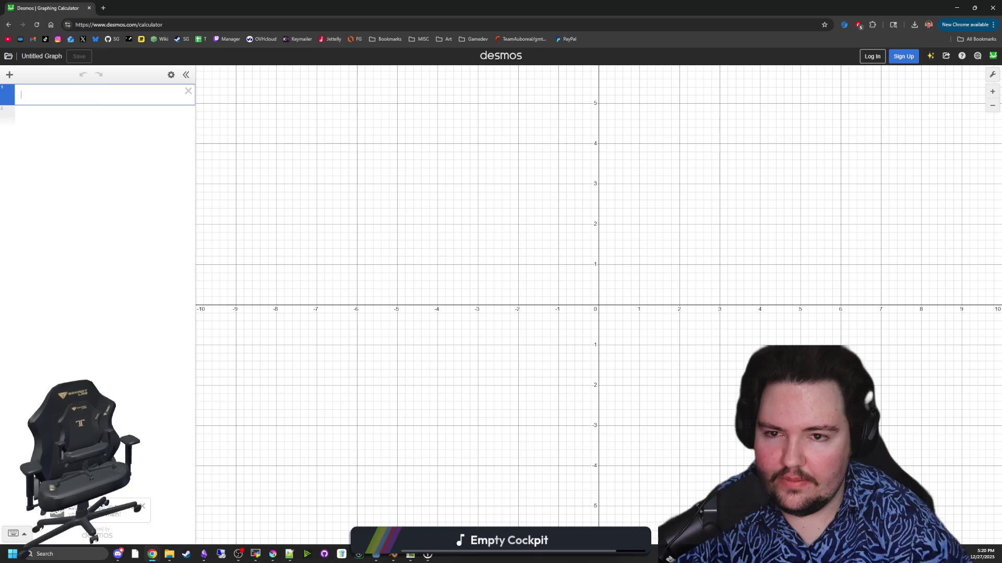
pyautogui.hotkey('alt', 'Tab')
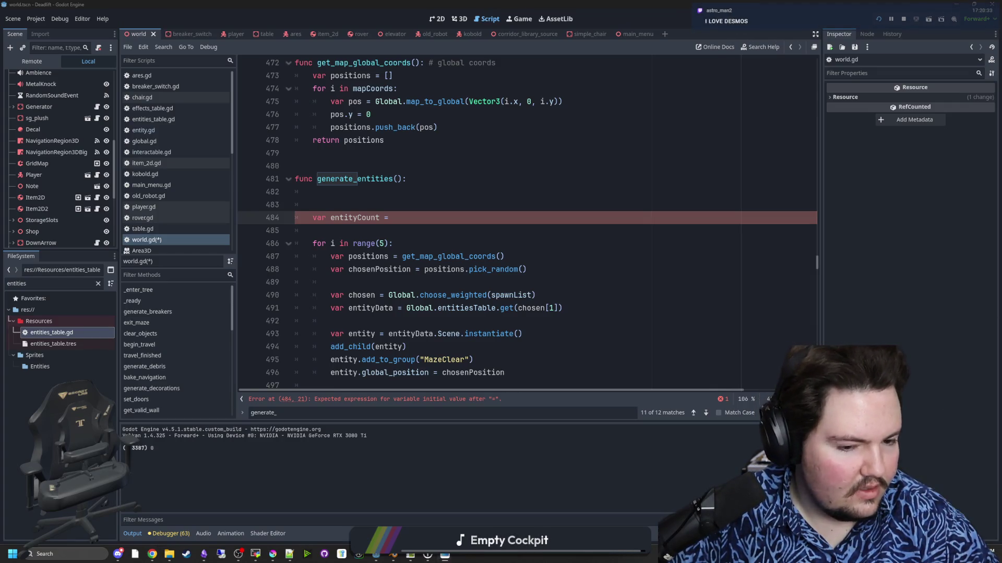
pyautogui.hotkey('alt', 'Tab')
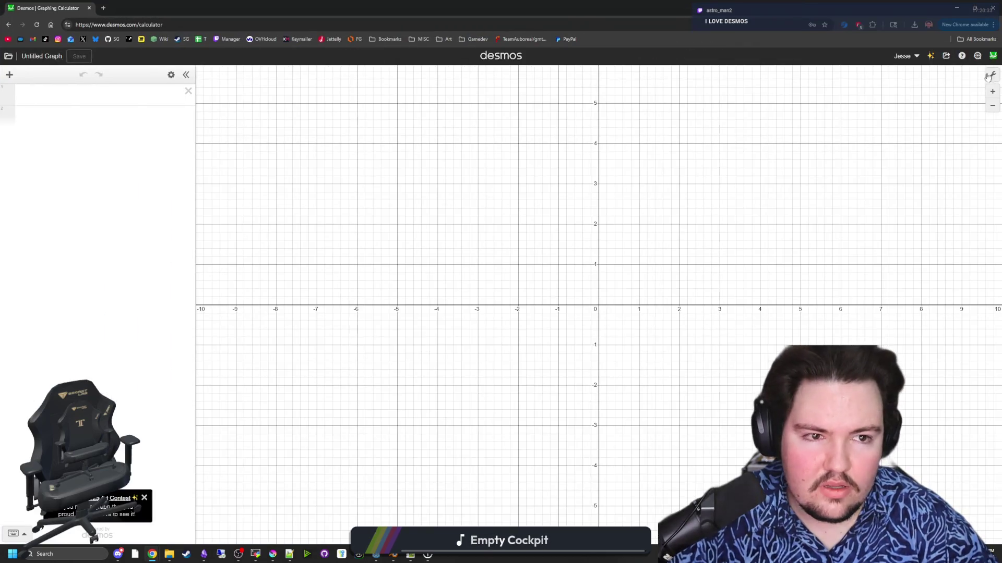
# Turn on Reverse contrast in the Desmos graph settings and dismiss the art contest popup.
pyautogui.click(991, 75)
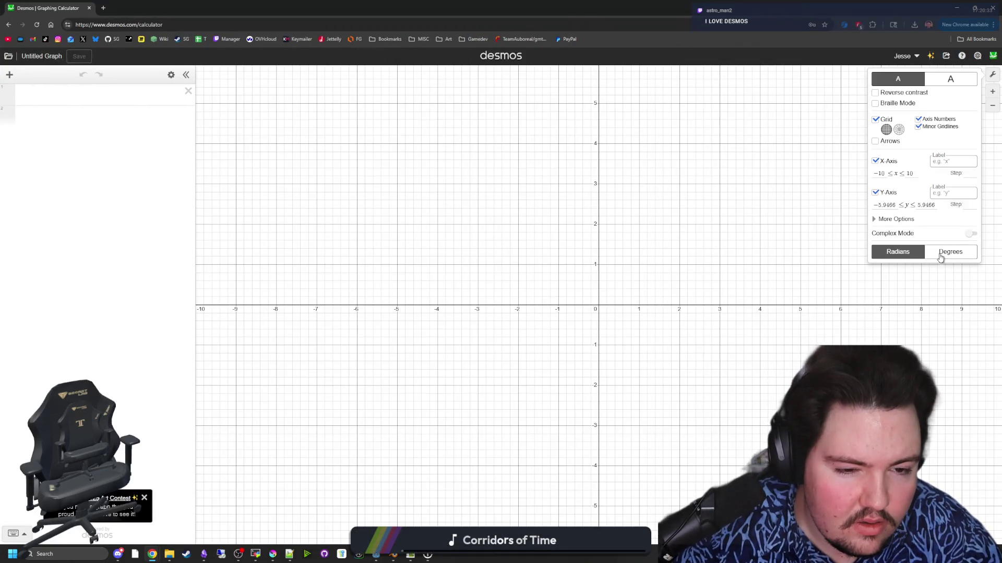
pyautogui.click(884, 94)
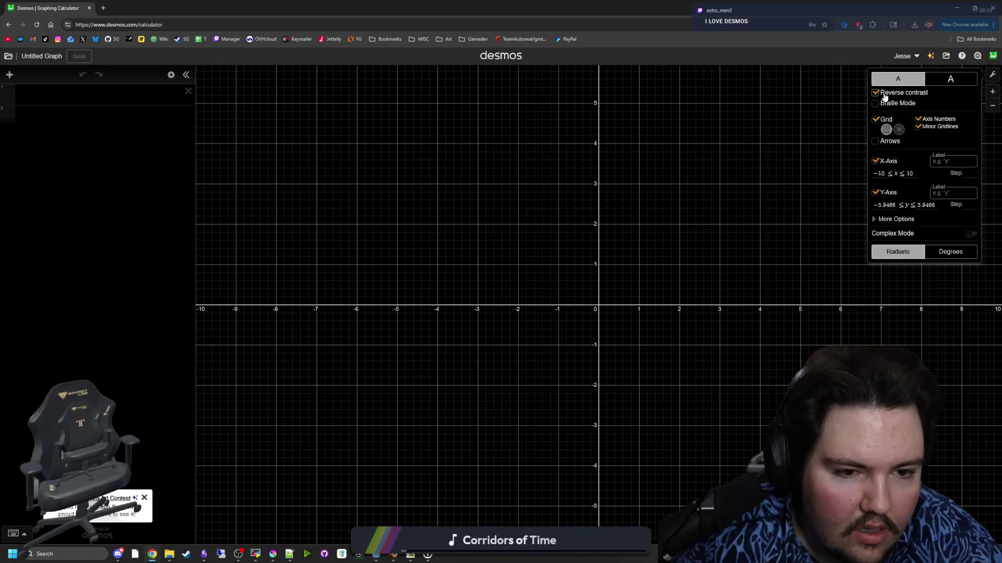
pyautogui.click(776, 203)
pyautogui.scroll(1, 668, 293)
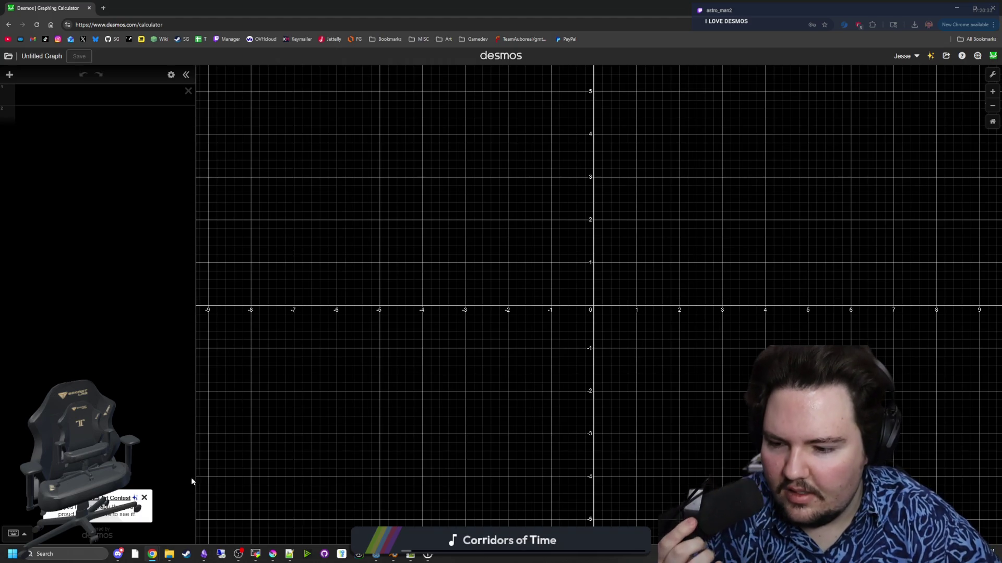
pyautogui.click(144, 498)
# Enter y = x in the first expression, then square it to y = x^2.
pyautogui.click(80, 97)
pyautogui.write('y=x')
pyautogui.scroll(-2, 416, 343)
pyautogui.scroll(3, 610, 318)
pyautogui.scroll(-4, 300, 434)
pyautogui.scroll(-2, 405, 368)
pyautogui.scroll(-2, 396, 341)
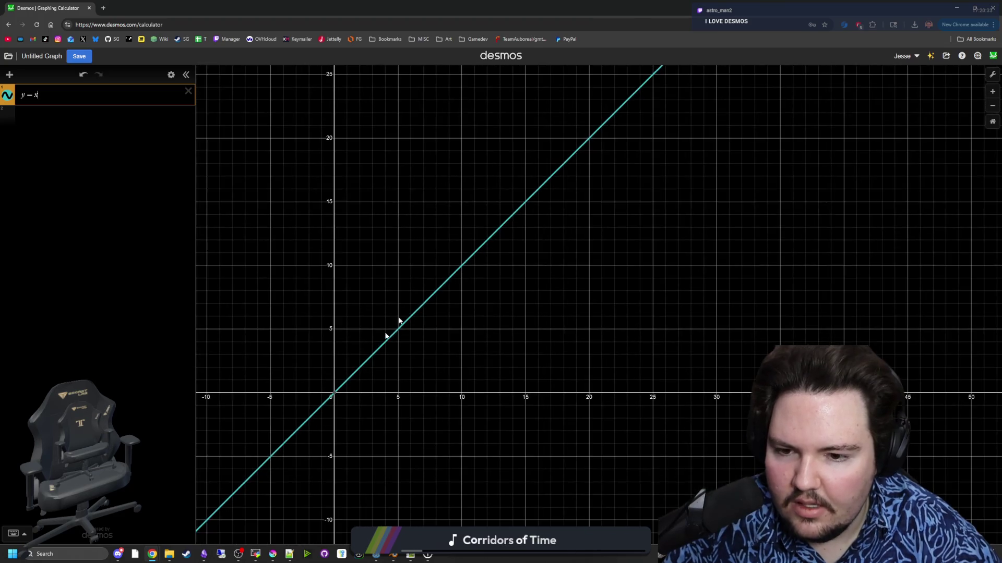
pyautogui.scroll(2, 491, 233)
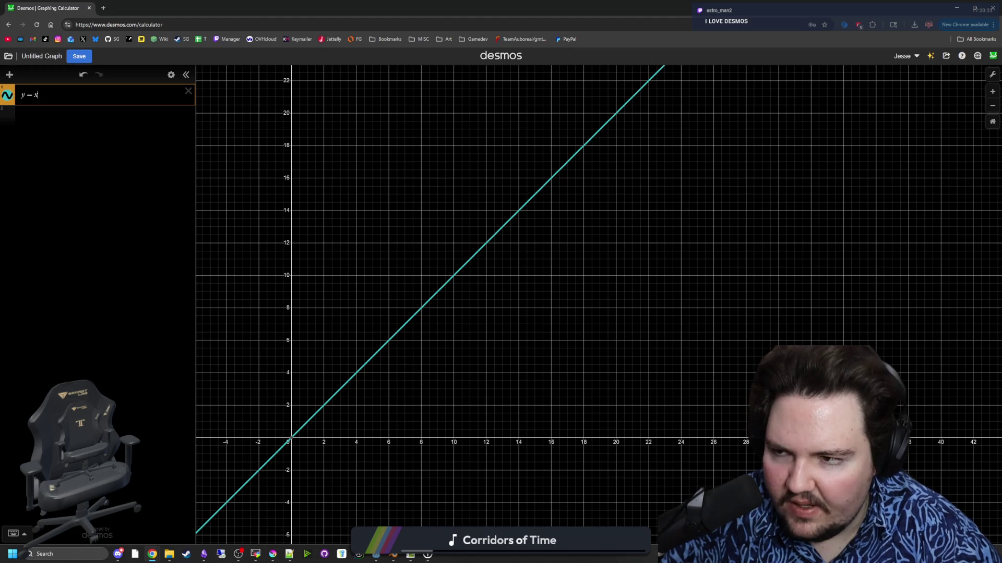
pyautogui.write('^2')
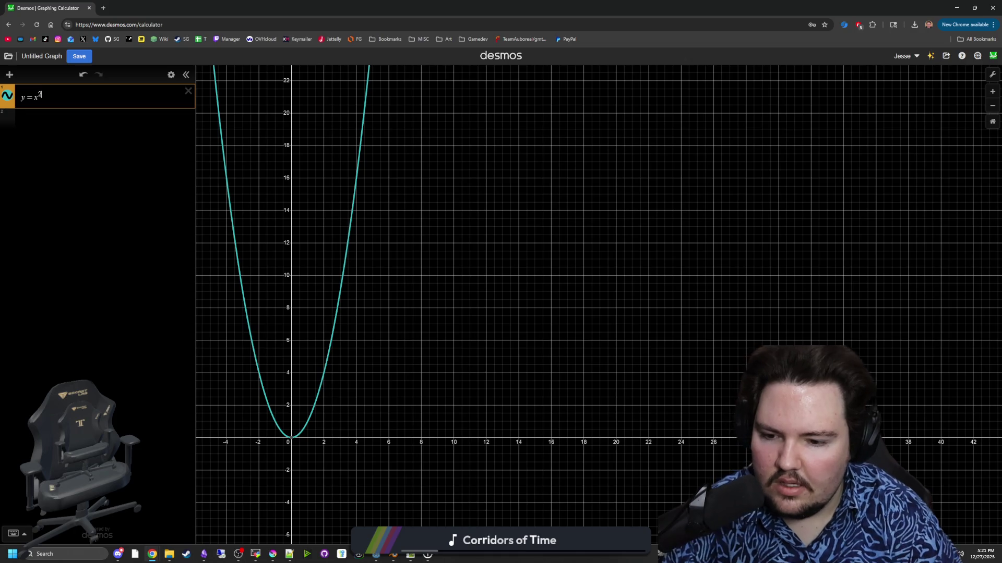
# Try exponents .5, .6, .7, .8 and .9 on x in place of 2.
pyautogui.press('BackSpace')
pyautogui.write('.5')
pyautogui.press('BackSpace')
pyautogui.write('6')
pyautogui.press('BackSpace')
pyautogui.write('7')
pyautogui.press('BackSpace')
pyautogui.write('8')
pyautogui.press('BackSpace')
pyautogui.write('9')
# Try smaller exponents .3, .2 and .1, then settle on y = x^.8.
pyautogui.press('BackSpace')
pyautogui.press('BackSpace')
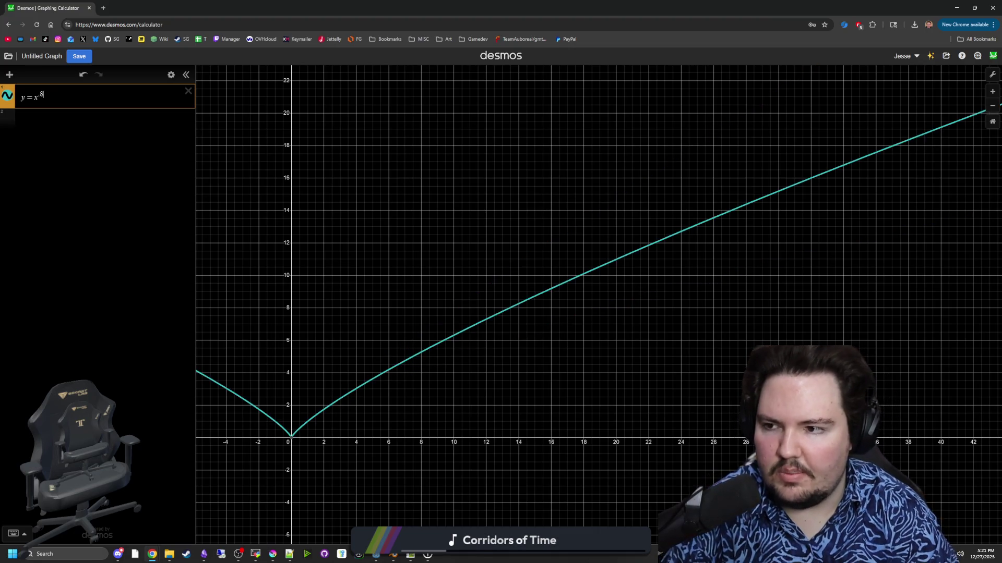
pyautogui.write('.5')
pyautogui.press('BackSpace')
pyautogui.write('3')
pyautogui.press('BackSpace')
pyautogui.write('2')
pyautogui.press('BackSpace')
pyautogui.write('1')
pyautogui.press('BackSpace')
pyautogui.press('BackSpace')
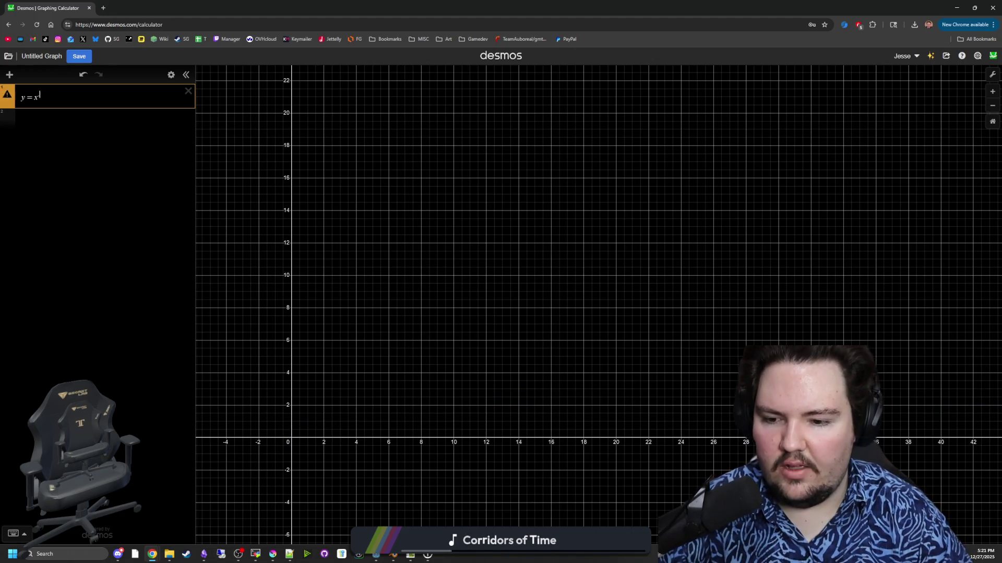
pyautogui.write('.9')
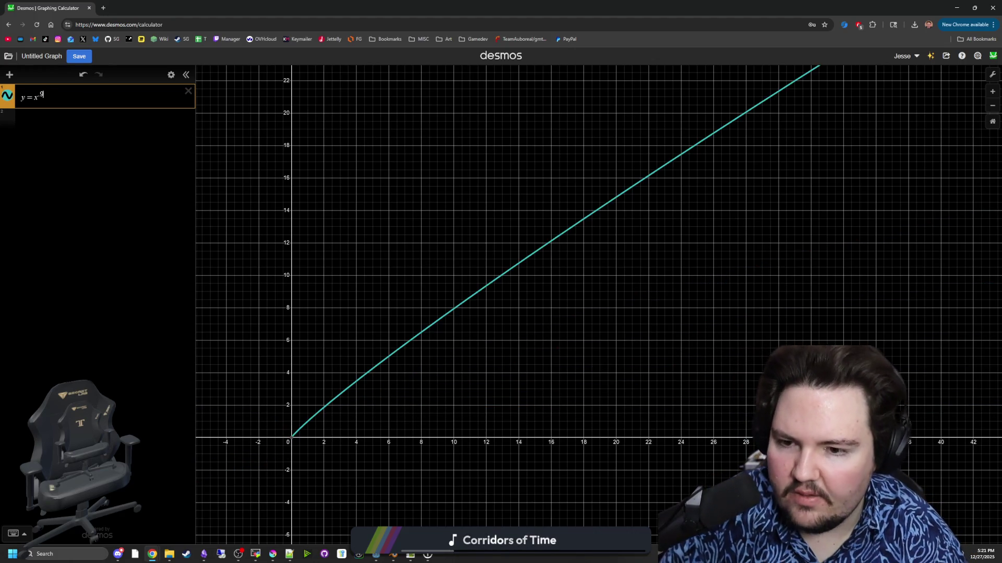
pyautogui.press('BackSpace')
pyautogui.write('8')
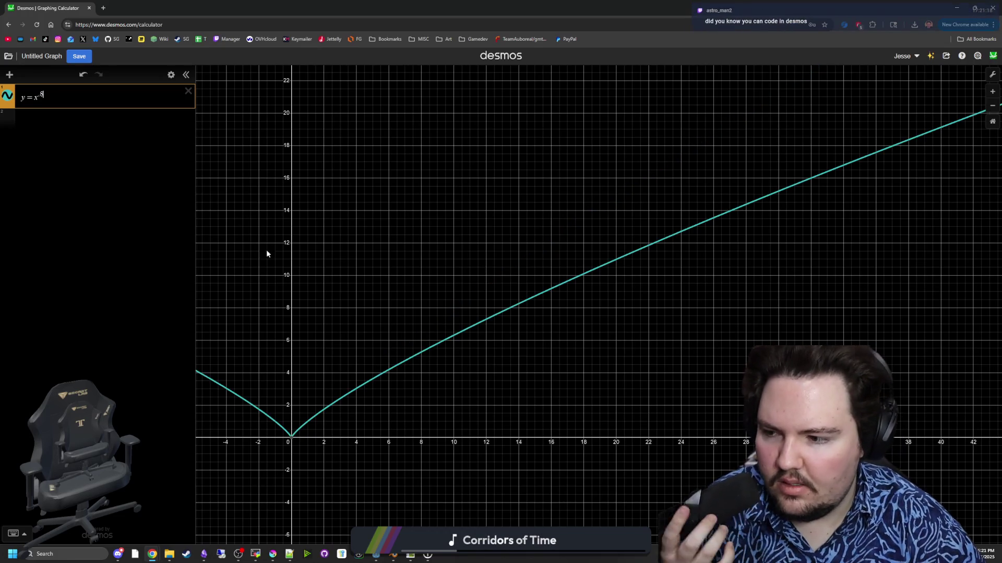
# Pan the y = x^.8 graph and read the curve's value near x = 5.
pyautogui.scroll(-5, 324, 320)
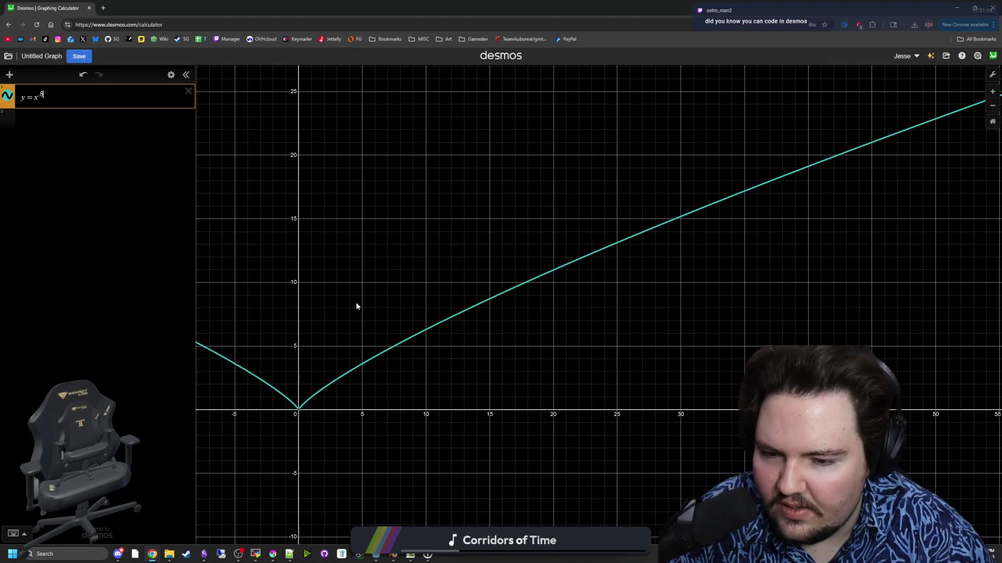
pyautogui.scroll(6, 347, 349)
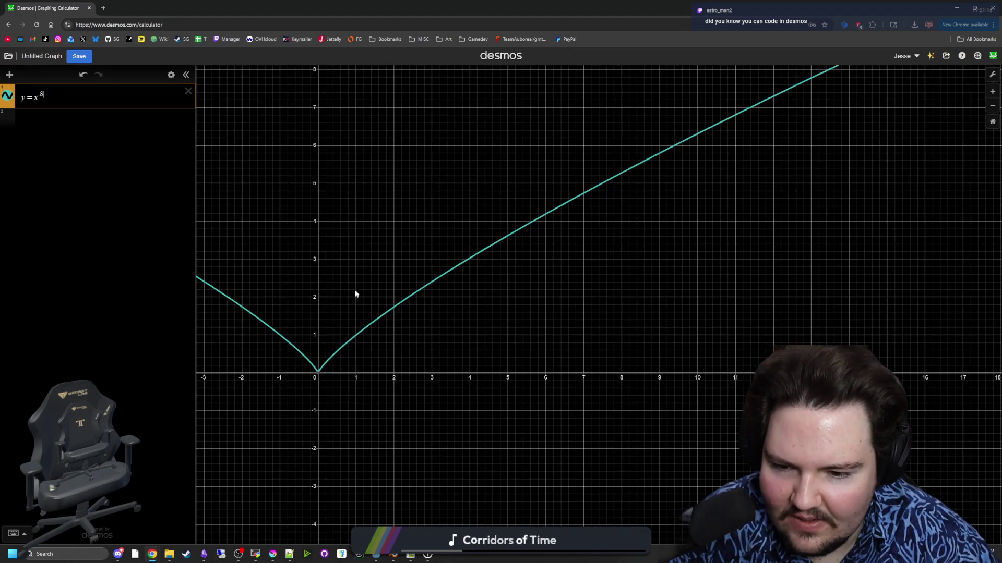
pyautogui.click(342, 370)
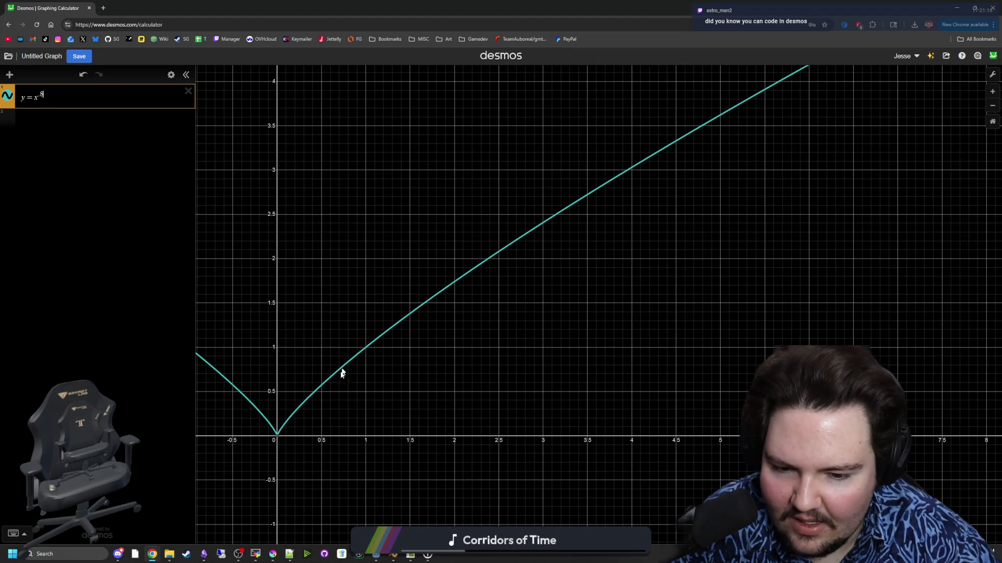
pyautogui.scroll(2, 607, 373)
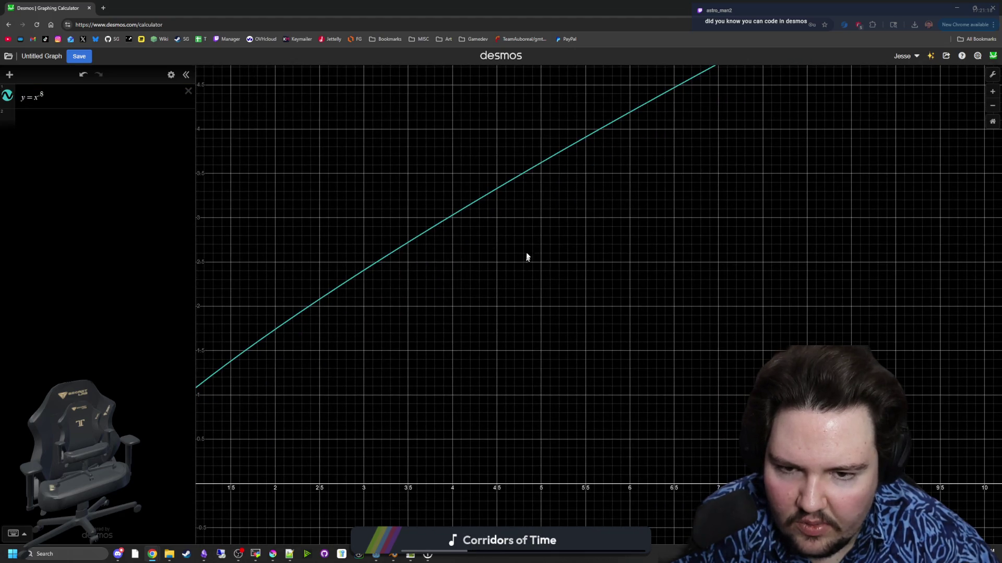
pyautogui.moveTo(542, 166); pyautogui.dragTo(543, 164)
pyautogui.click(541, 163)
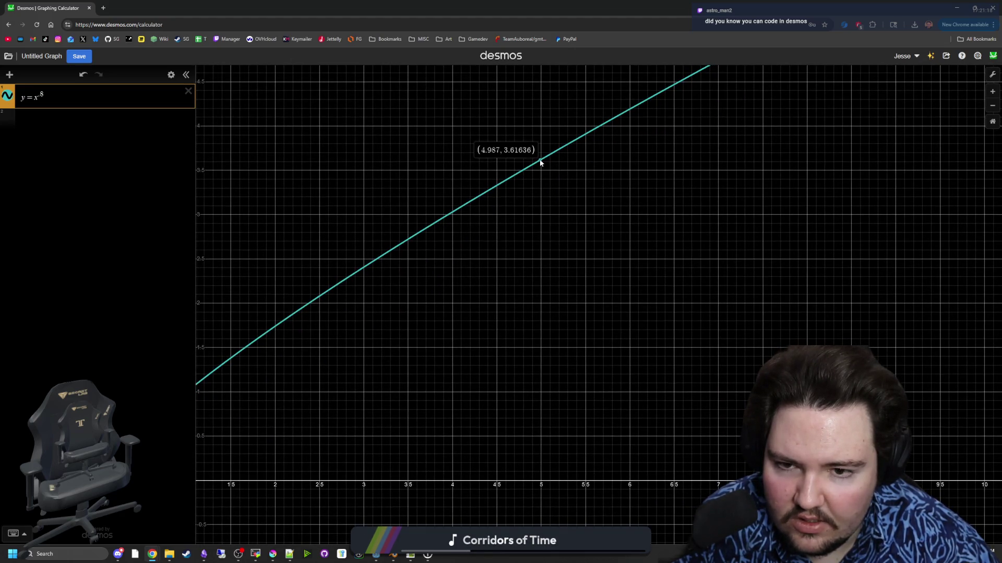
pyautogui.scroll(-2, 534, 278)
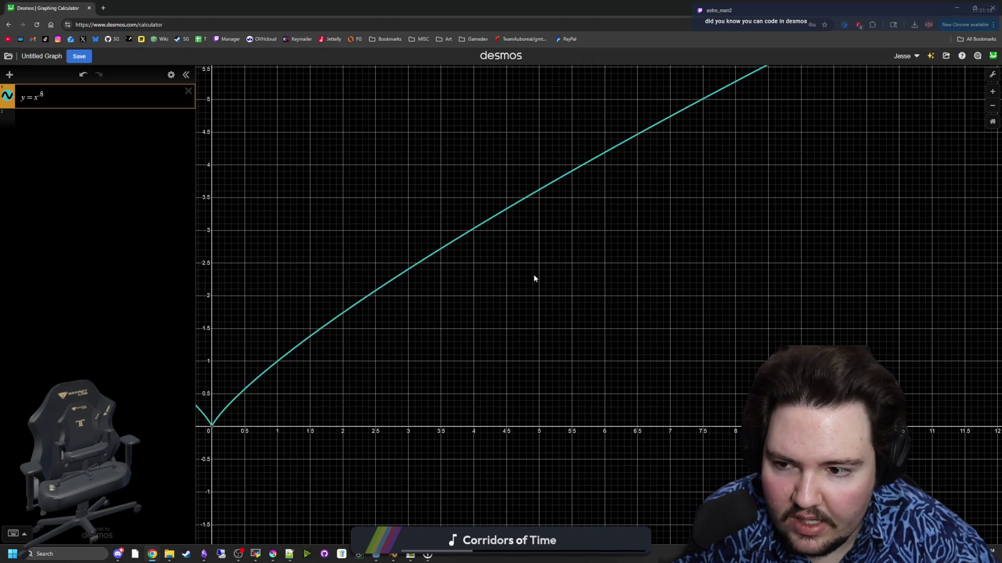
pyautogui.scroll(1, 321, 282)
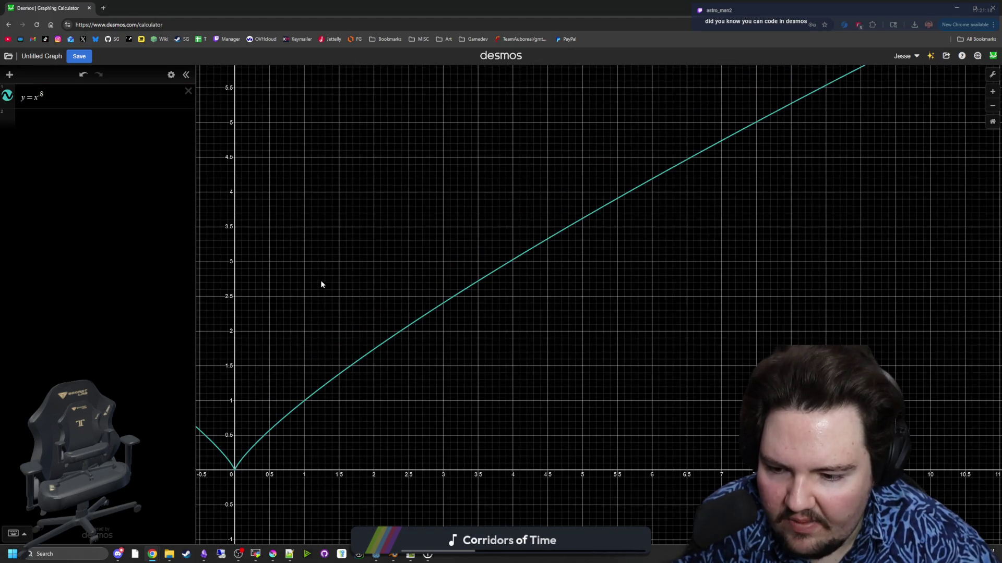
pyautogui.scroll(1, 321, 285)
# Change the curve to y = 5 + x^.5, then open the shared 'Sin, time' graph link.
pyautogui.click(57, 96)
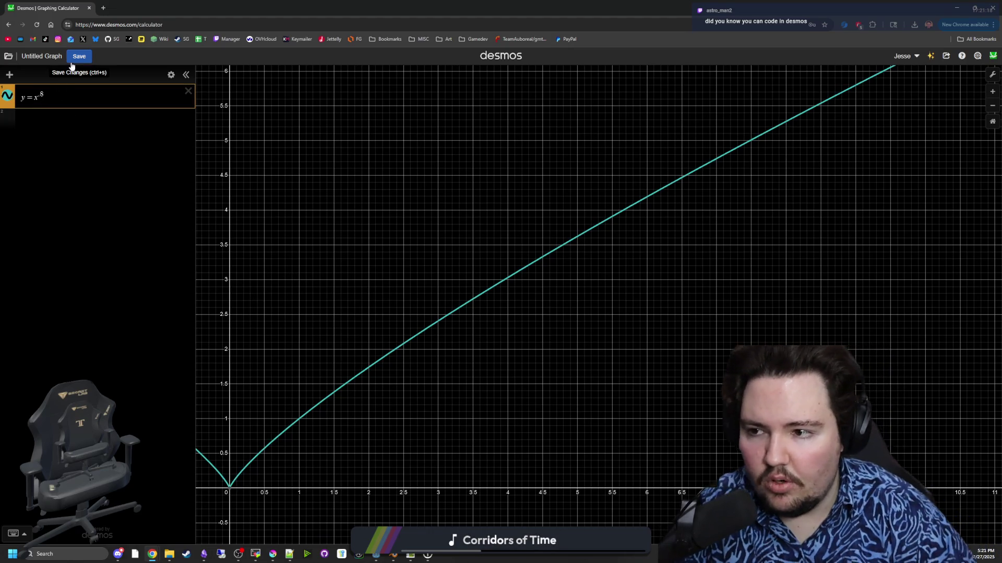
pyautogui.press('BackSpace')
pyautogui.write('5')
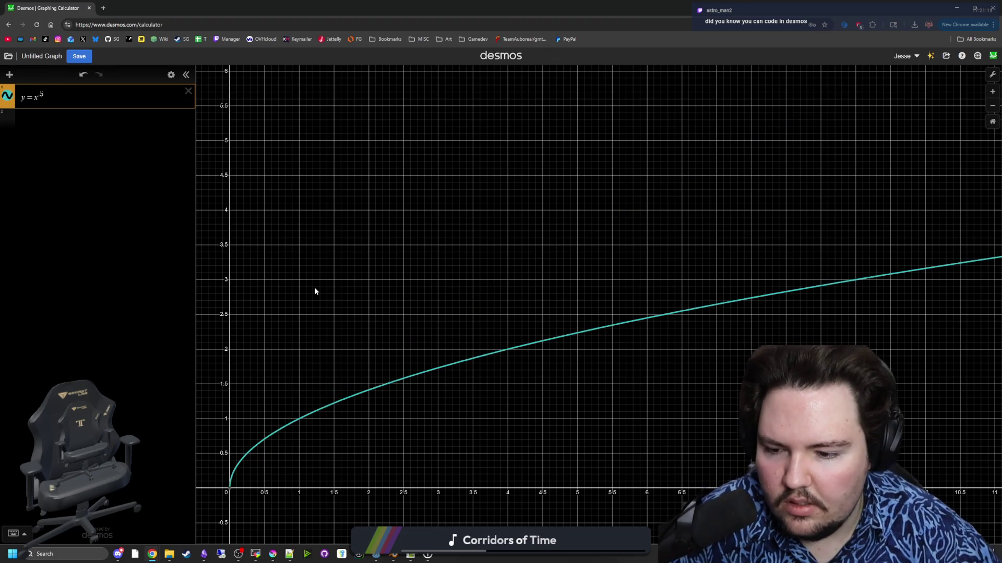
pyautogui.scroll(-2, 314, 287)
pyautogui.scroll(1, 249, 414)
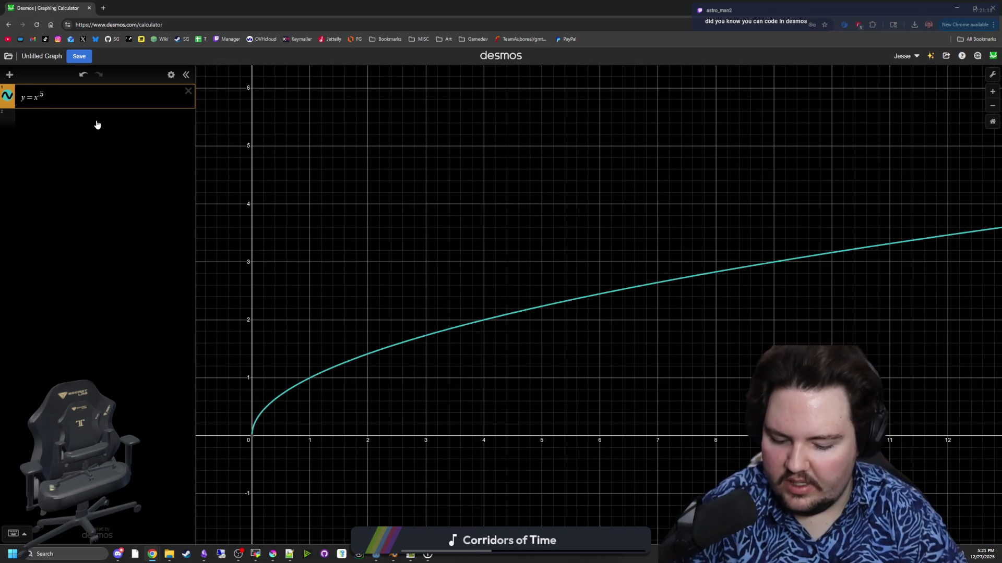
pyautogui.write('5+')
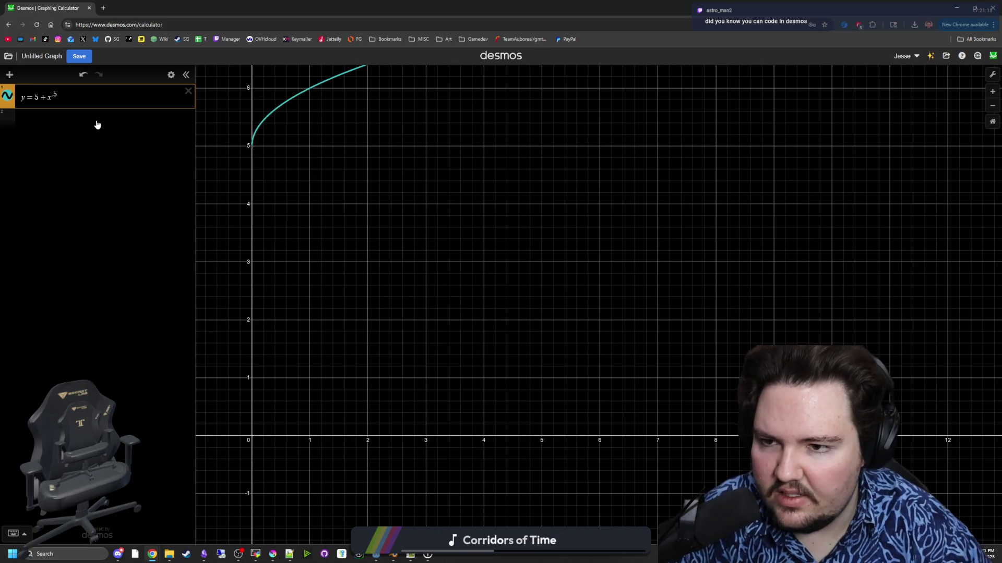
pyautogui.scroll(-3, 368, 380)
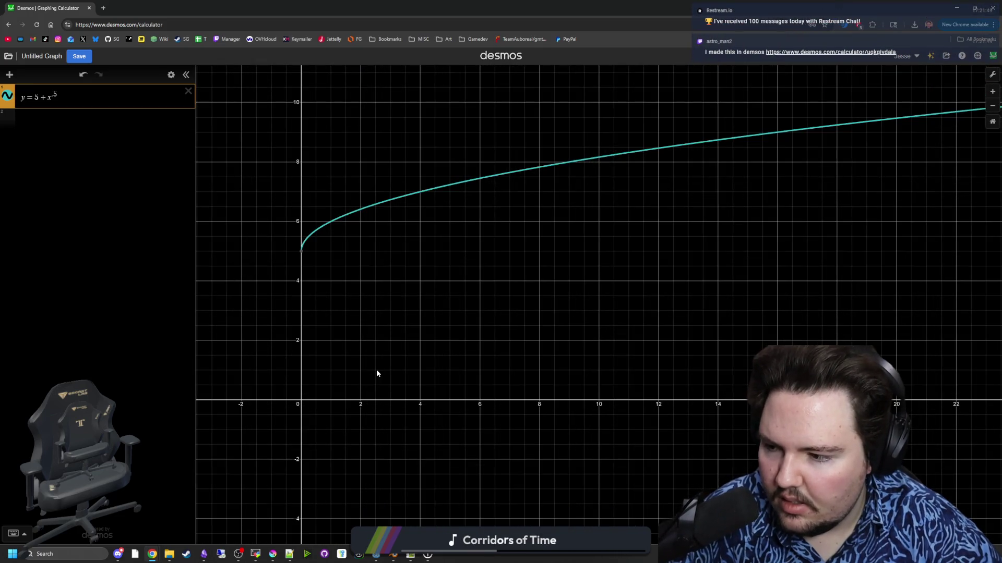
pyautogui.scroll(1, 375, 182)
pyautogui.hotkey('alt', 'Tab')
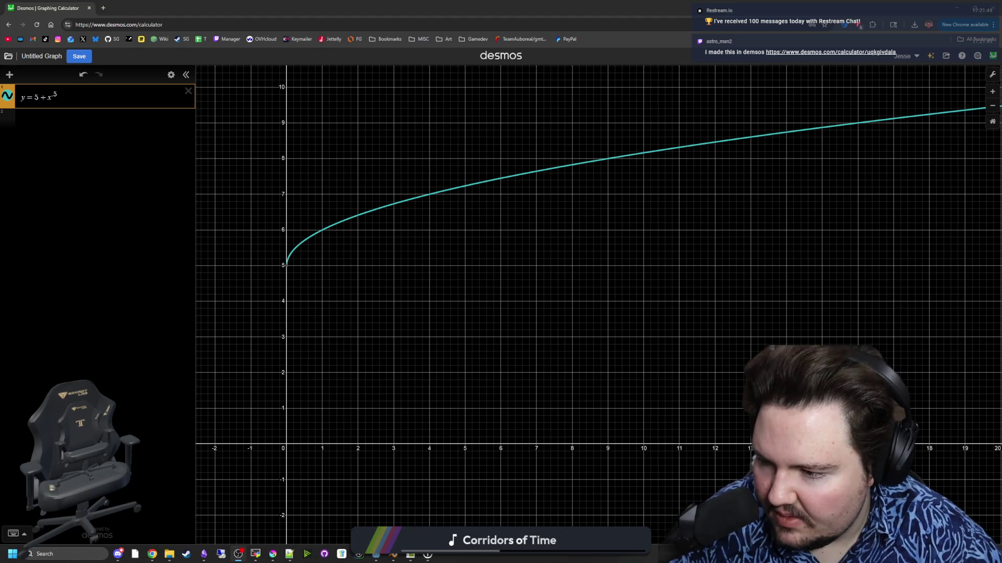
pyautogui.click(831, 52)
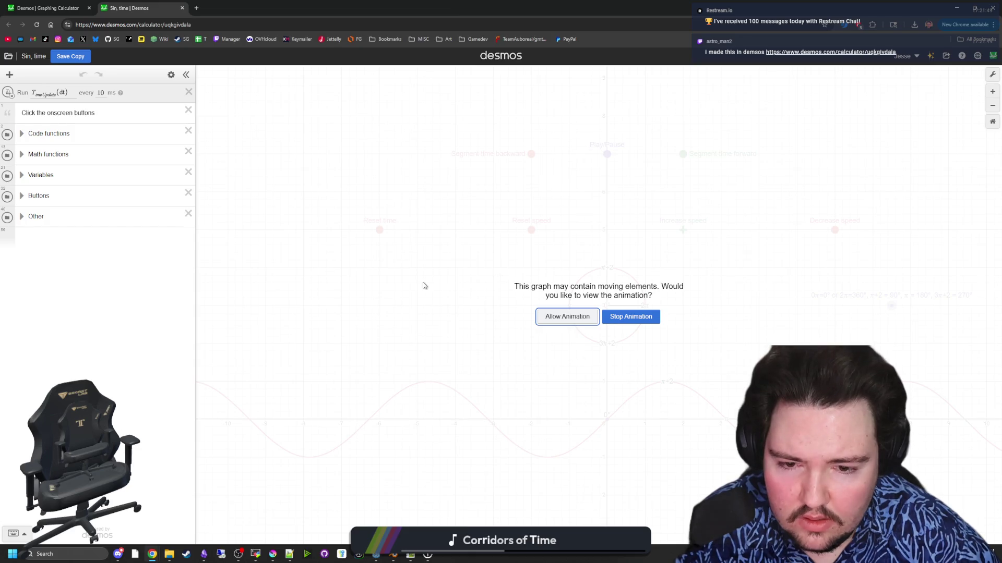
# Allow the Sin, time animation, centre it, and play with its speed and time-step buttons.
pyautogui.click(565, 322)
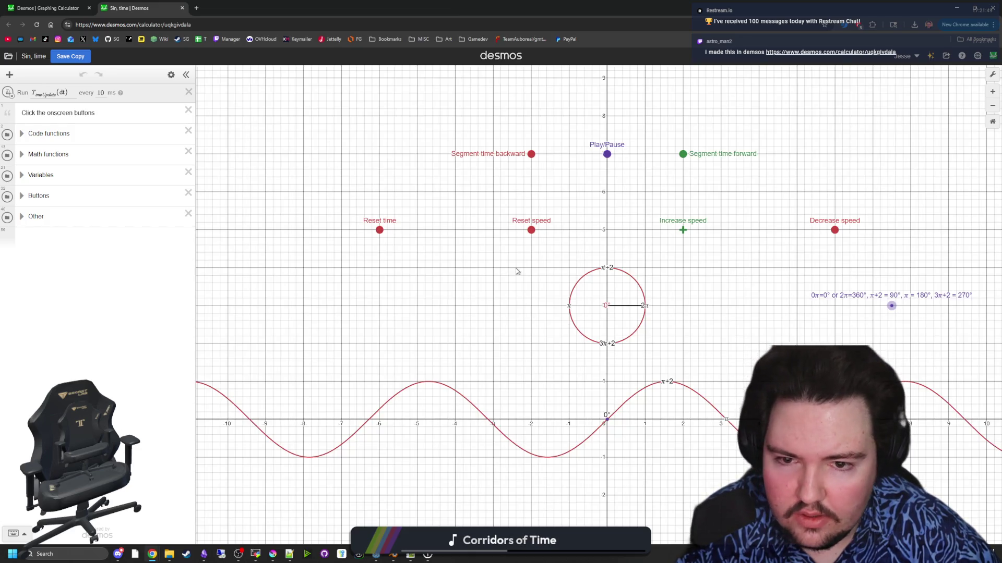
pyautogui.moveTo(541, 216)
pyautogui.mouseDown()
pyautogui.moveTo(391, 295)
pyautogui.moveTo(640, 254)
pyautogui.mouseUp()
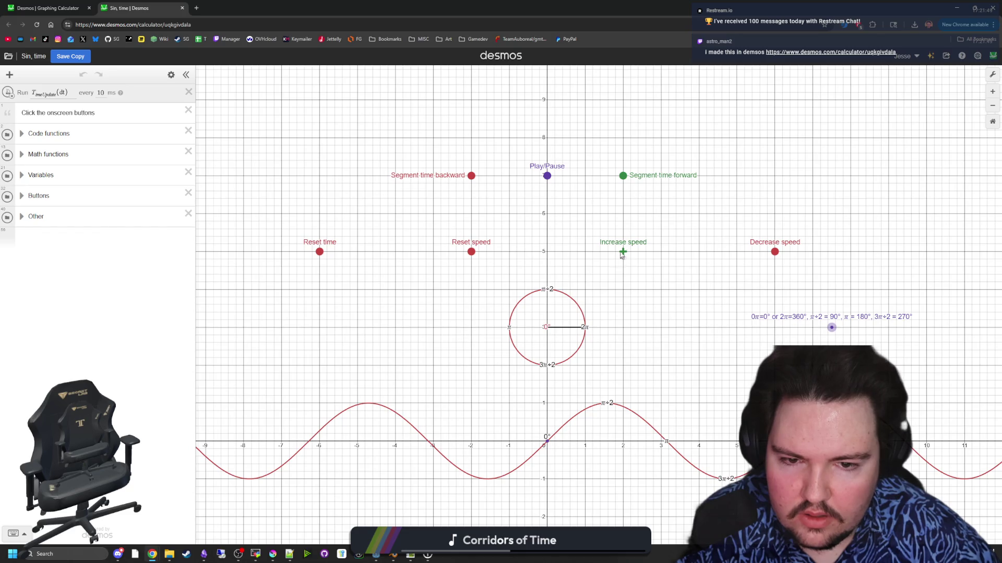
pyautogui.click(622, 252)
pyautogui.click(624, 177)
pyautogui.click(547, 178)
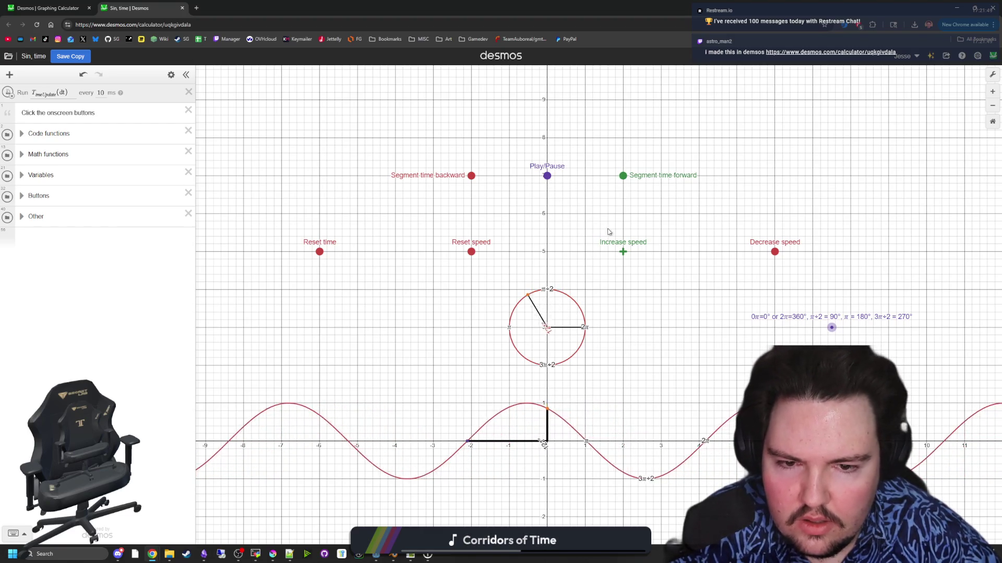
pyautogui.click(624, 253)
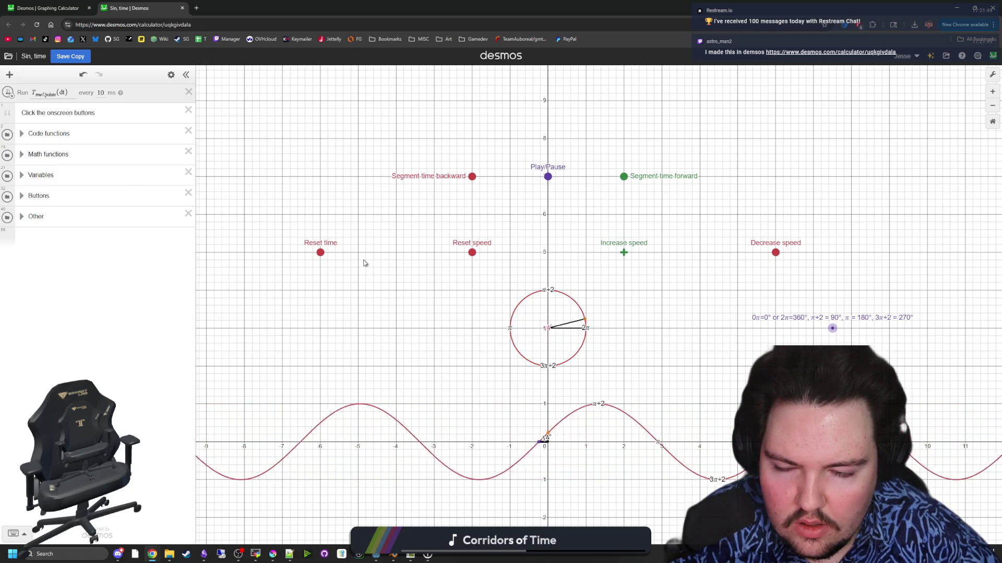
pyautogui.click(472, 254)
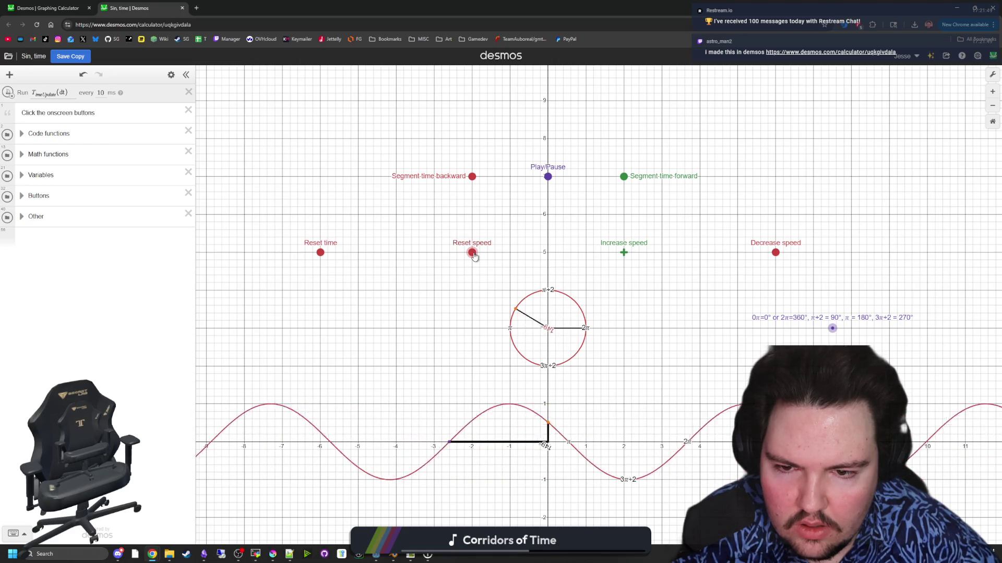
pyautogui.click(623, 254)
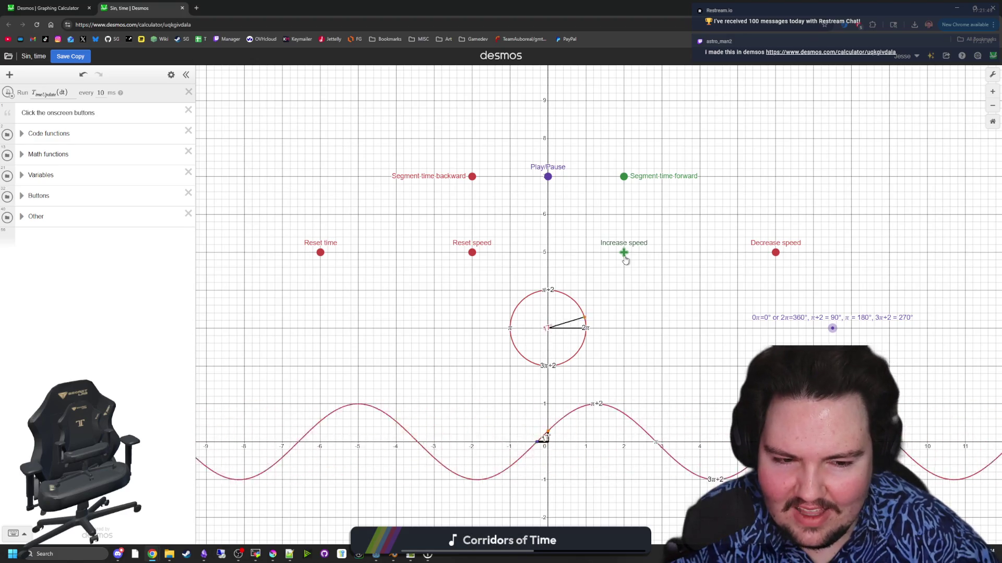
pyautogui.click(474, 254)
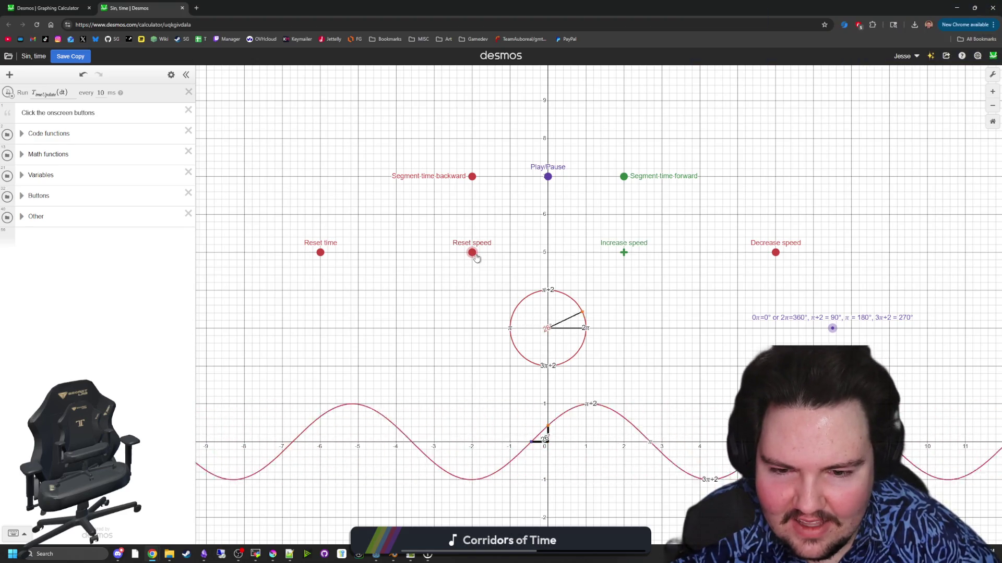
pyautogui.click(321, 254)
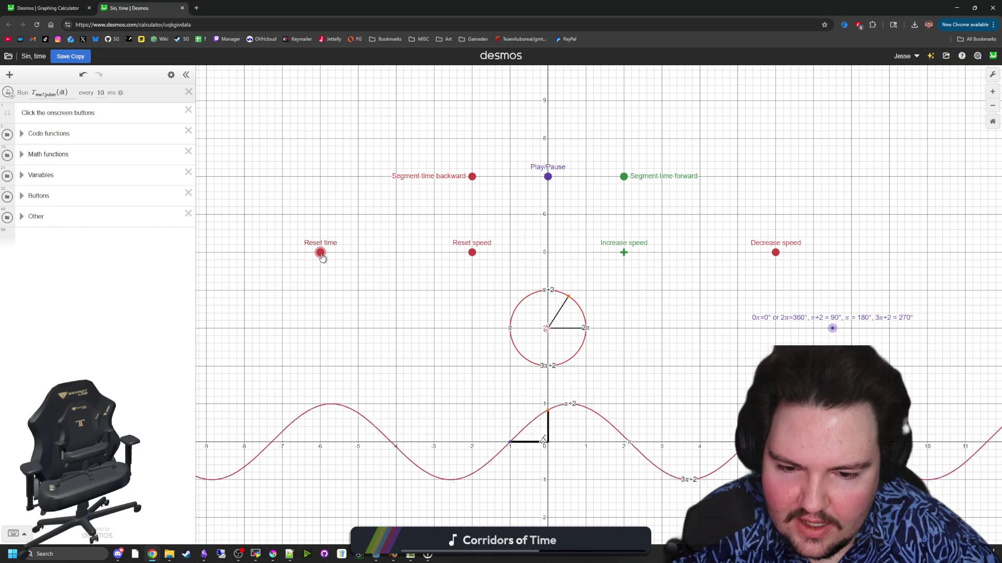
pyautogui.click(472, 180)
pyautogui.click(473, 180)
pyautogui.click(472, 180)
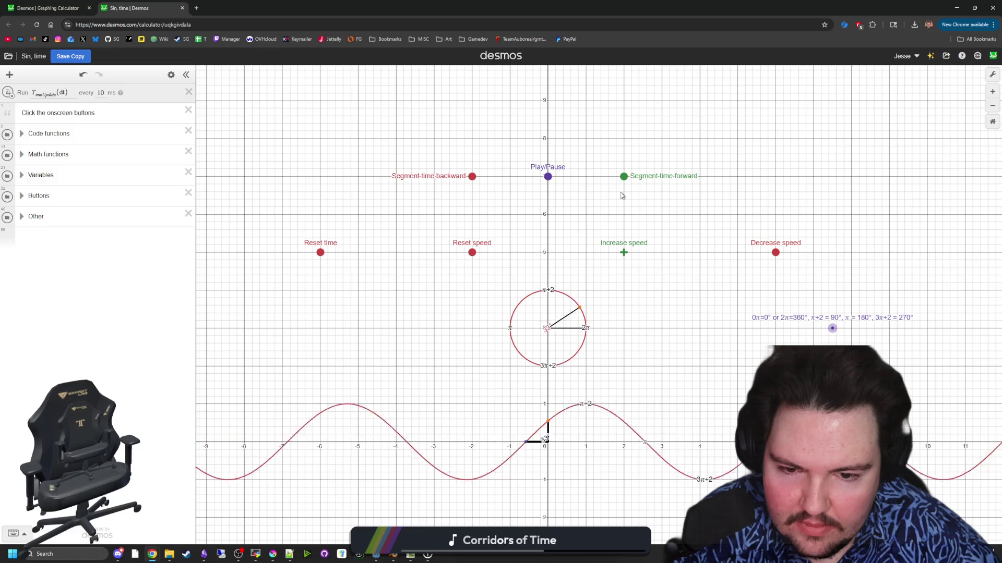
pyautogui.click(623, 177)
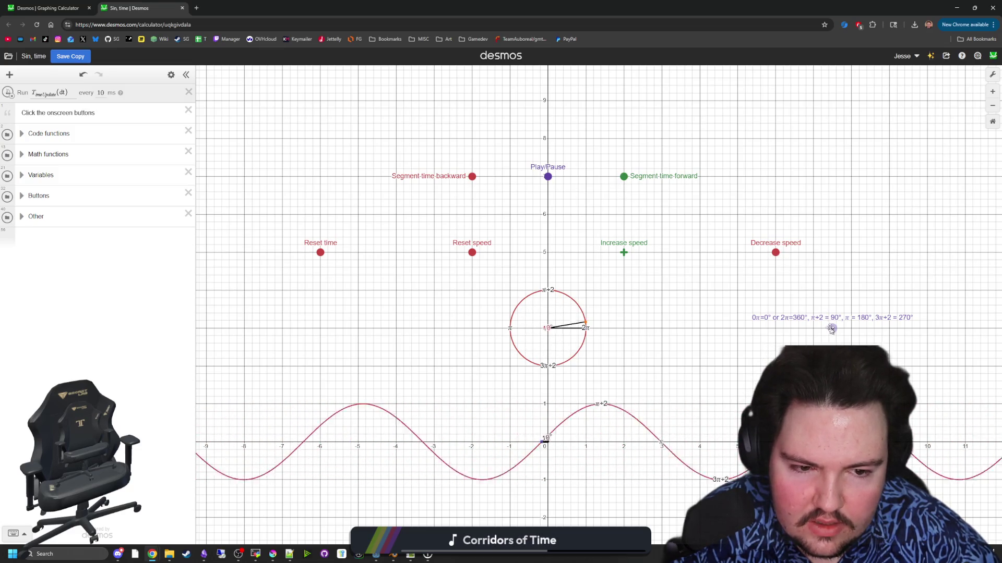
# Nudge the angle-reference note left and slow the animation down repeatedly.
pyautogui.moveTo(832, 328)
pyautogui.mouseDown()
pyautogui.moveTo(813, 319)
pyautogui.moveTo(829, 329)
pyautogui.mouseUp()
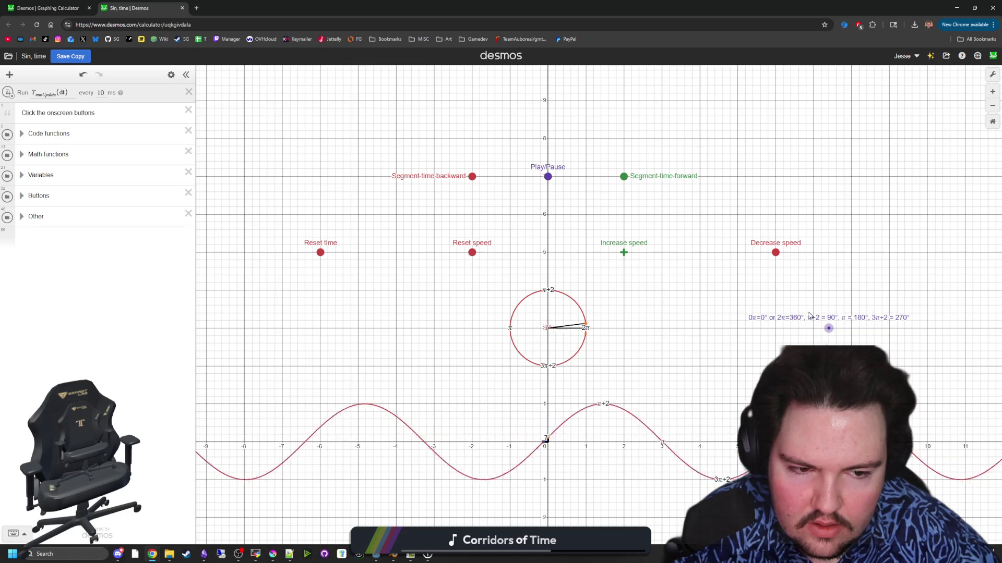
pyautogui.click(775, 258)
pyautogui.click(776, 259)
pyautogui.click(776, 258)
pyautogui.click(777, 256)
pyautogui.click(777, 256)
pyautogui.click(777, 256)
pyautogui.click(777, 257)
pyautogui.click(777, 257)
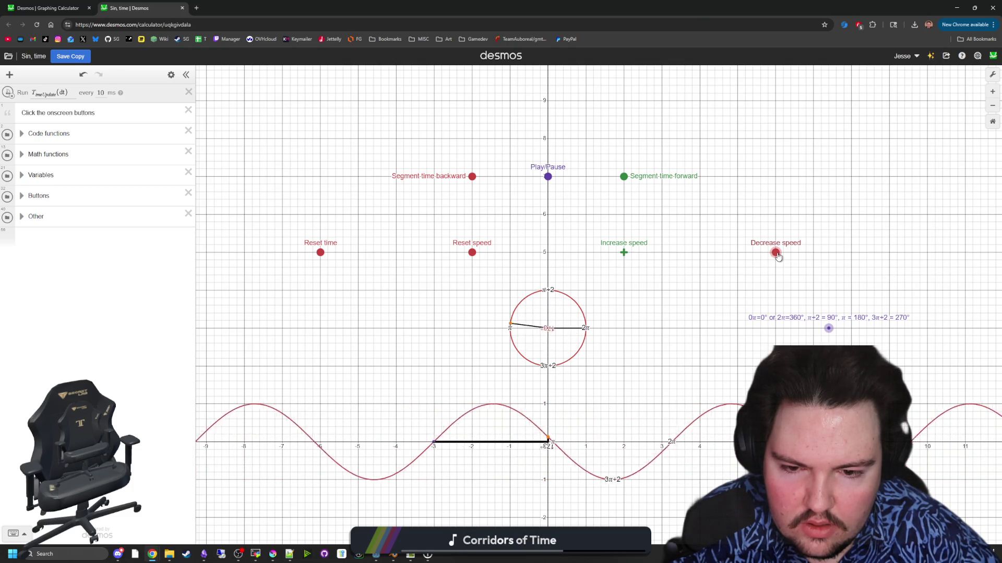
pyautogui.click(777, 257)
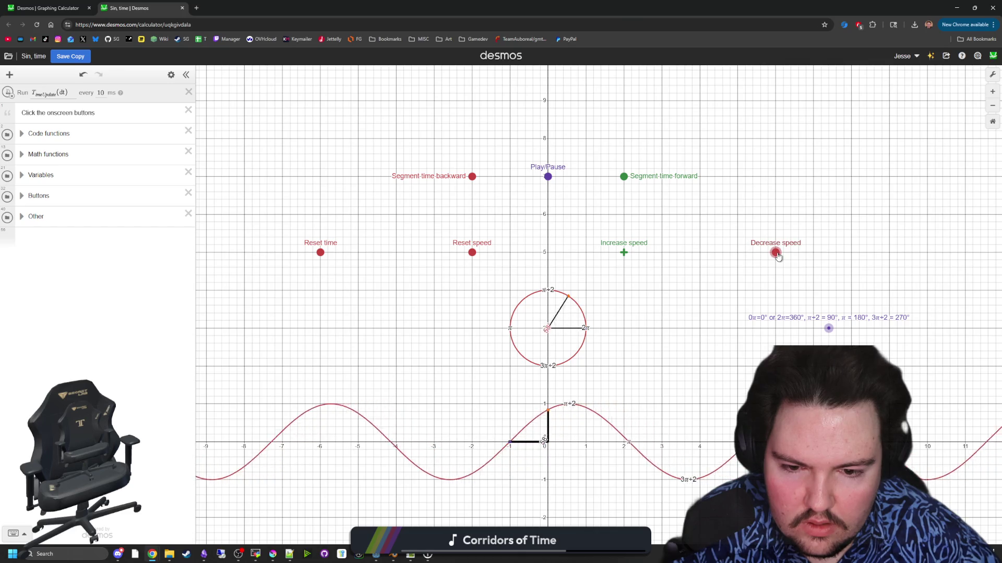
pyautogui.click(777, 257)
pyautogui.click(777, 257)
pyautogui.click(778, 256)
pyautogui.click(778, 257)
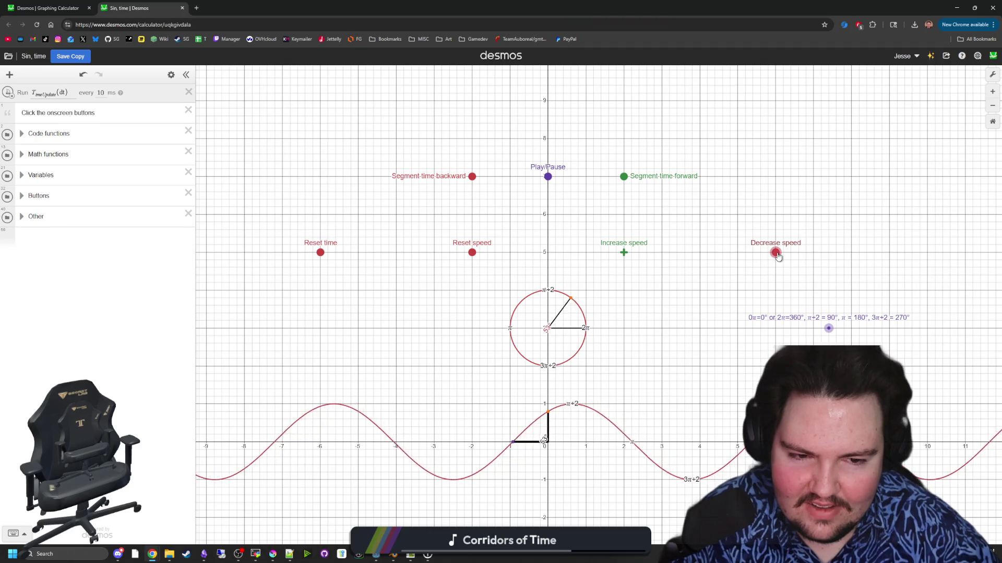
pyautogui.click(778, 256)
pyautogui.click(778, 257)
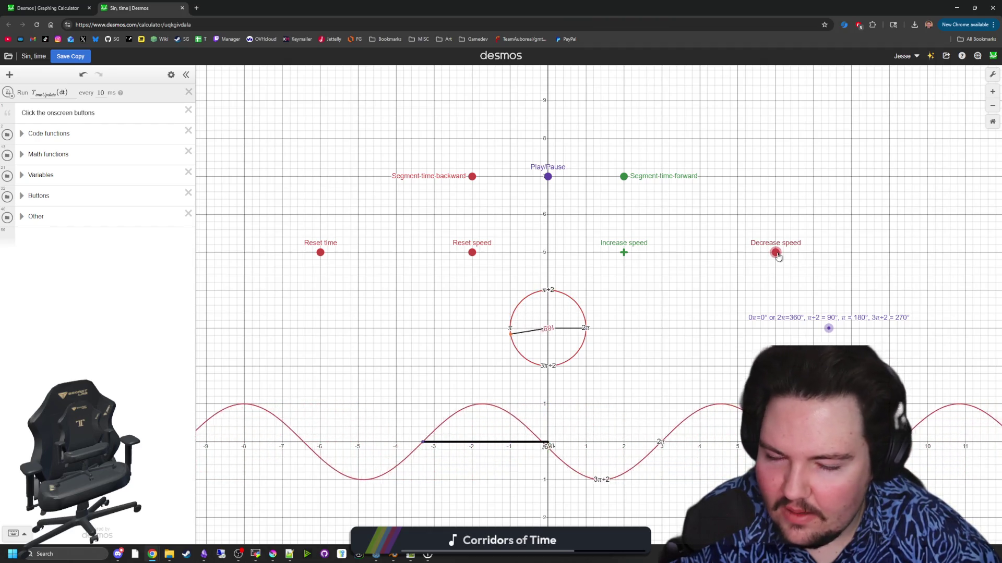
pyautogui.click(778, 256)
pyautogui.click(777, 257)
pyautogui.click(778, 257)
pyautogui.click(777, 256)
pyautogui.click(777, 256)
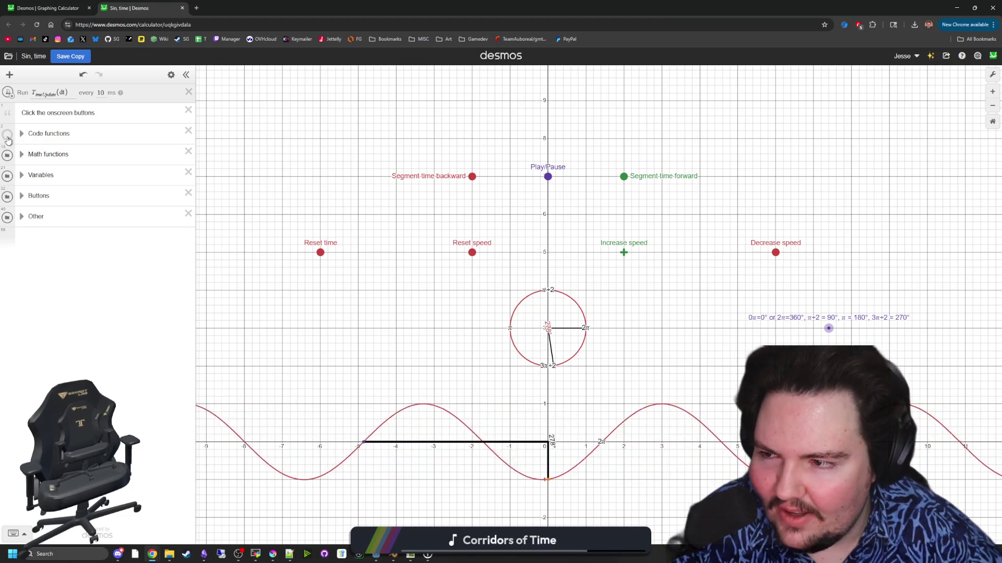
# Browse the Code functions, Math functions, Variables, Buttons and Other folders, then return to the untitled graph.
pyautogui.click(8, 139)
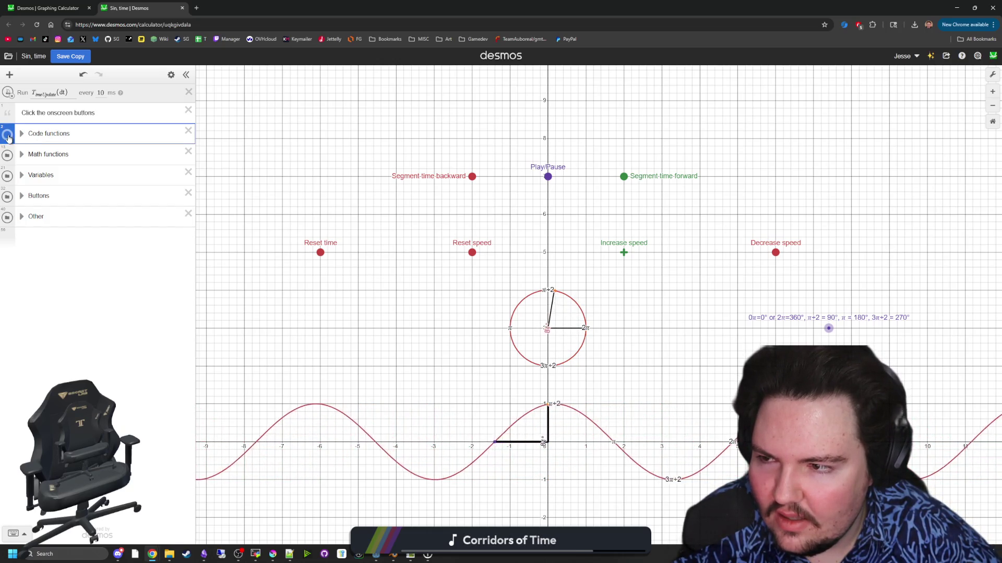
pyautogui.click(22, 134)
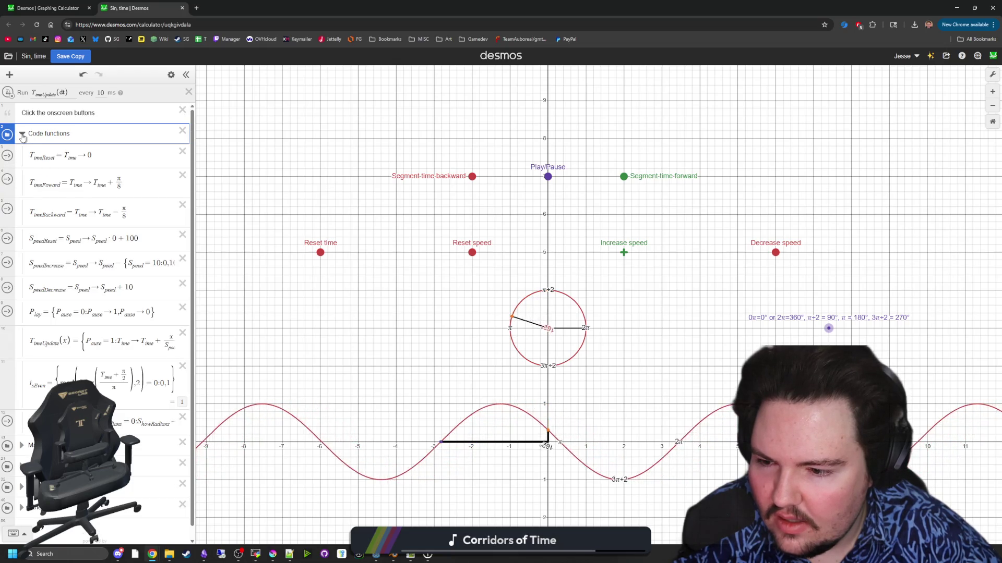
pyautogui.click(22, 135)
pyautogui.click(22, 154)
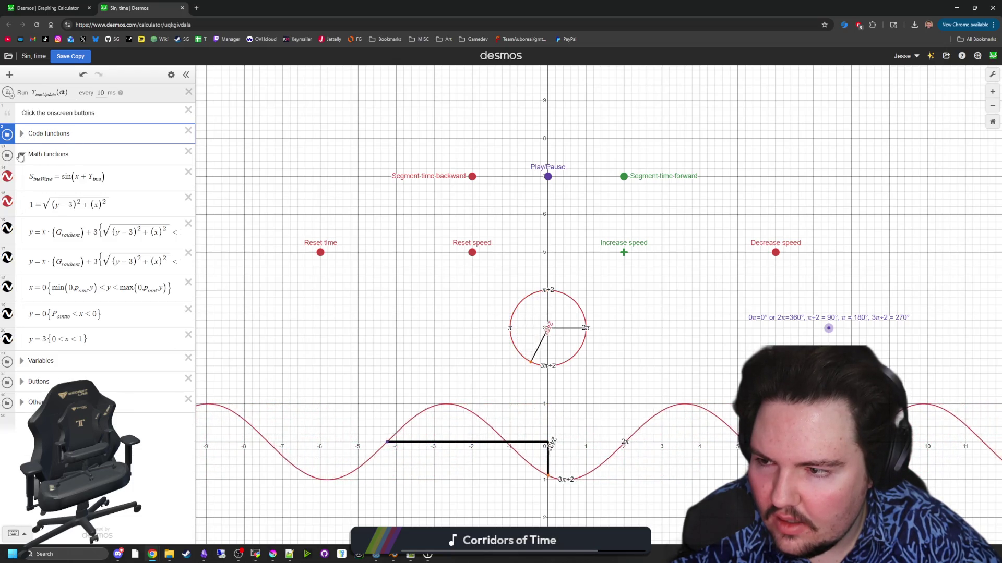
pyautogui.click(22, 153)
pyautogui.click(22, 174)
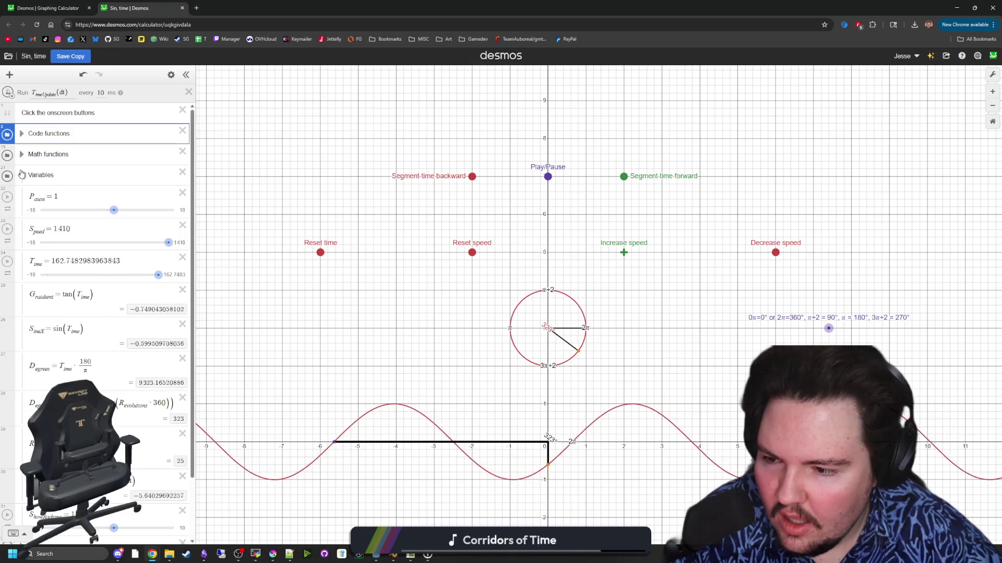
pyautogui.click(22, 175)
pyautogui.click(22, 196)
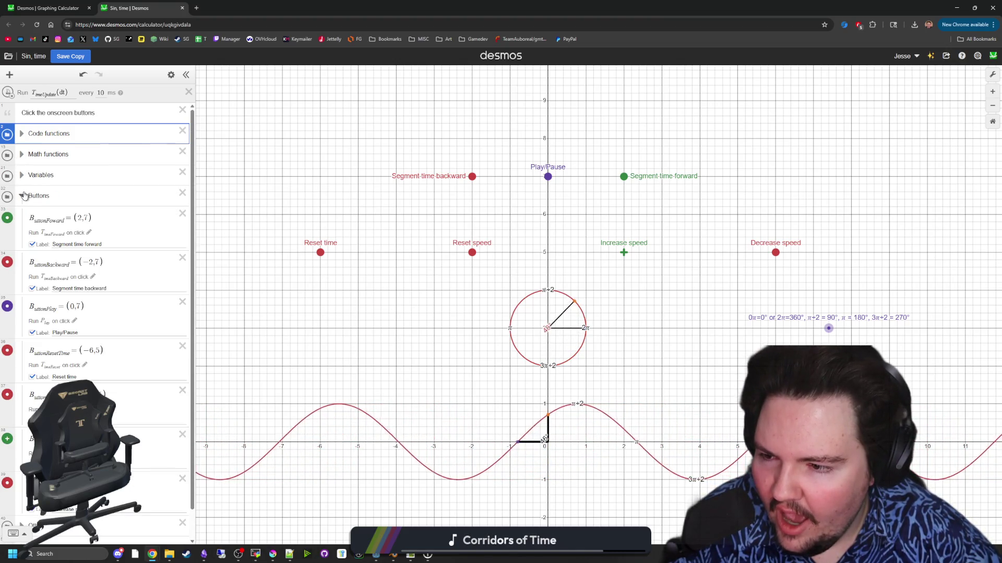
pyautogui.click(21, 195)
pyautogui.click(21, 219)
pyautogui.click(21, 220)
pyautogui.click(59, 3)
pyautogui.scroll(-3, 337, 330)
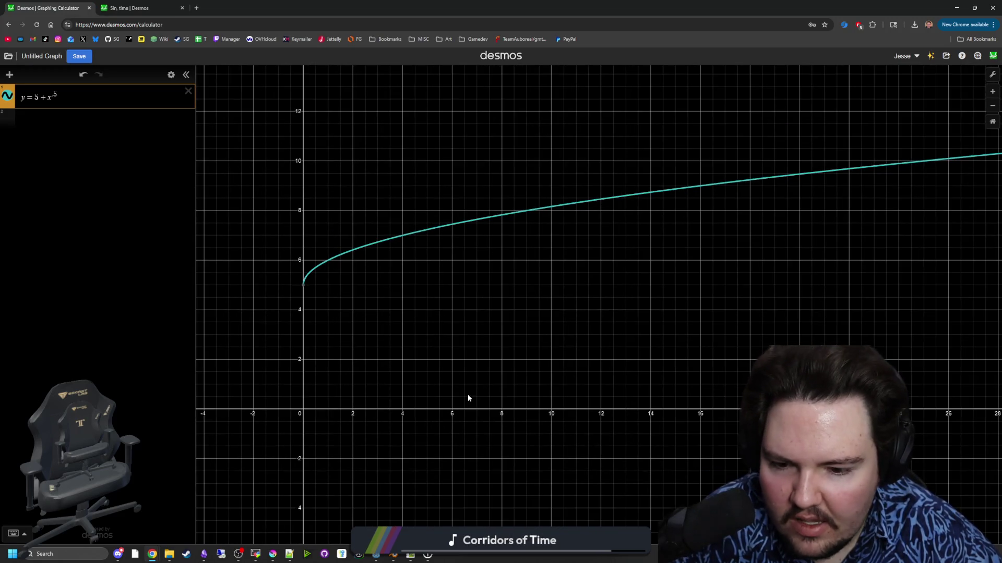
# Read the value at x = 10 and double the root term, giving y = 5 + 2x^.5.
pyautogui.scroll(1, 468, 395)
pyautogui.click(562, 184)
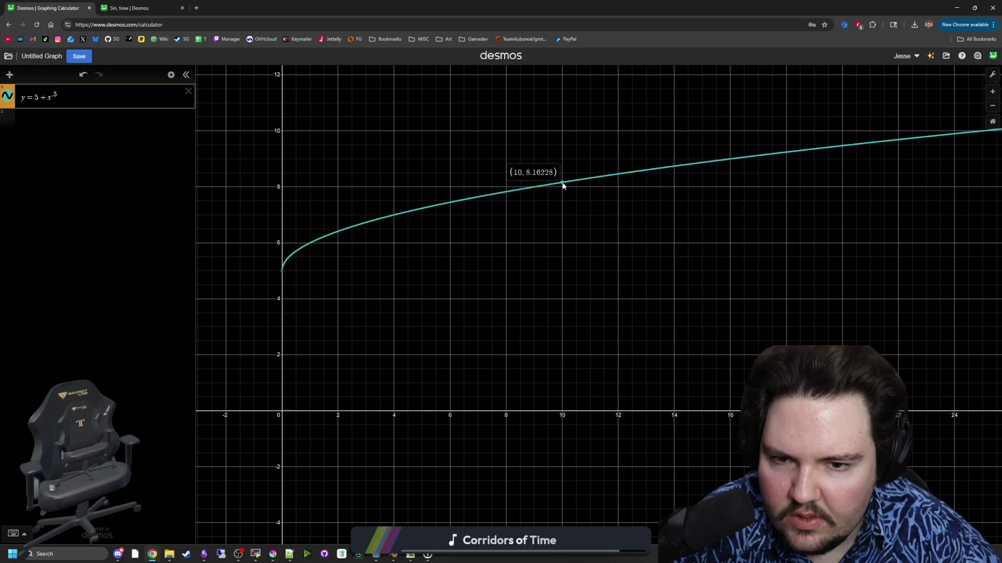
pyautogui.write('2')
pyautogui.scroll(-2, 390, 393)
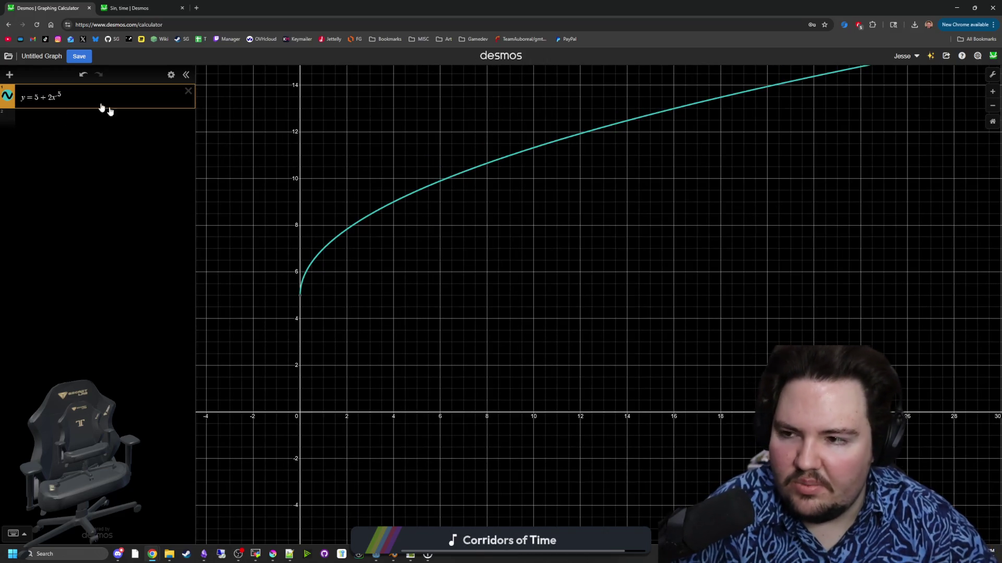
pyautogui.scroll(1, 525, 424)
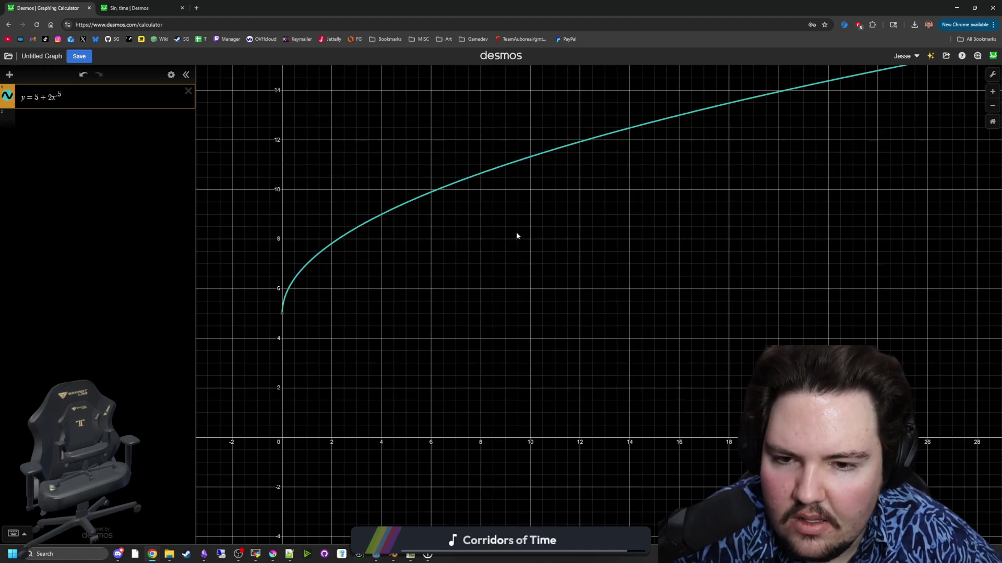
pyautogui.scroll(1, 521, 239)
pyautogui.moveTo(531, 154)
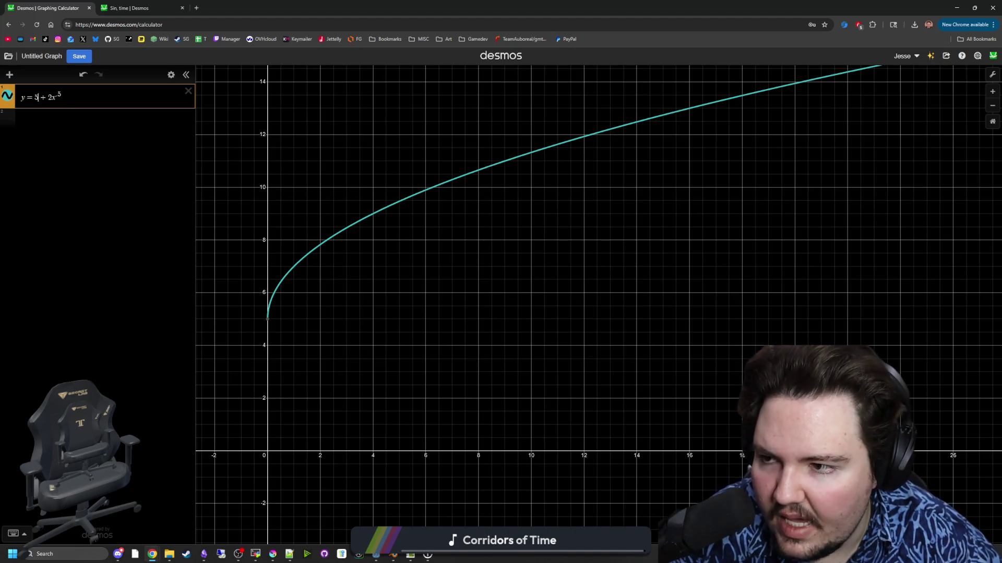
# Shift the root to (x − 1) so the curve starts at (1, 5), tracing from there.
pyautogui.press('Right')
pyautogui.press('Right')
pyautogui.press('Right')
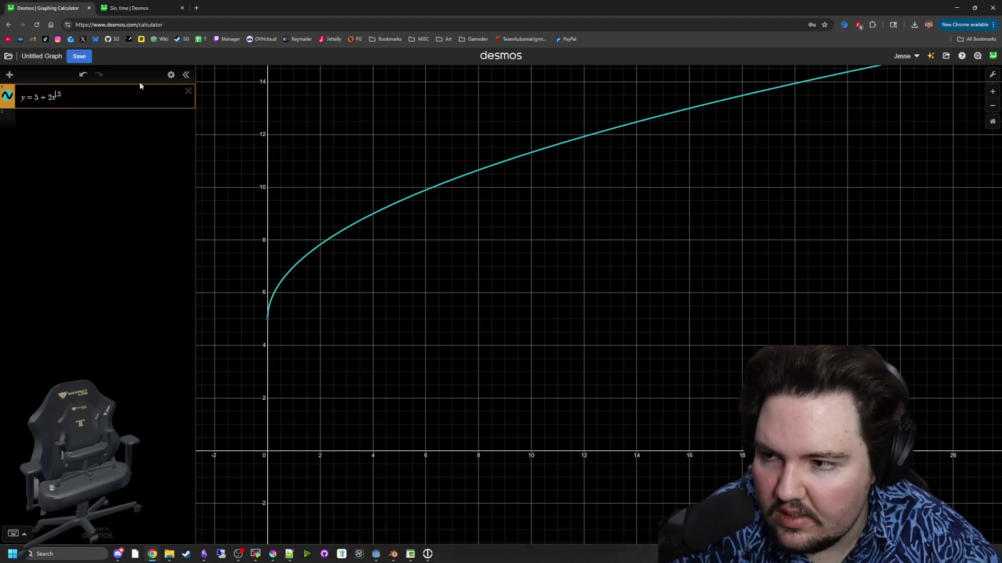
pyautogui.write('(x')
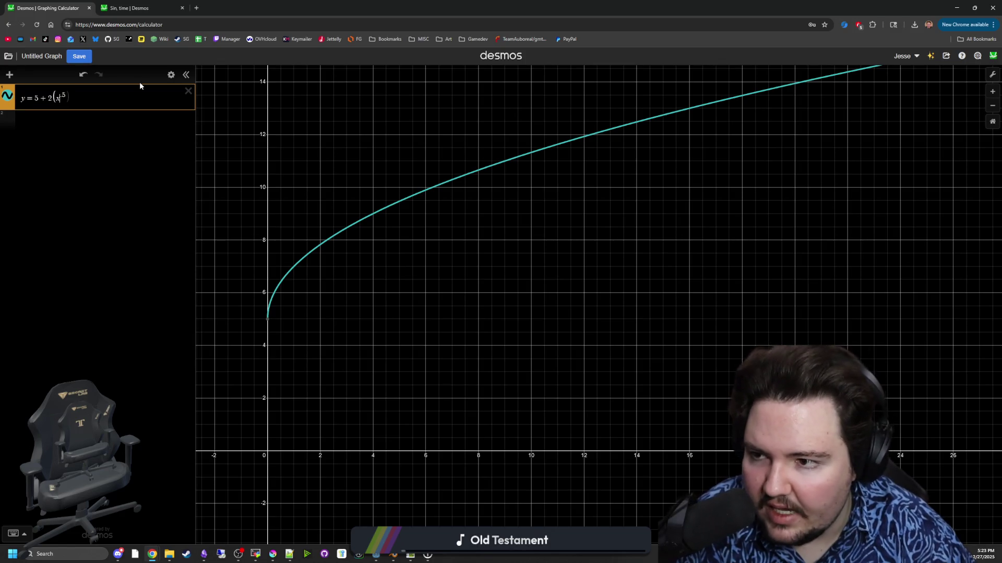
pyautogui.write('+1)')
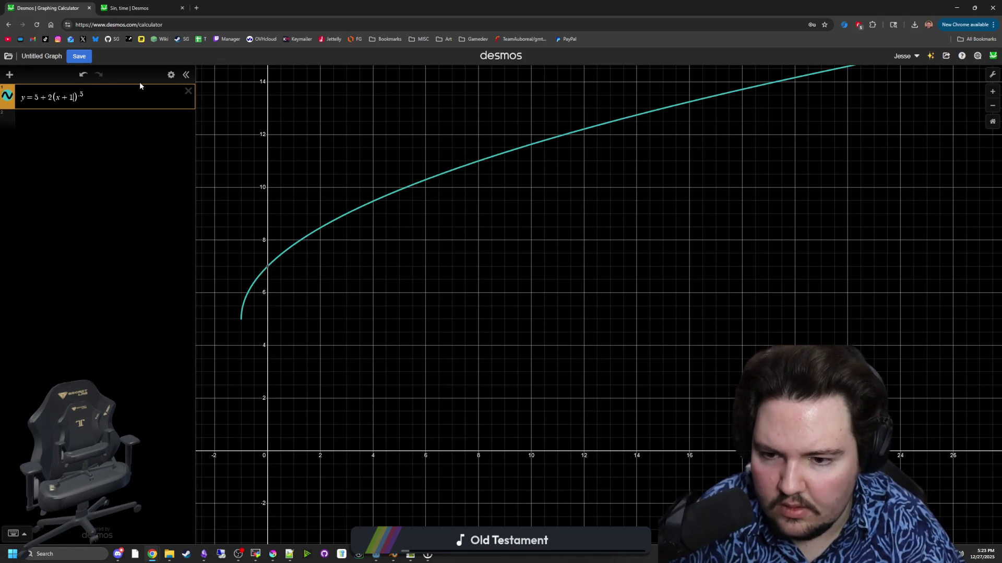
pyautogui.press('BackSpace')
pyautogui.press('BackSpace')
pyautogui.write('-1')
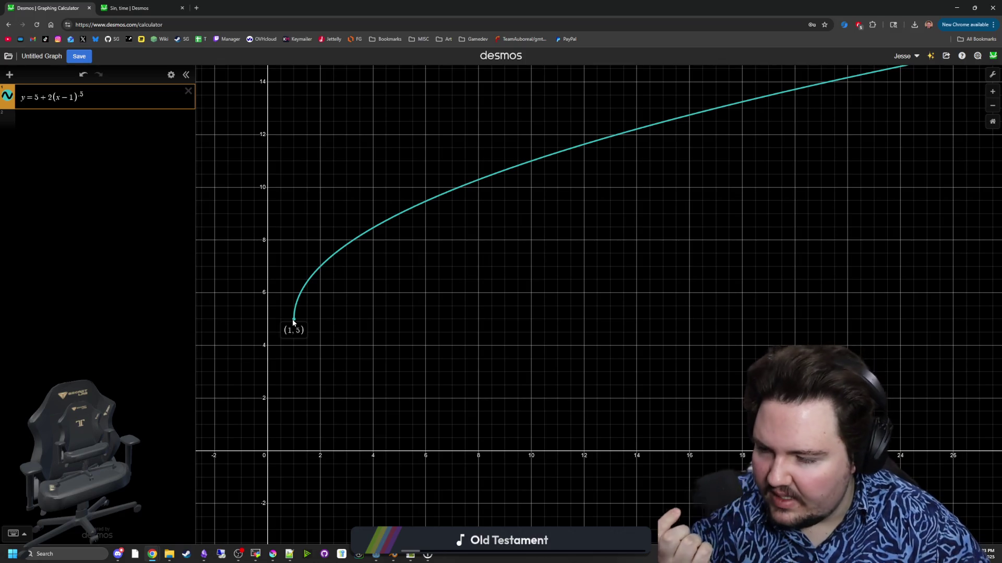
pyautogui.moveTo(293, 320)
pyautogui.mouseDown()
pyautogui.moveTo(319, 271)
pyautogui.moveTo(359, 237)
pyautogui.moveTo(344, 241)
pyautogui.moveTo(532, 162)
pyautogui.mouseUp()
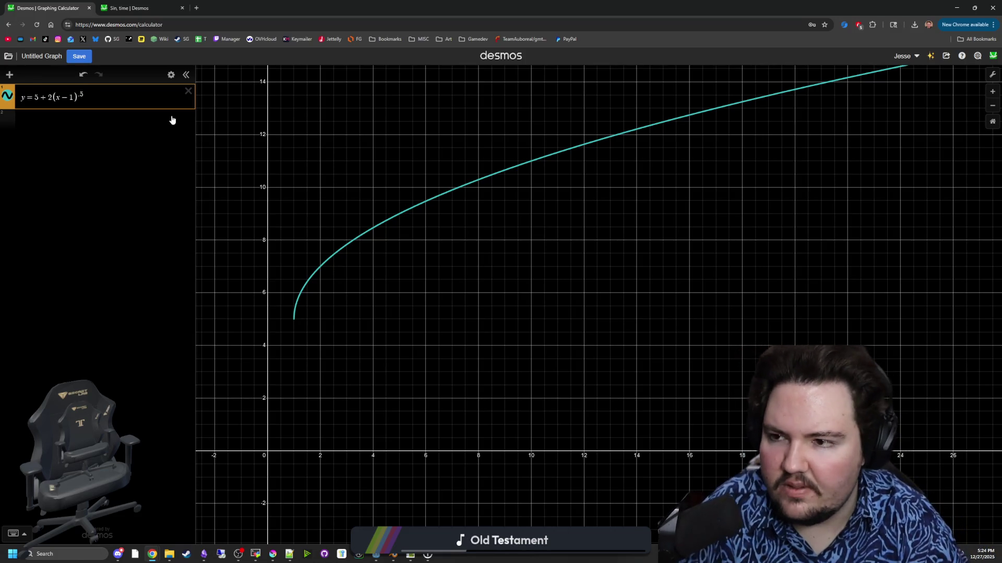
# Raise the exponent to .7 and trace the steeper curve from (1, 5) past x = 10.
pyautogui.press('BackSpace')
pyautogui.write('7')
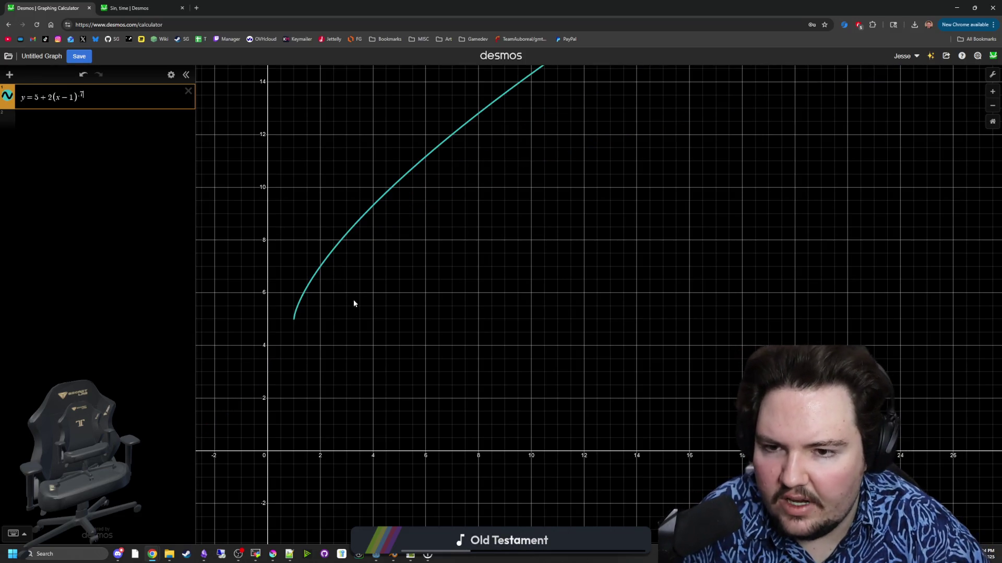
pyautogui.scroll(-5, 354, 304)
pyautogui.moveTo(295, 350); pyautogui.dragTo(377, 239)
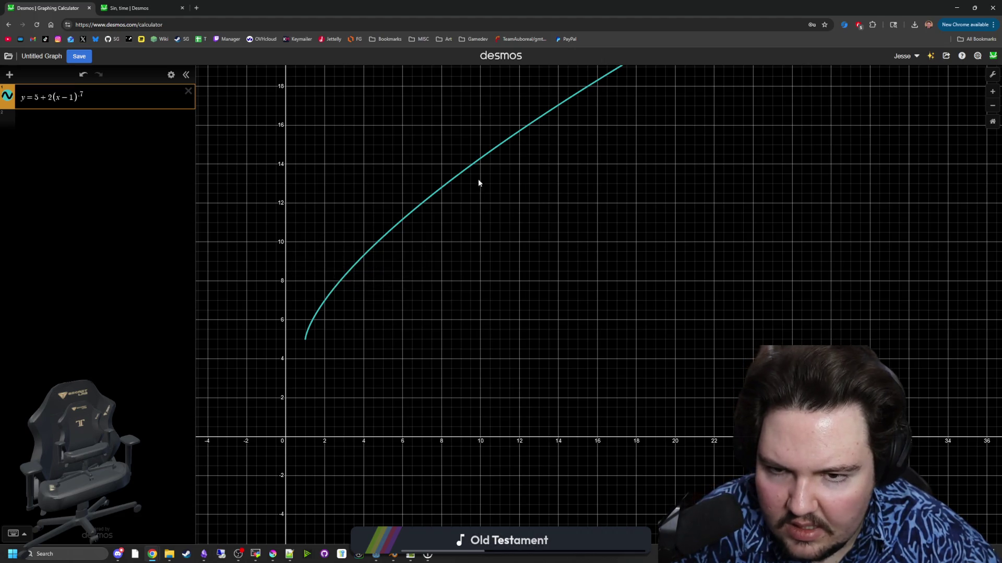
pyautogui.click(481, 161)
pyautogui.scroll(-10, 386, 337)
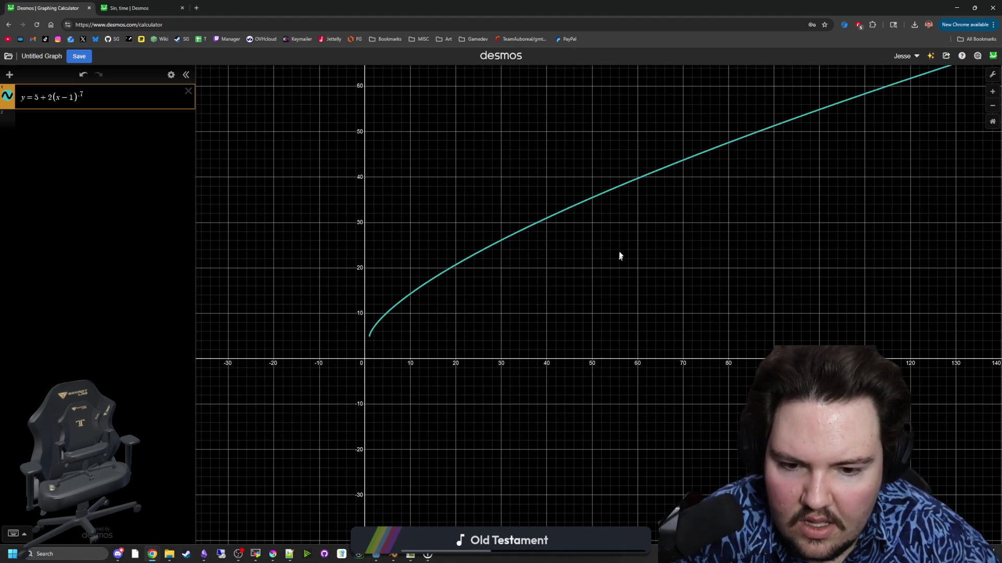
pyautogui.scroll(2, 600, 219)
# Trace the curve to x = 50 (about 35.49) and return to the Godot script.
pyautogui.rightClick(580, 192)
pyautogui.press('Escape')
pyautogui.click(579, 194)
pyautogui.moveTo(580, 193); pyautogui.dragTo(577, 194)
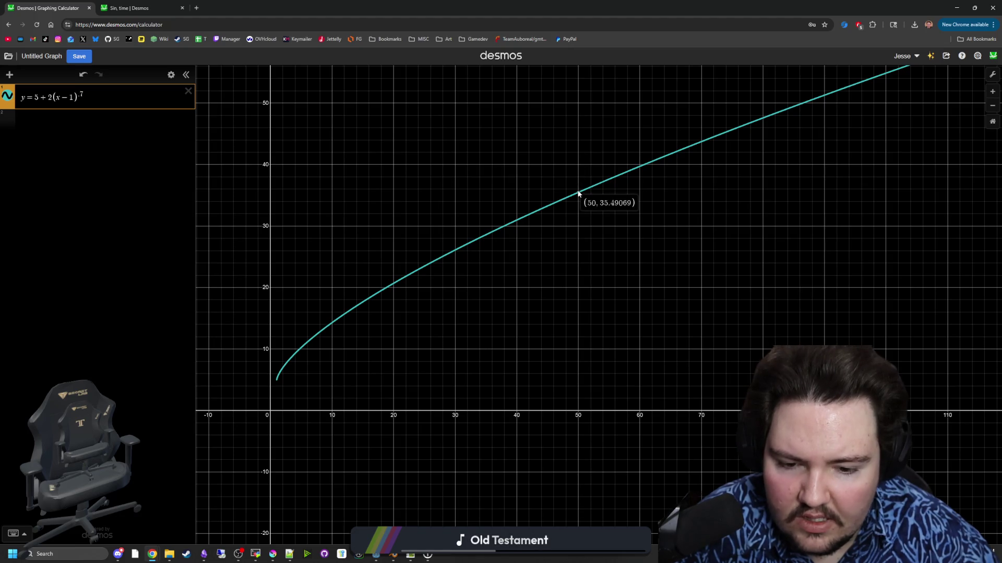
pyautogui.scroll(2, 302, 353)
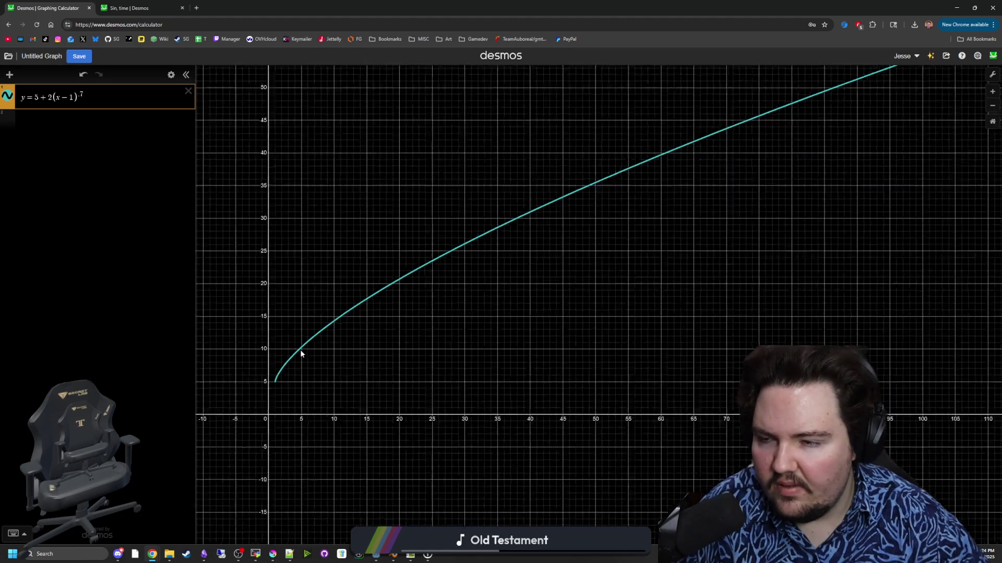
pyautogui.hotkey('alt', 'Tab')
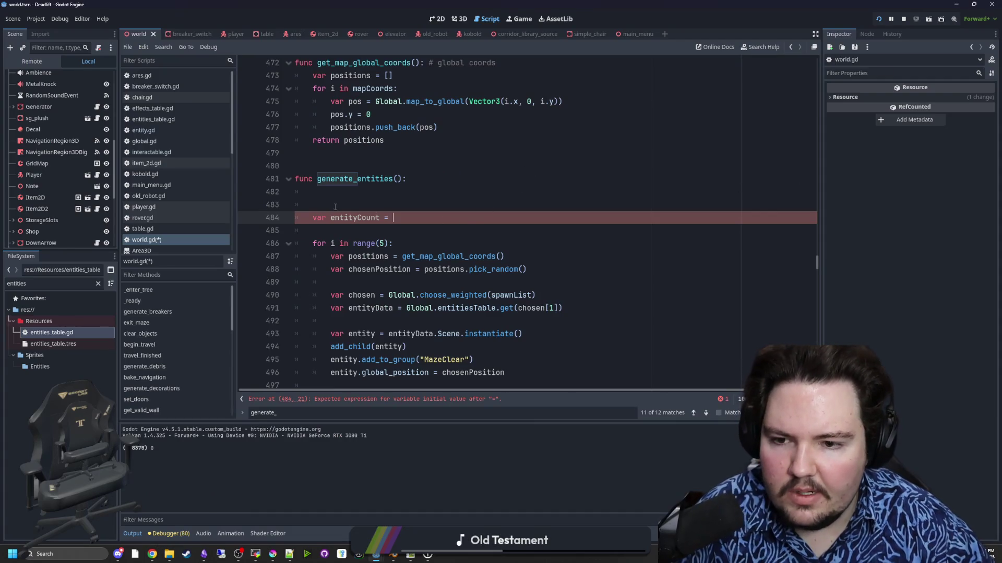
# Extend the entityCount line to 'var entityCount = 5 + 2*pow((level-1), 0.8)', checking the Desmos graph.
pyautogui.press('Up')
pyautogui.press('BackSpace')
pyautogui.press('BackSpace')
pyautogui.press('Return')
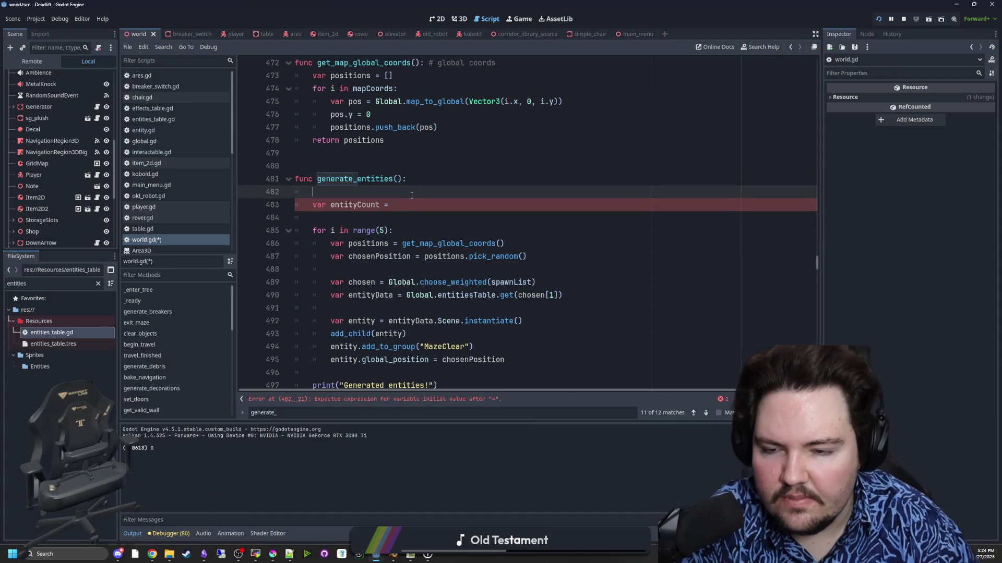
pyautogui.click(409, 205)
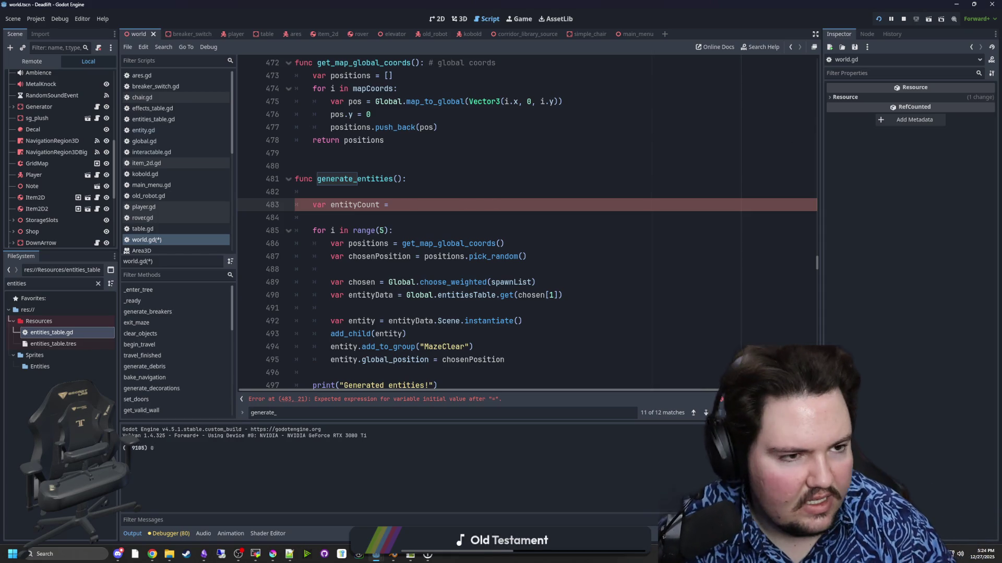
pyautogui.hotkey('alt', 'Tab')
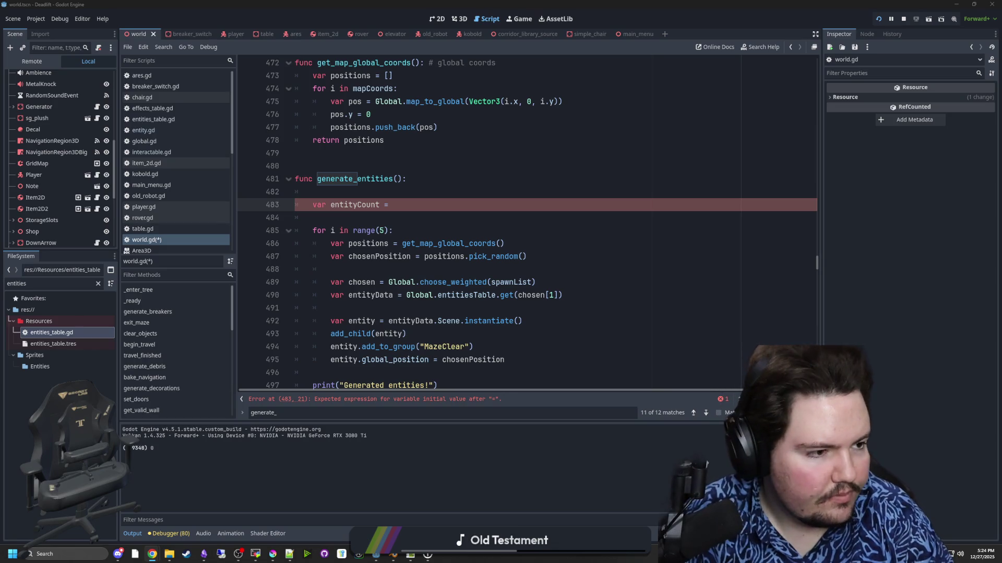
pyautogui.click(428, 204)
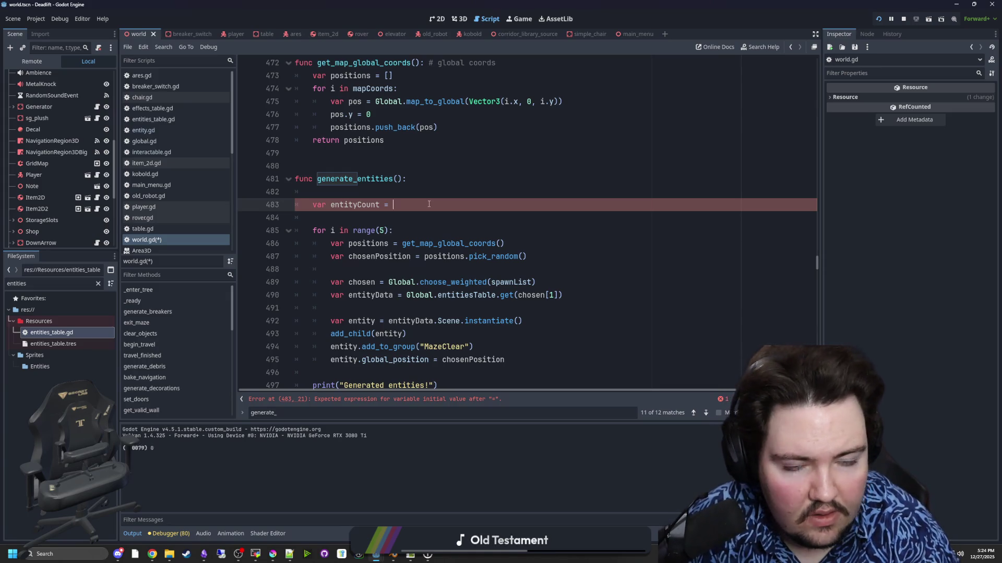
pyautogui.write('+ 2*(')
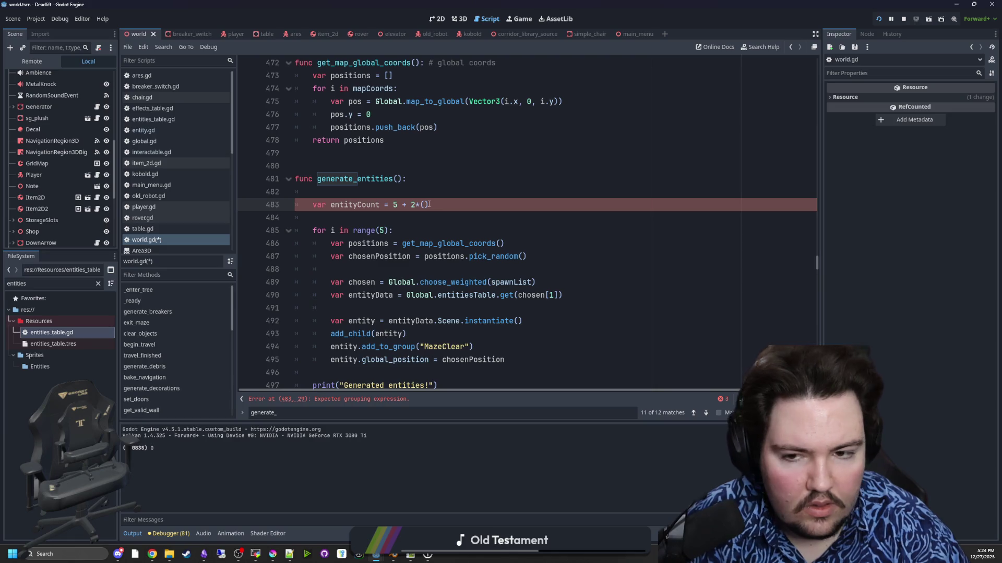
pyautogui.write('level-1')
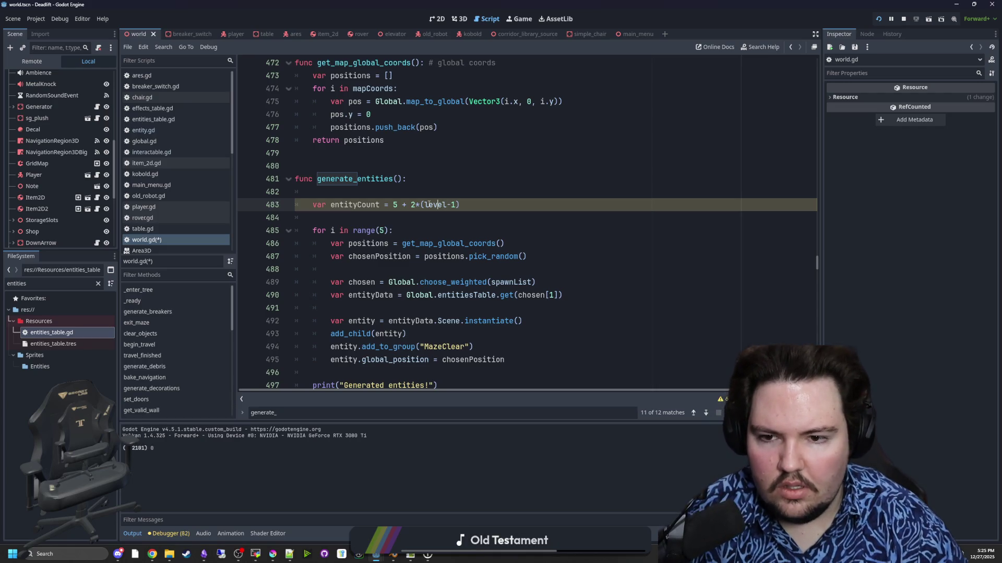
pyautogui.write('pow((level-1)')
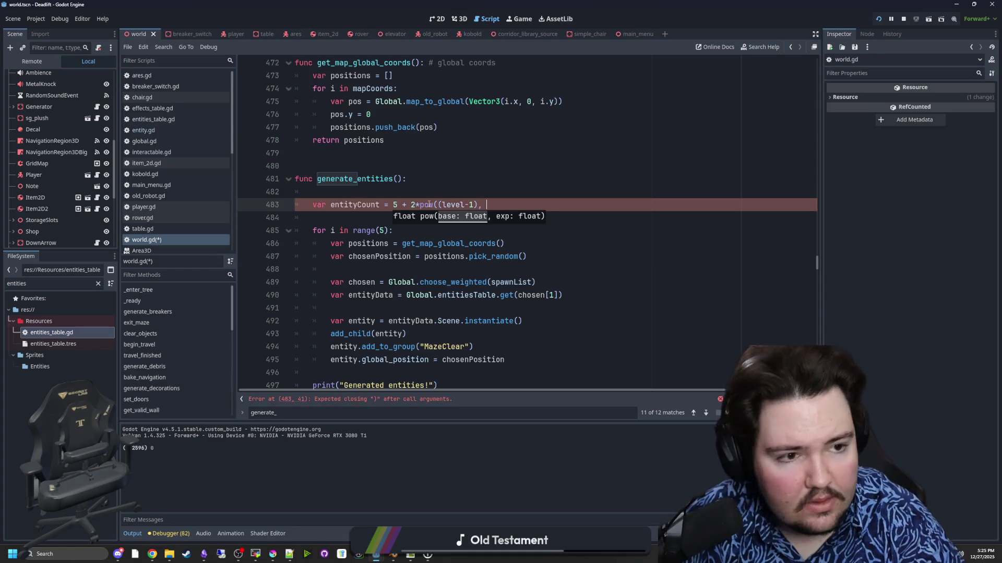
pyautogui.write(', 0.8)')
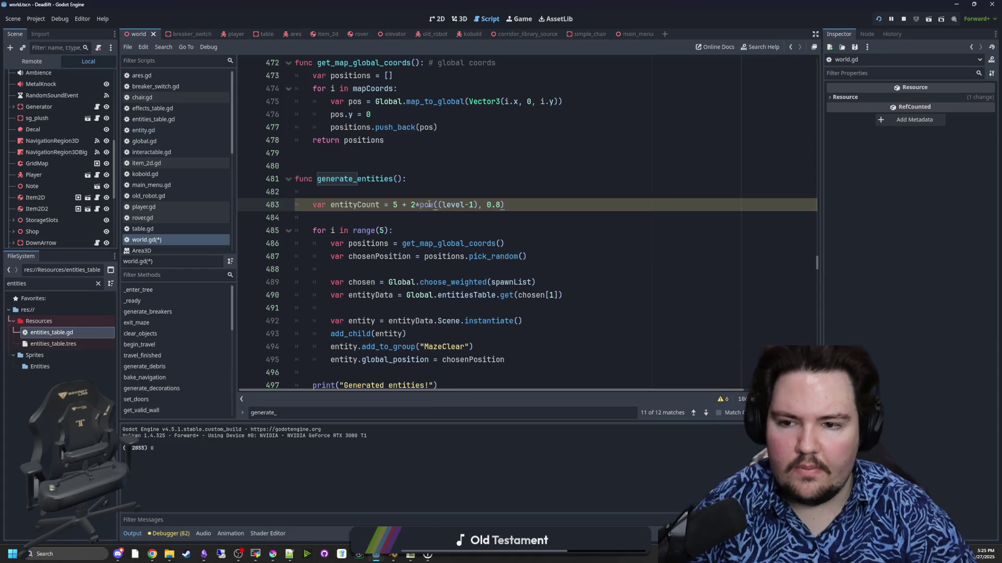
# Delete the blank line under the header and make the print message '{0} entities!' formatted with entityCount.
pyautogui.click(524, 191)
pyautogui.press('BackSpace')
pyautogui.press('BackSpace')
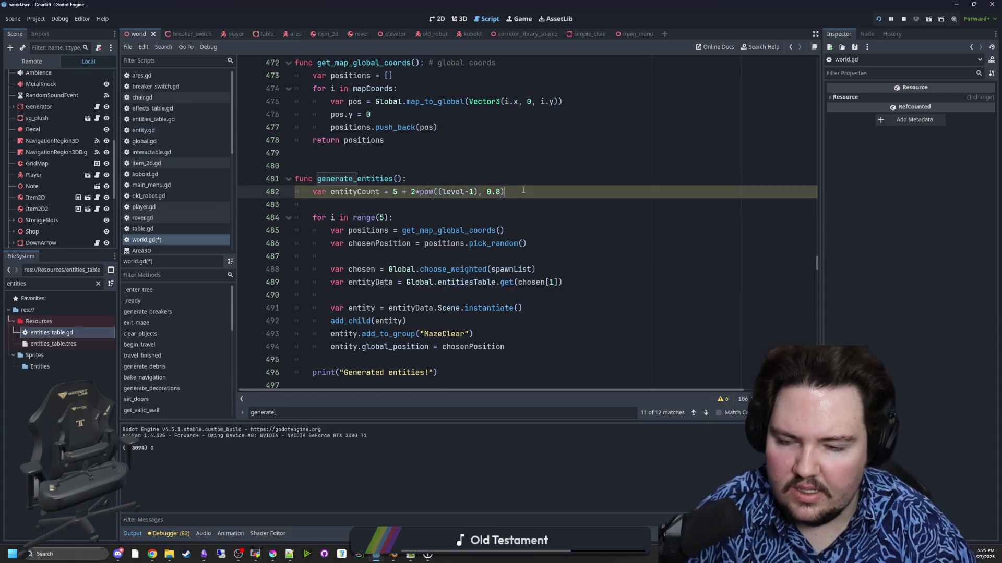
pyautogui.scroll(-3, 469, 235)
pyautogui.scroll(1, 443, 261)
pyautogui.click(389, 294)
pyautogui.write('{0} entities!"')
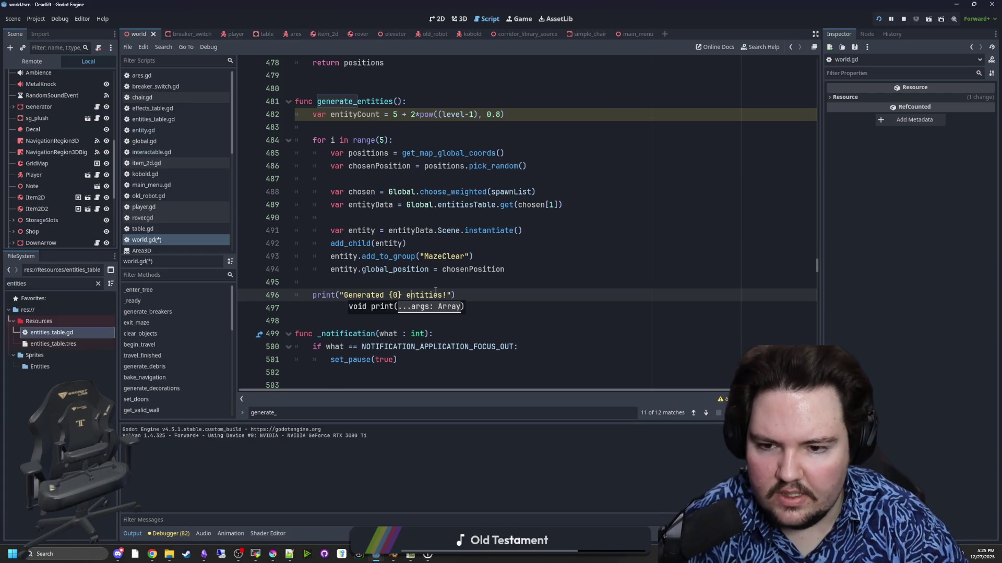
pyautogui.write('.format([')
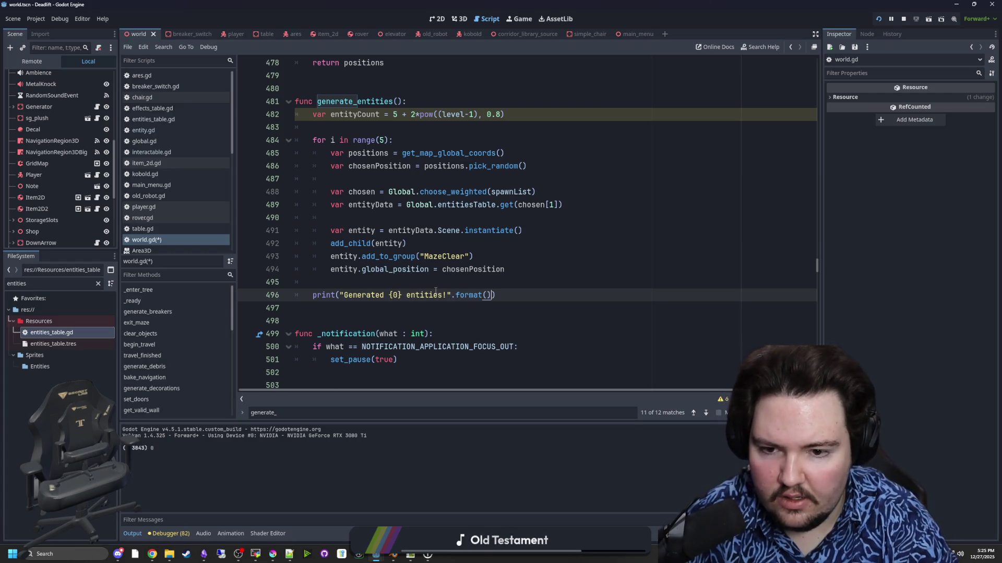
pyautogui.write('entityCount')
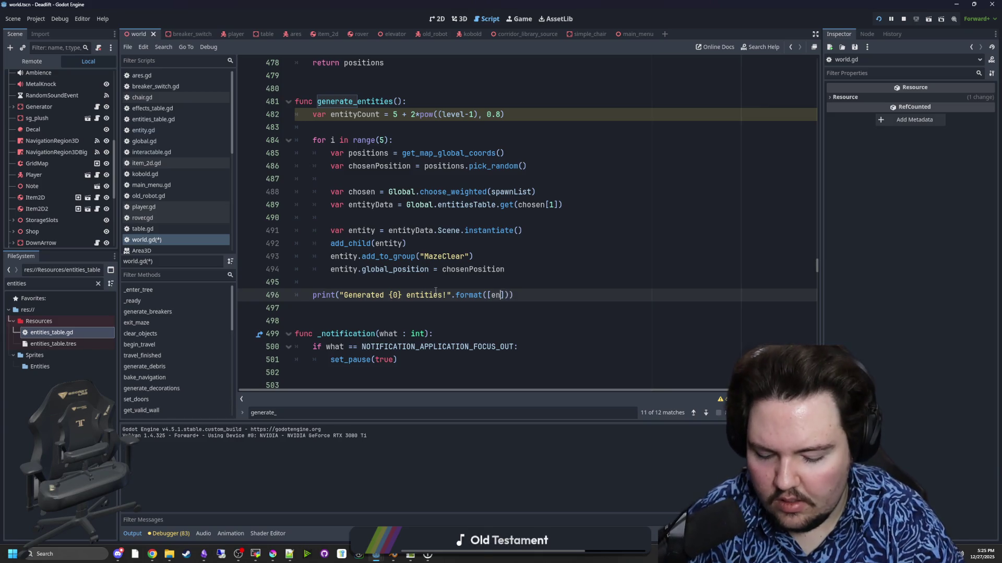
# Change the loop's range(5) to range(entityCount) and drop 'var' from the entityCount line.
pyautogui.doubleClick(355, 114)
pyautogui.hotkey('ctrl', 'c')
pyautogui.doubleClick(383, 140)
pyautogui.hotkey('ctrl', 'v')
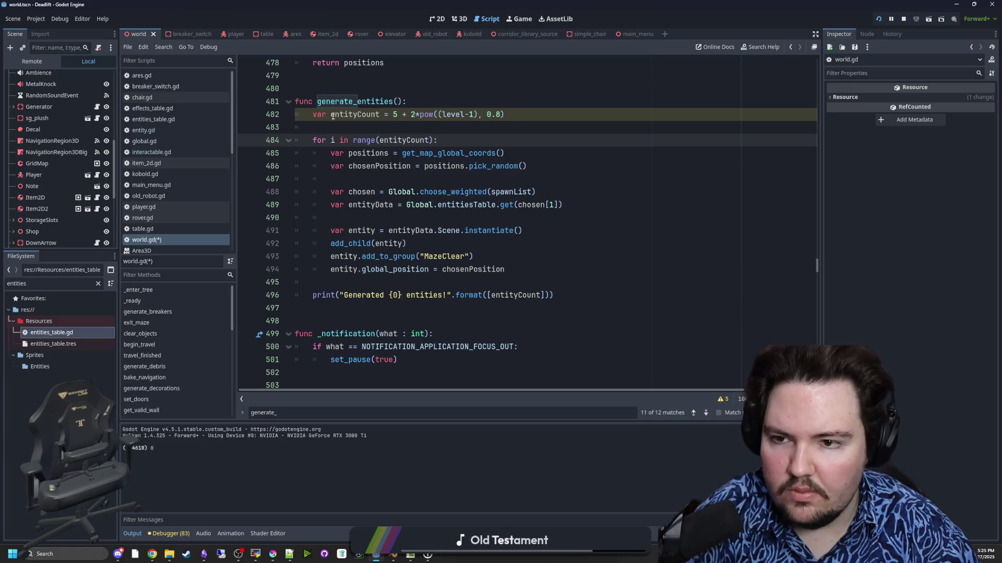
pyautogui.click(331, 115)
pyautogui.press('BackSpace')
pyautogui.press('BackSpace')
pyautogui.press('BackSpace')
pyautogui.click(417, 107)
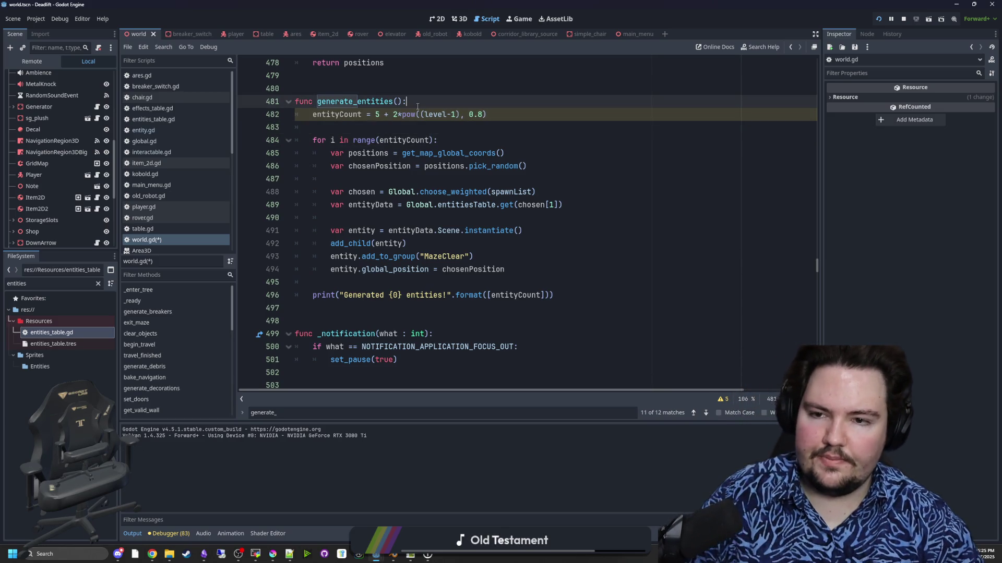
pyautogui.click(409, 125)
pyautogui.click(412, 106)
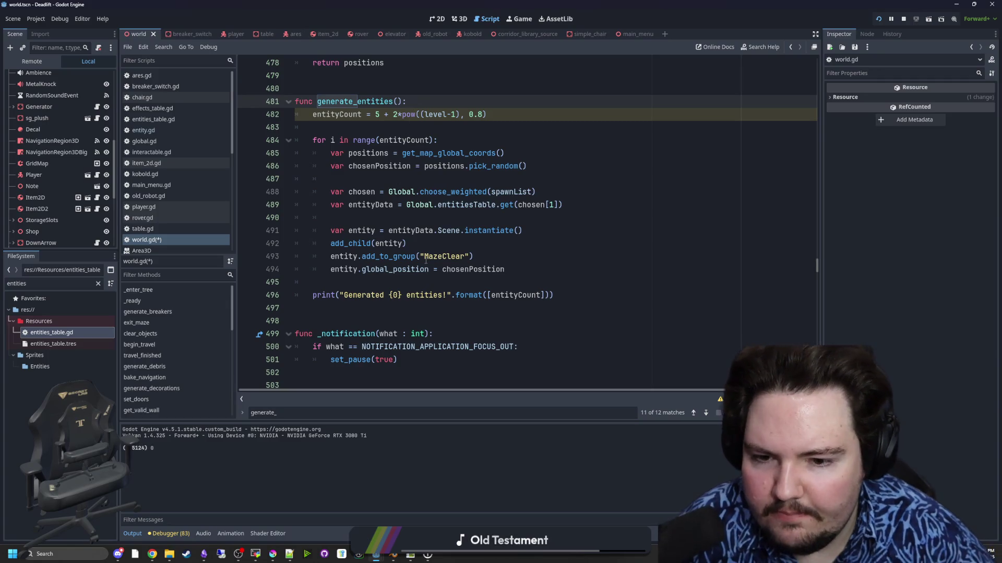
# Wrap the 2*pow((level-1), 0.8) term in roundi().
pyautogui.scroll(2, 377, 168)
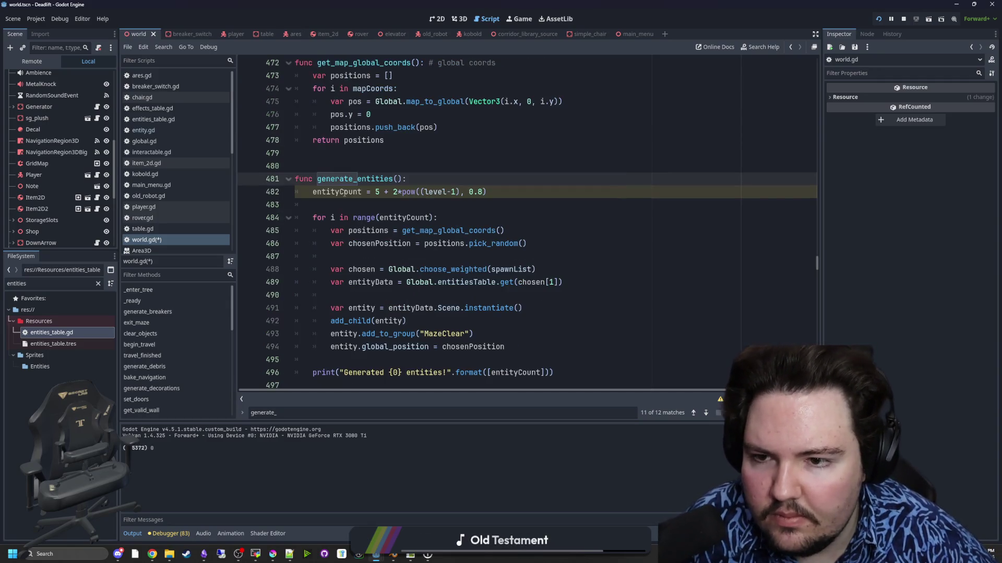
pyautogui.click(366, 203)
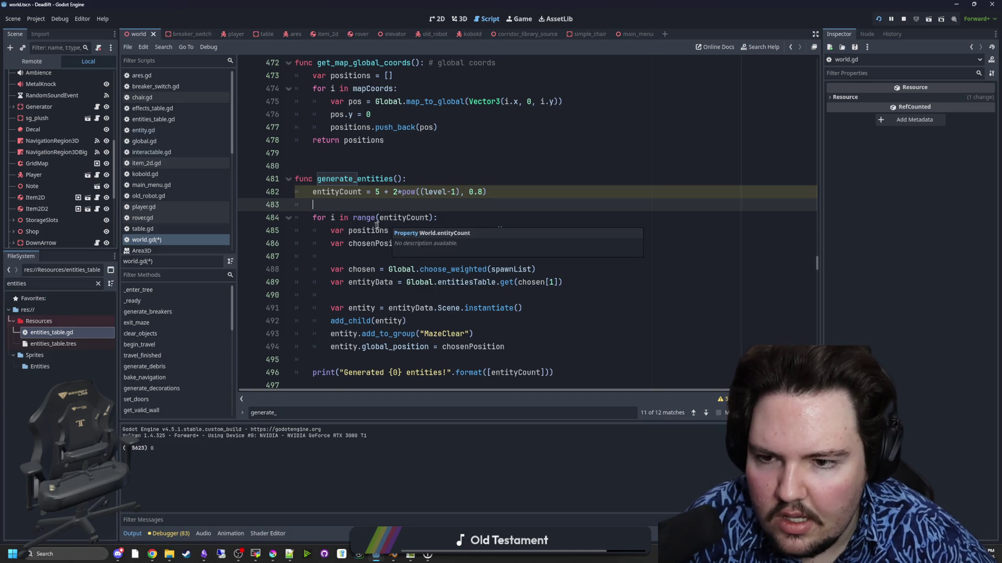
pyautogui.click(391, 193)
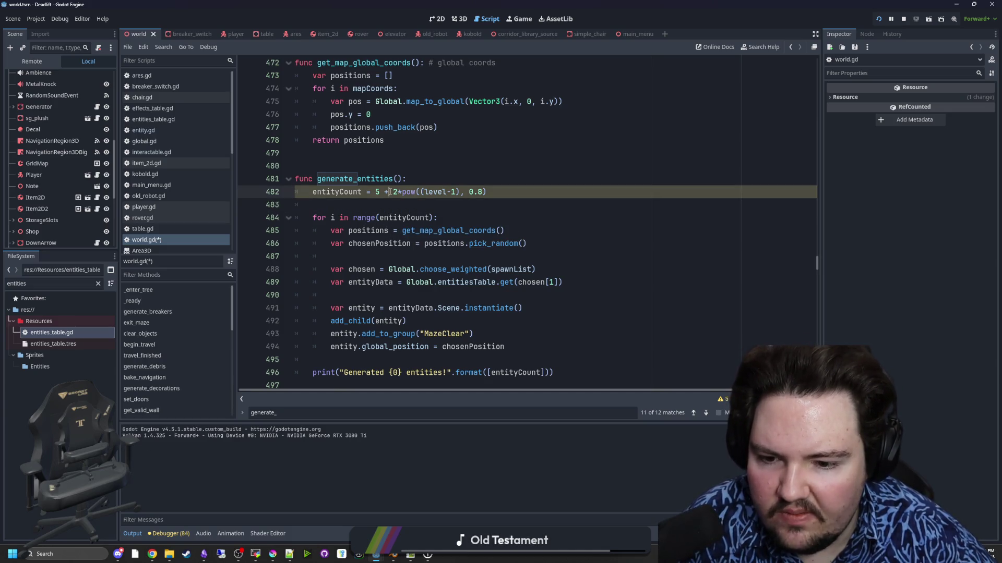
pyautogui.write('roundi(')
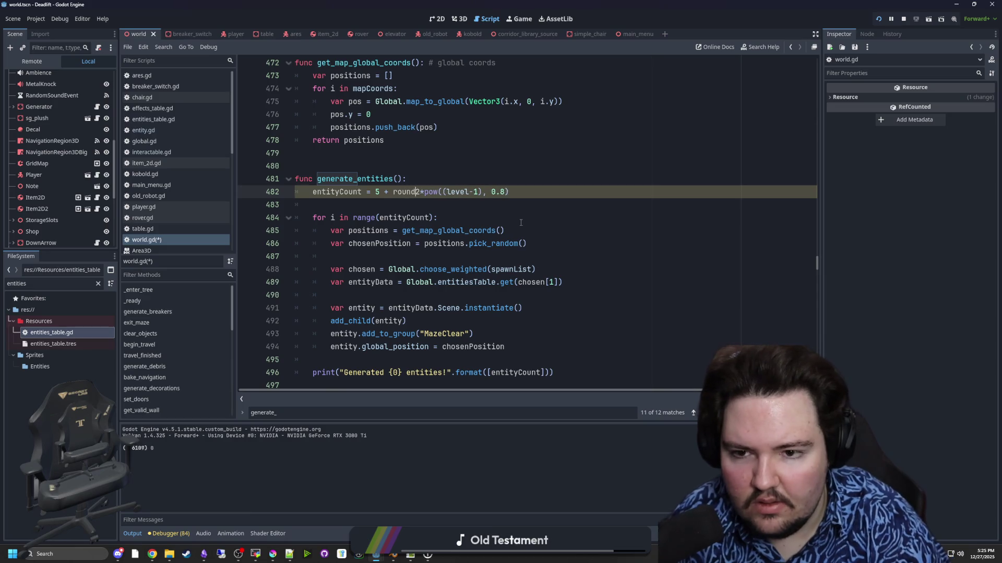
pyautogui.click(576, 193)
pyautogui.write(')')
# Review the updated print line, then save world.gd and the scene.
pyautogui.click(547, 173)
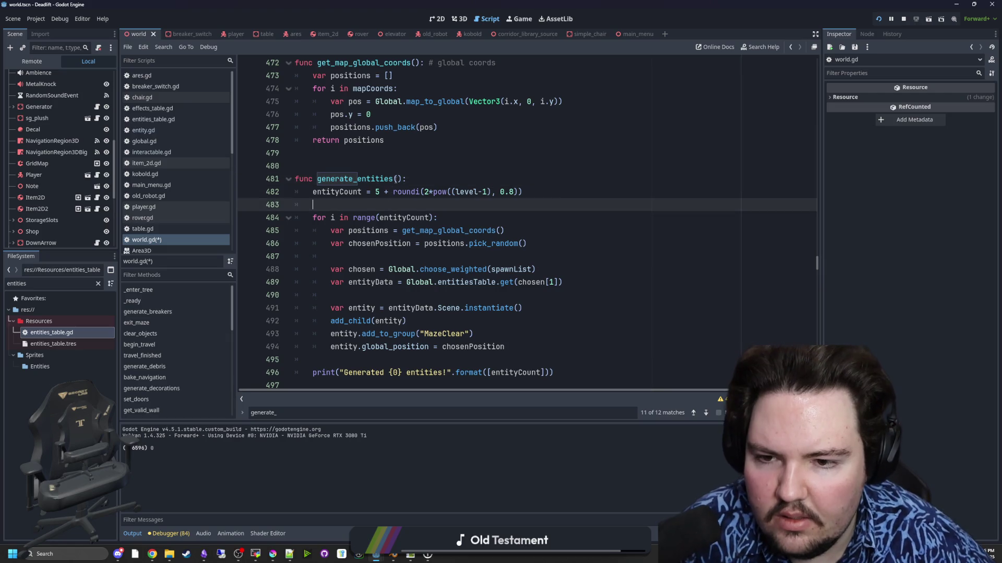
pyautogui.click(473, 199)
pyautogui.scroll(-3, 459, 200)
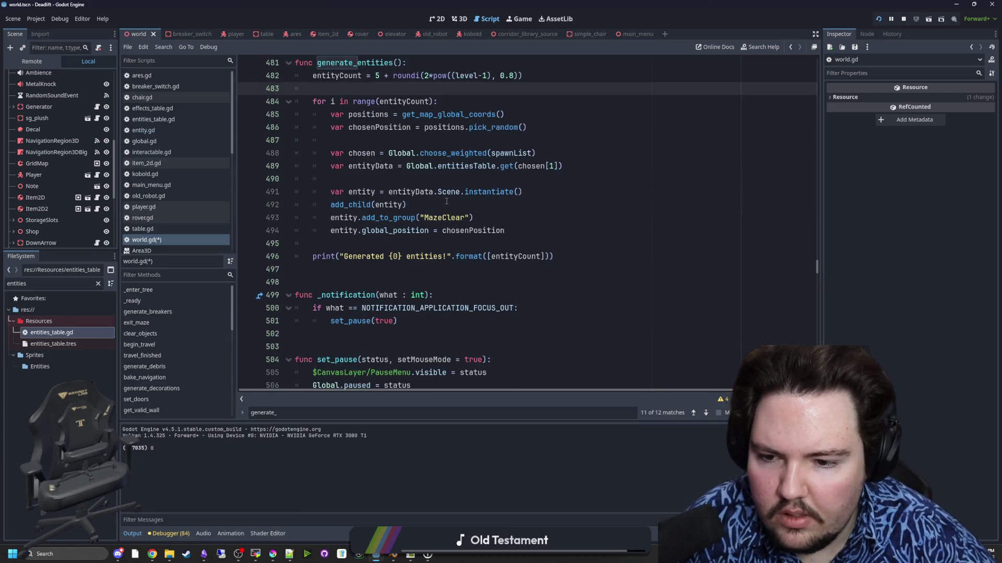
pyautogui.click(429, 256)
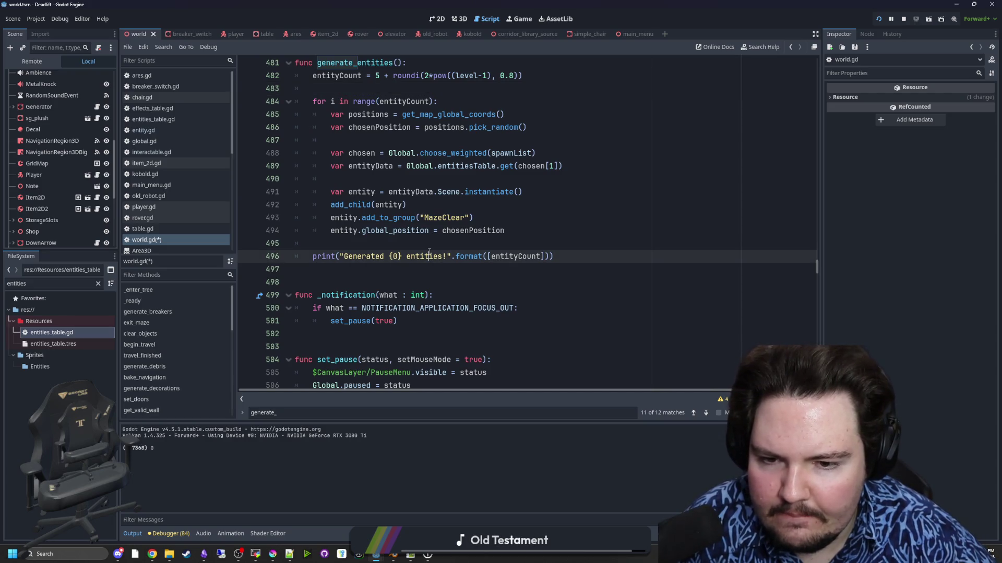
pyautogui.scroll(2, 429, 261)
pyautogui.click(417, 255)
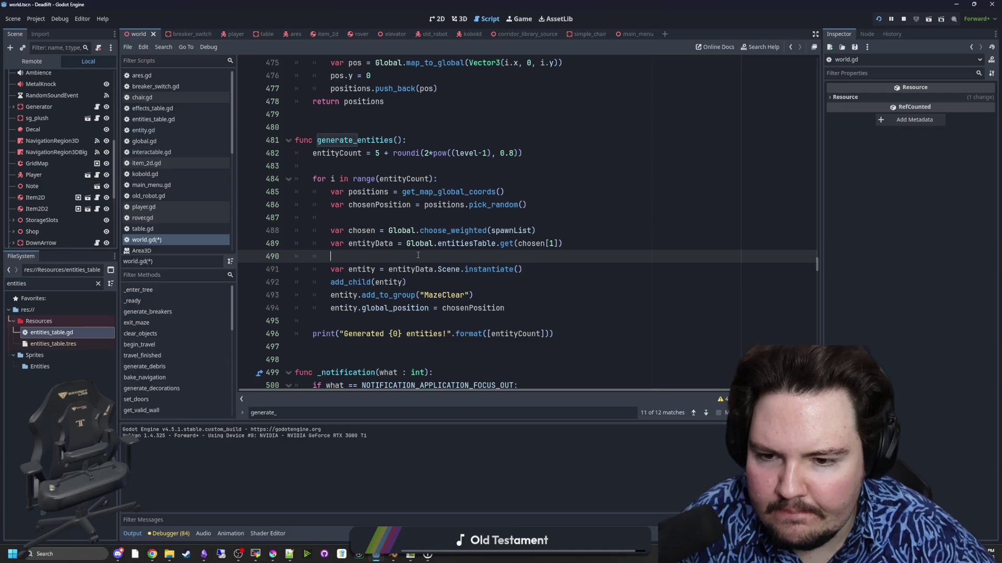
pyautogui.scroll(3, 422, 254)
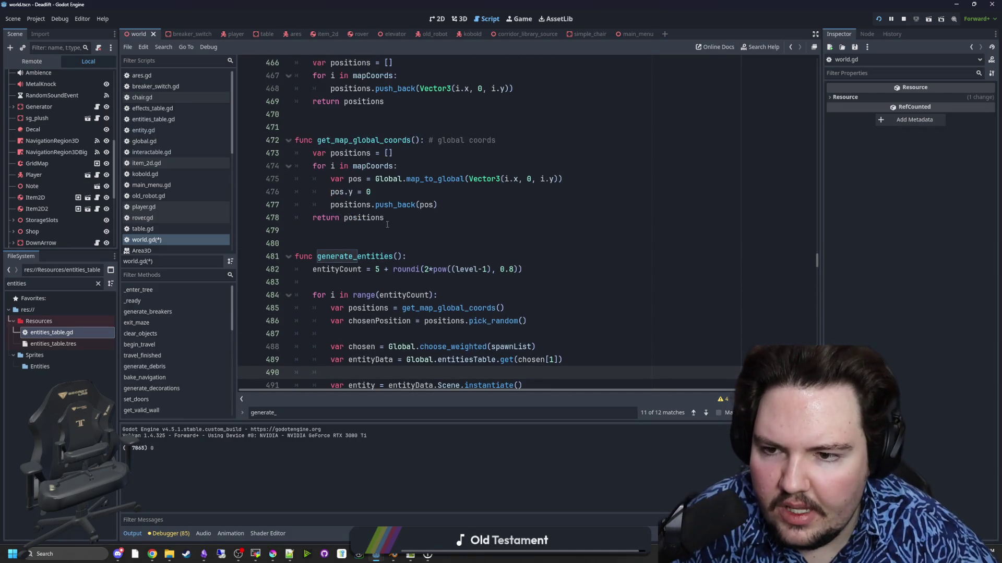
pyautogui.click(443, 230)
pyautogui.hotkey('ctrl', 's')
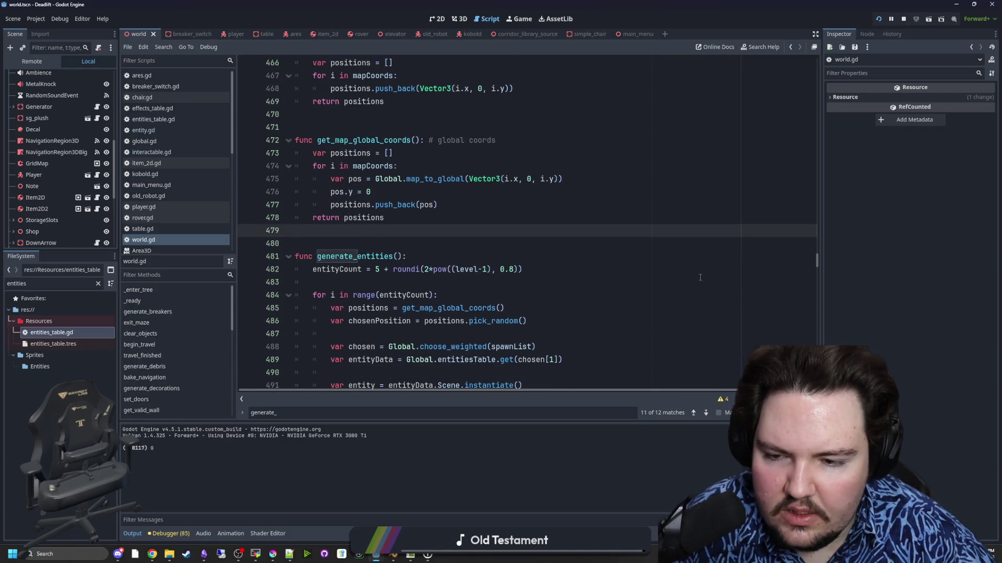
pyautogui.scroll(2, 428, 218)
pyautogui.click(366, 192)
pyautogui.hotkey('ctrl', 's')
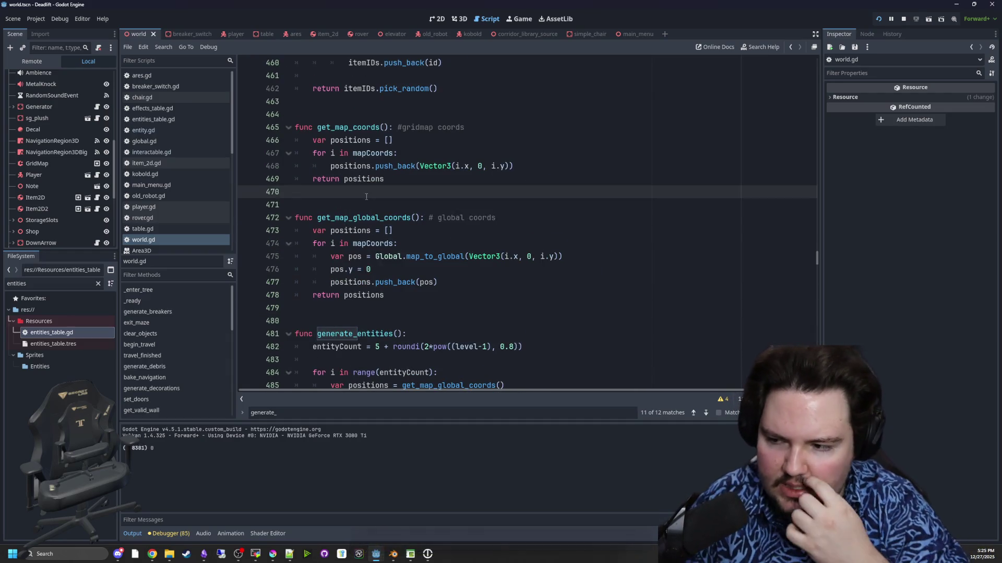
# Find the difficulty declaration and change its default from 0.0 to 1.0.
pyautogui.scroll(5, 693, 211)
pyautogui.scroll(2, 693, 212)
pyautogui.click(554, 270)
pyautogui.hotkey('ctrl', 'f')
pyautogui.write('difficulty')
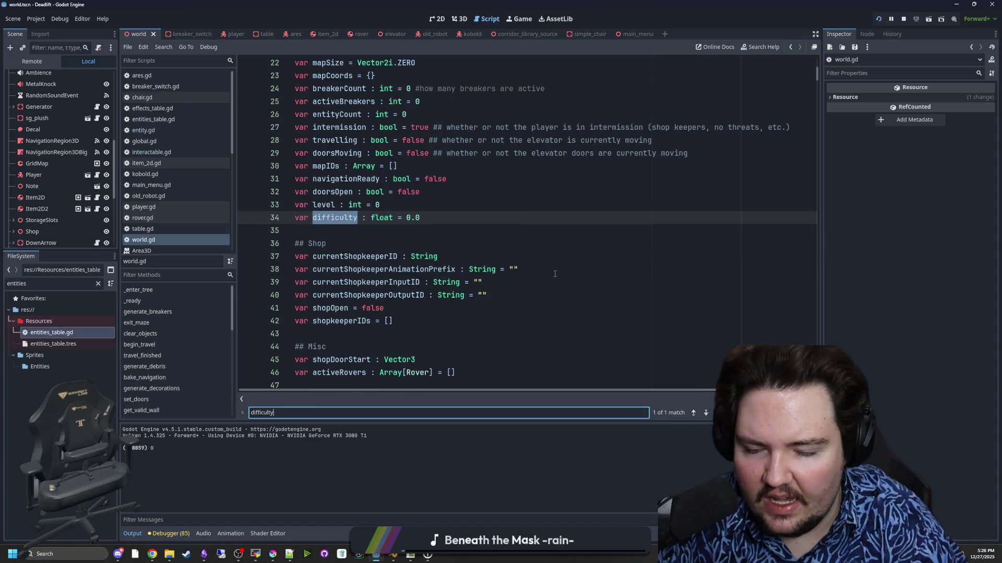
pyautogui.click(463, 212)
pyautogui.press('BackSpace')
pyautogui.press('BackSpace')
pyautogui.press('BackSpace')
pyautogui.write('1.0')
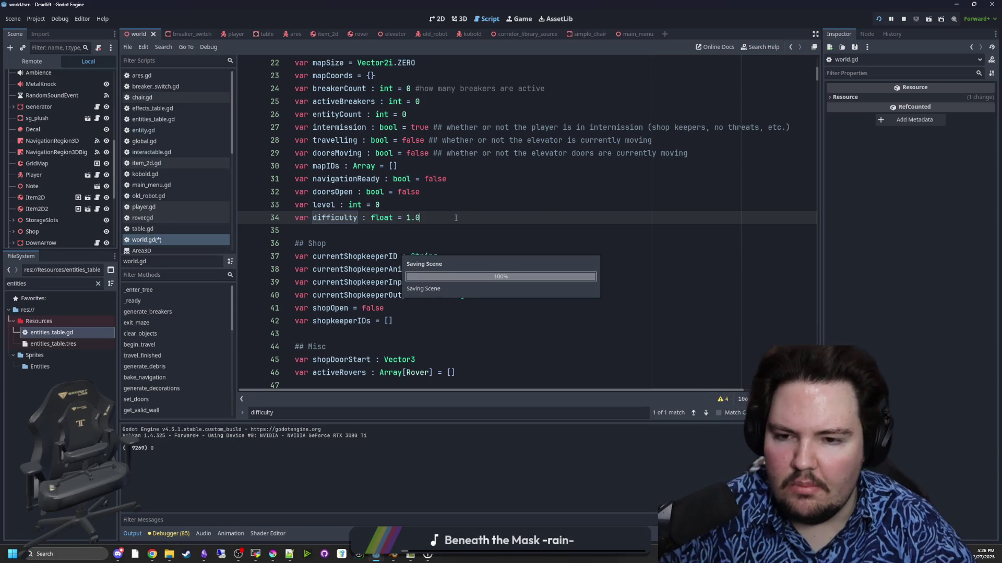